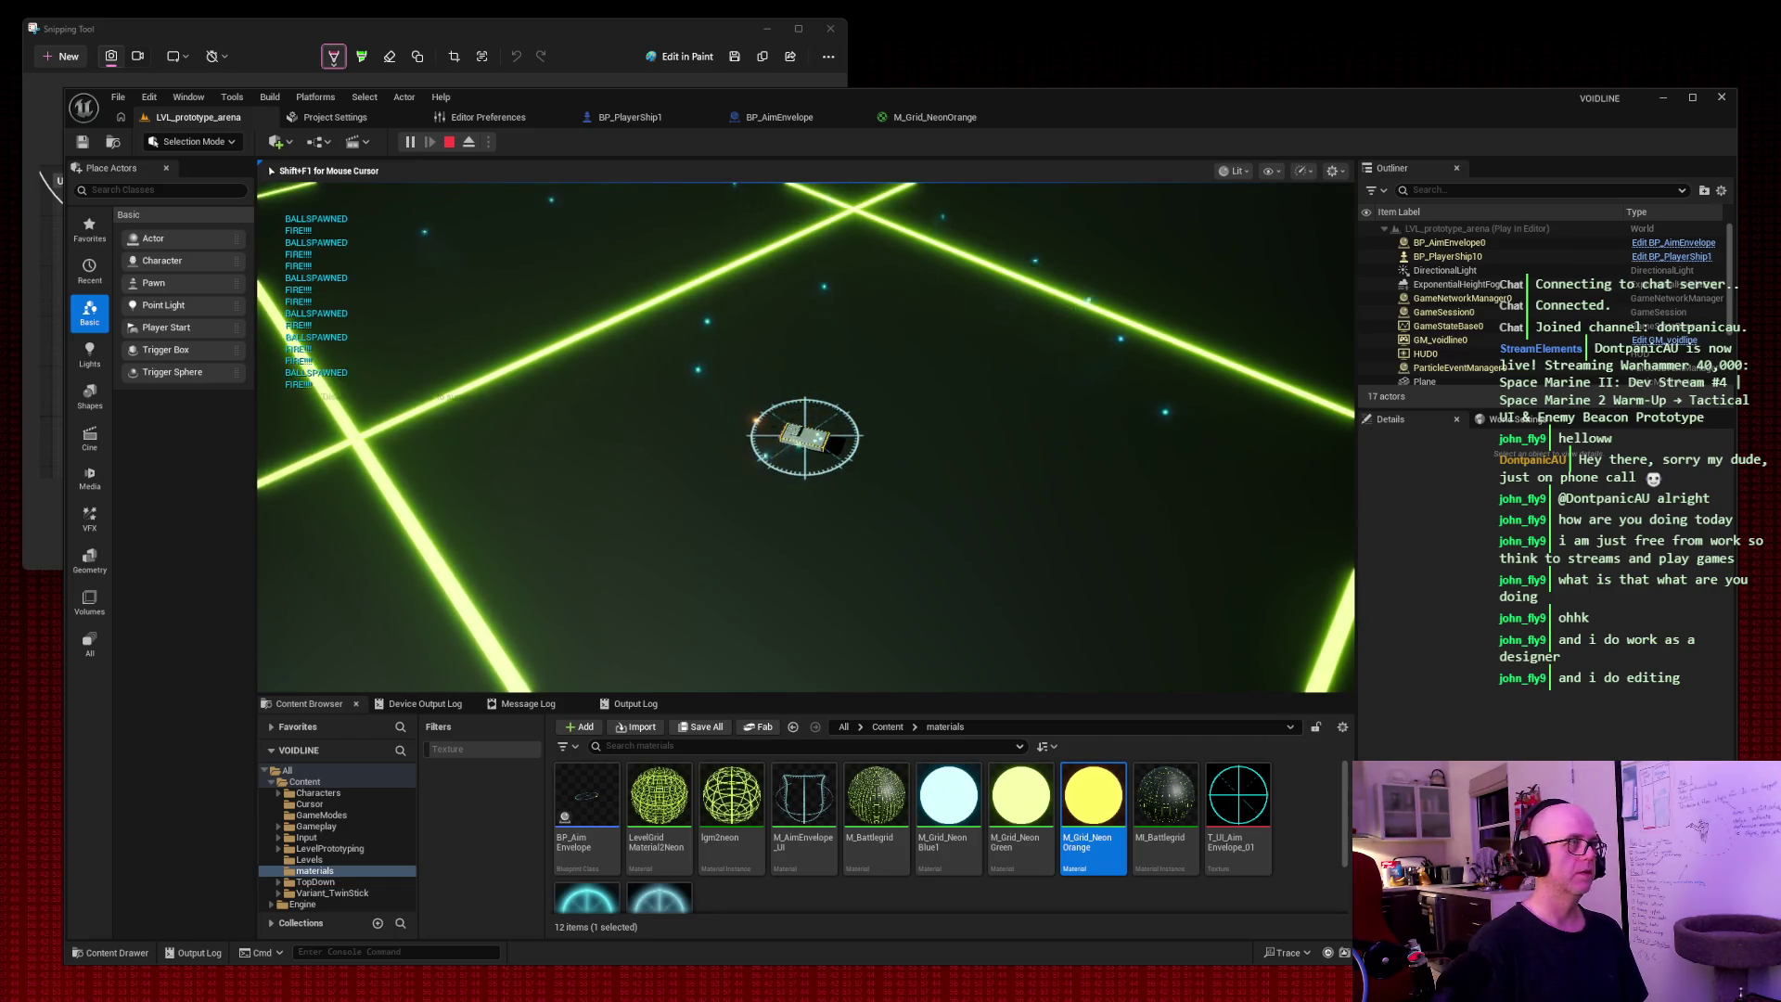
End the Play-in-Editor session and bring up BP_PlayerShip1's Event Graph.
key("Escape")
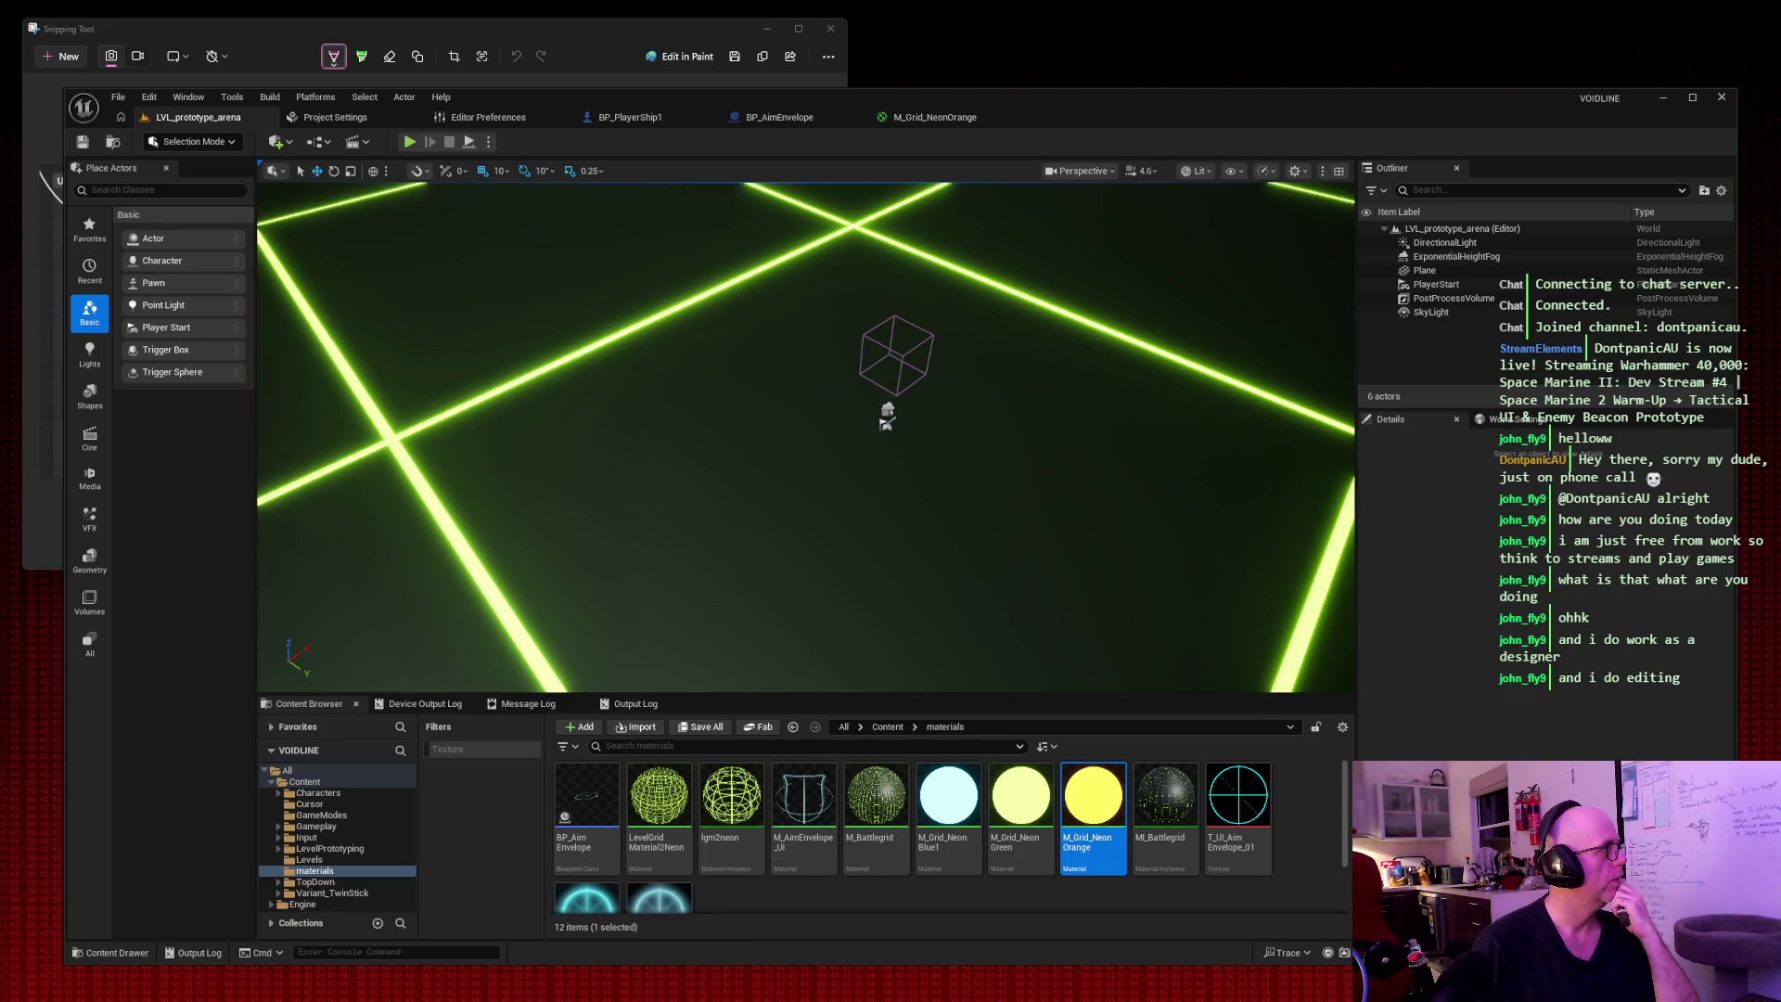
left_click(660, 119)
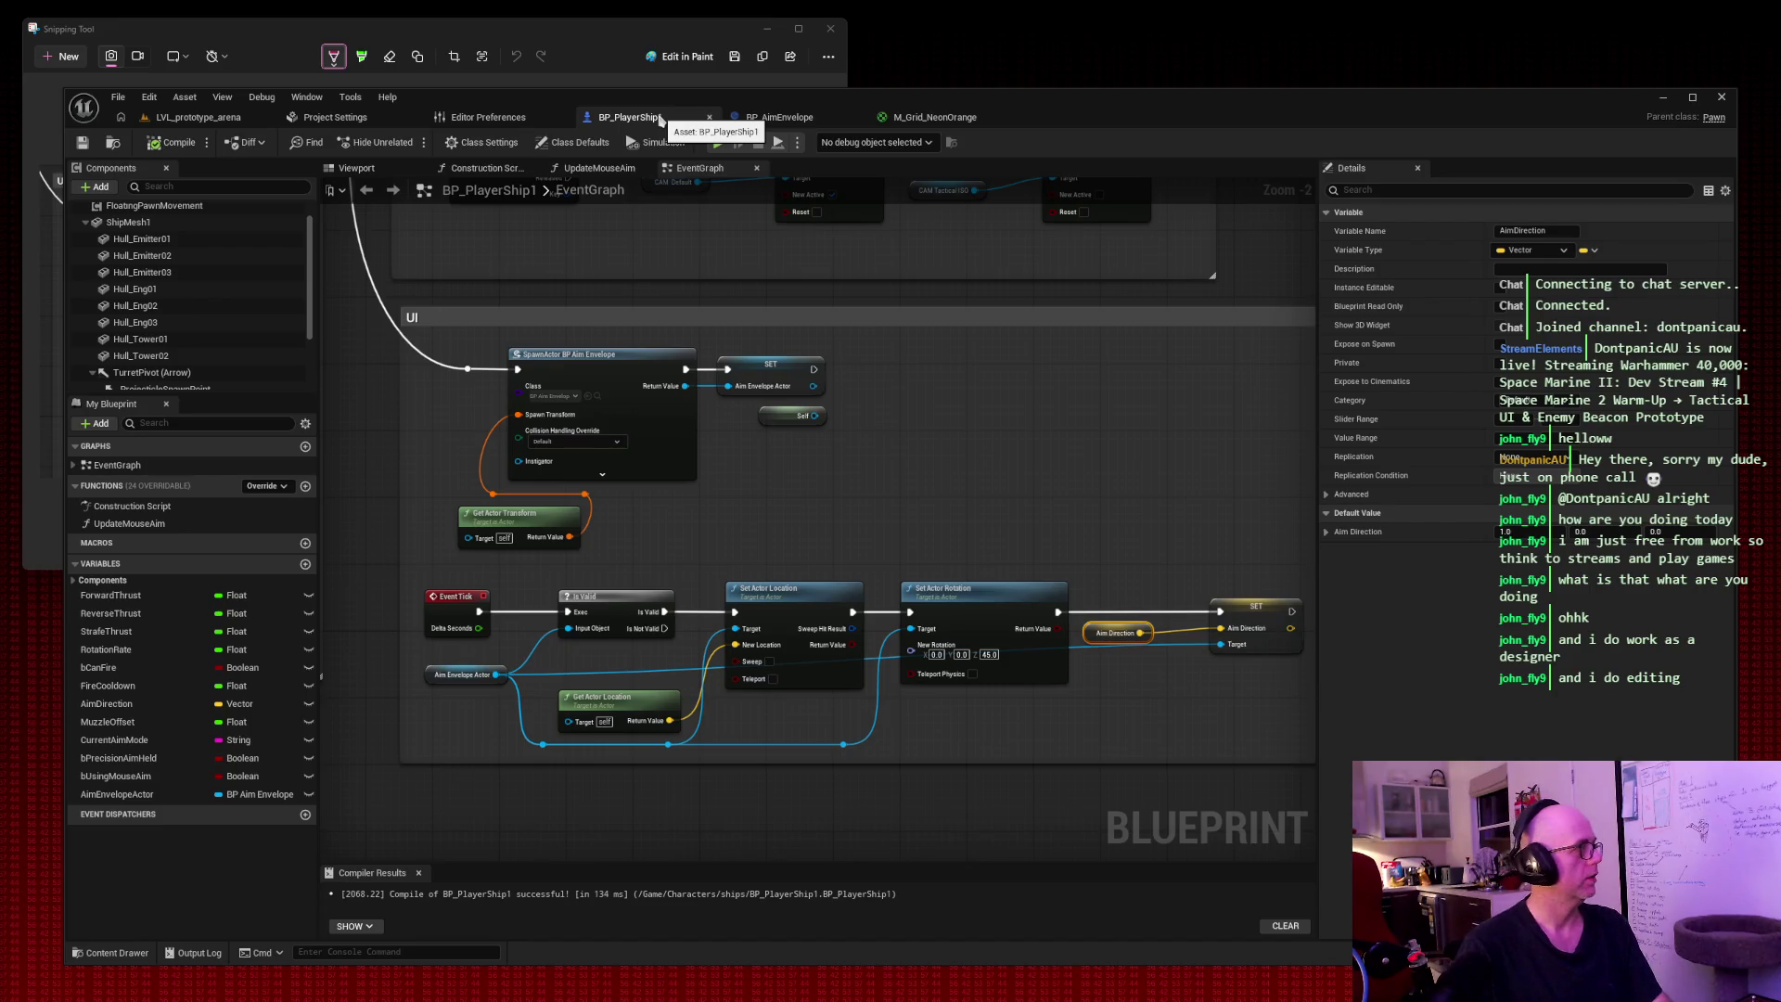
Add a Branch node wired from Is Valid's exec pin and move it up and right.
left_click(754, 534)
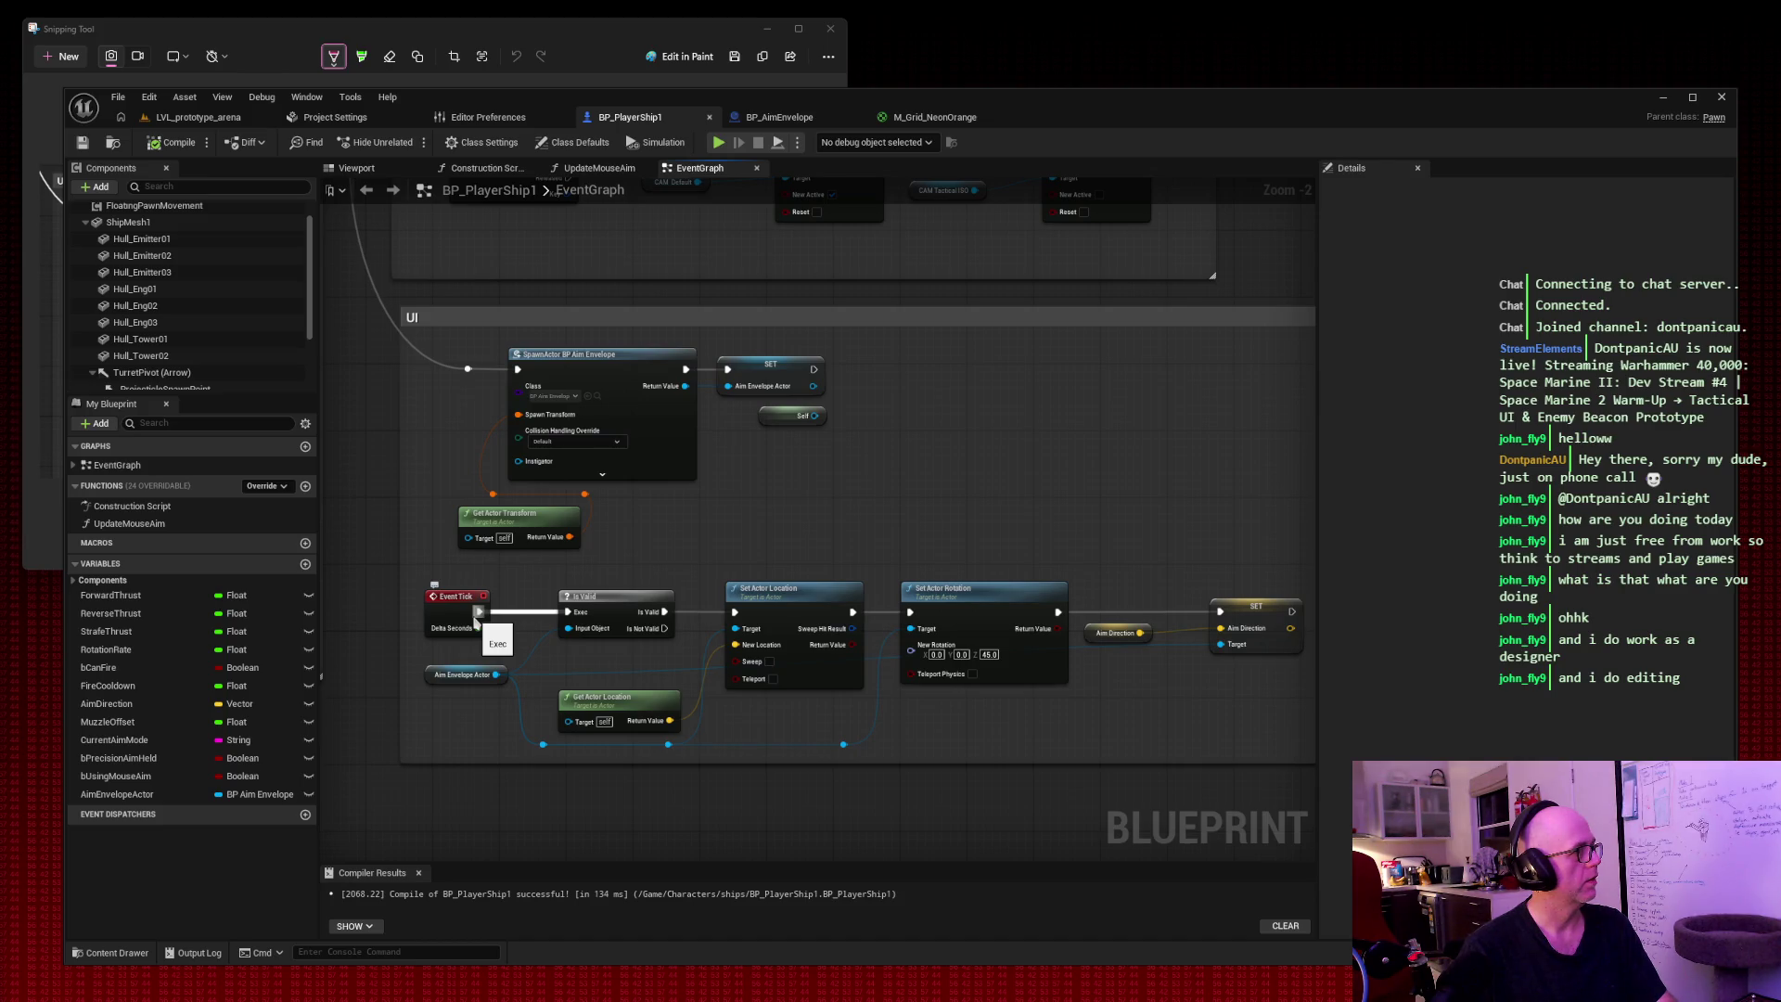
left_click_drag(664, 612, 696, 523)
type("branch")
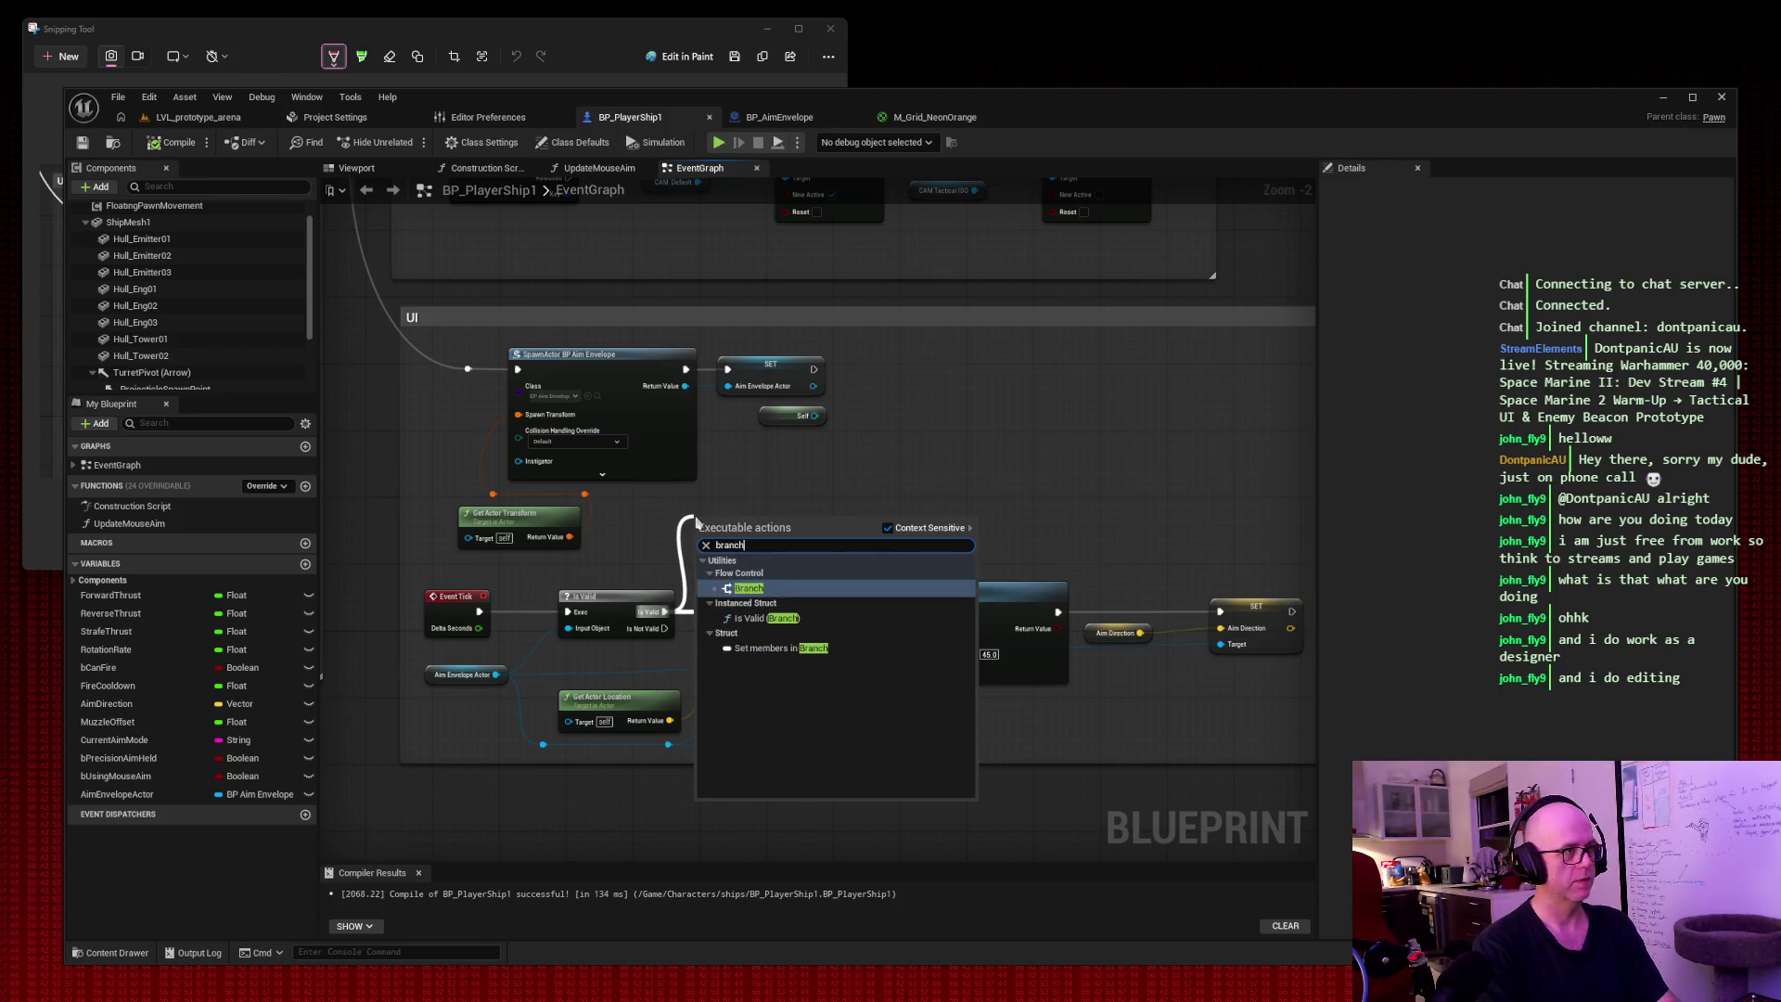
key("Return")
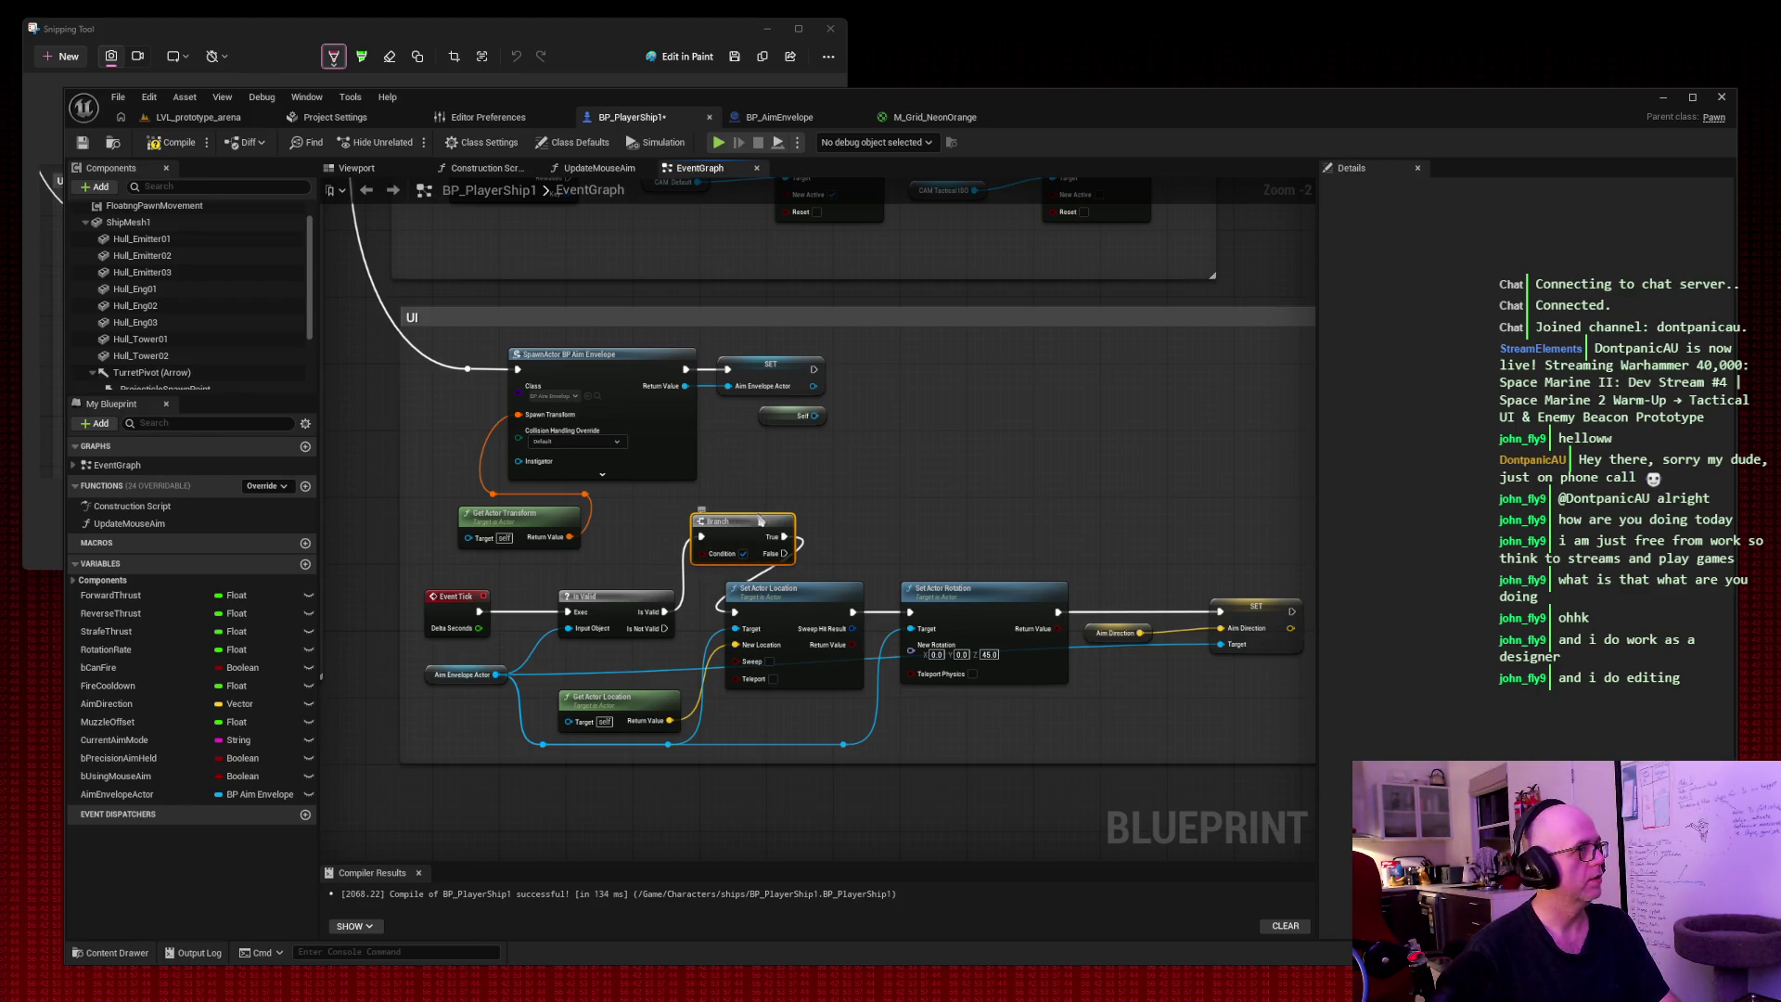
left_click_drag(760, 521, 981, 453)
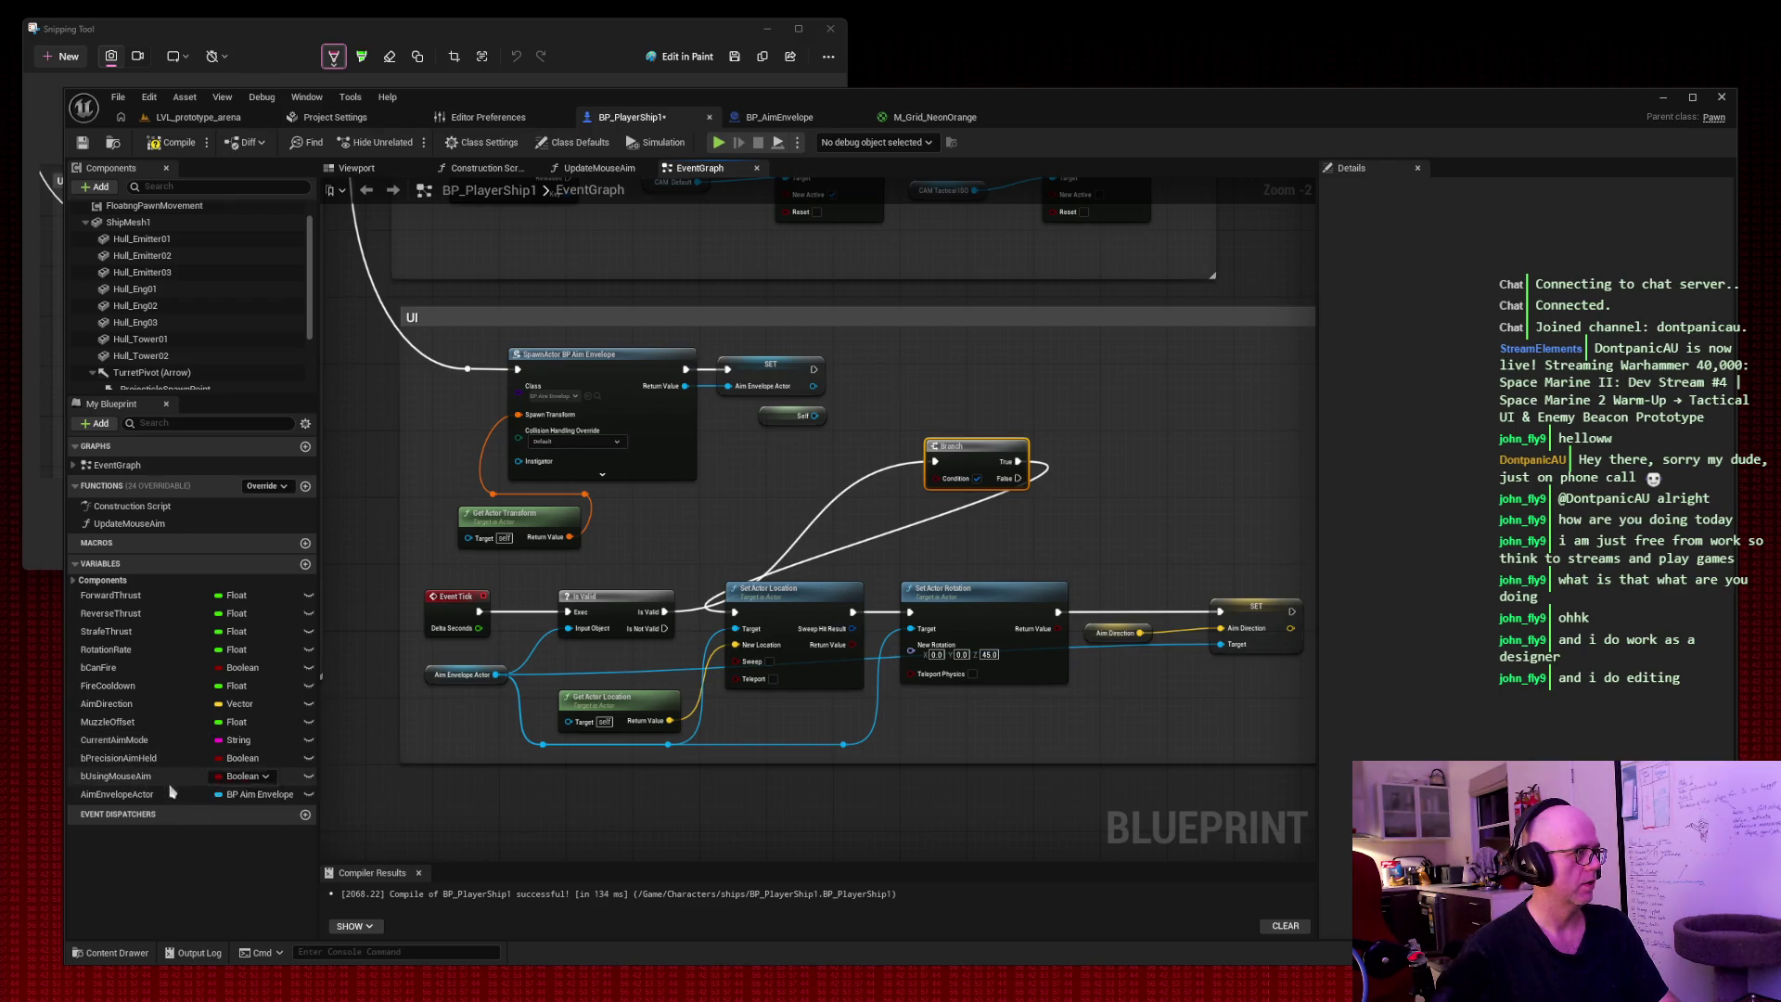
Capture the graph area as a Snipping Tool screenshot.
key("super+shift+s")
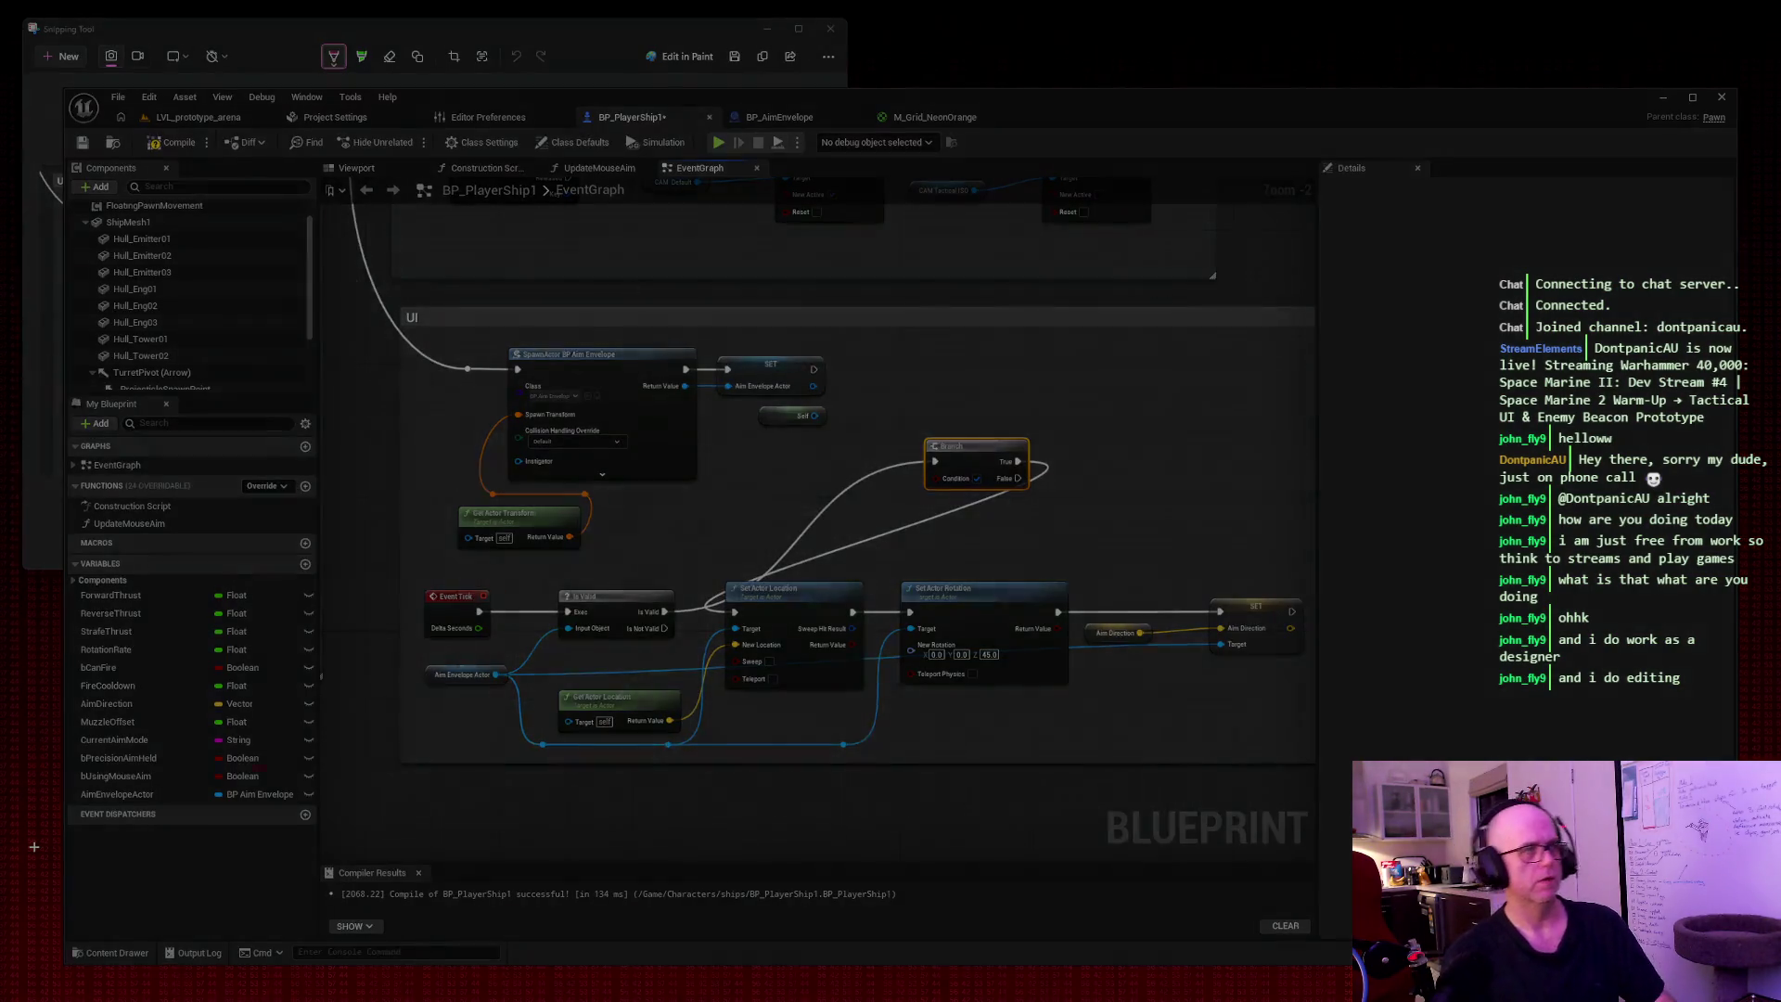
left_click_drag(34, 846, 1734, 78)
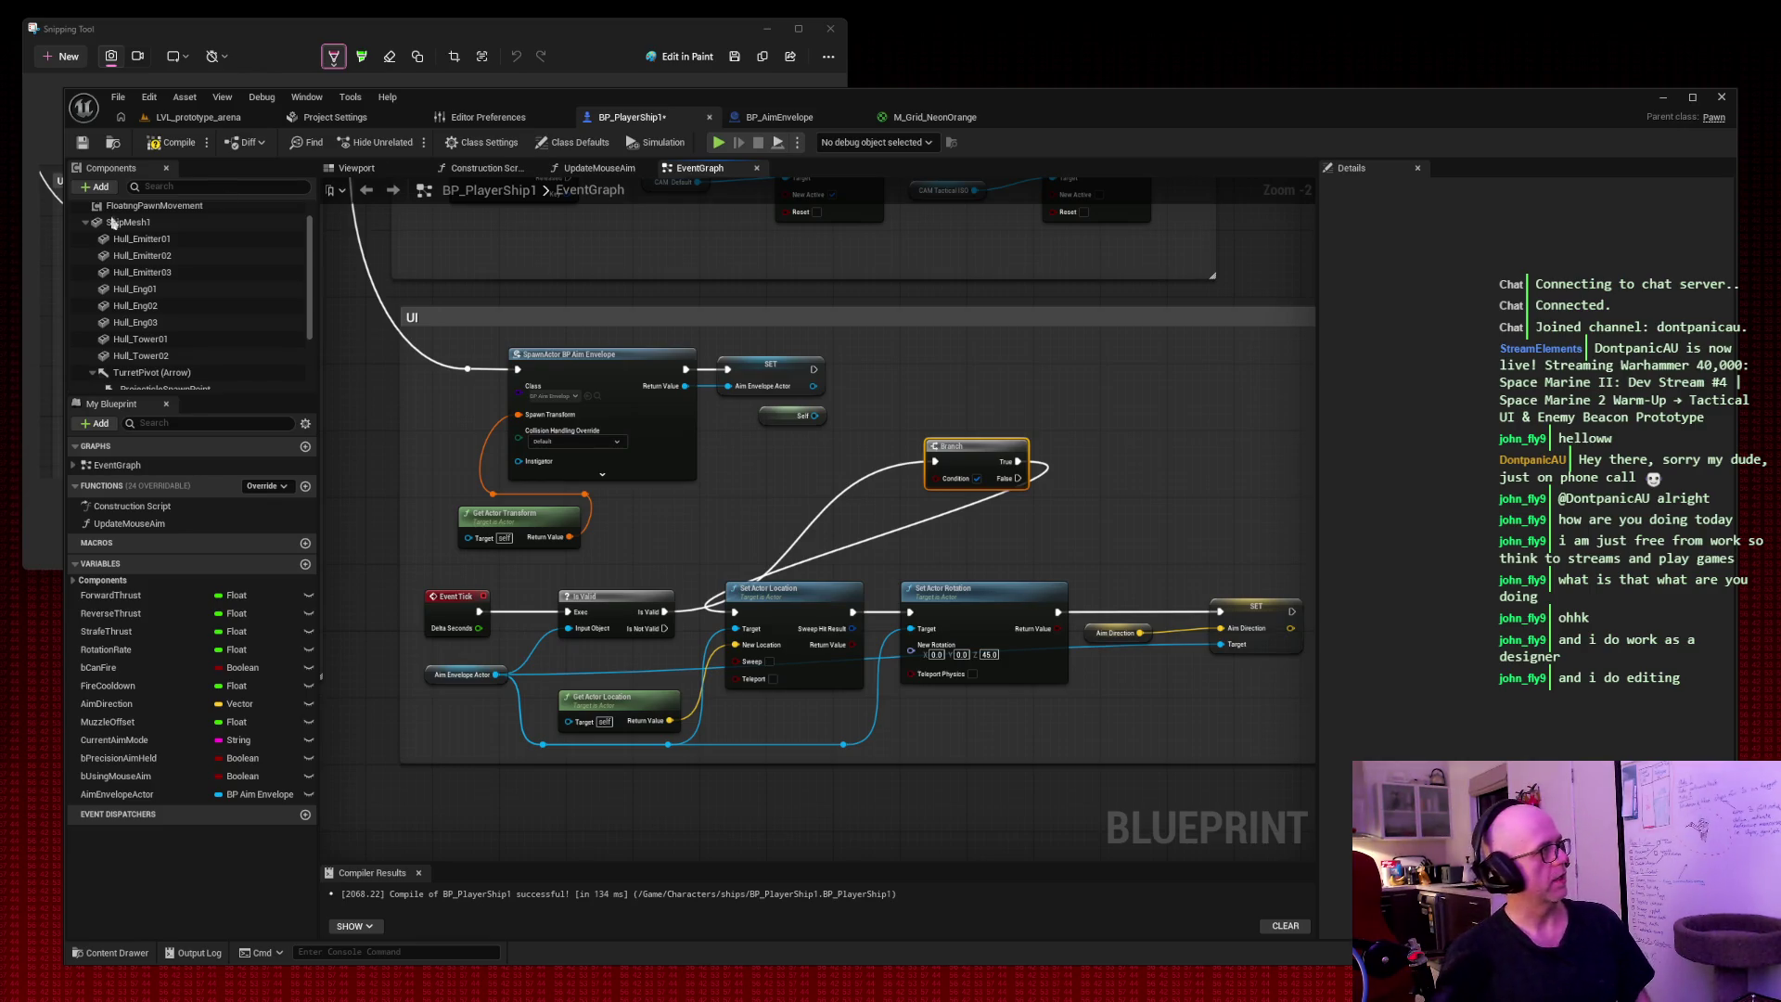
left_click(769, 117)
Uncheck Cast Shadow on the TurretAimMarker component, found by filtering Details for 'shadow'.
left_click(175, 261)
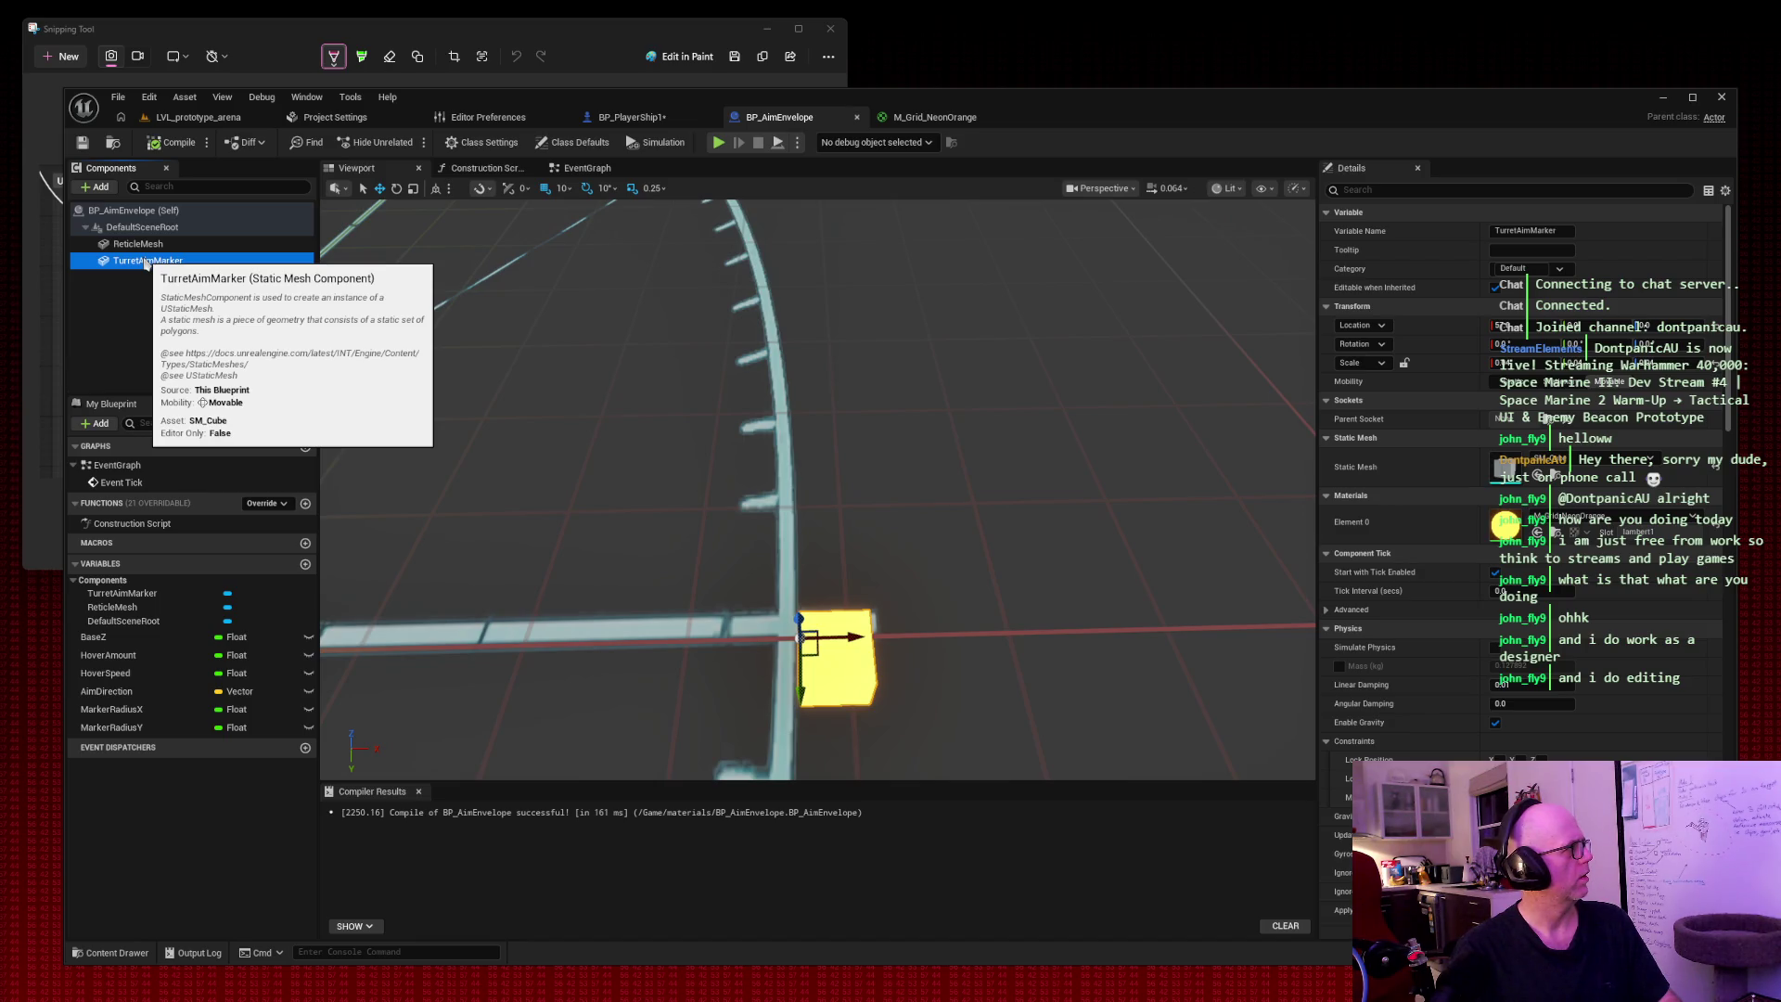
left_click(1511, 190)
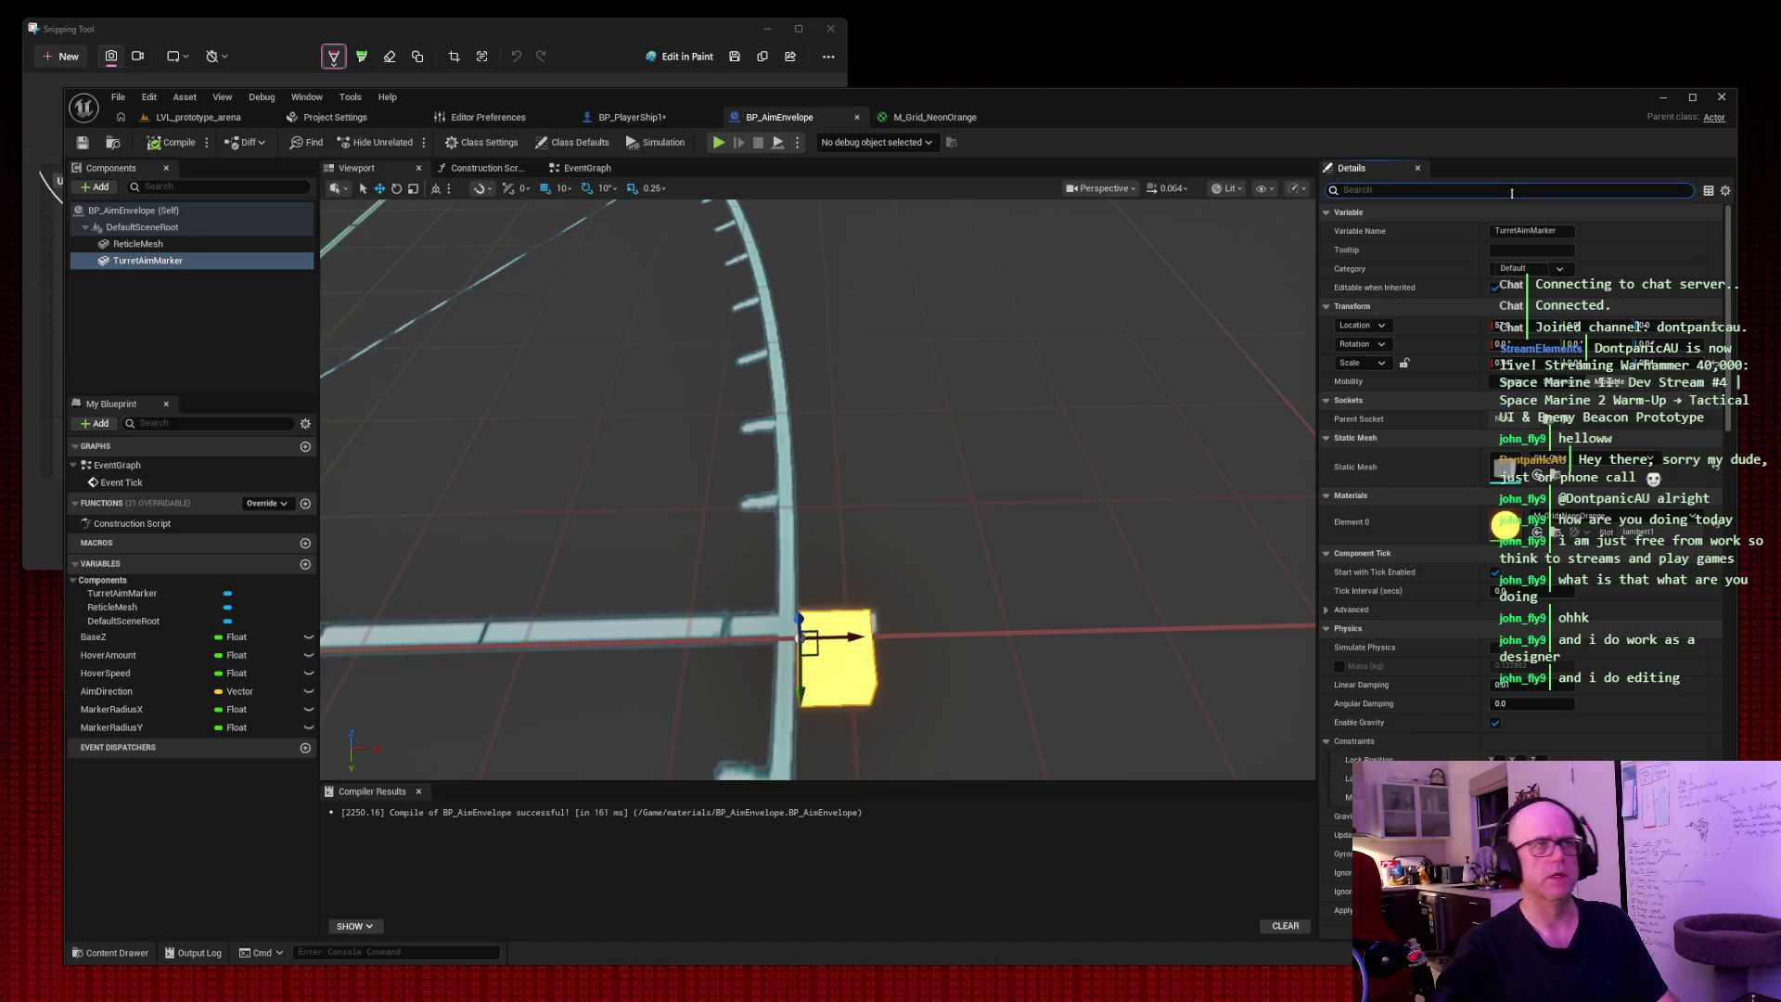
type("shadow")
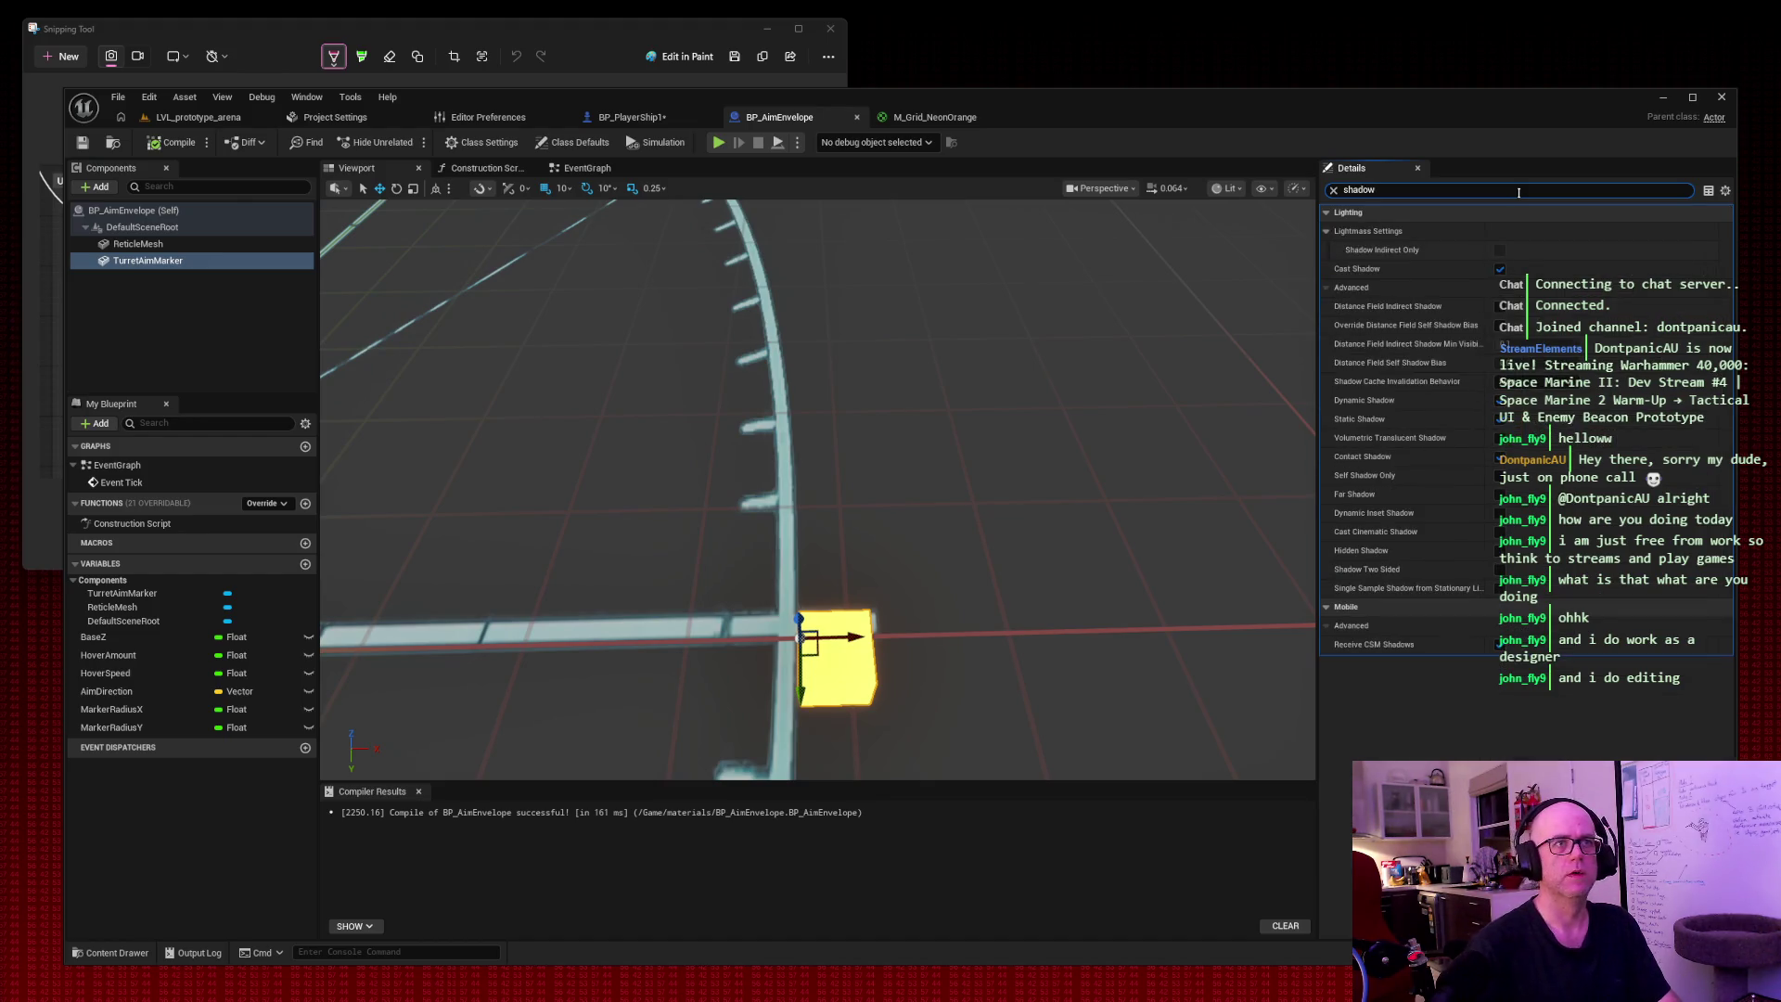
left_click(1500, 269)
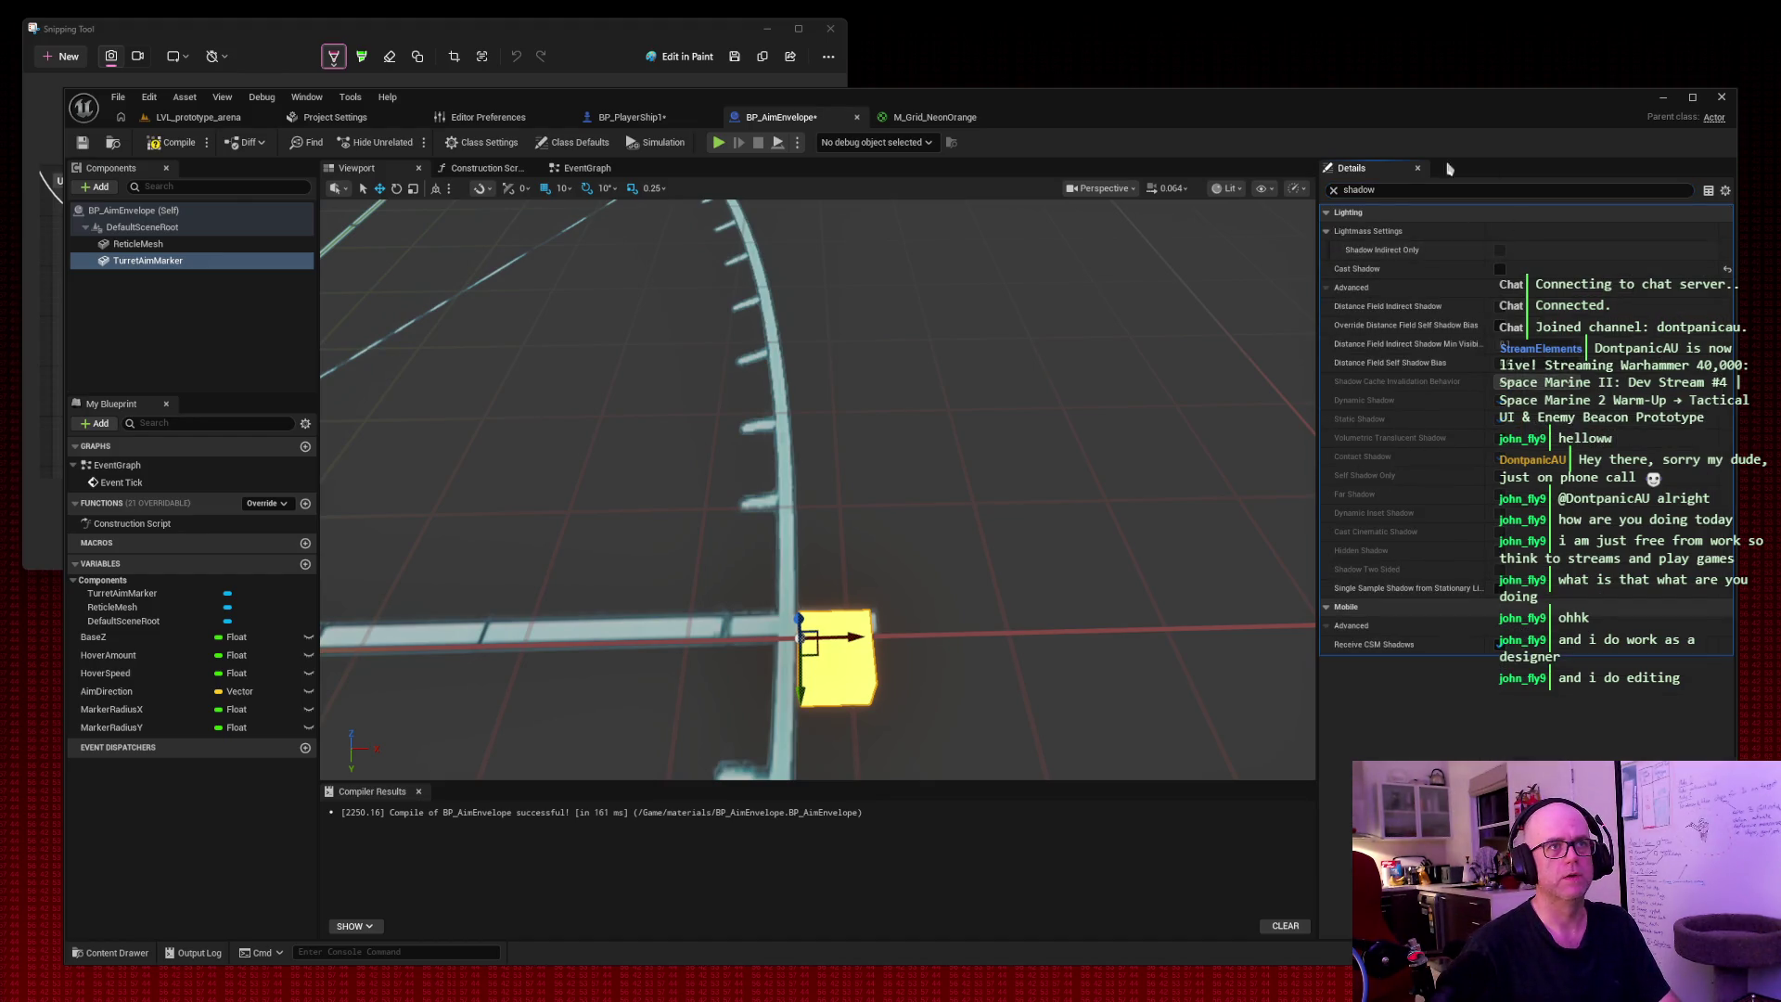
left_click(1334, 191)
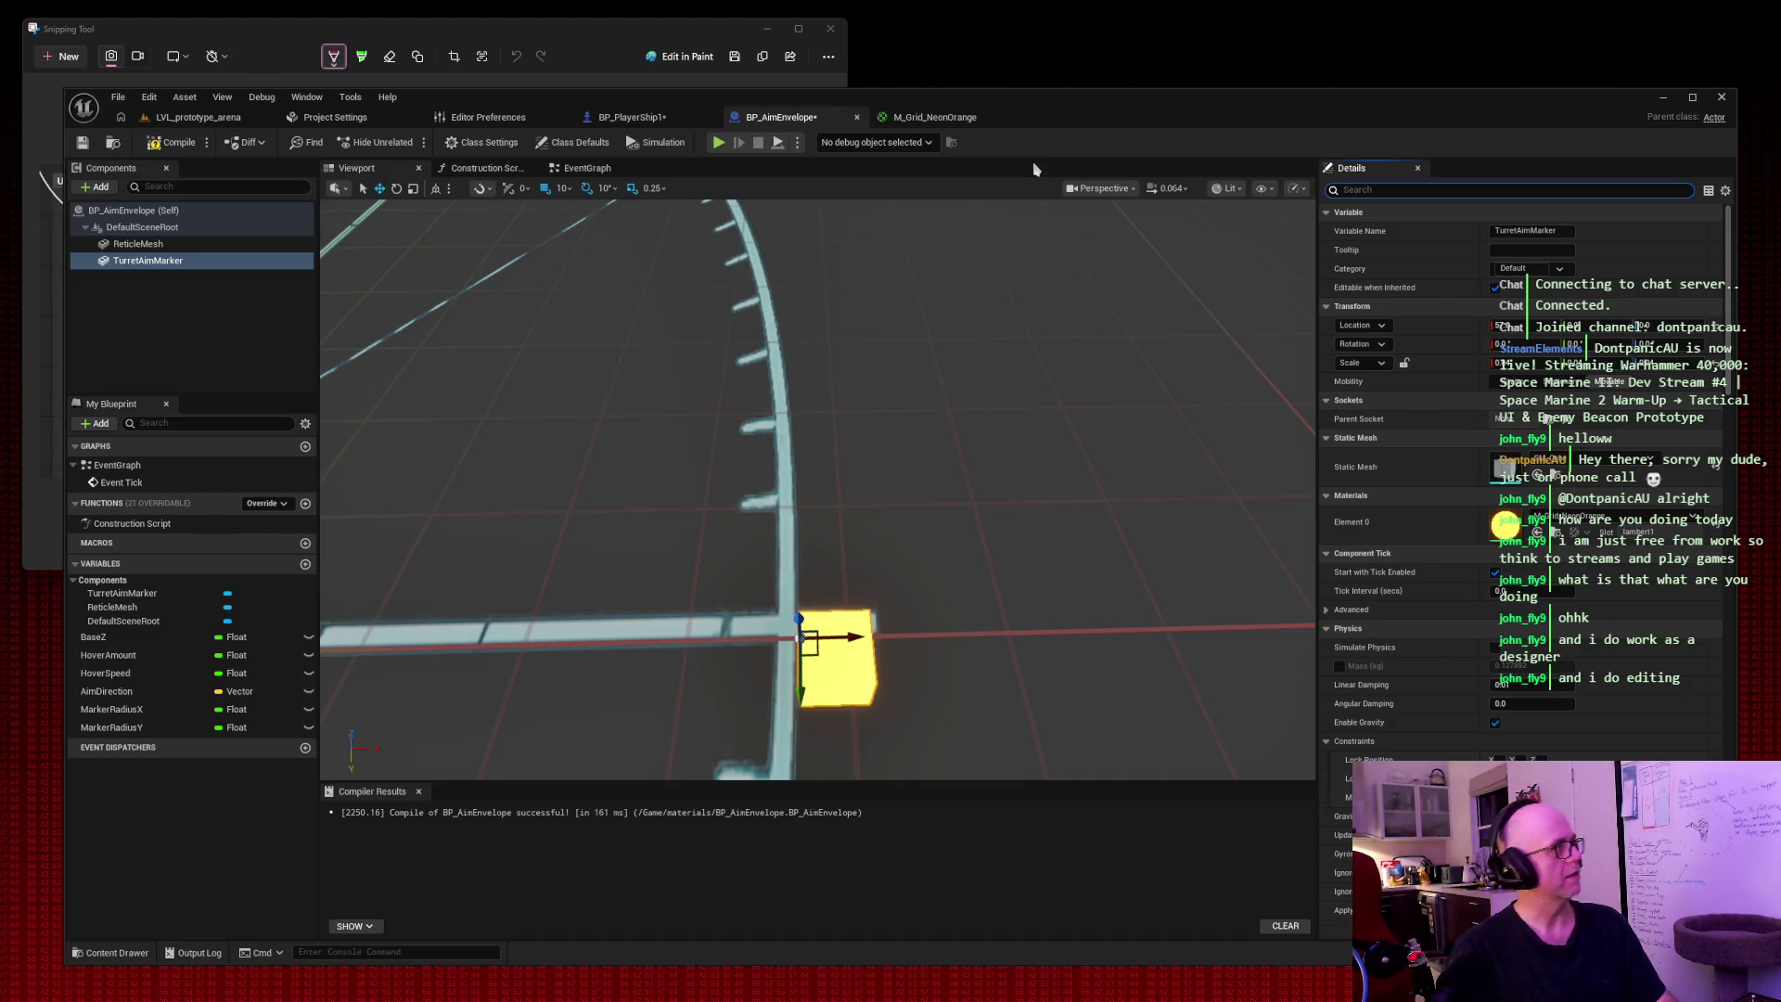
left_click(138, 244)
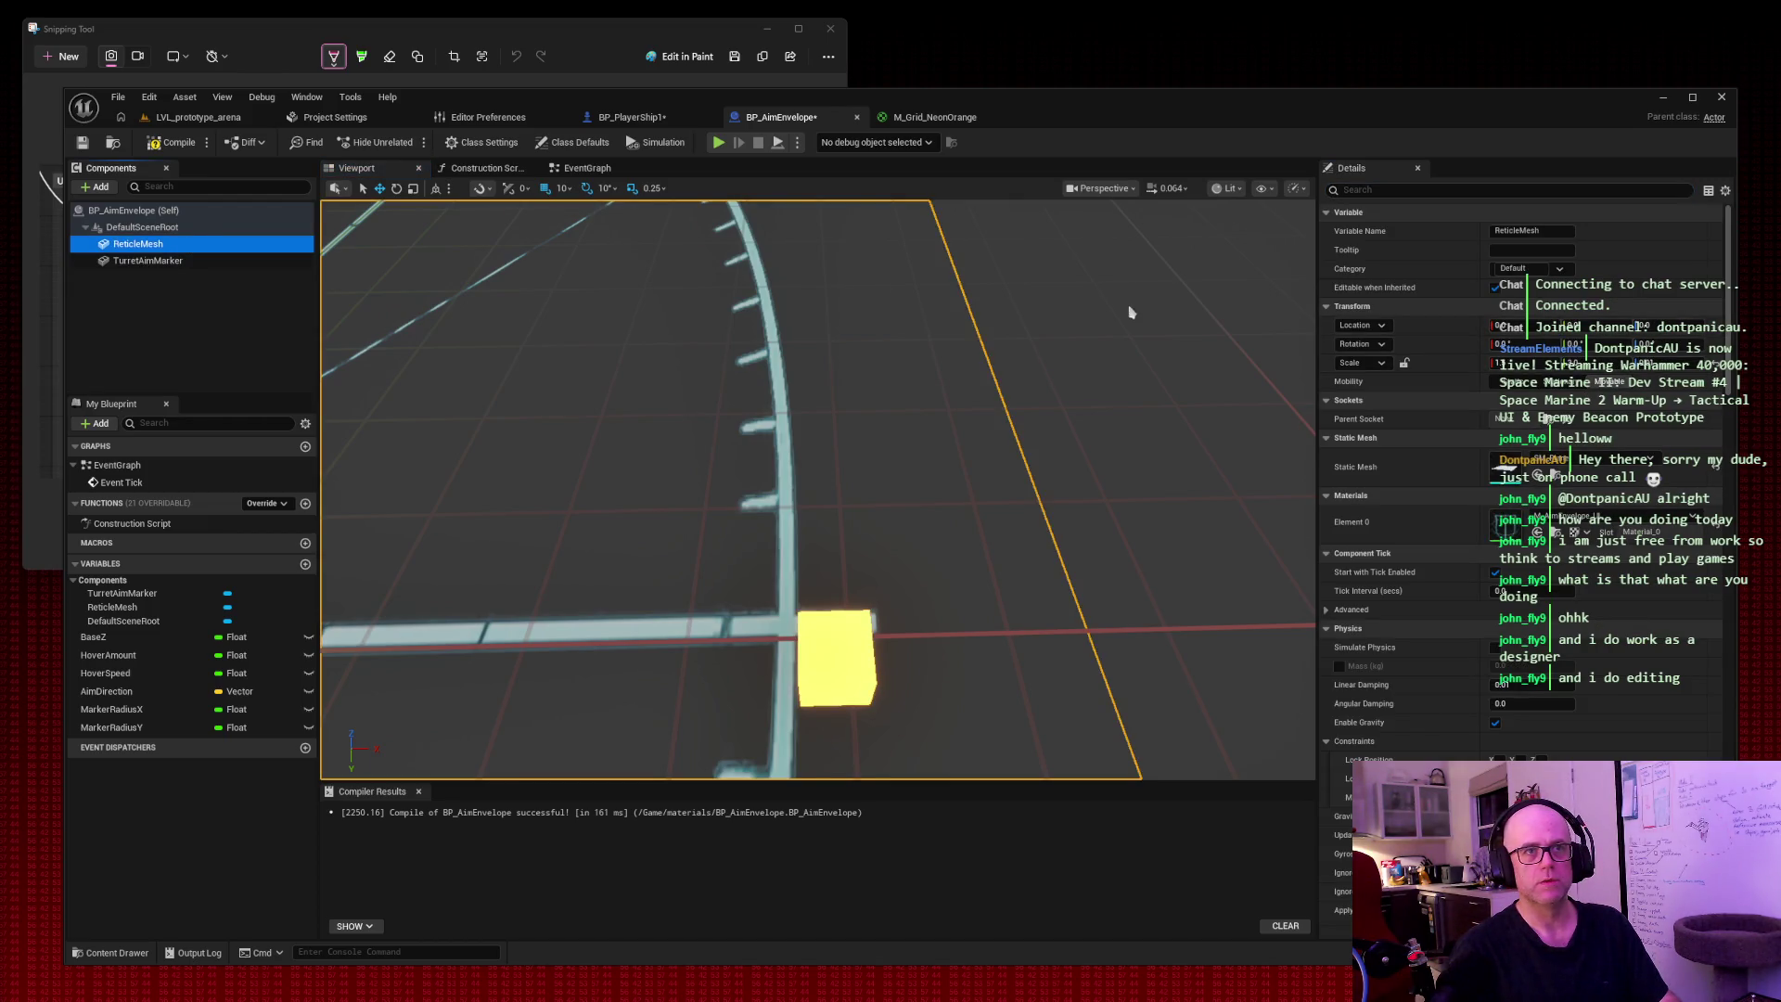
Frame and orbit the ReticleMesh in the preview, briefly checking the EventGraph.
key("f")
left_click_drag(816, 492, 742, 497)
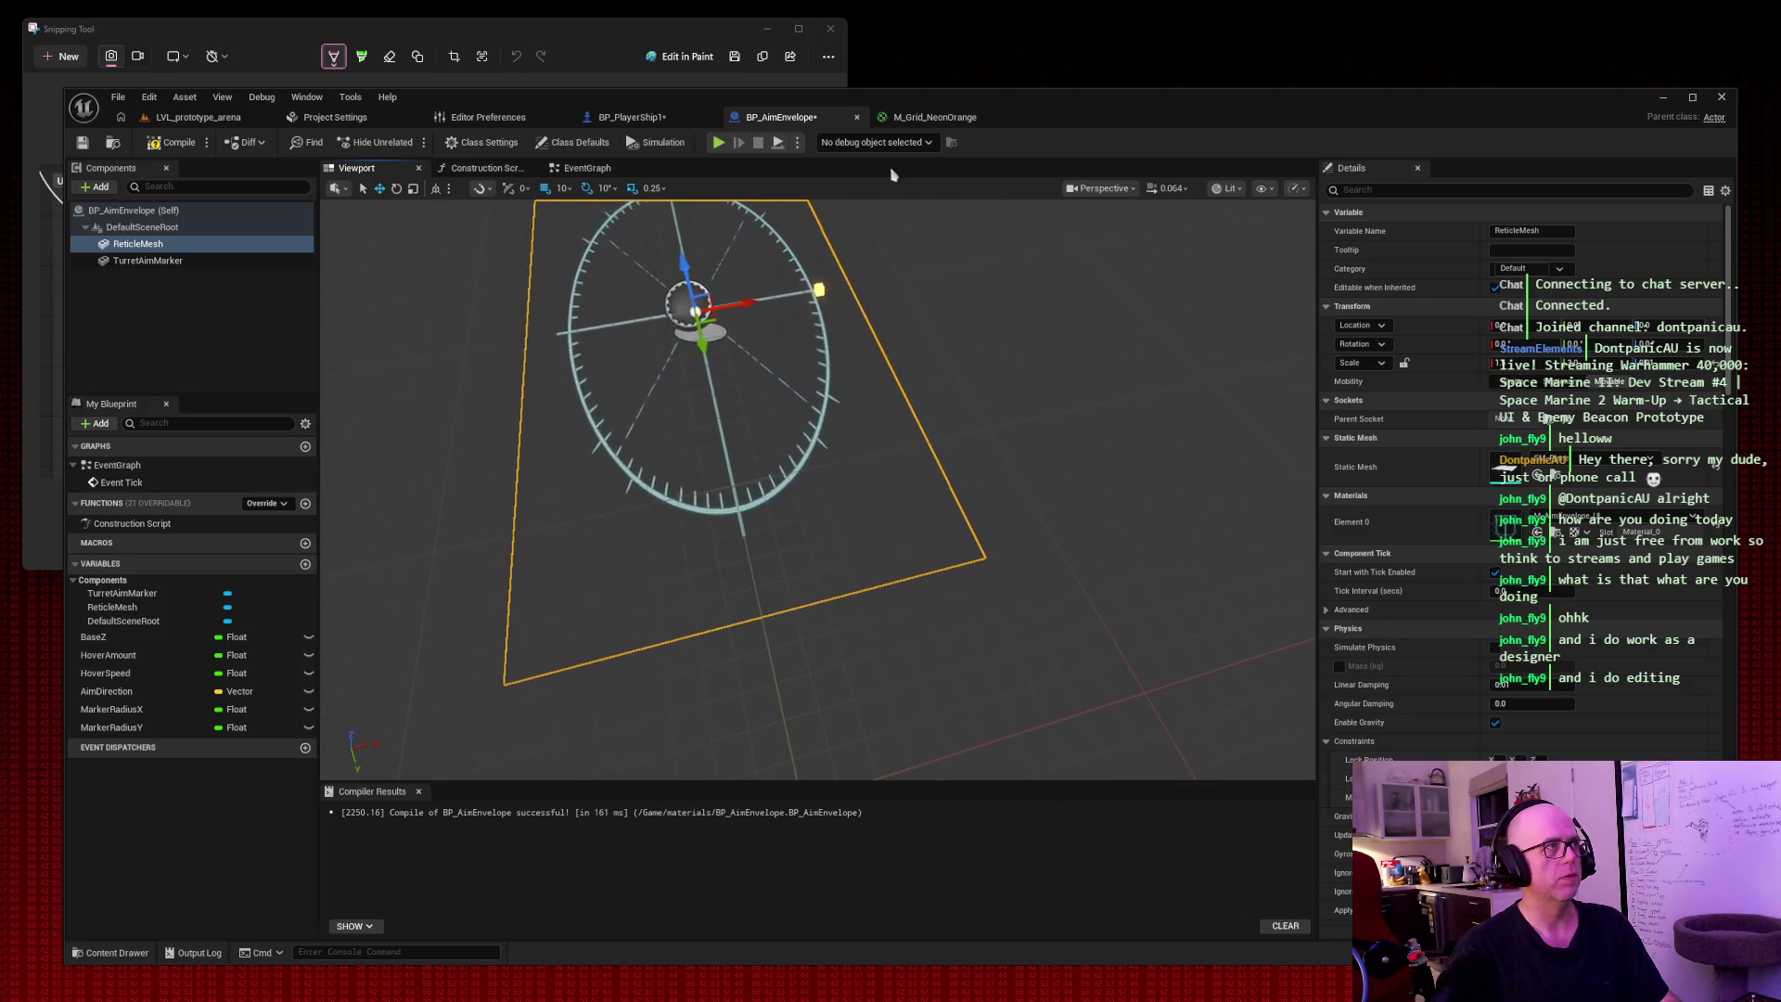
left_click(587, 168)
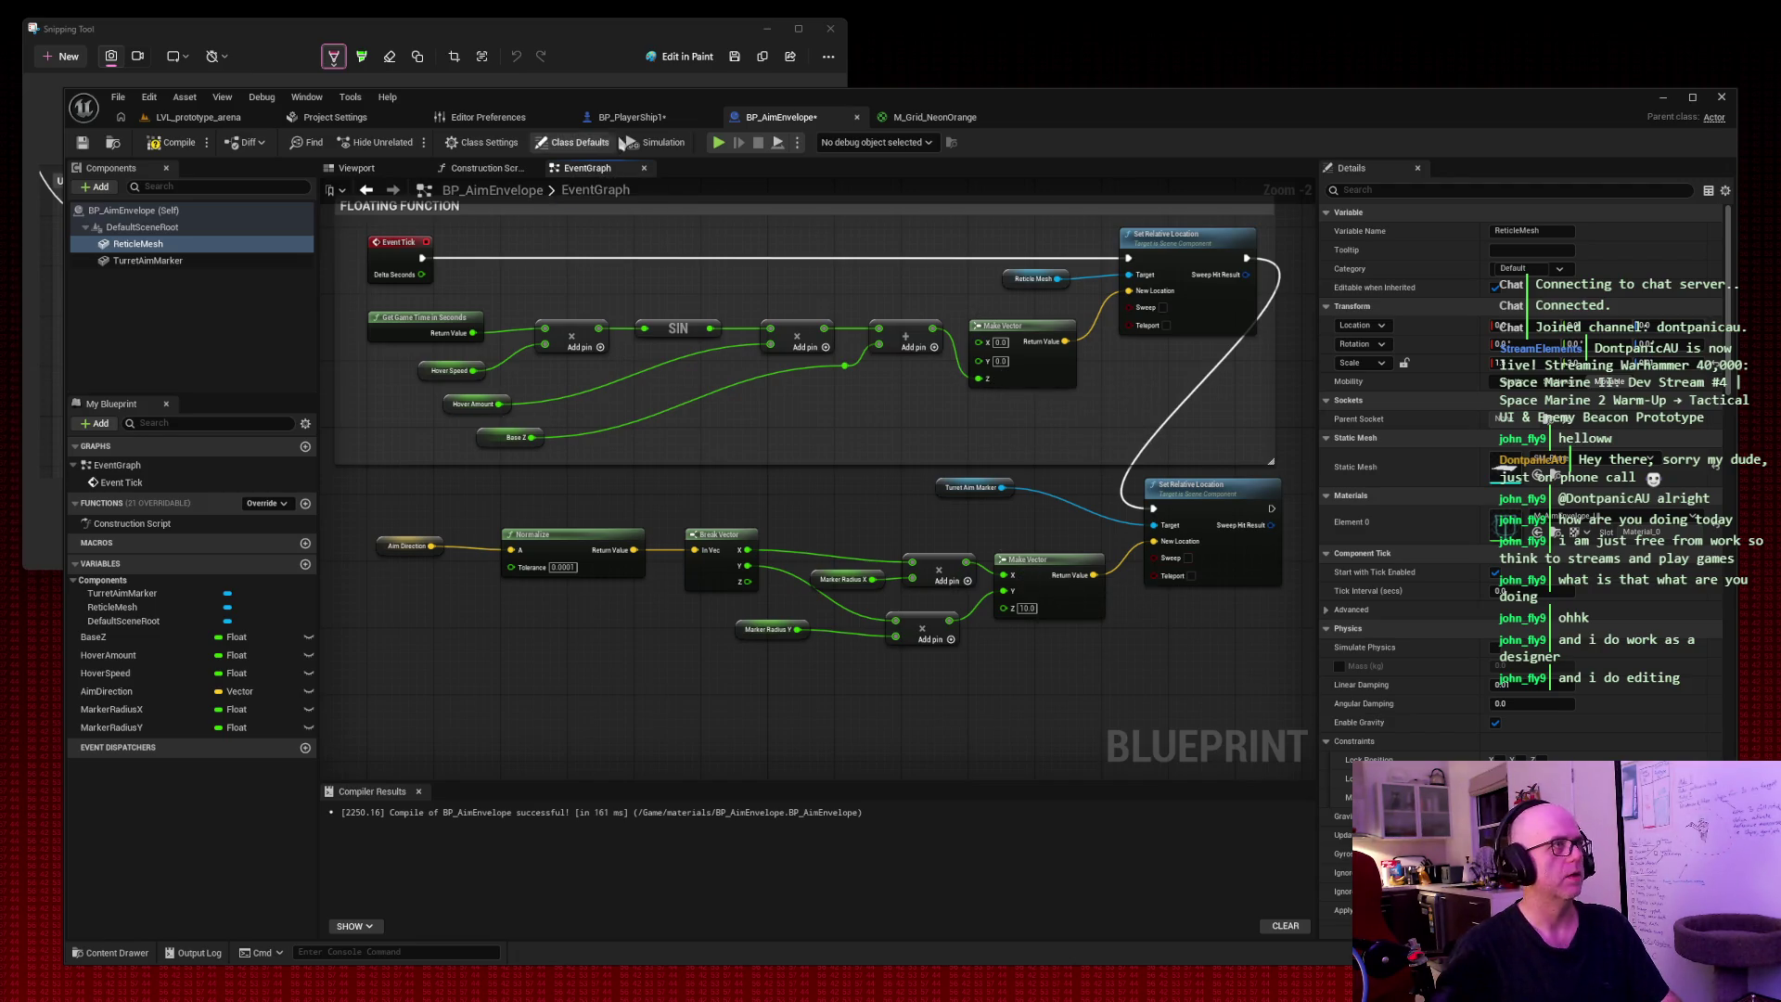
left_click(631, 117)
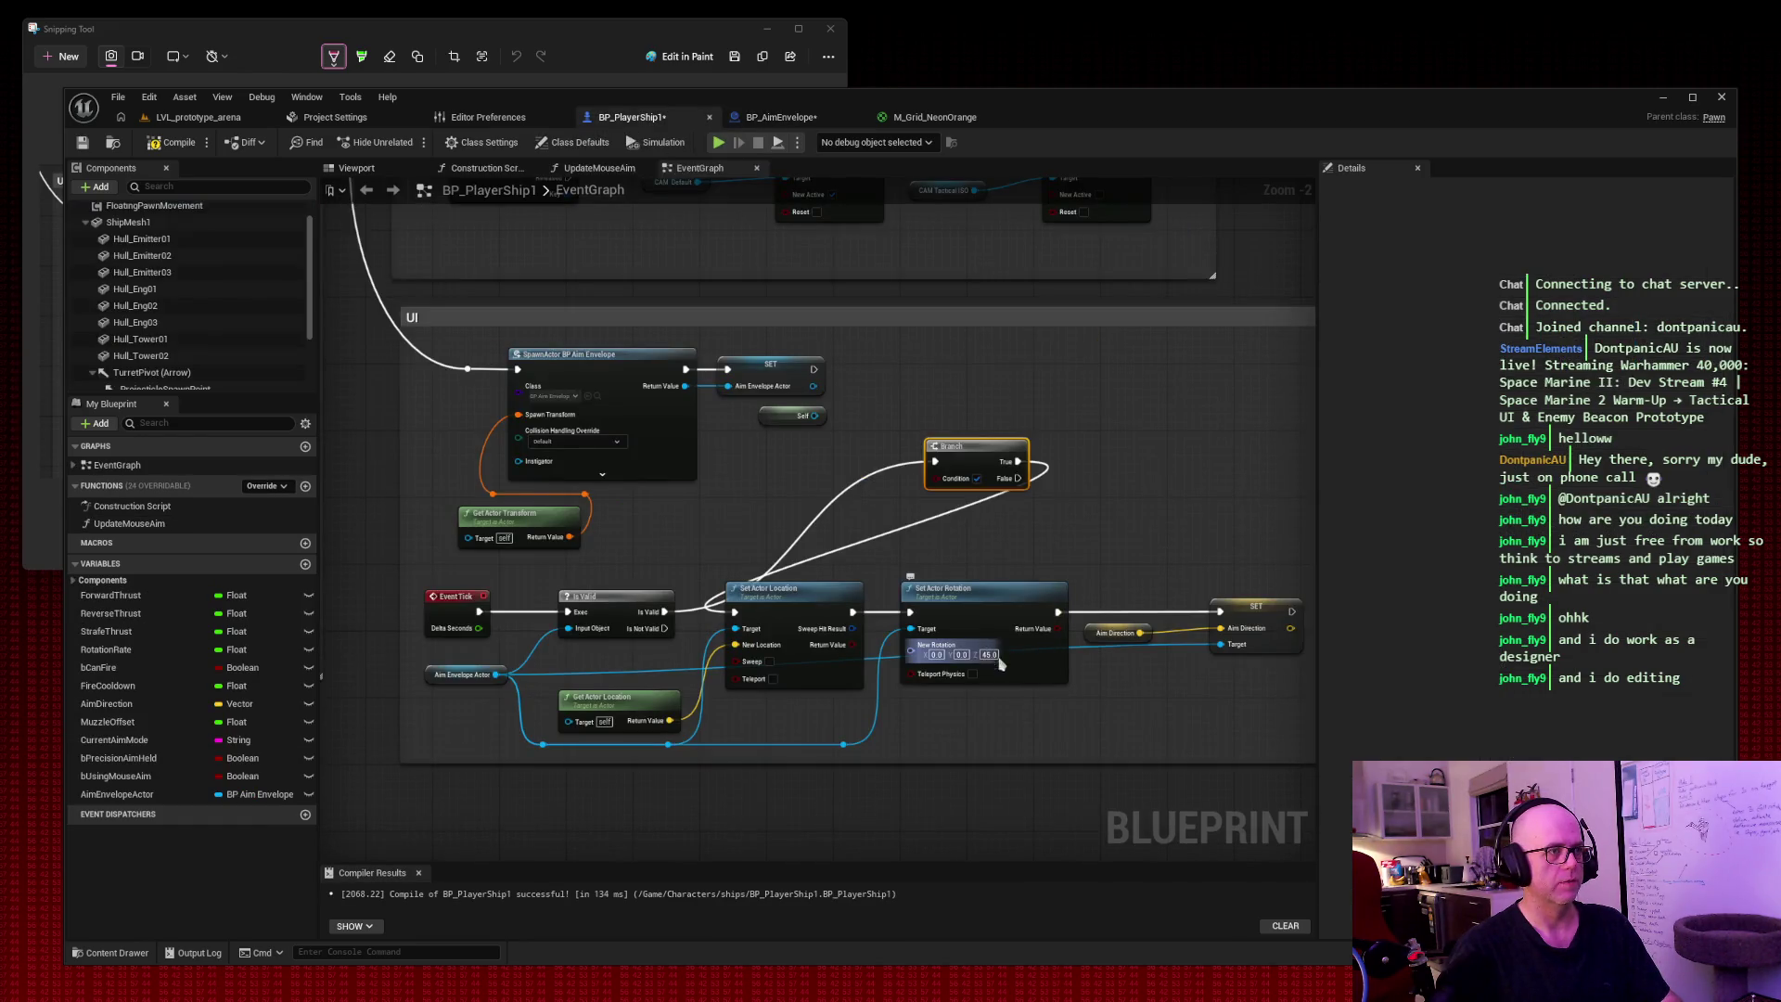
left_click(816, 119)
left_click(387, 171)
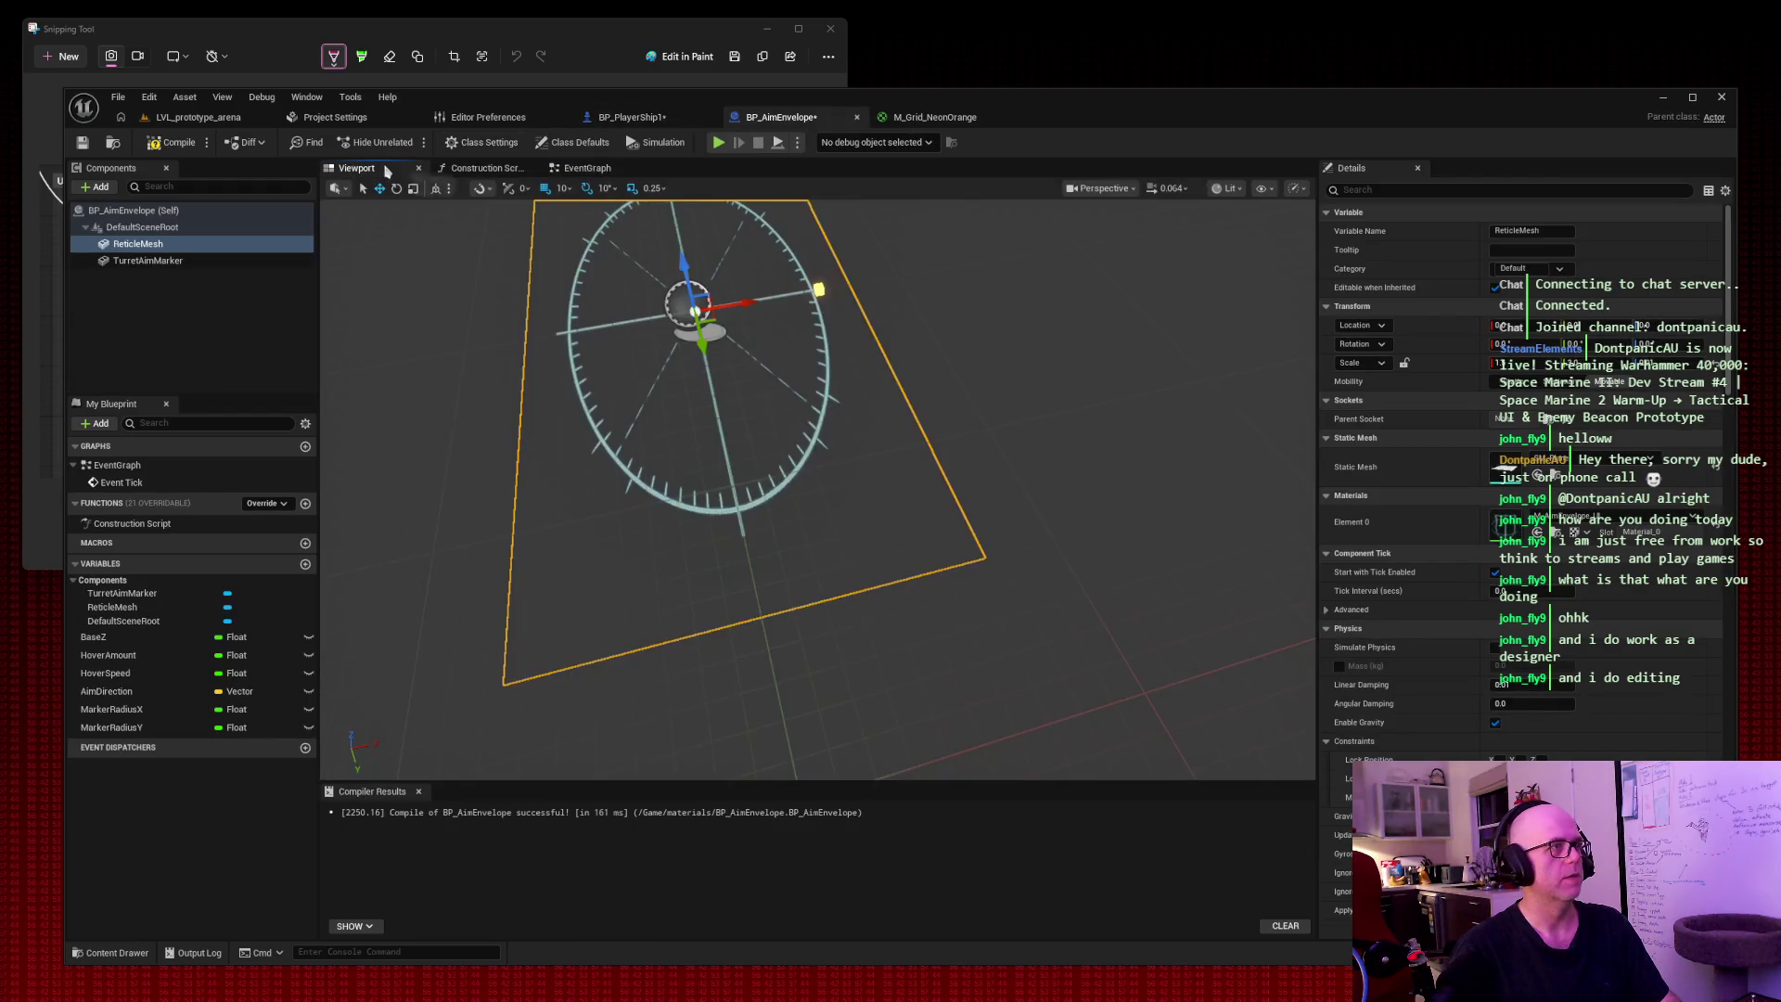
left_click_drag(1023, 314, 1126, 404)
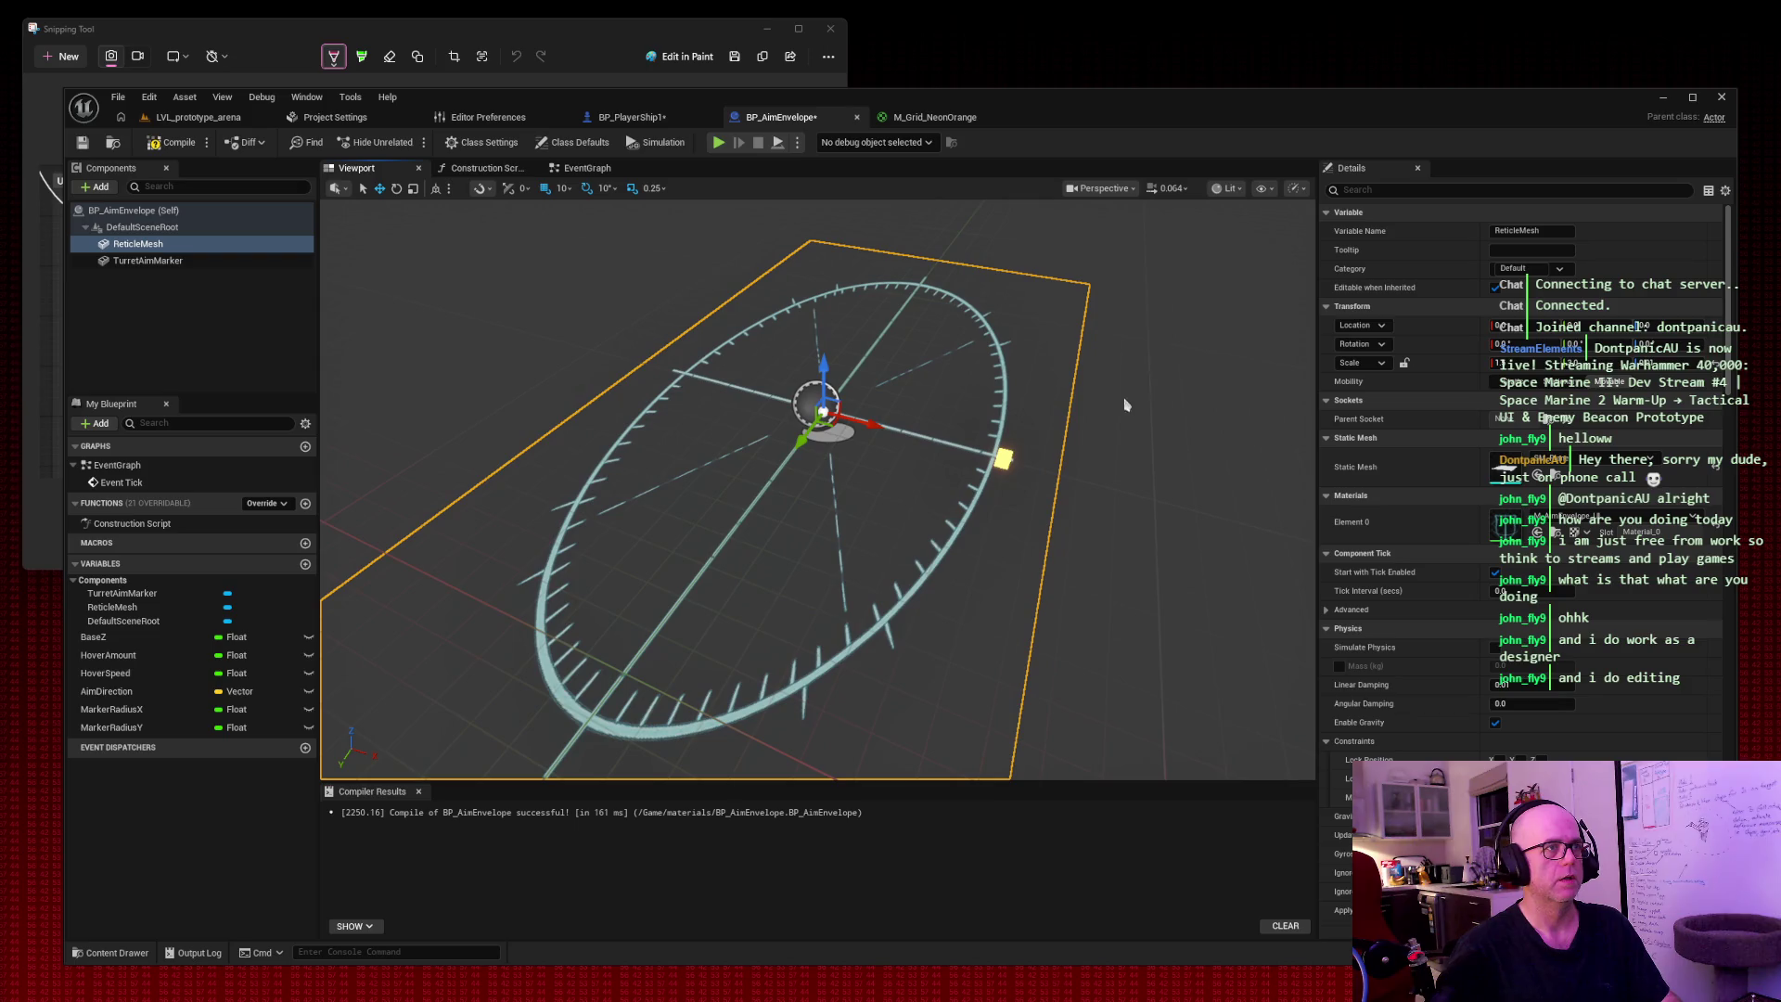
Lower TurretAimMarker onto the ring by editing its Location Z in Details.
left_click(160, 263)
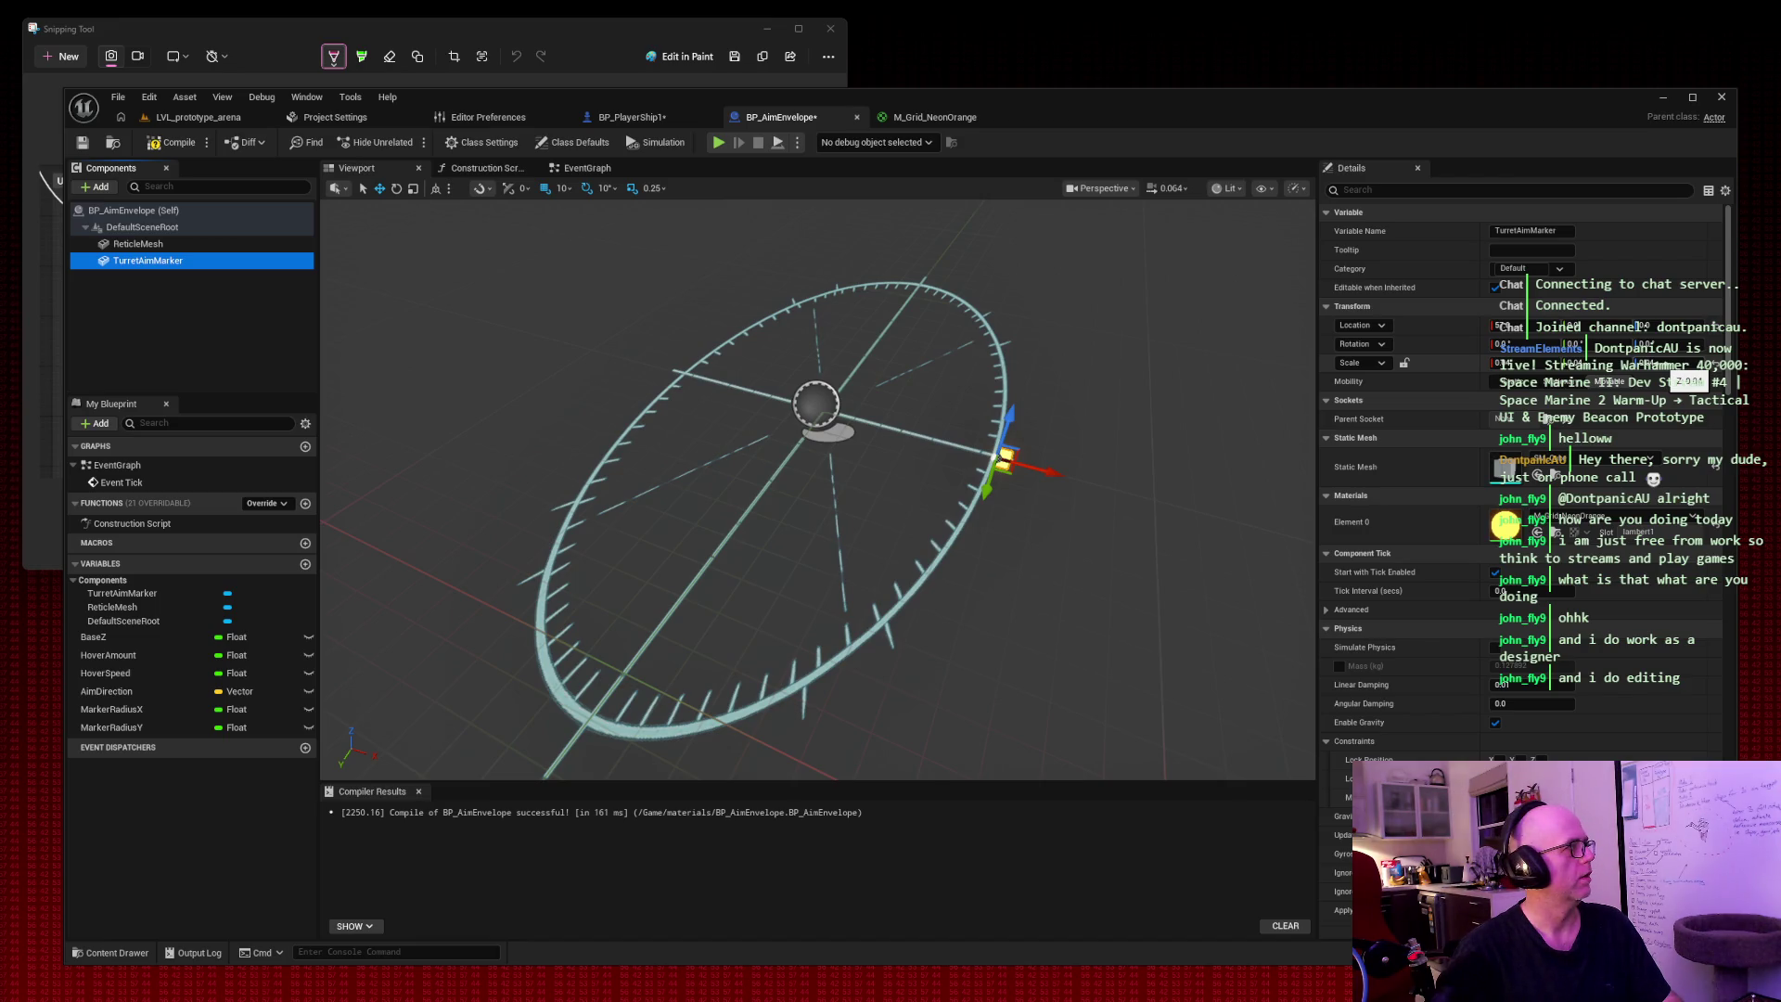
left_click(631, 117)
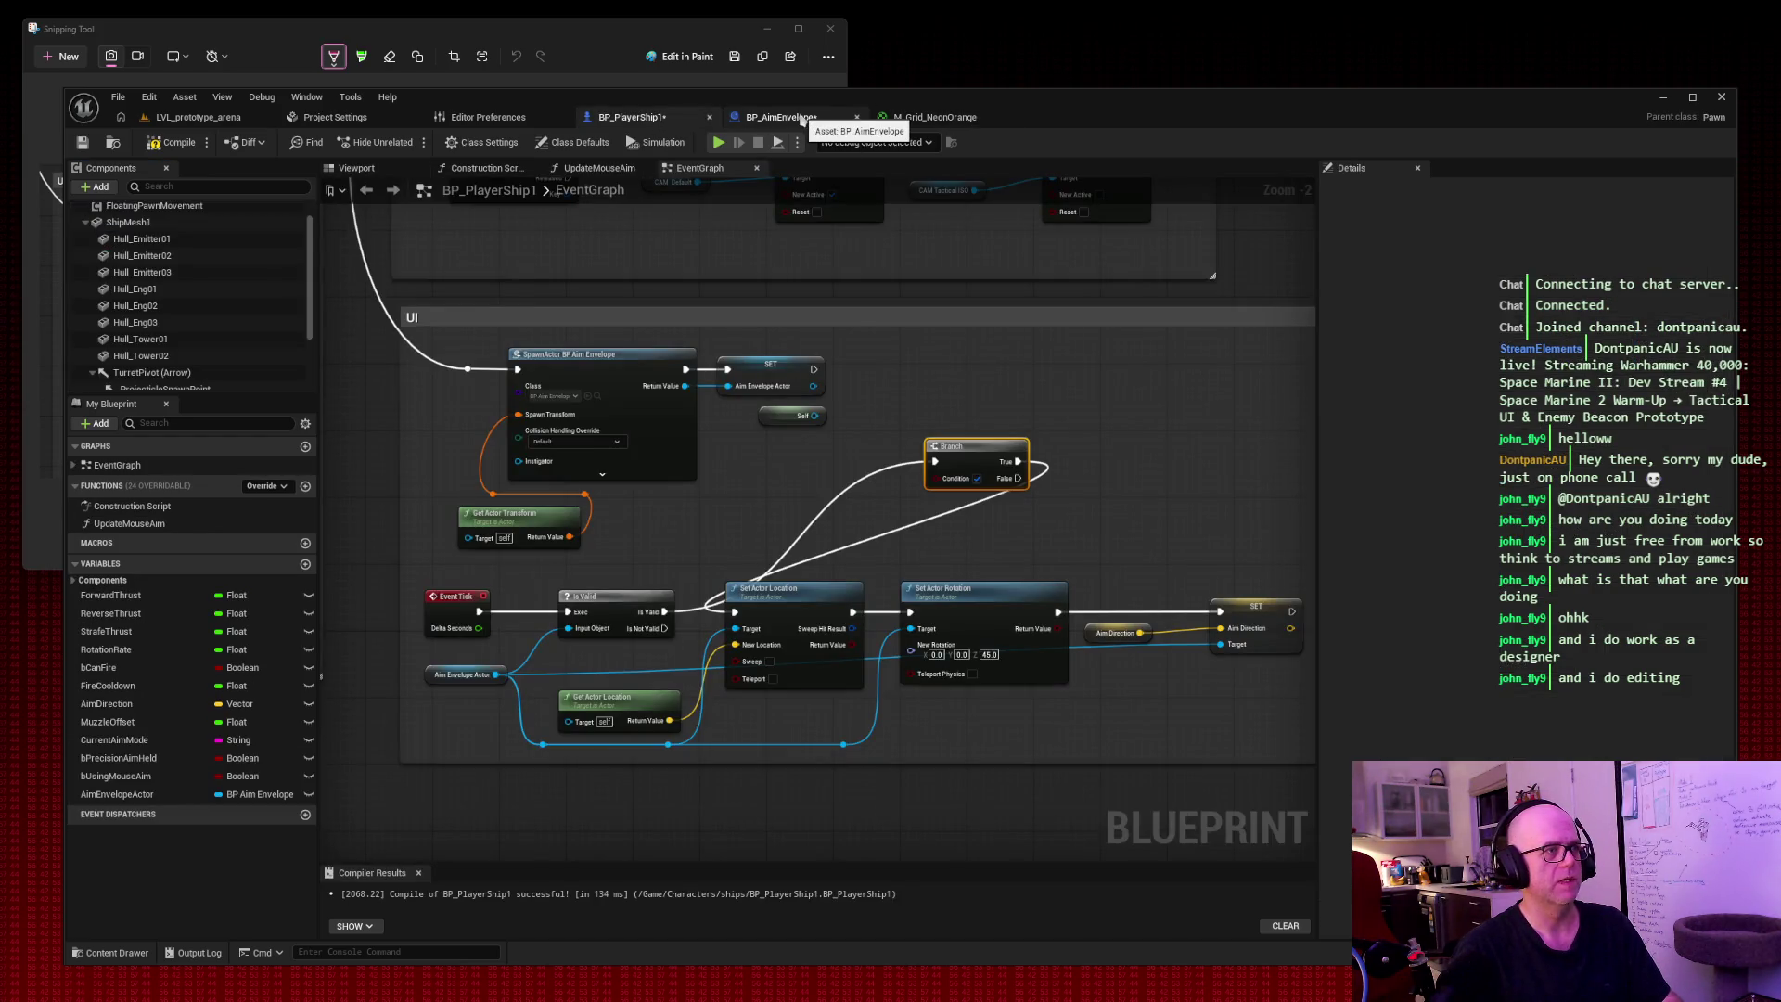
left_click(802, 119)
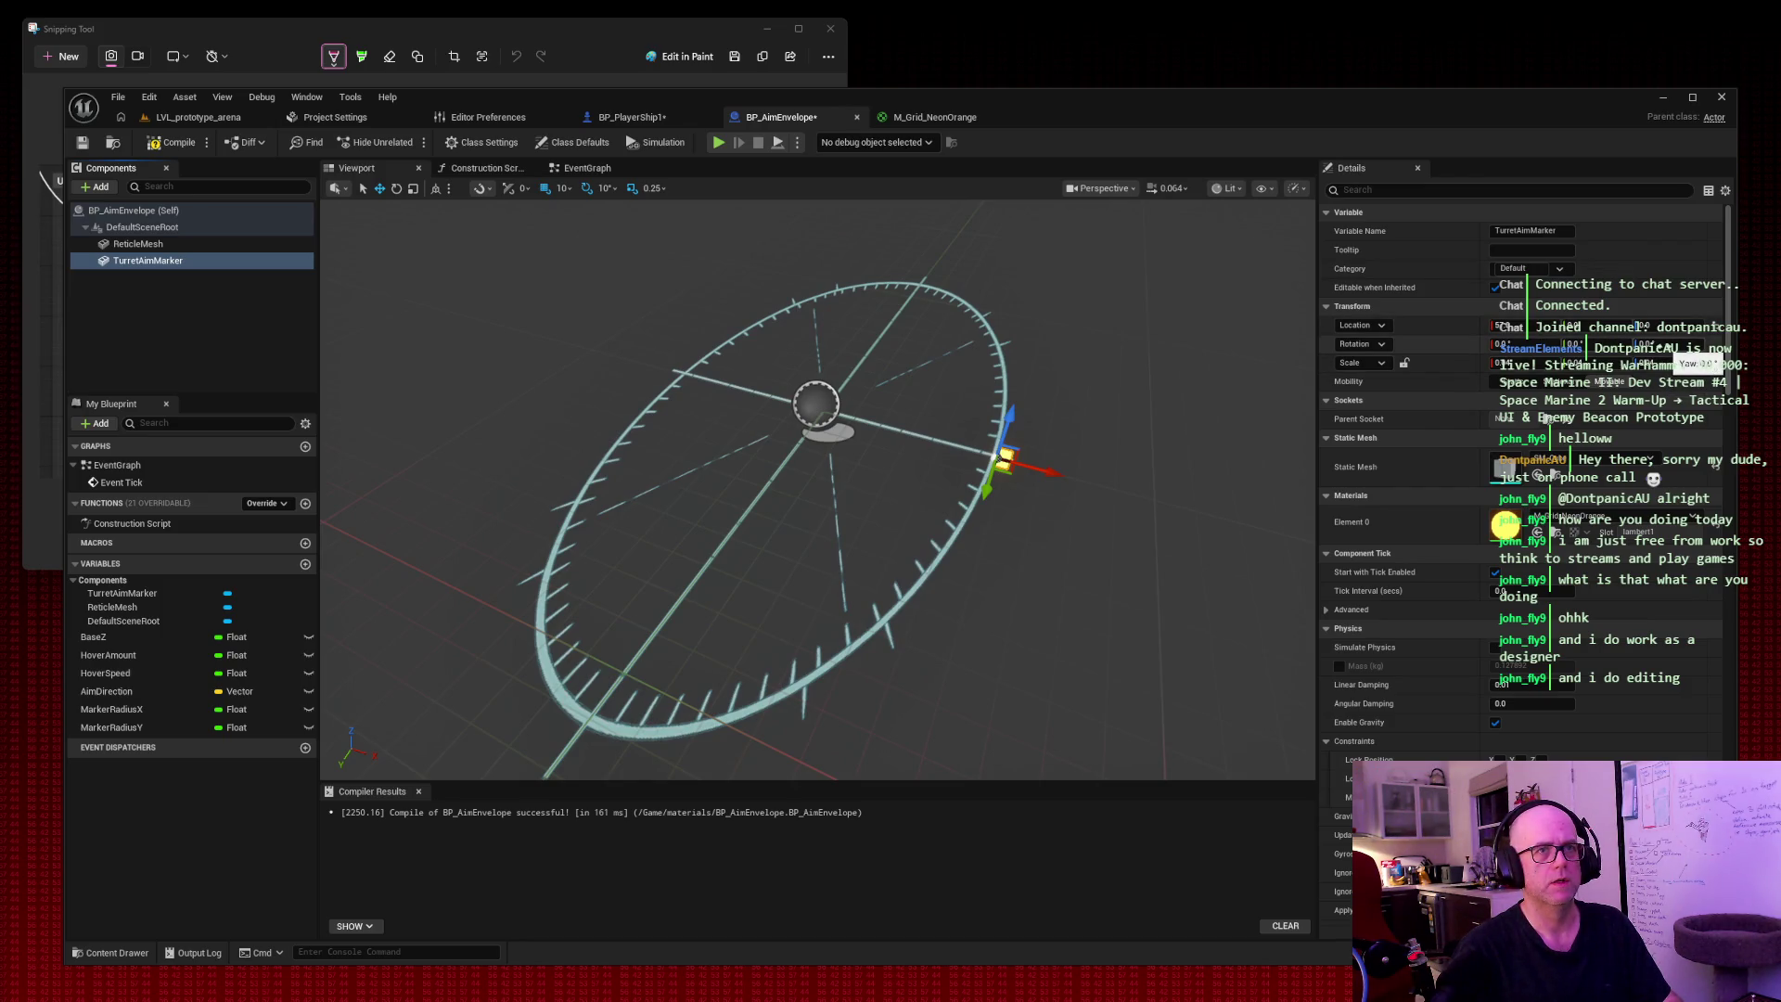
left_click(1643, 326)
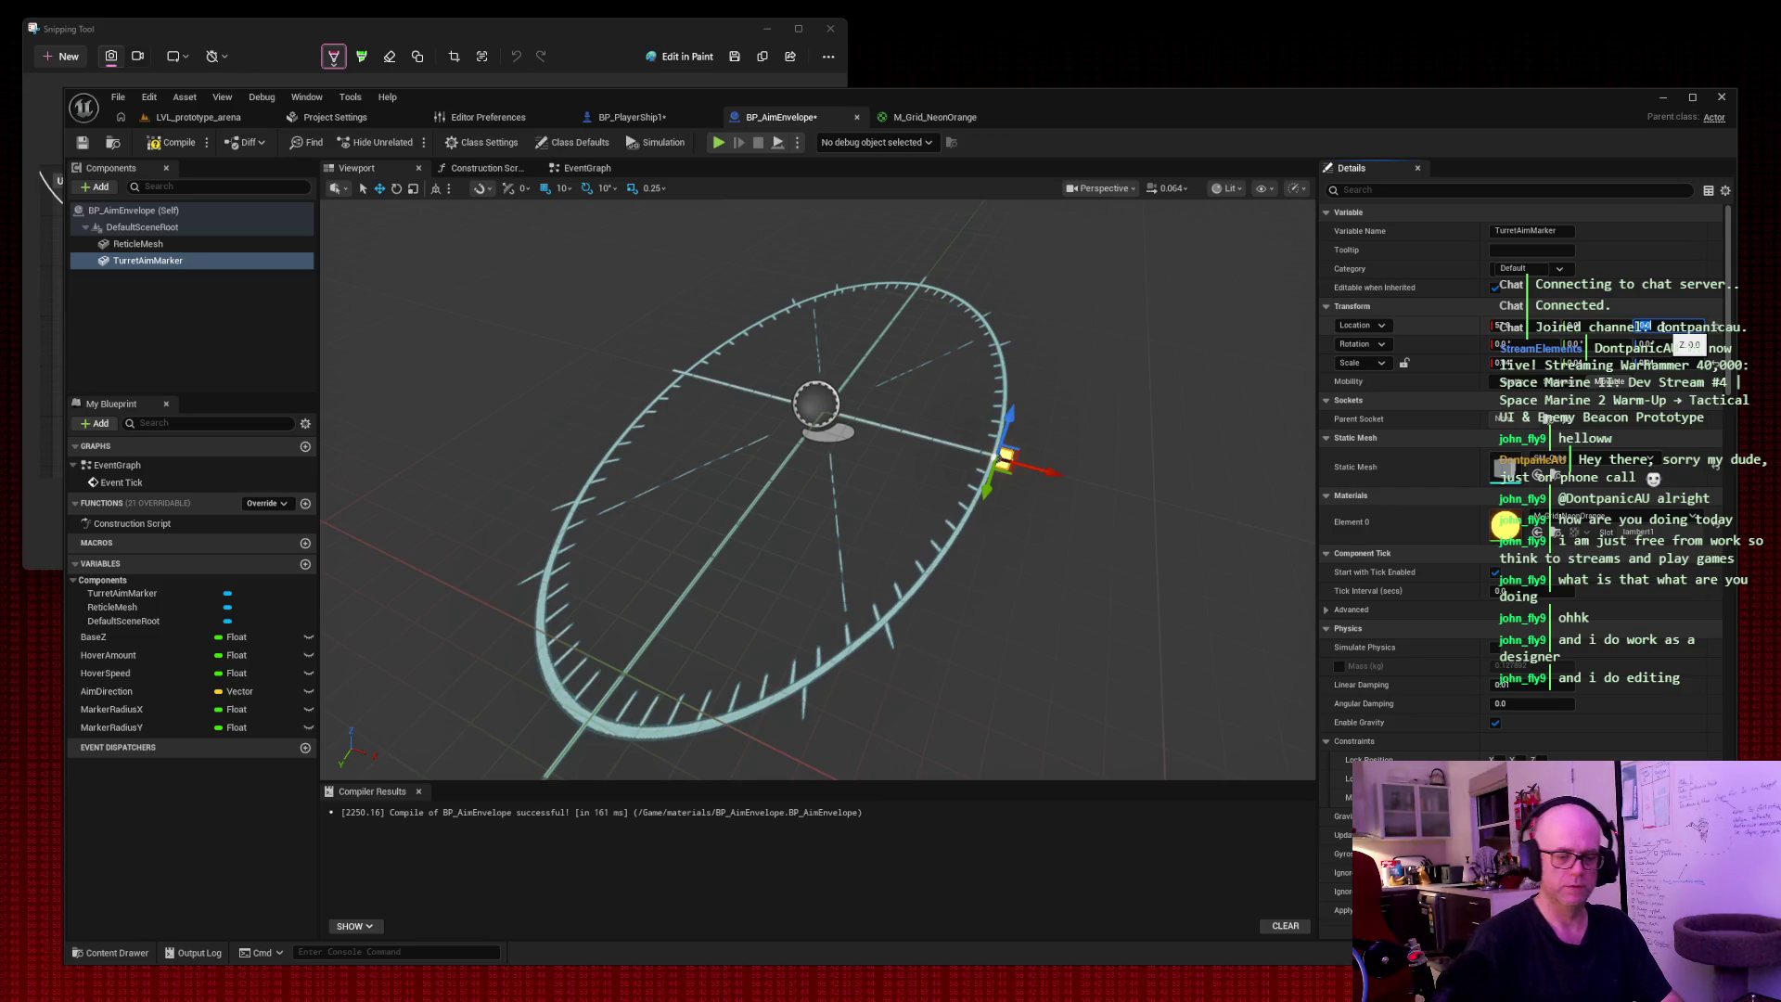
key("Return")
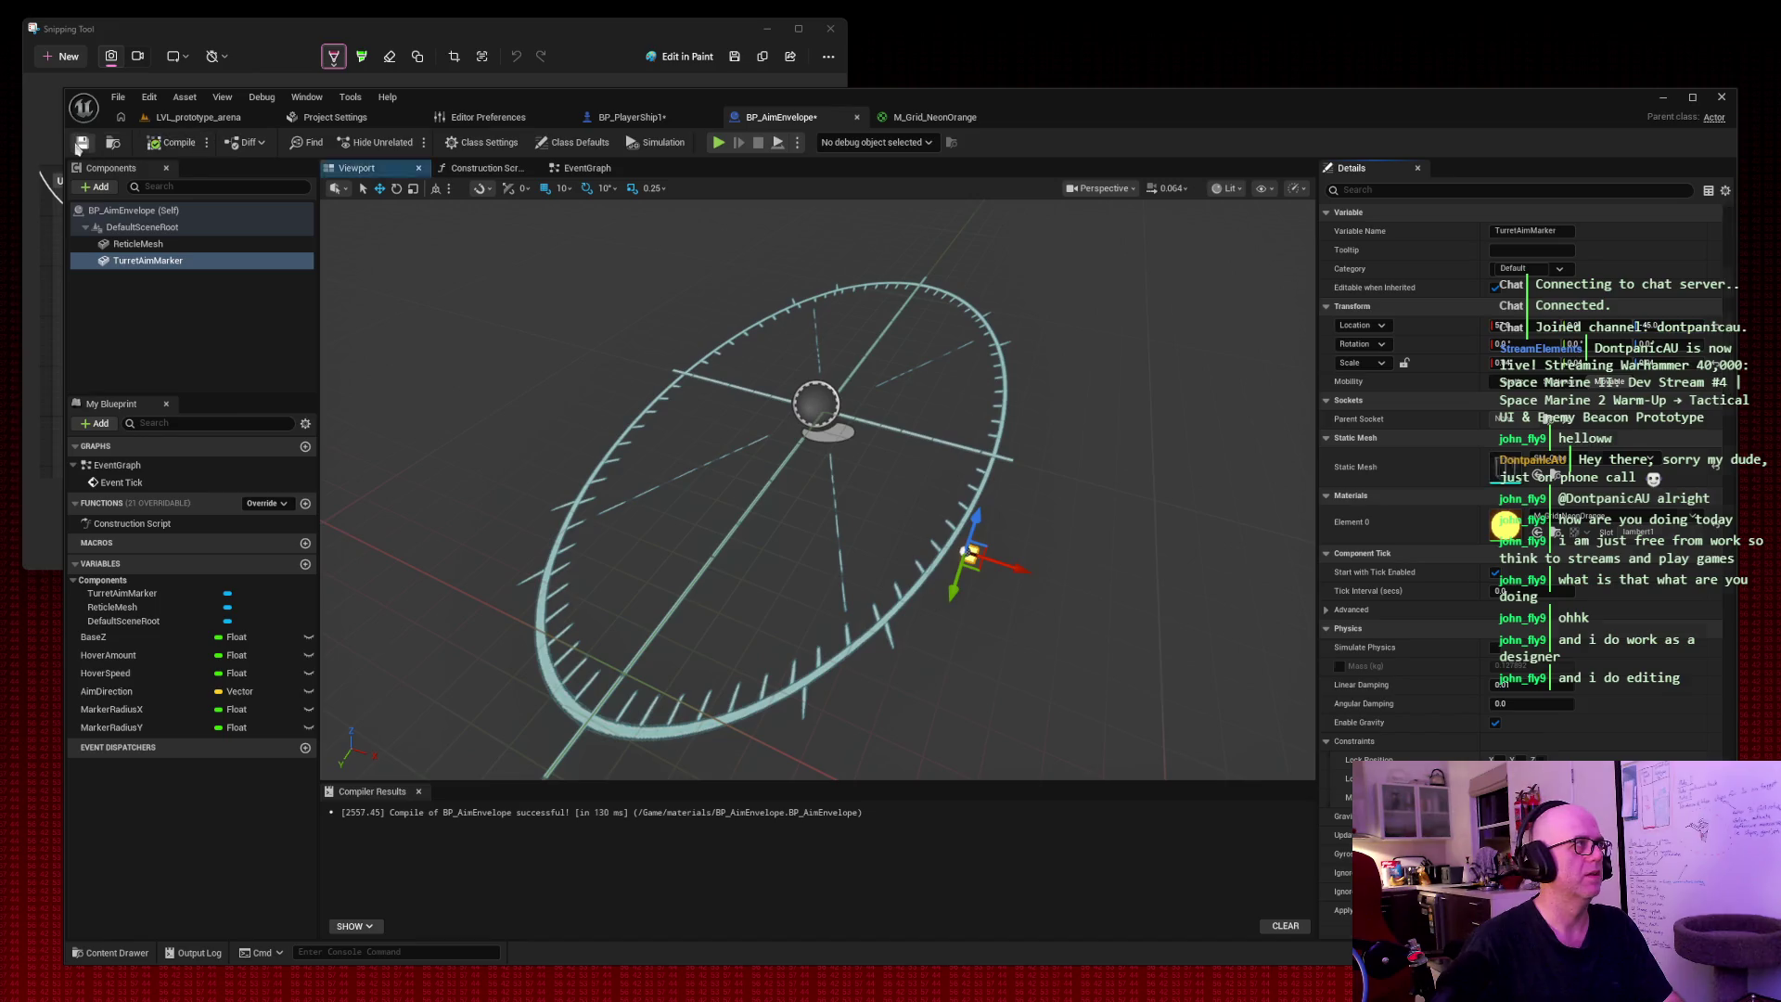
left_click(176, 118)
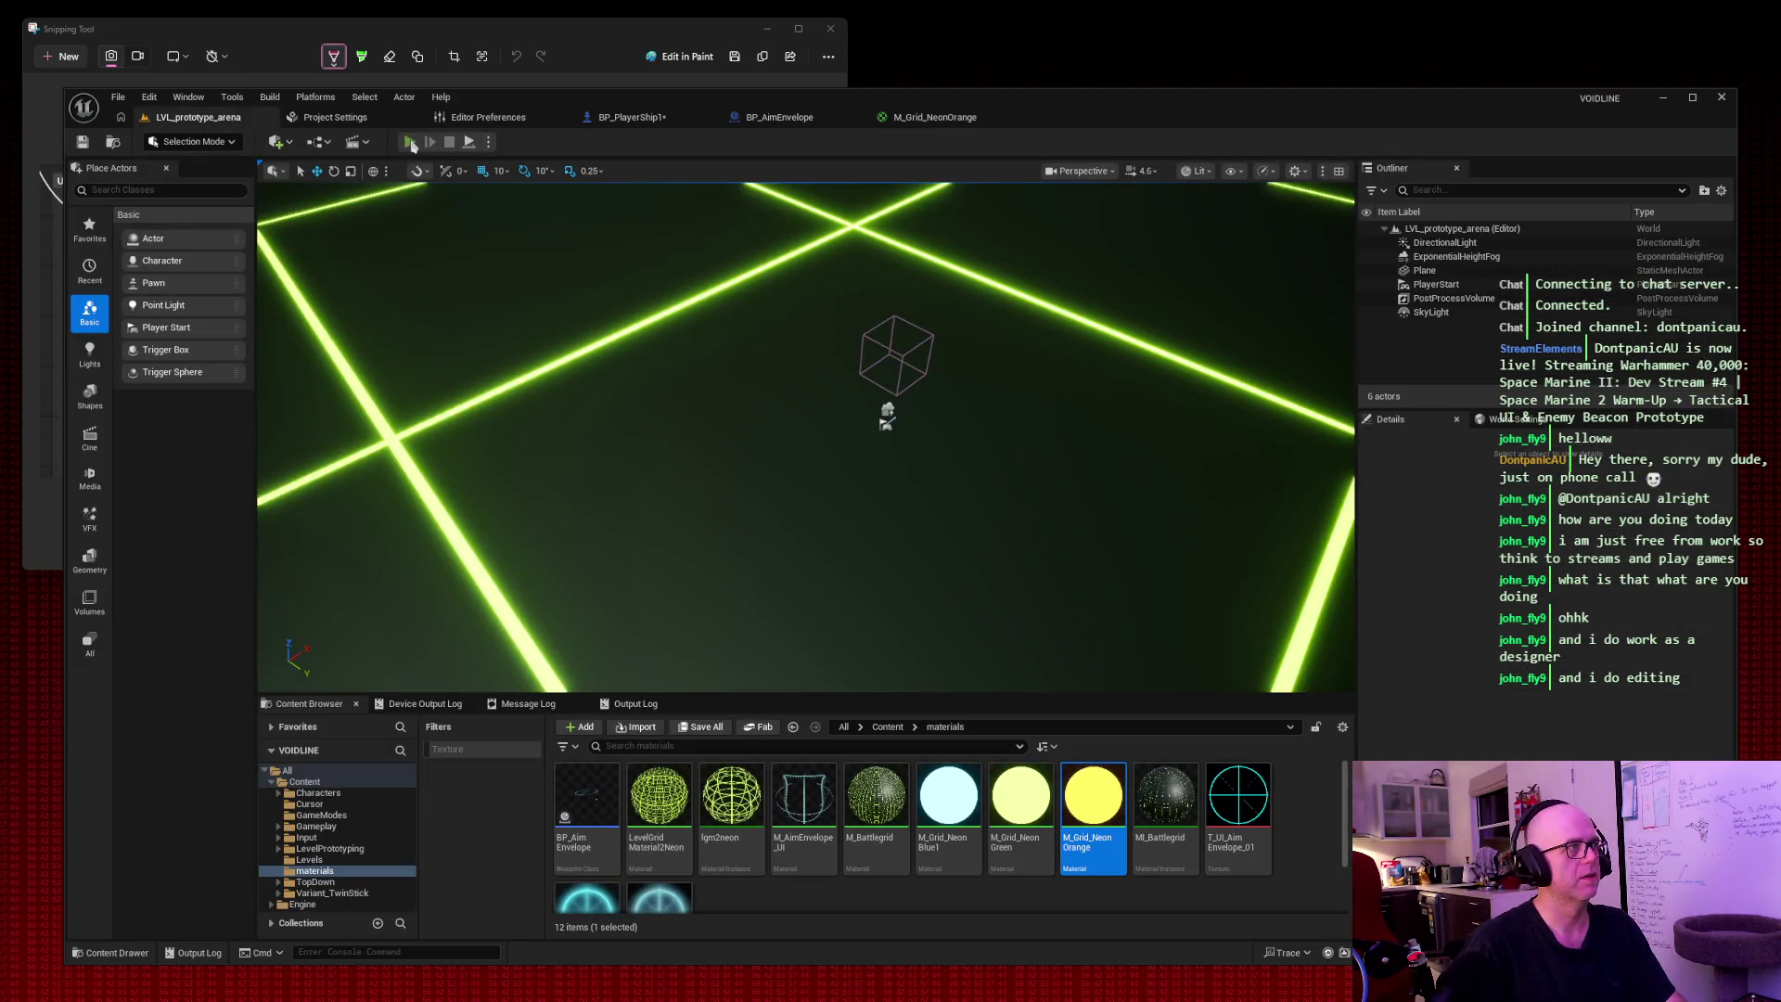
Run a quick playtest of the arena to check the reticle.
left_click(409, 142)
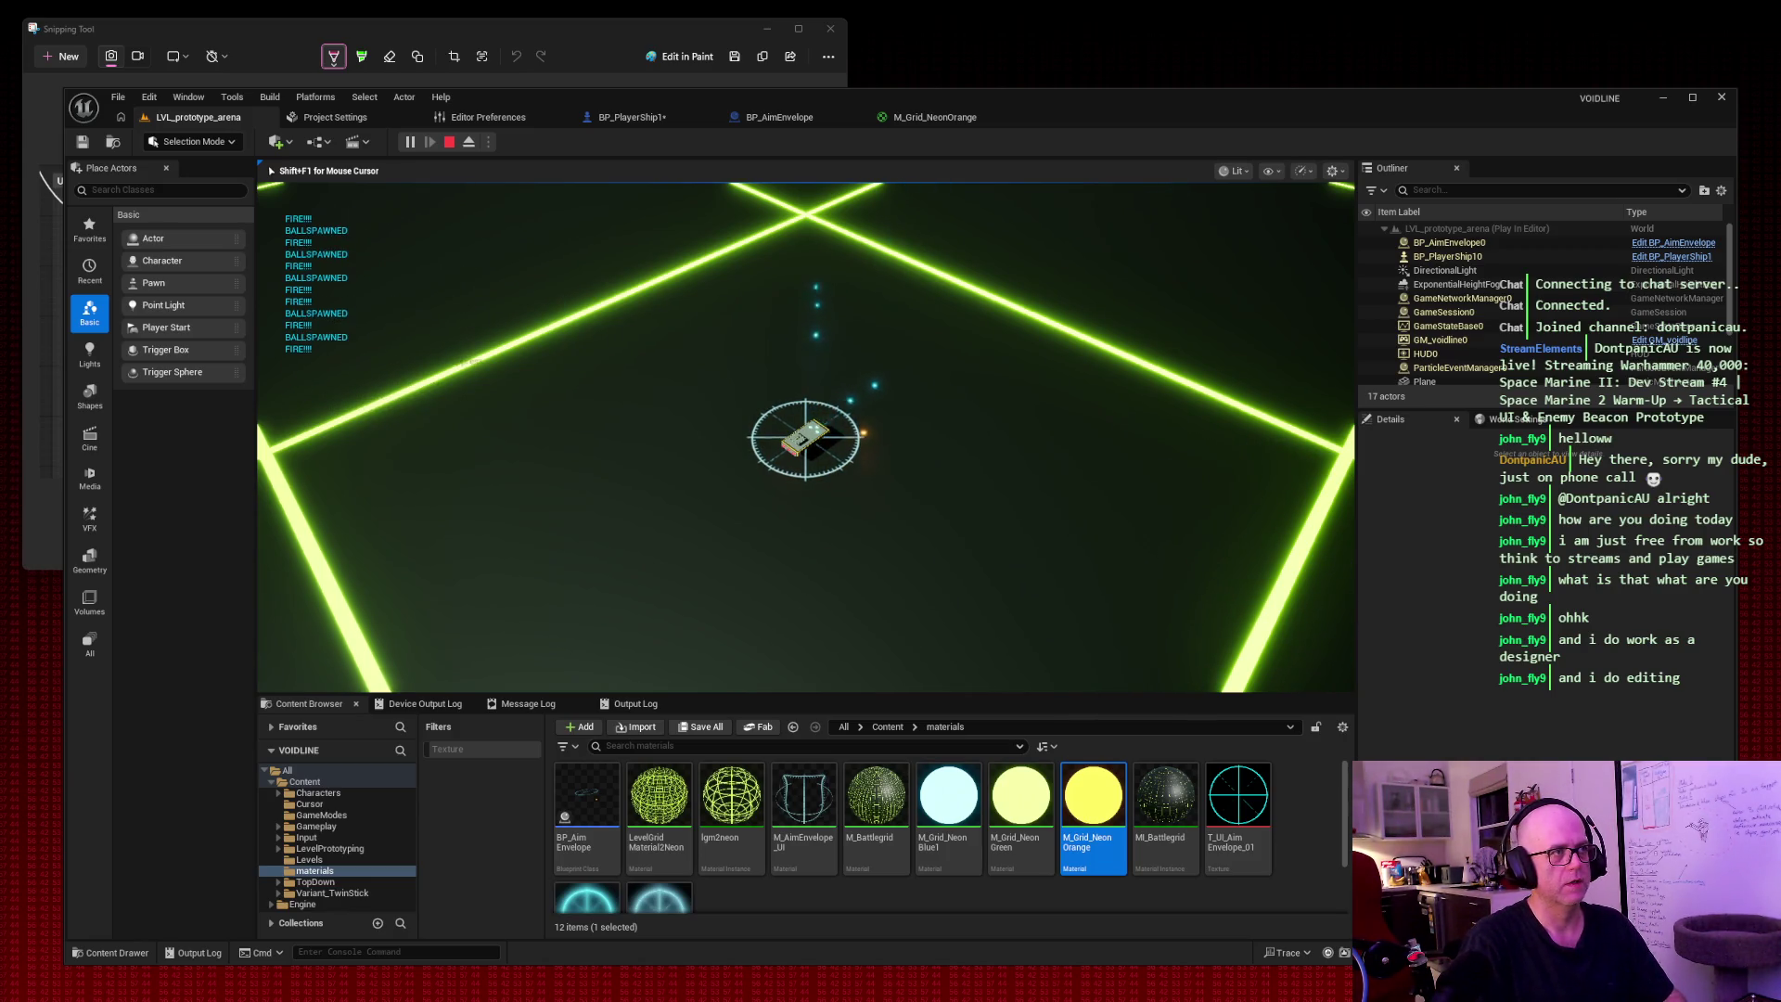
key("Escape")
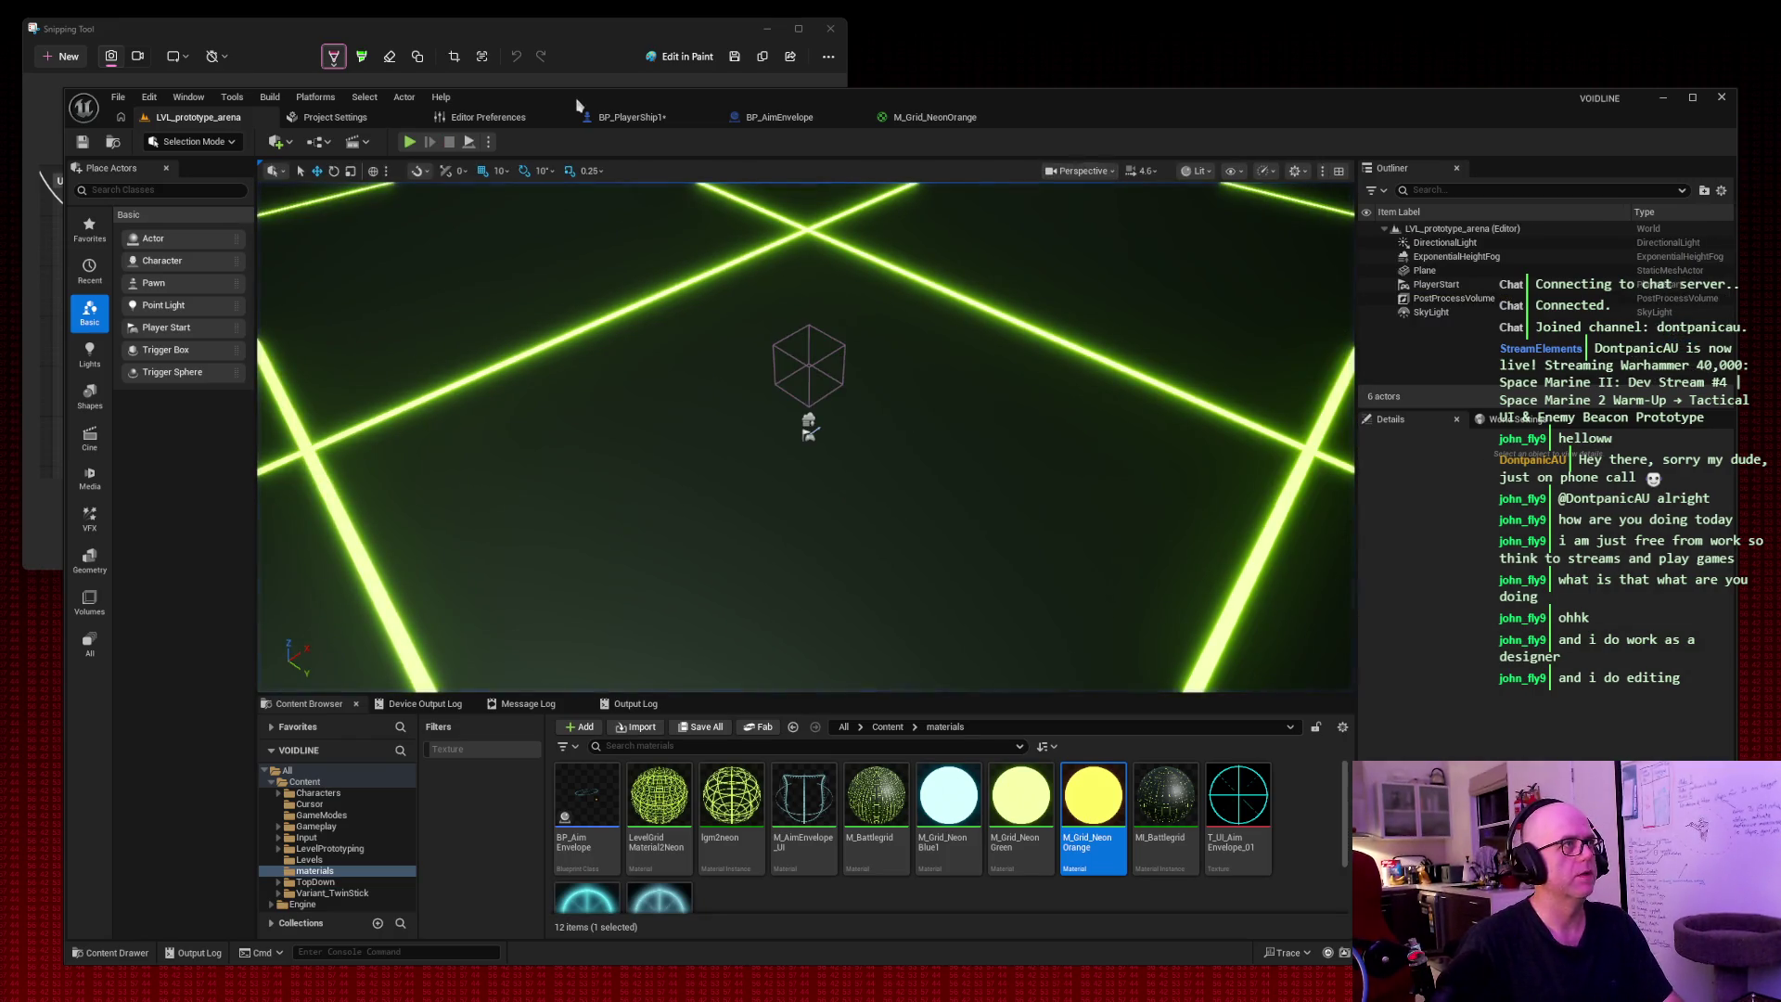
left_click(633, 118)
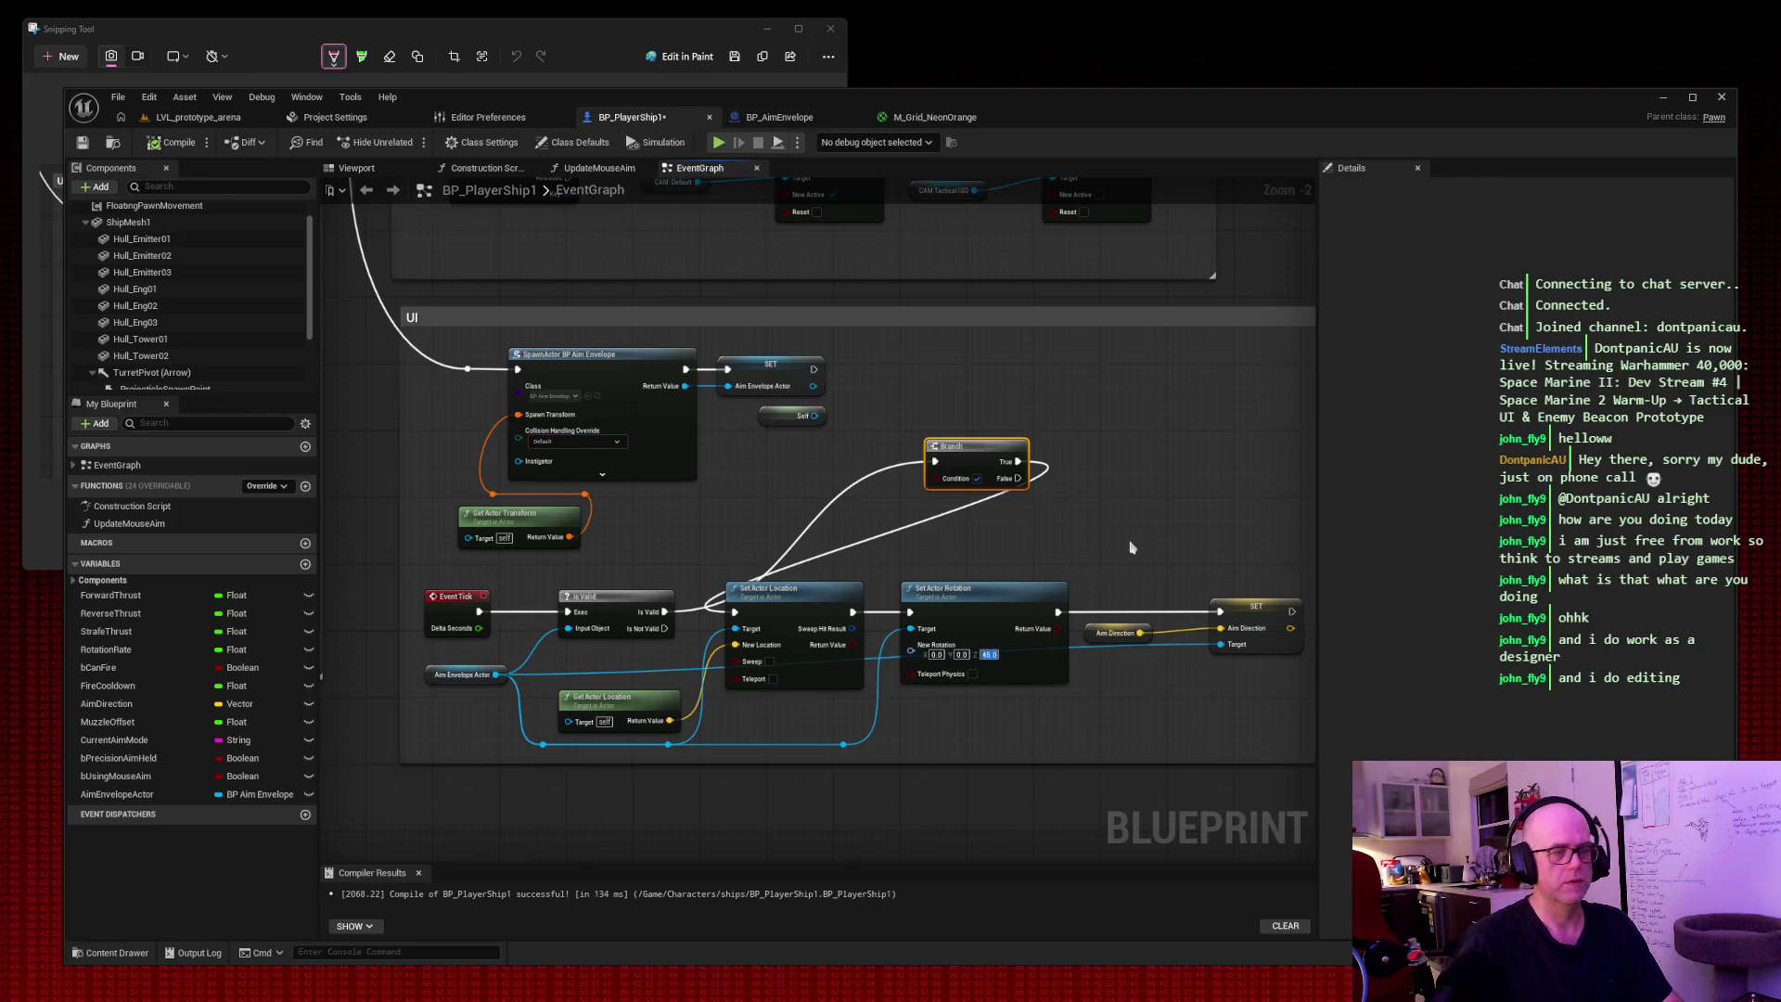
Drag TurretAimMarker to the ring's right edge, then compile and save BP_AimEnvelope.
left_click(779, 117)
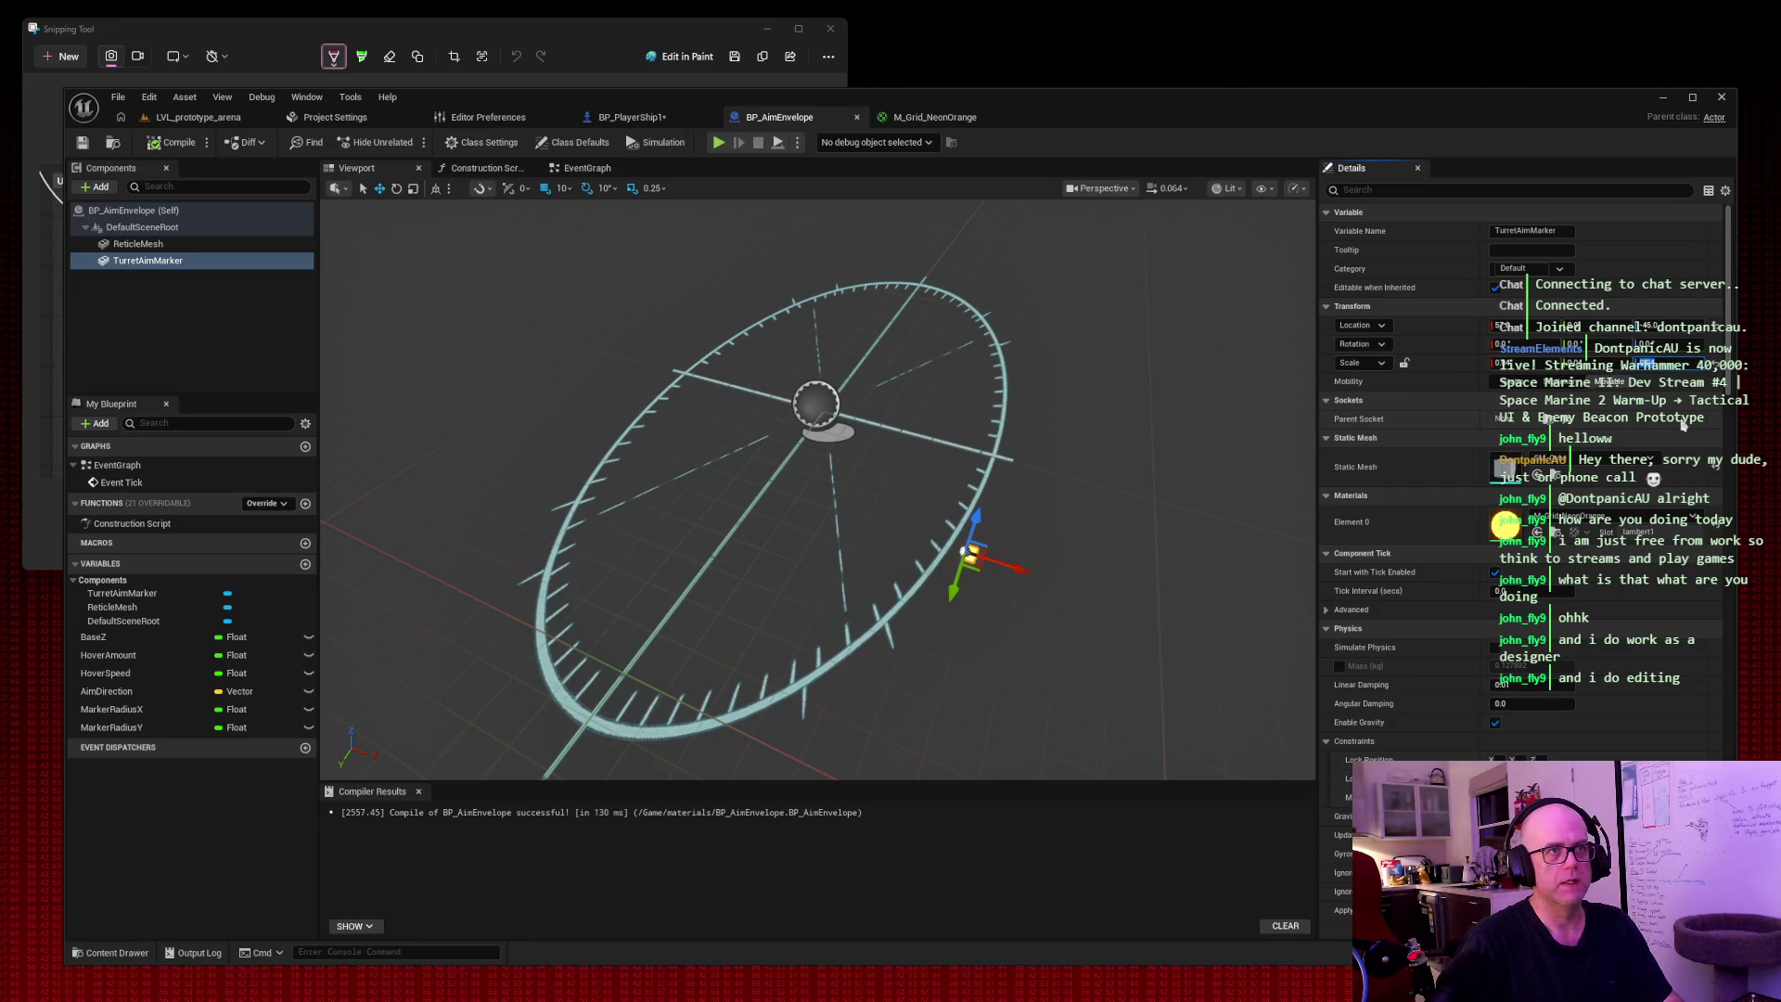
left_click_drag(1567, 326, 1539, 325)
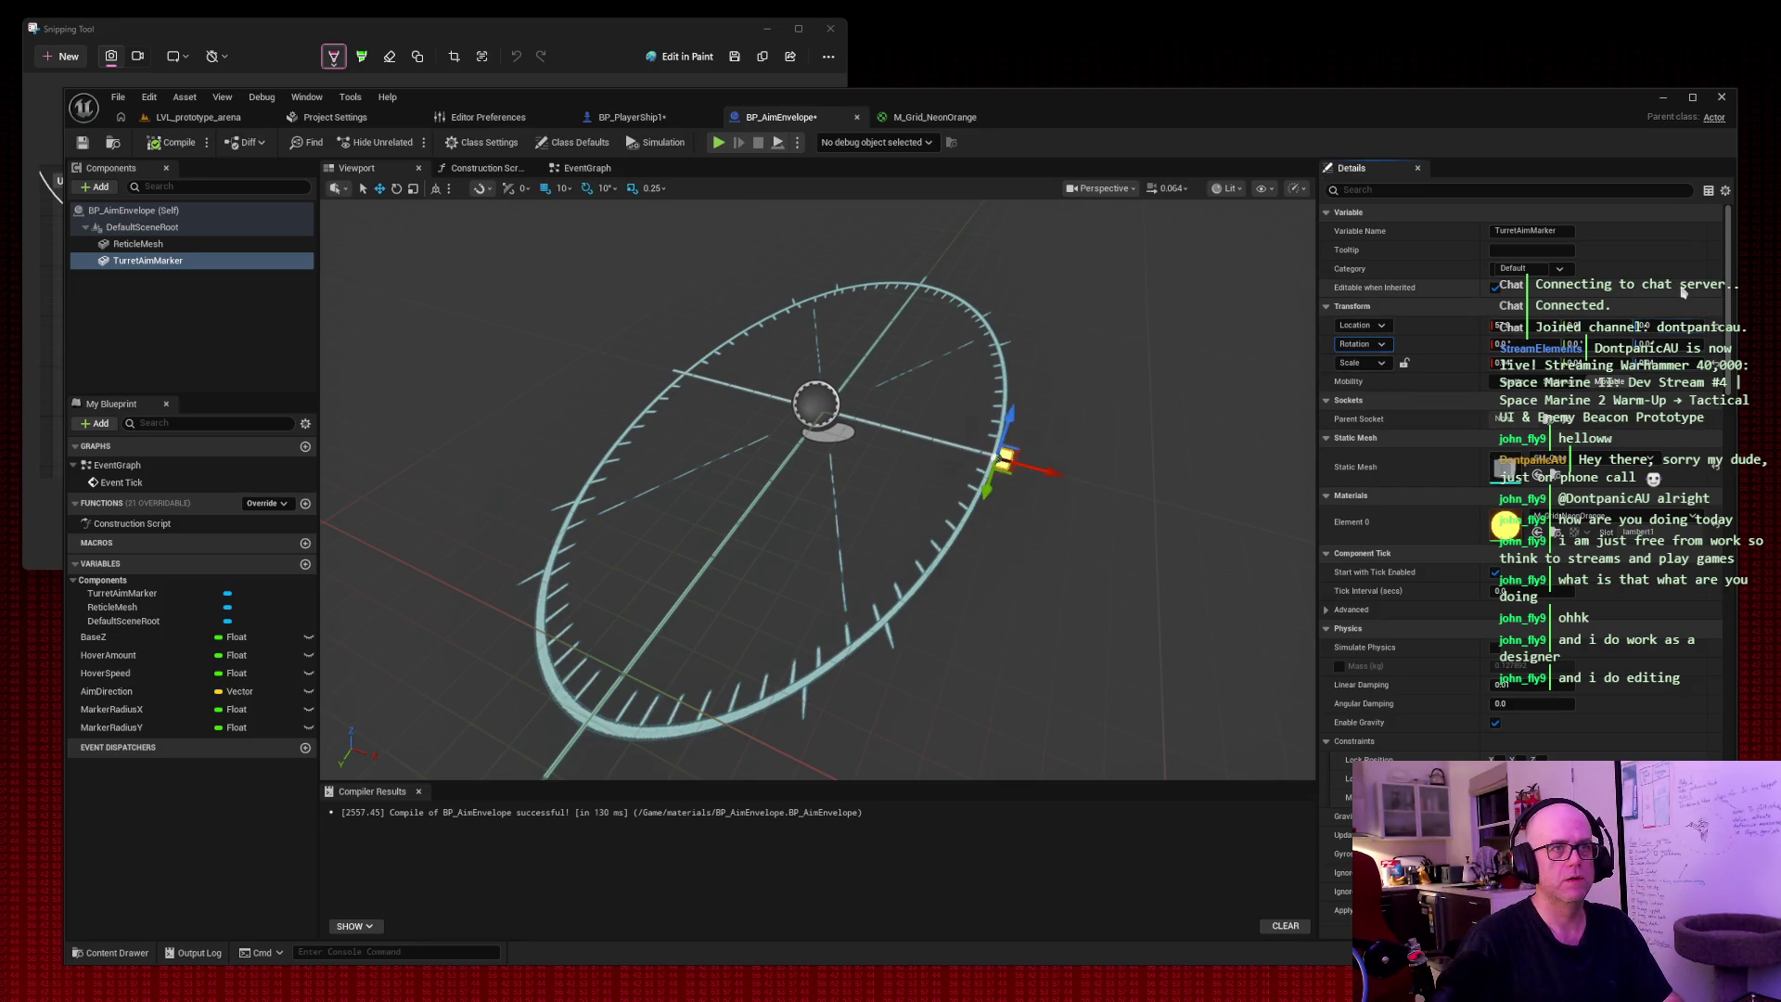
left_click(174, 141)
left_click(81, 142)
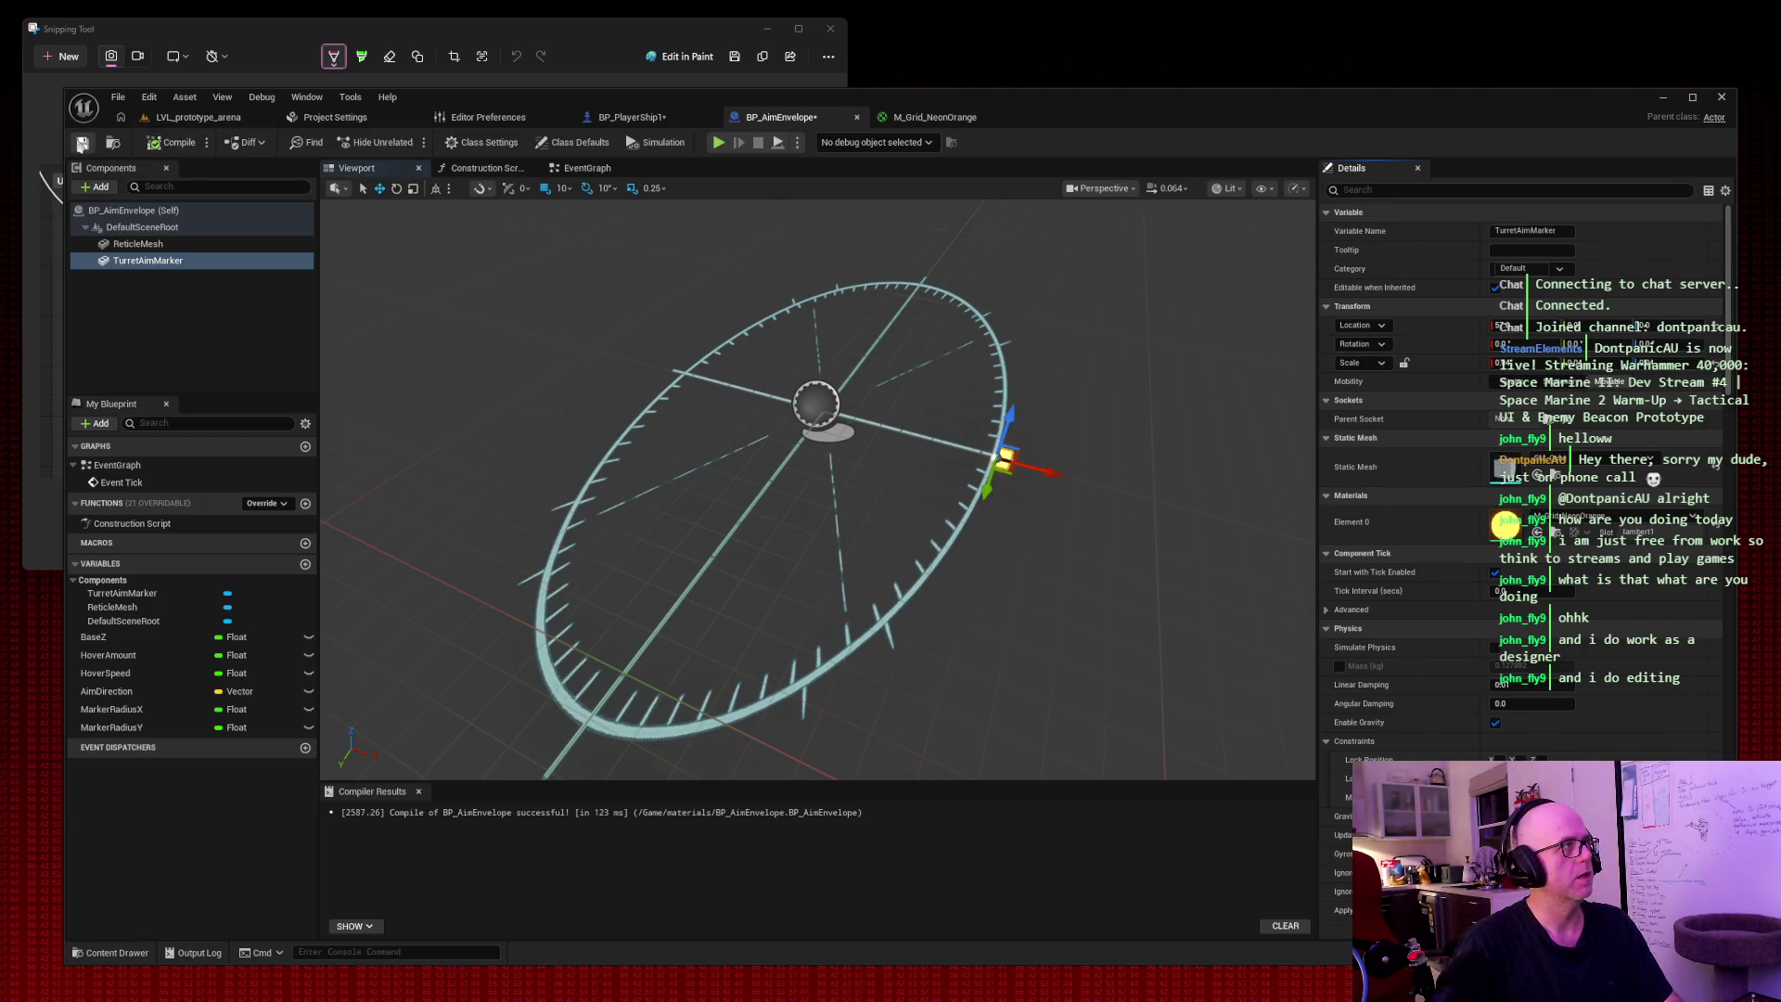
Compile and save BP_PlayerShip1.
left_click(691, 119)
left_click(179, 142)
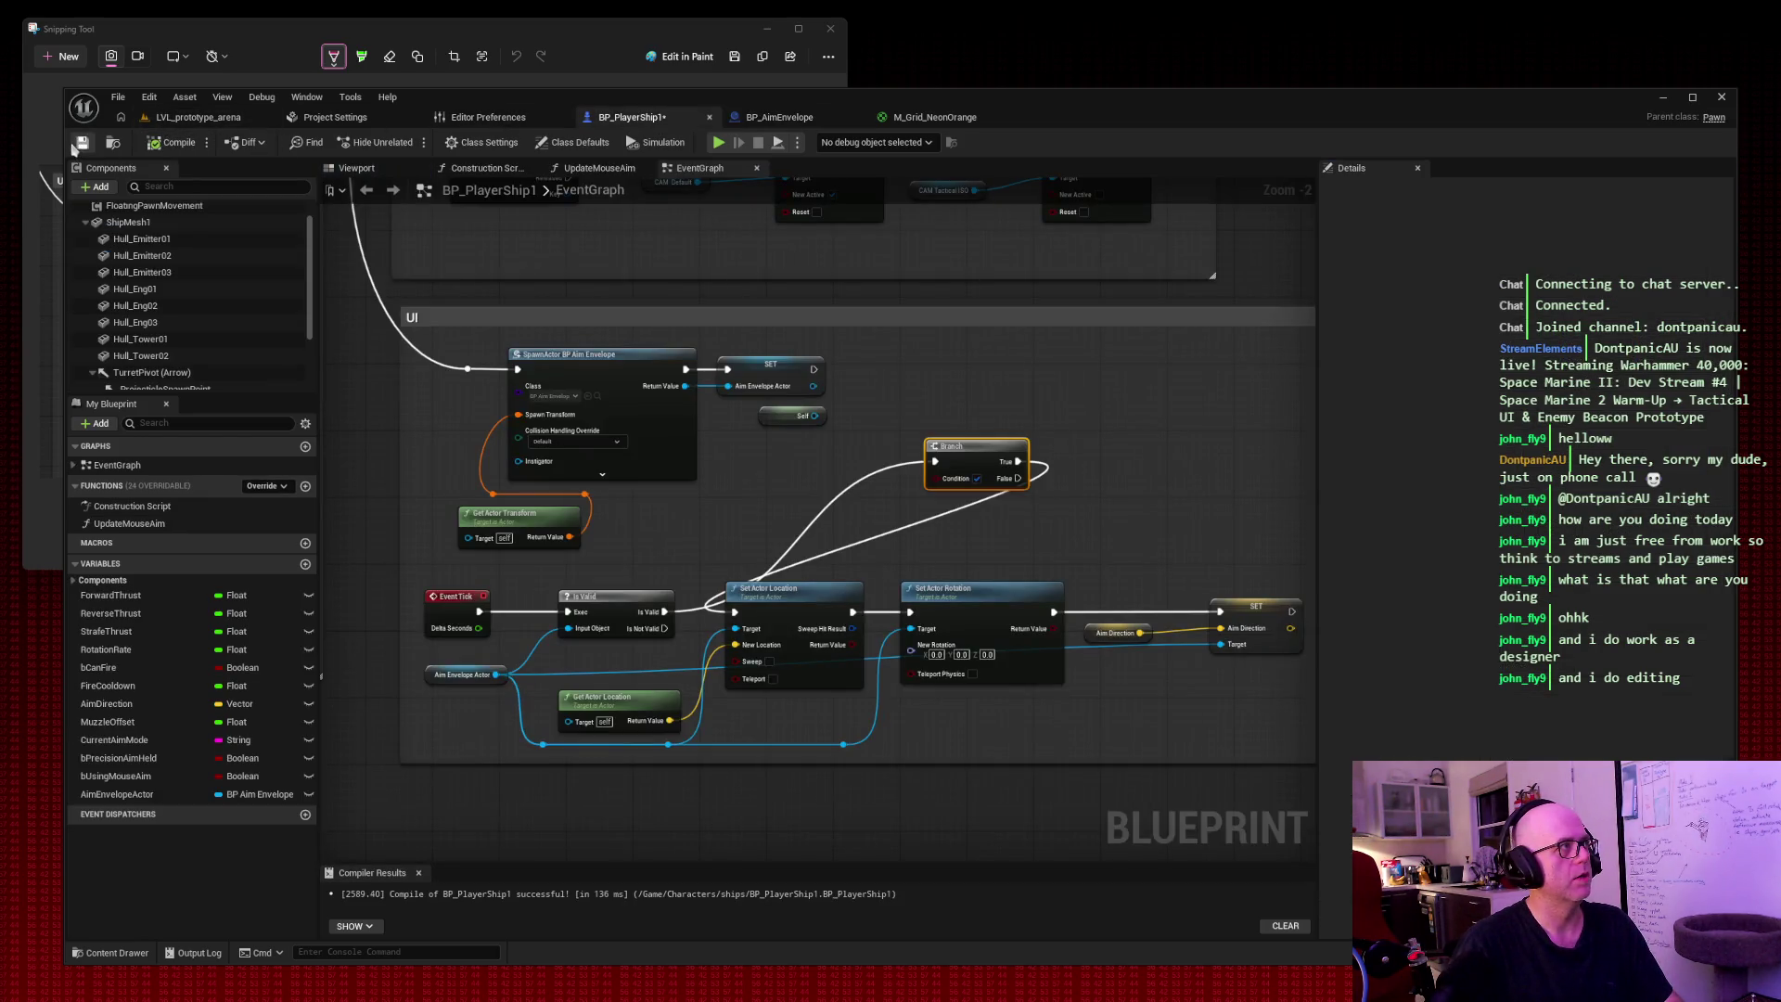
left_click(186, 120)
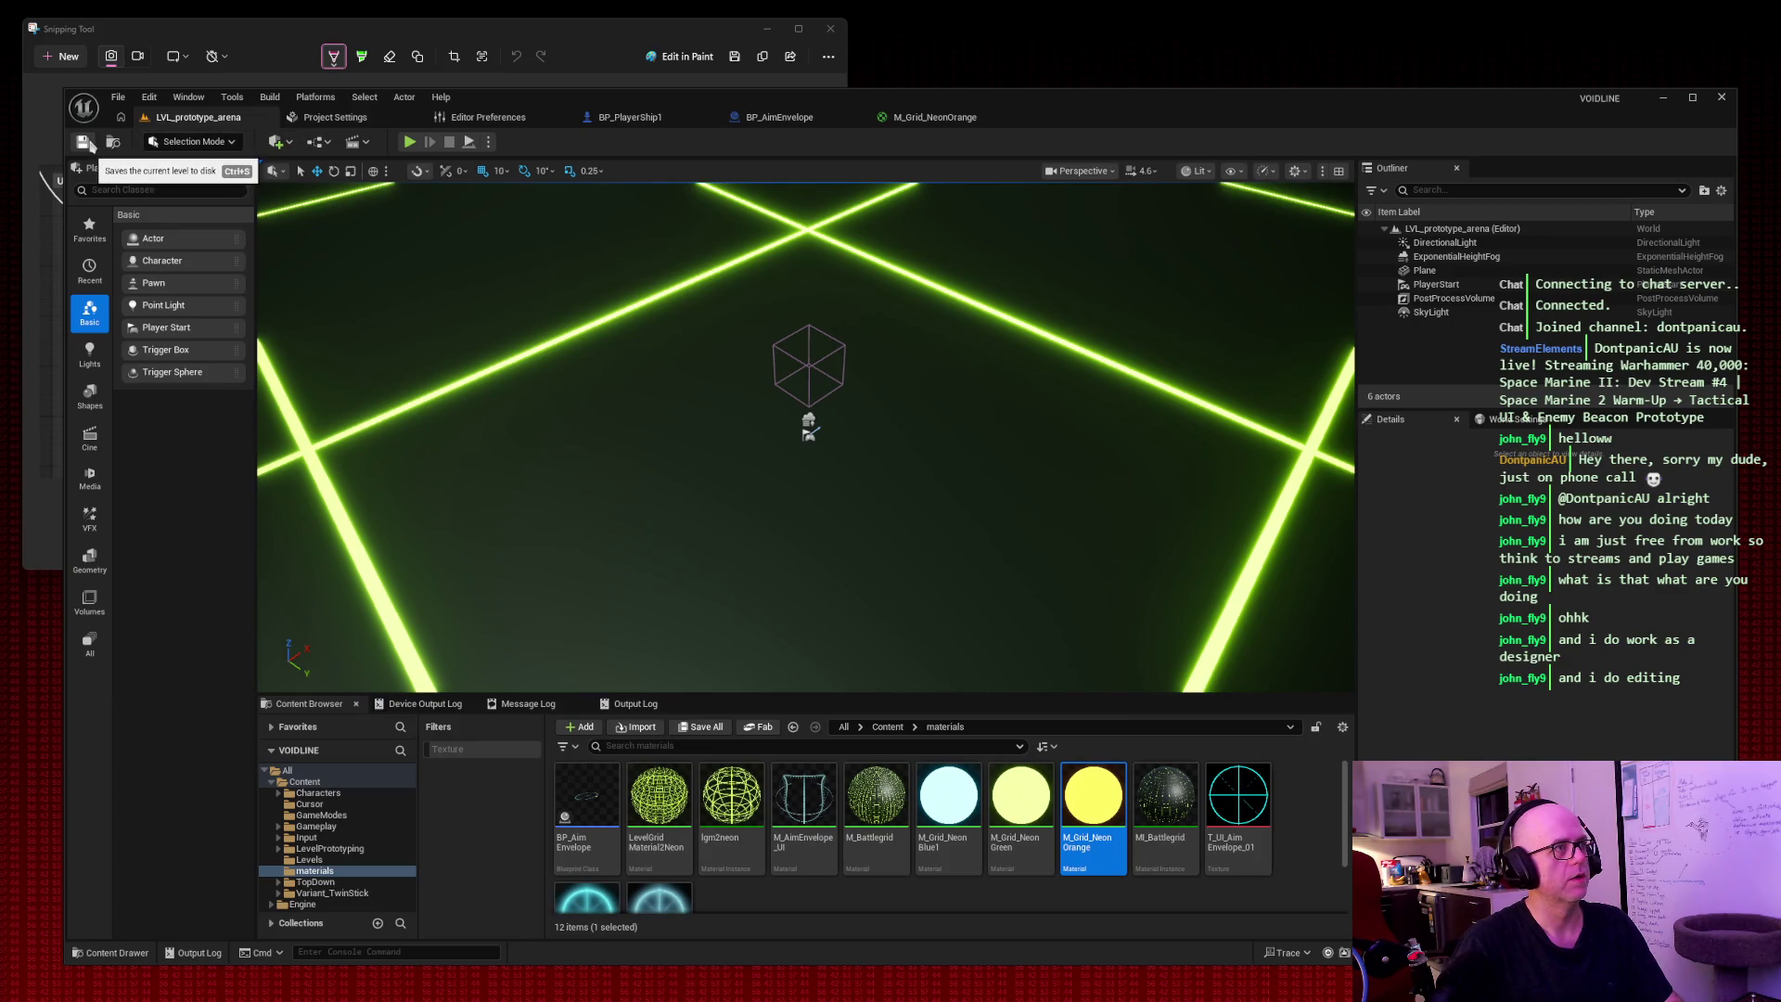
Playtest the arena, firing toward the upper left, upper right and right while moving.
left_click(409, 141)
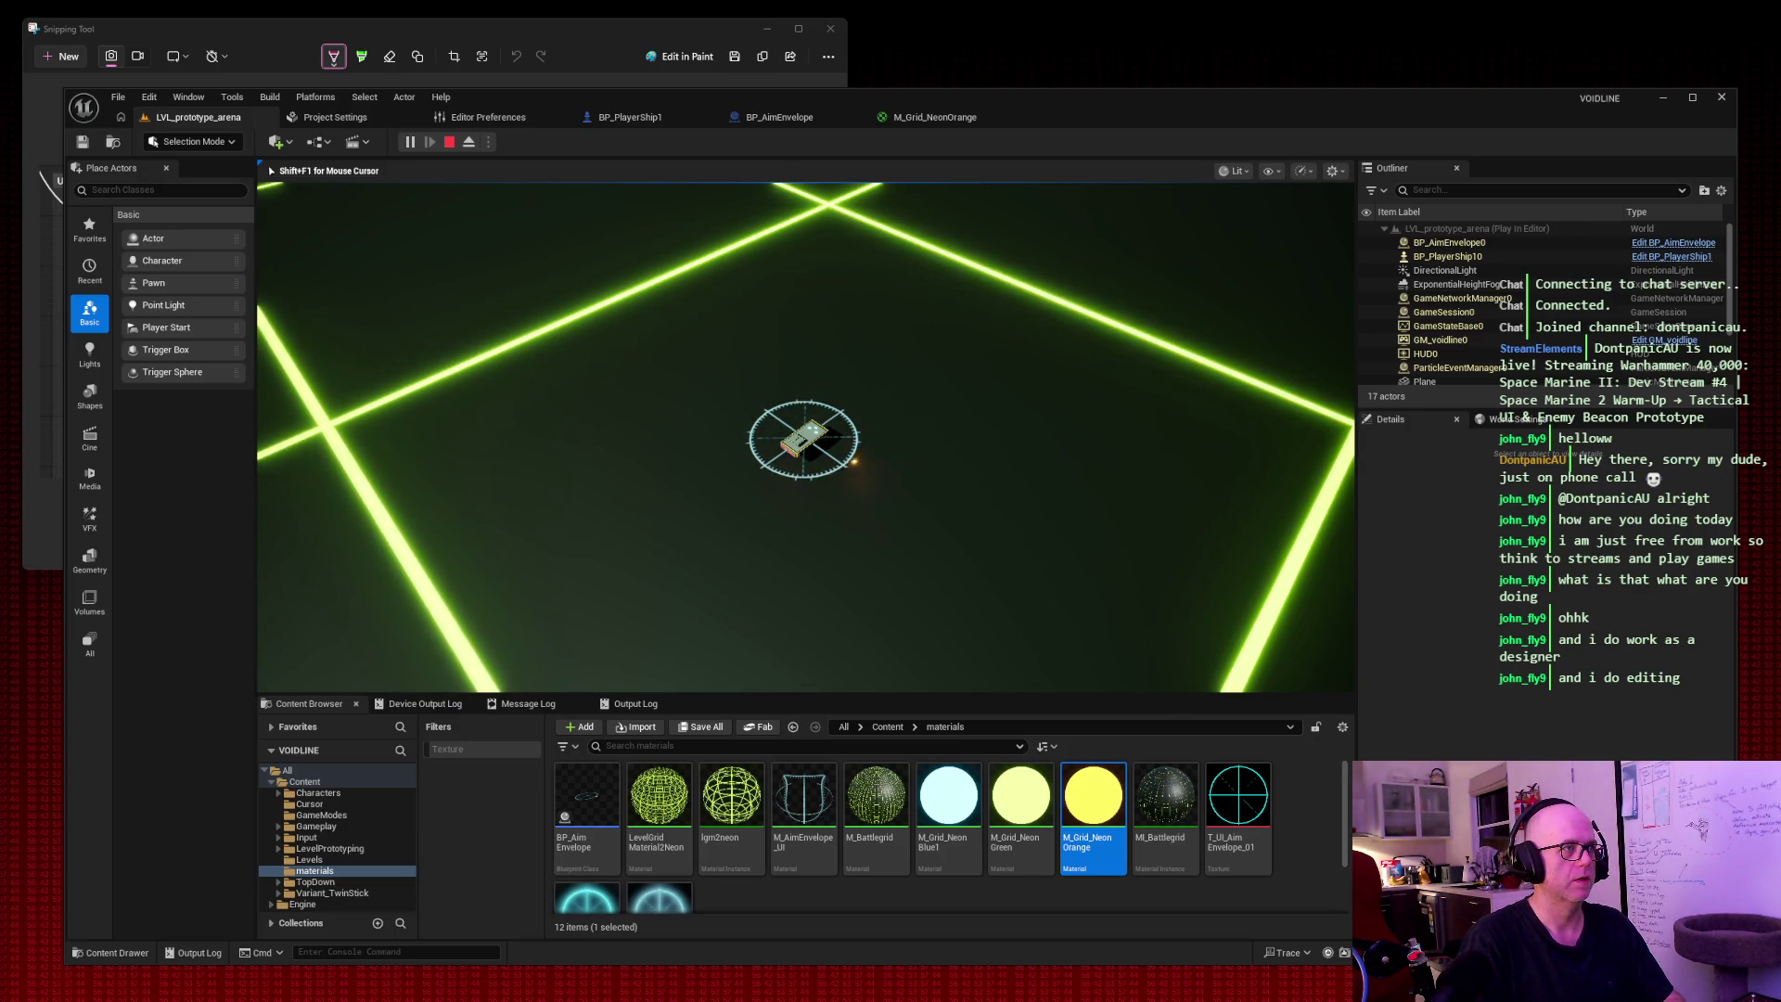
key("space")
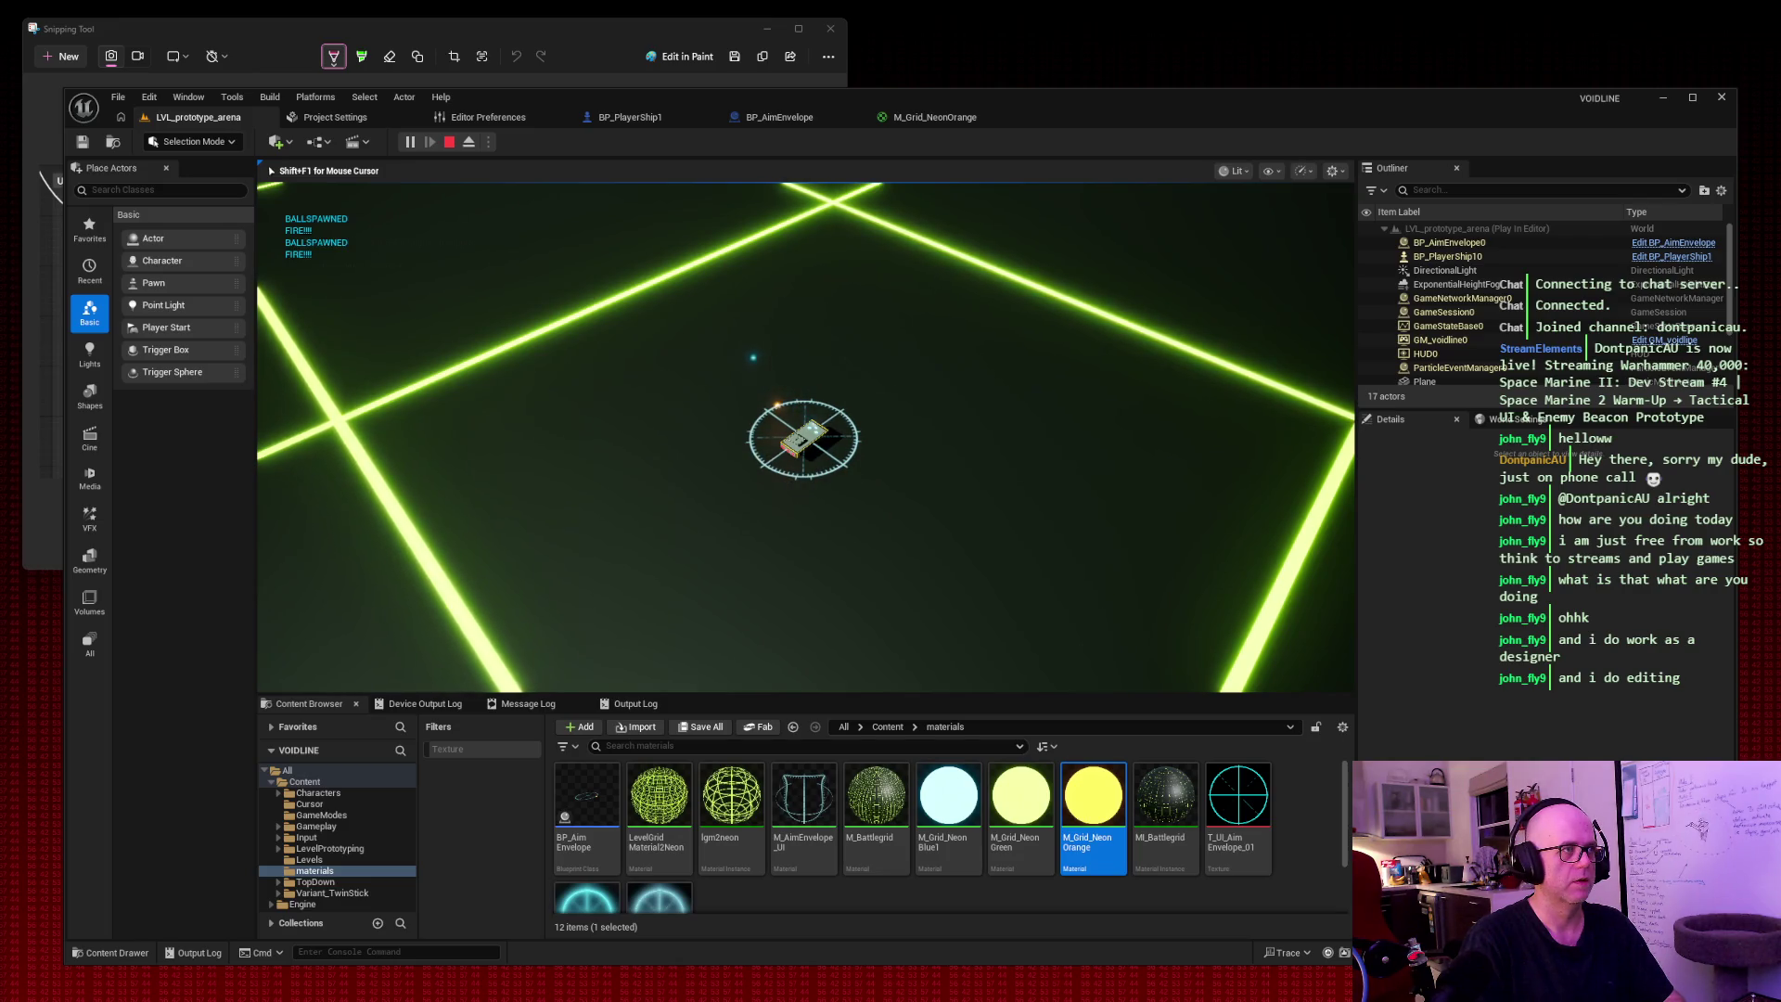
key("space")
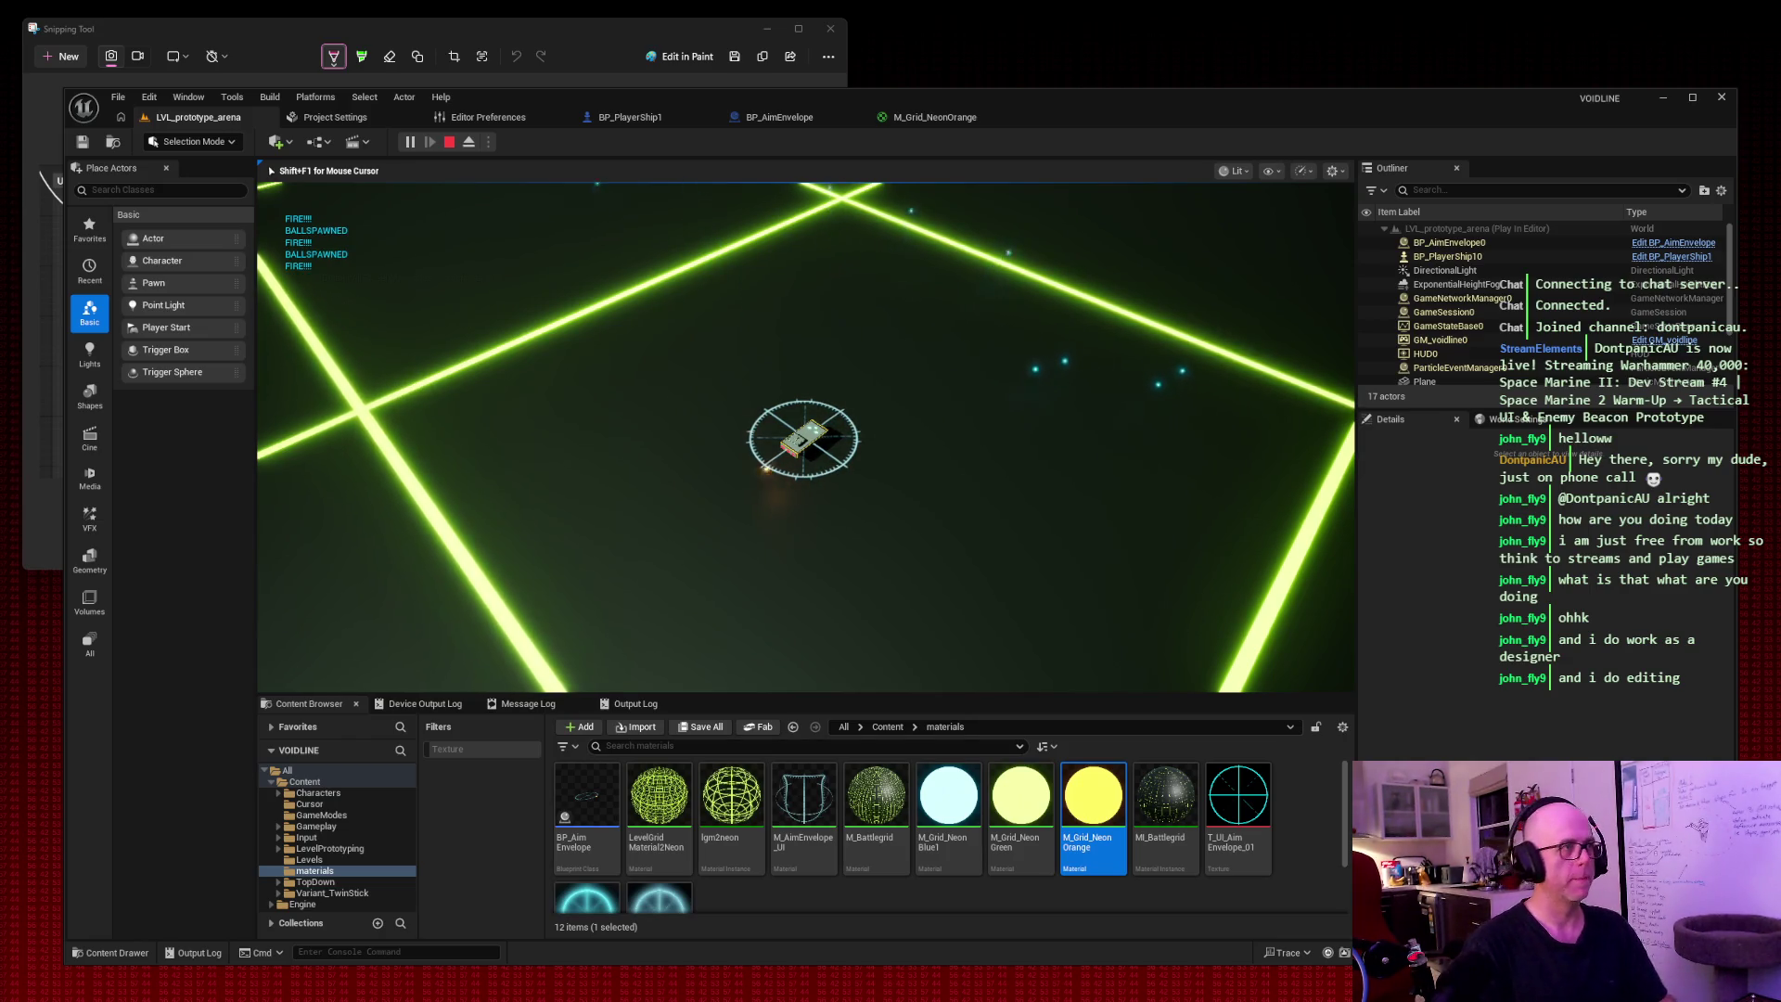
key("space")
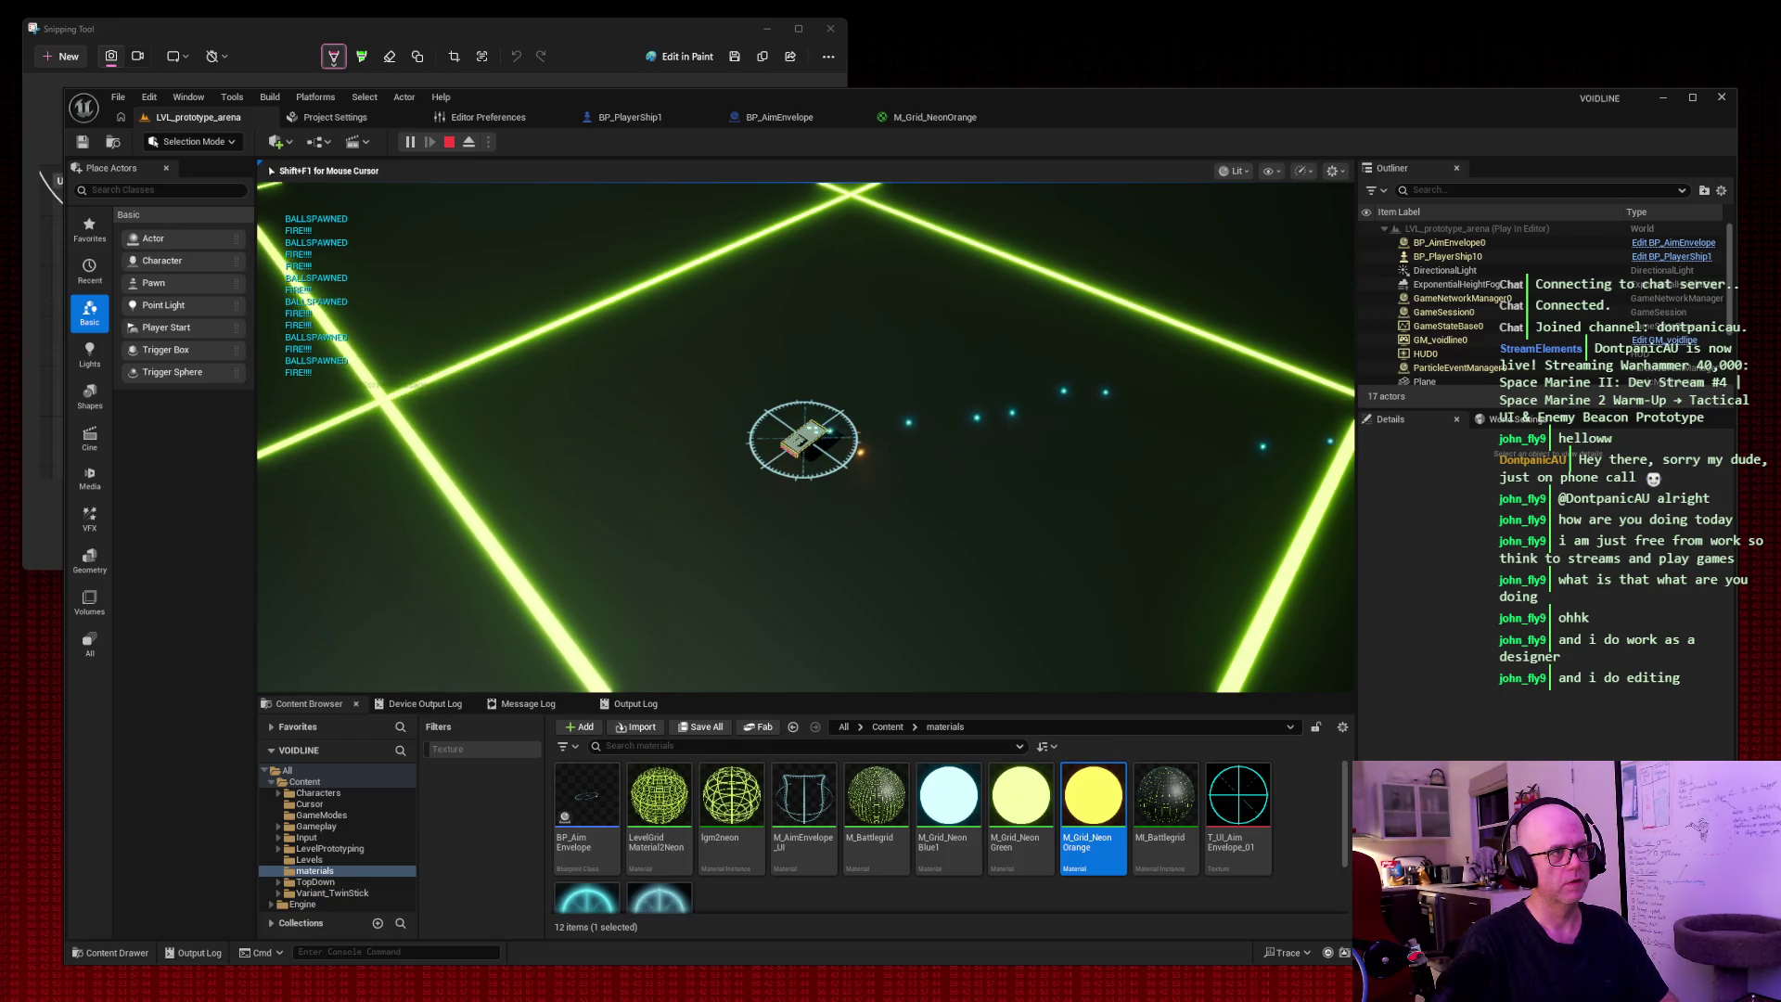
key("space")
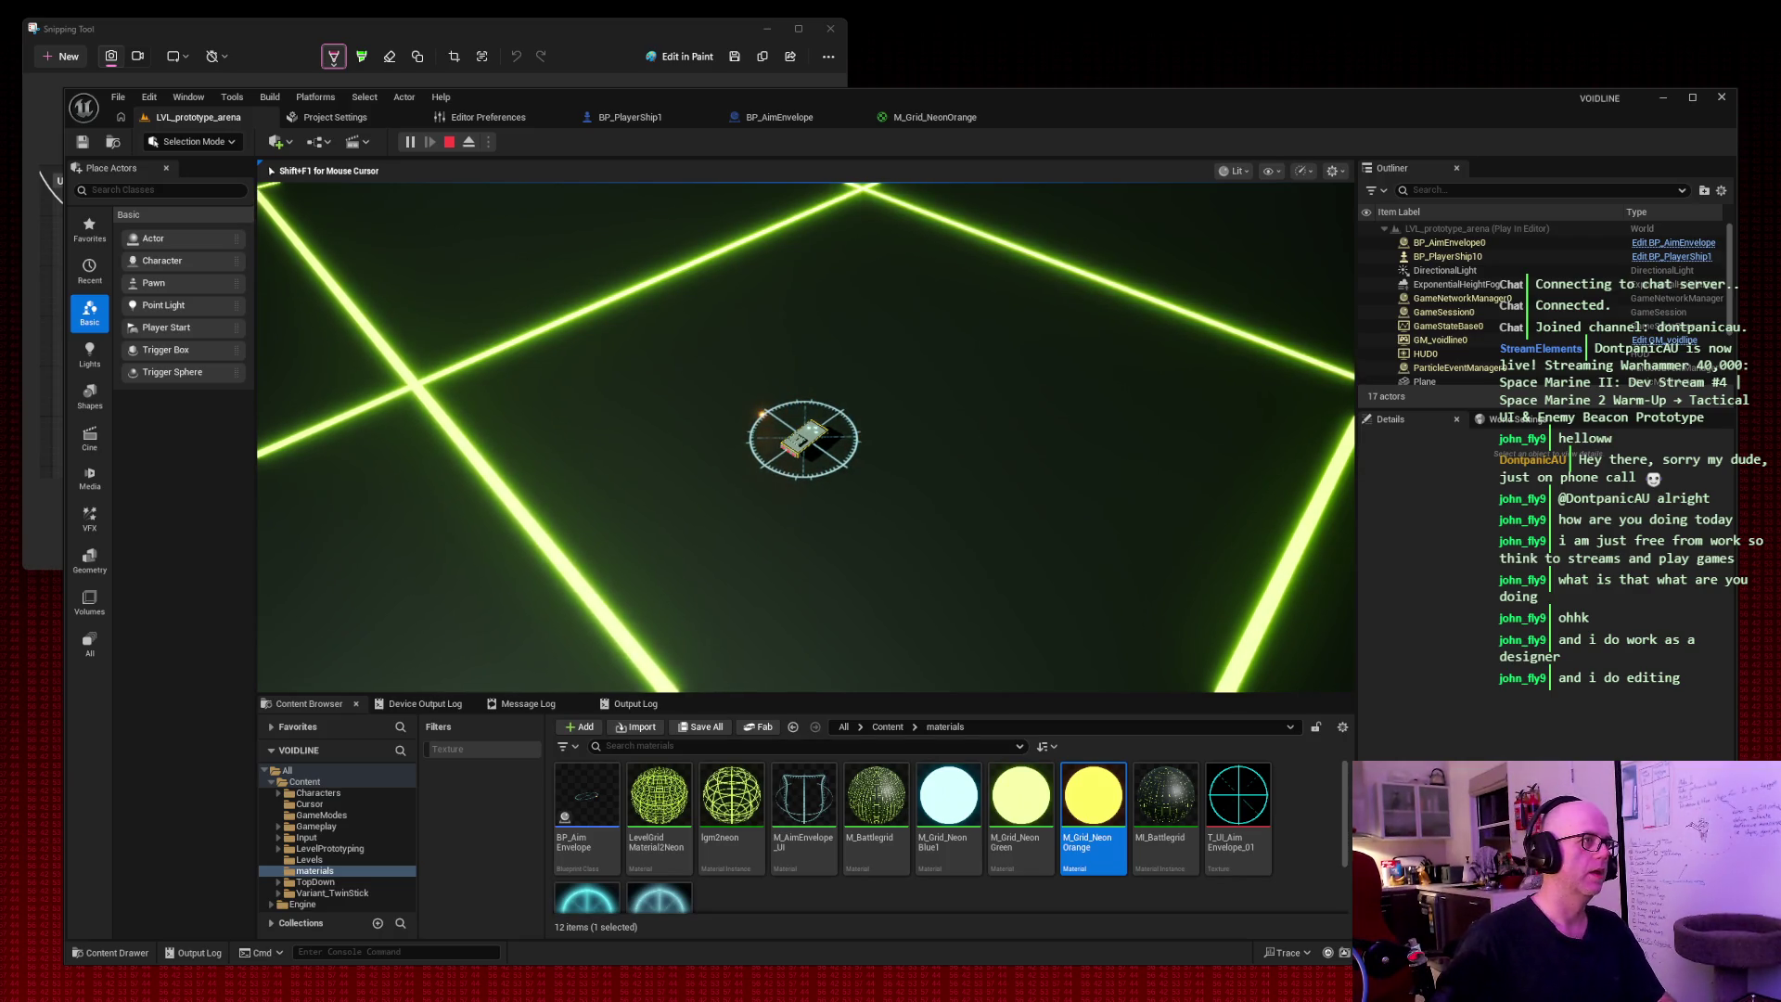
key("Escape")
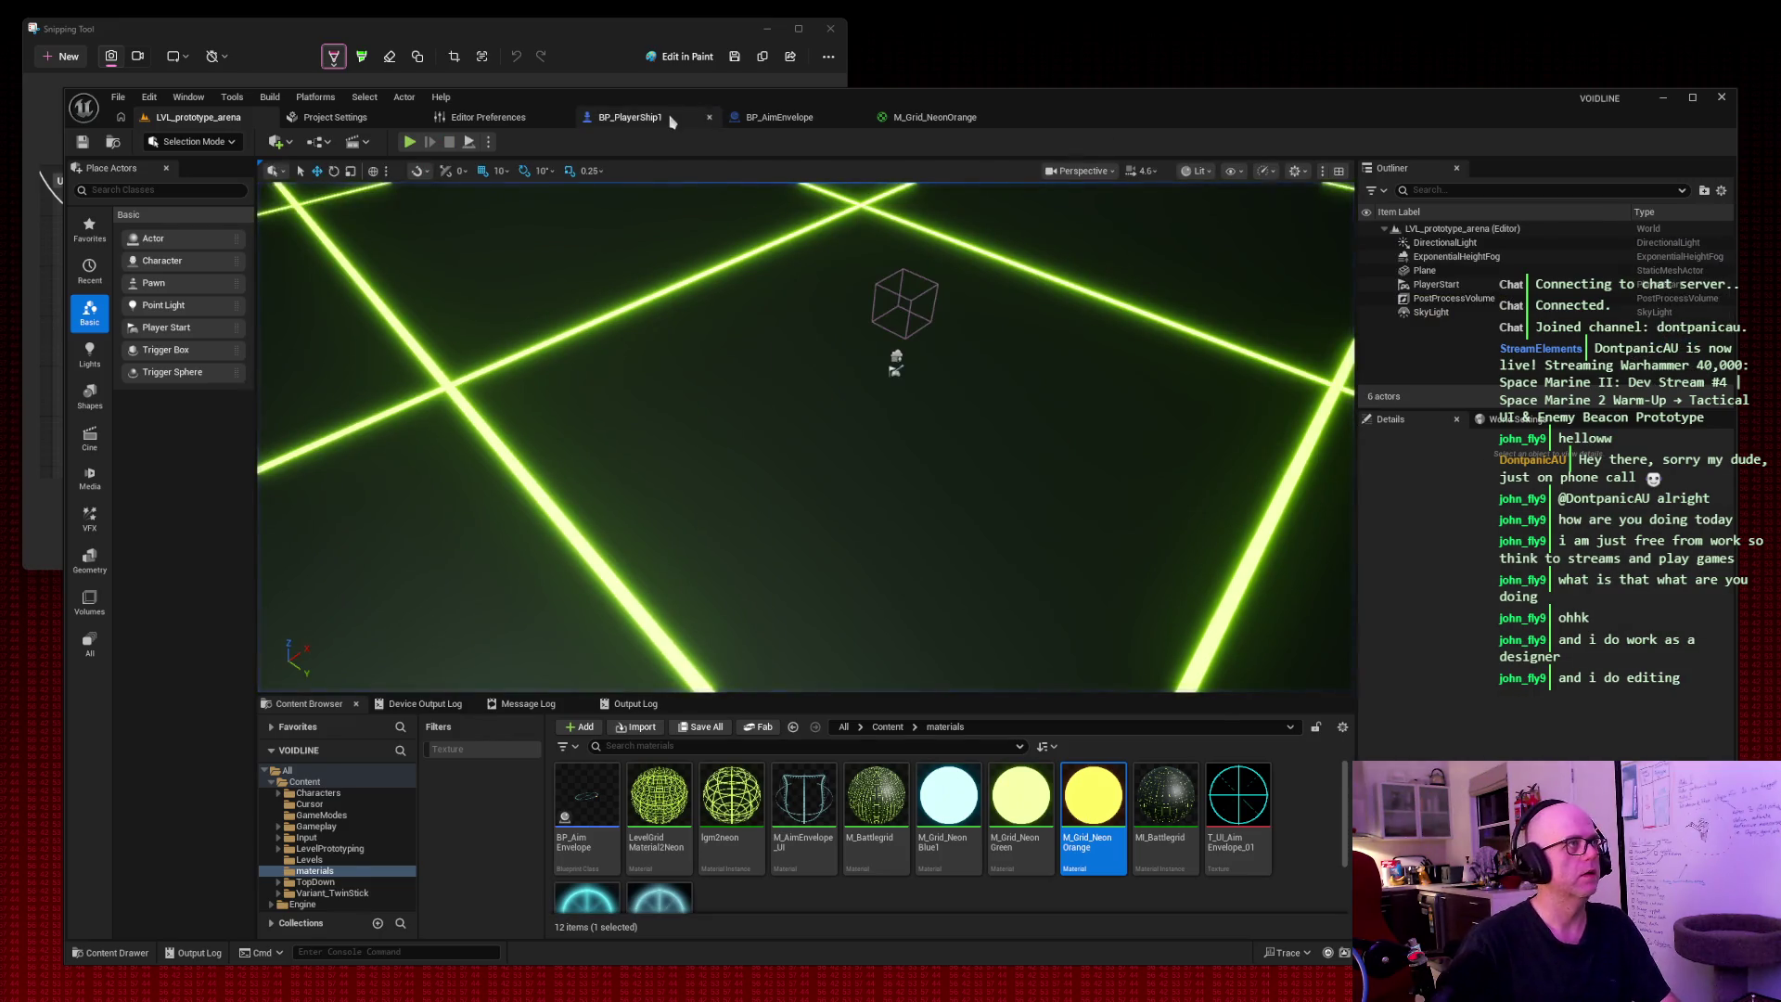
Set Set Actor Rotation's New Rotation Z to 45 in BP_PlayerShip1 and compile.
left_click(630, 117)
left_click(987, 655)
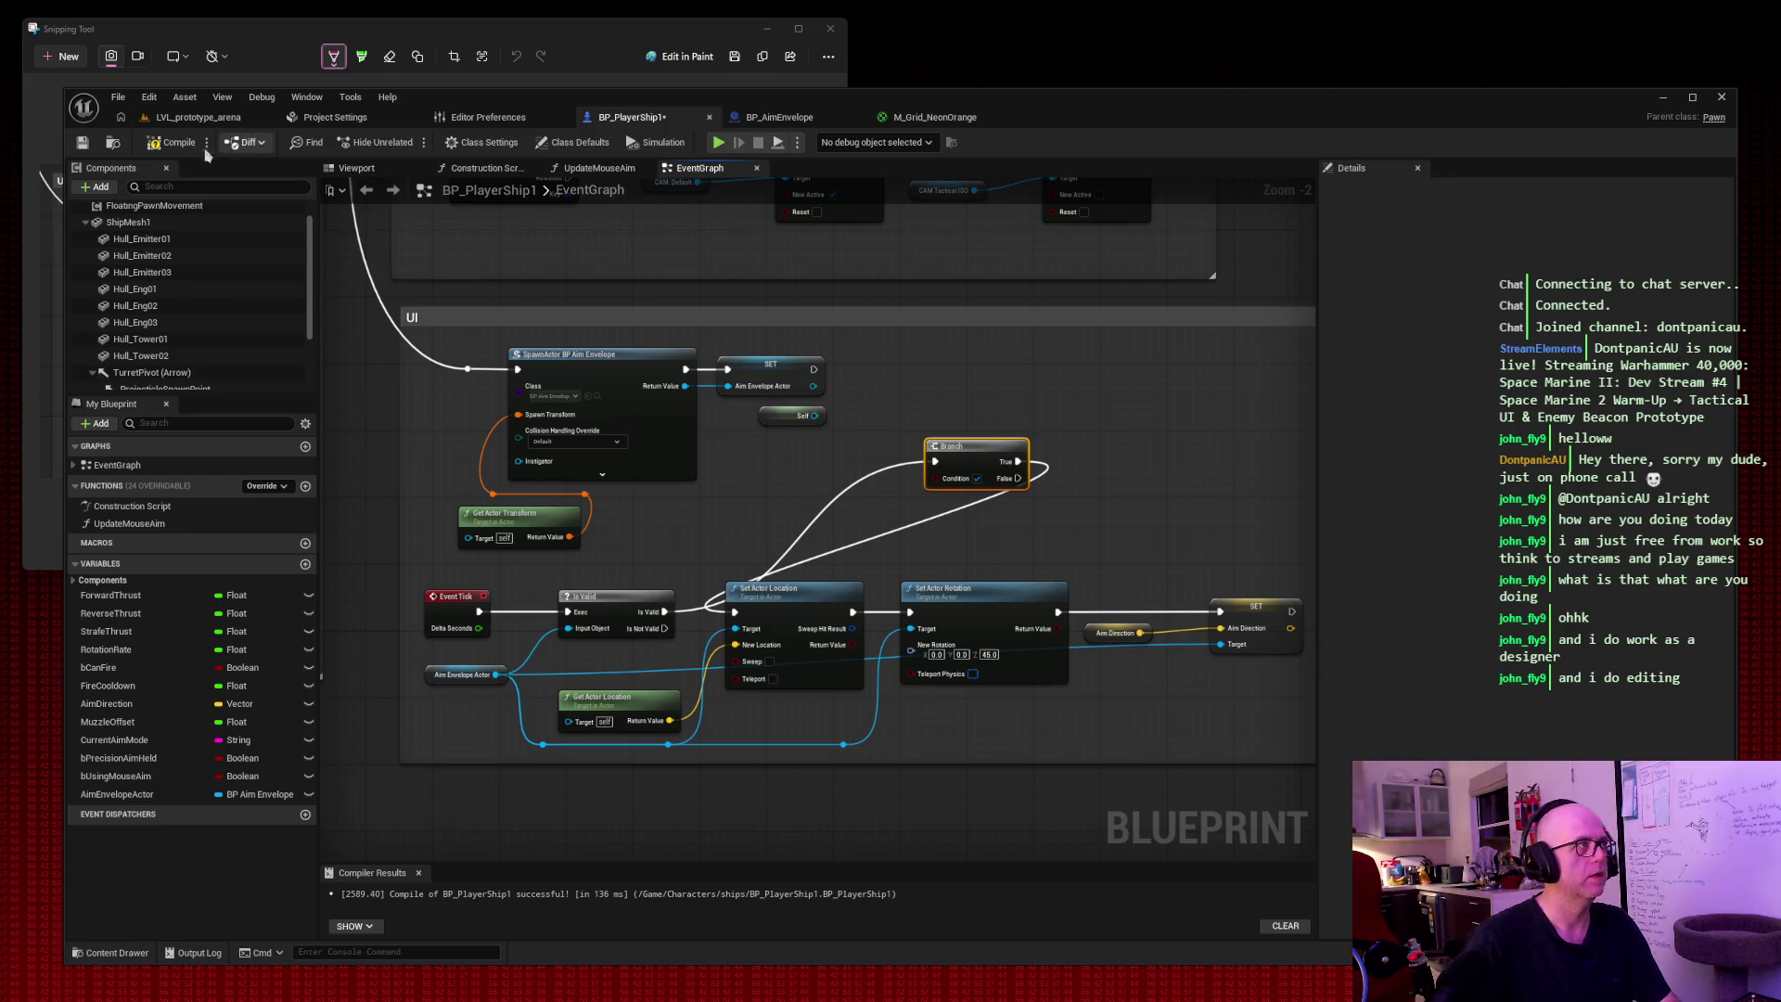
left_click(172, 144)
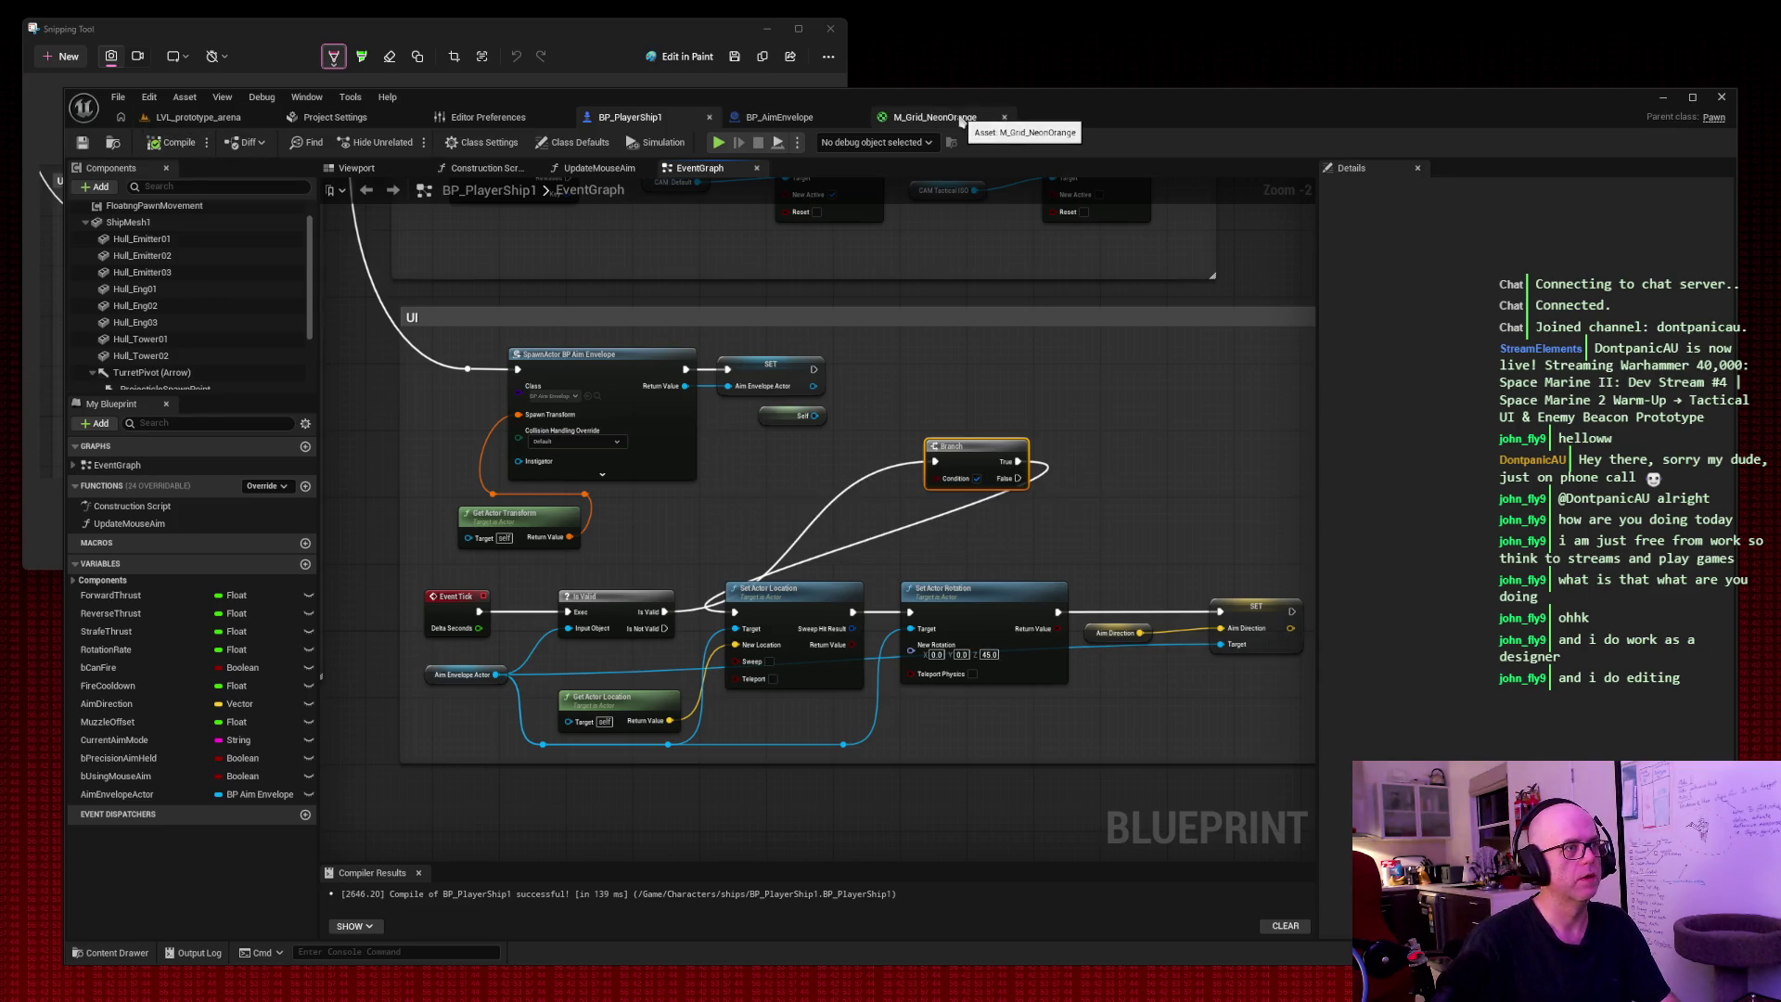
Compile and save BP_AimEnvelope.
left_click(783, 118)
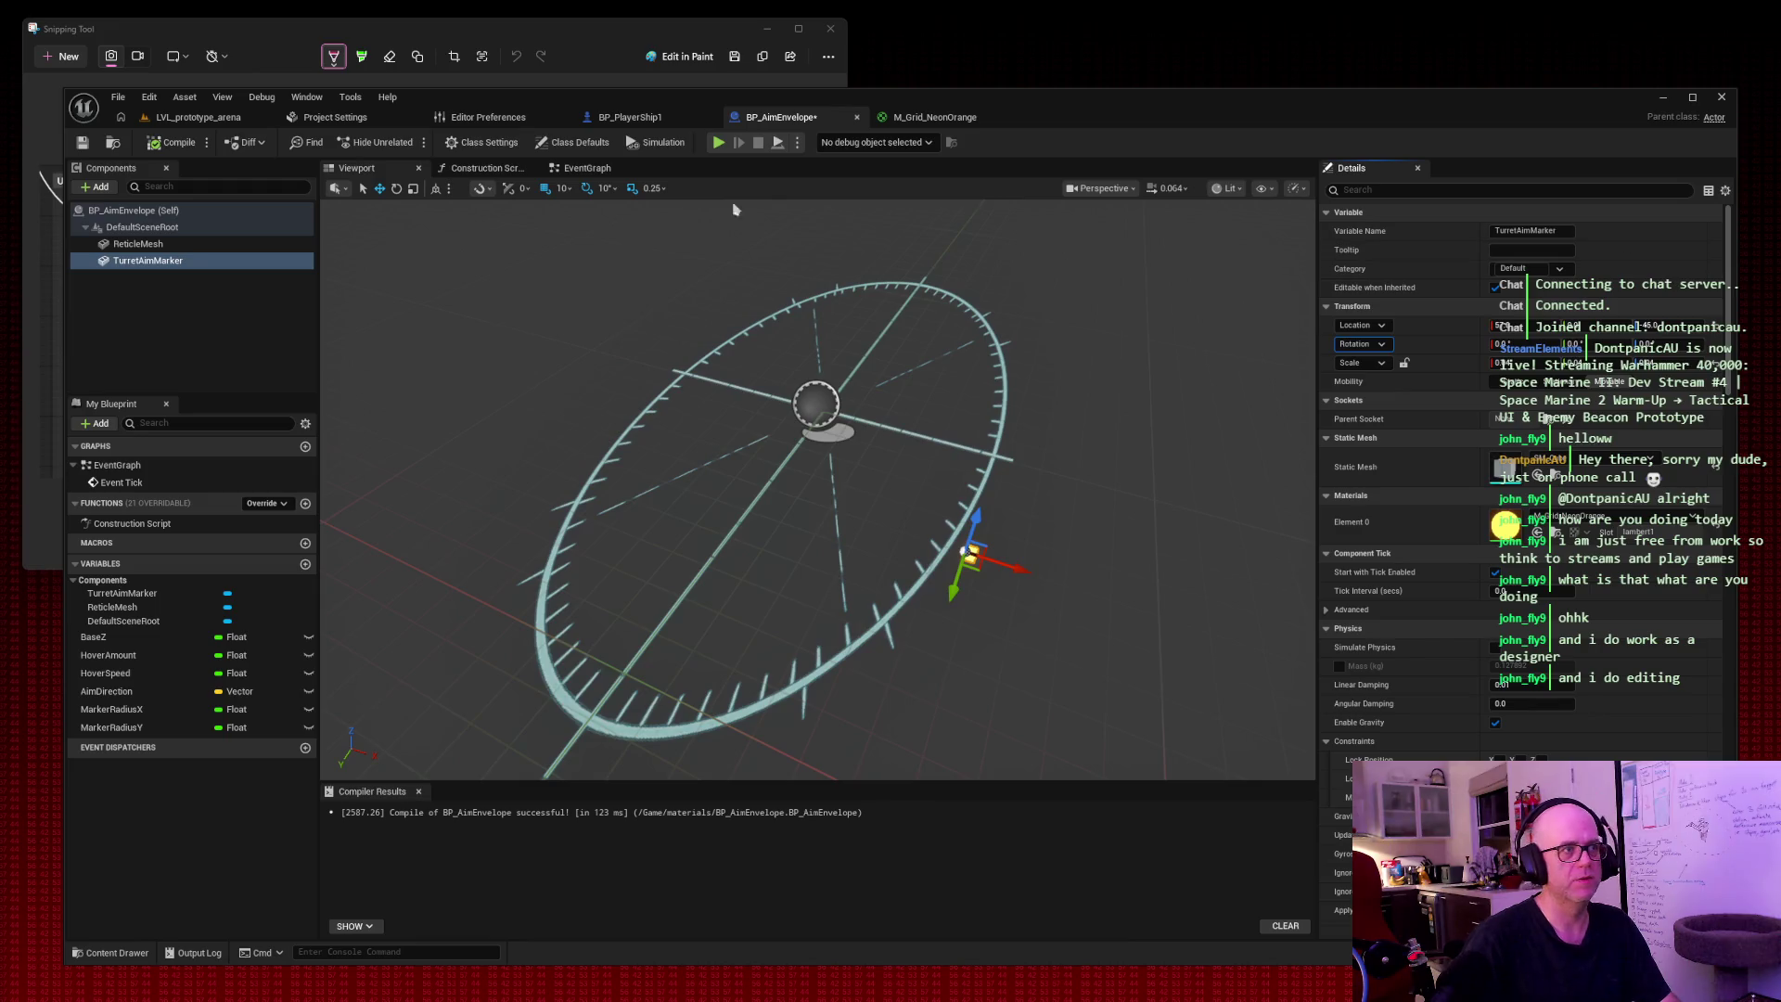
left_click(172, 141)
left_click(82, 144)
Playtest the arena, firing a shot, then stop the session.
left_click(199, 118)
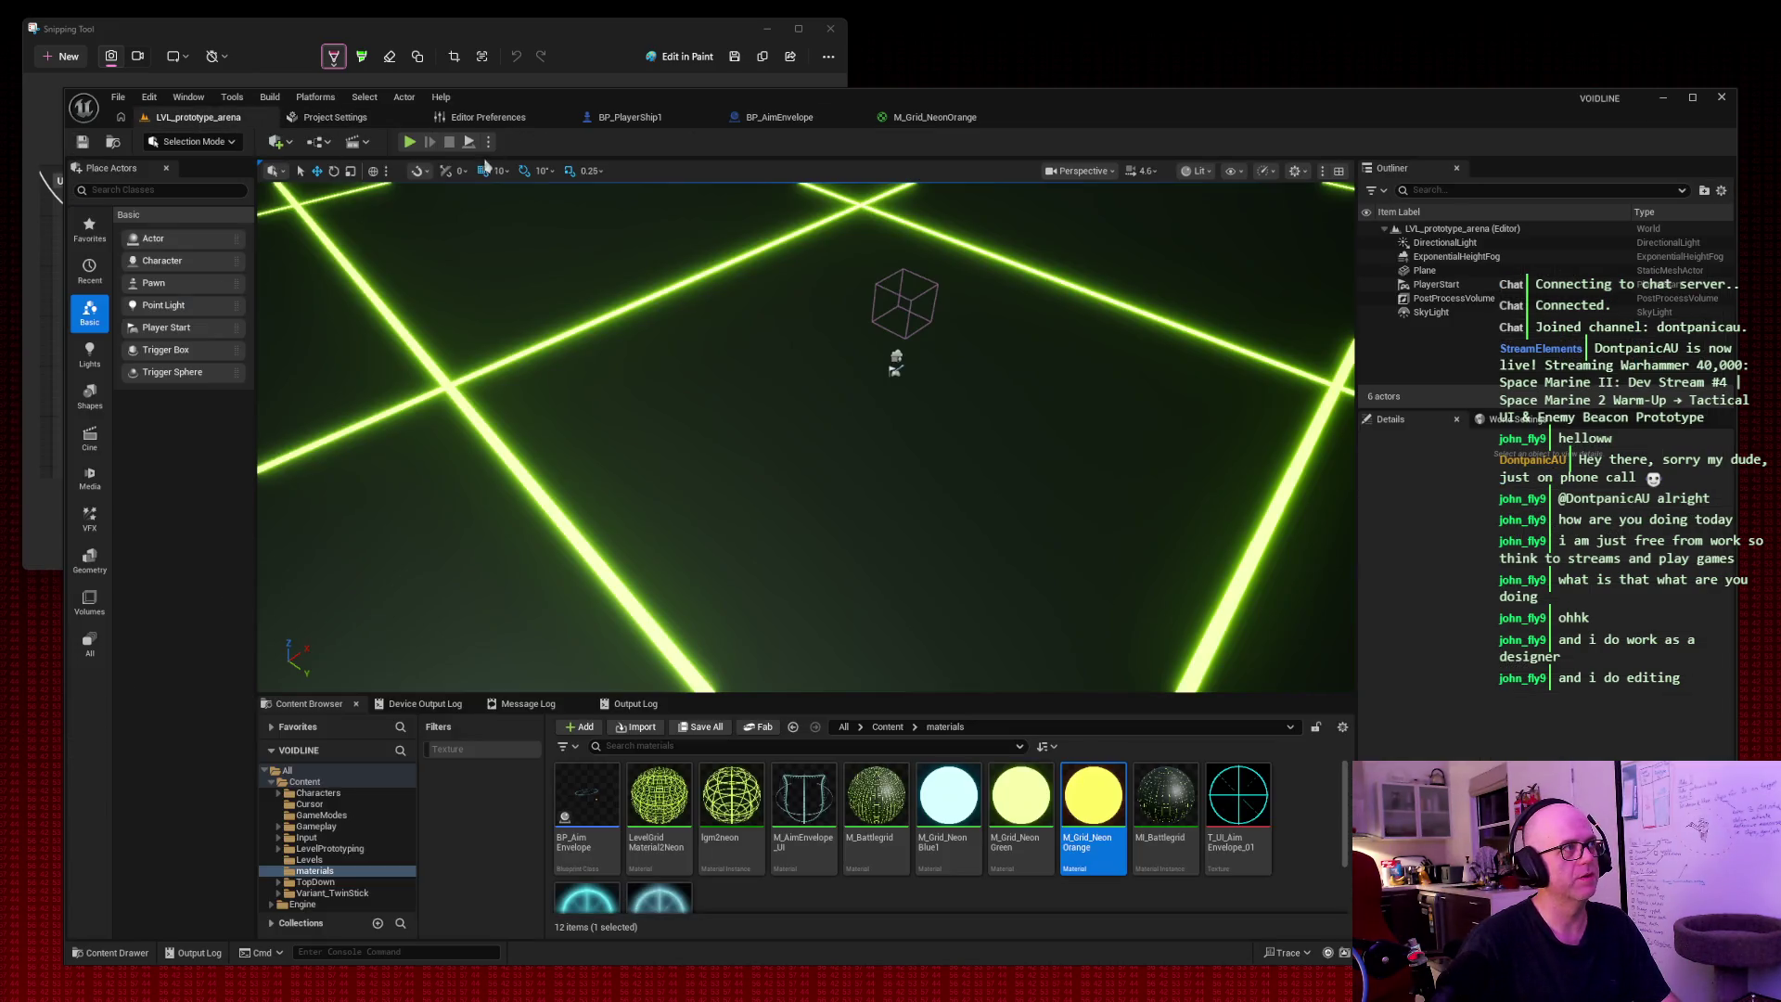
left_click(410, 143)
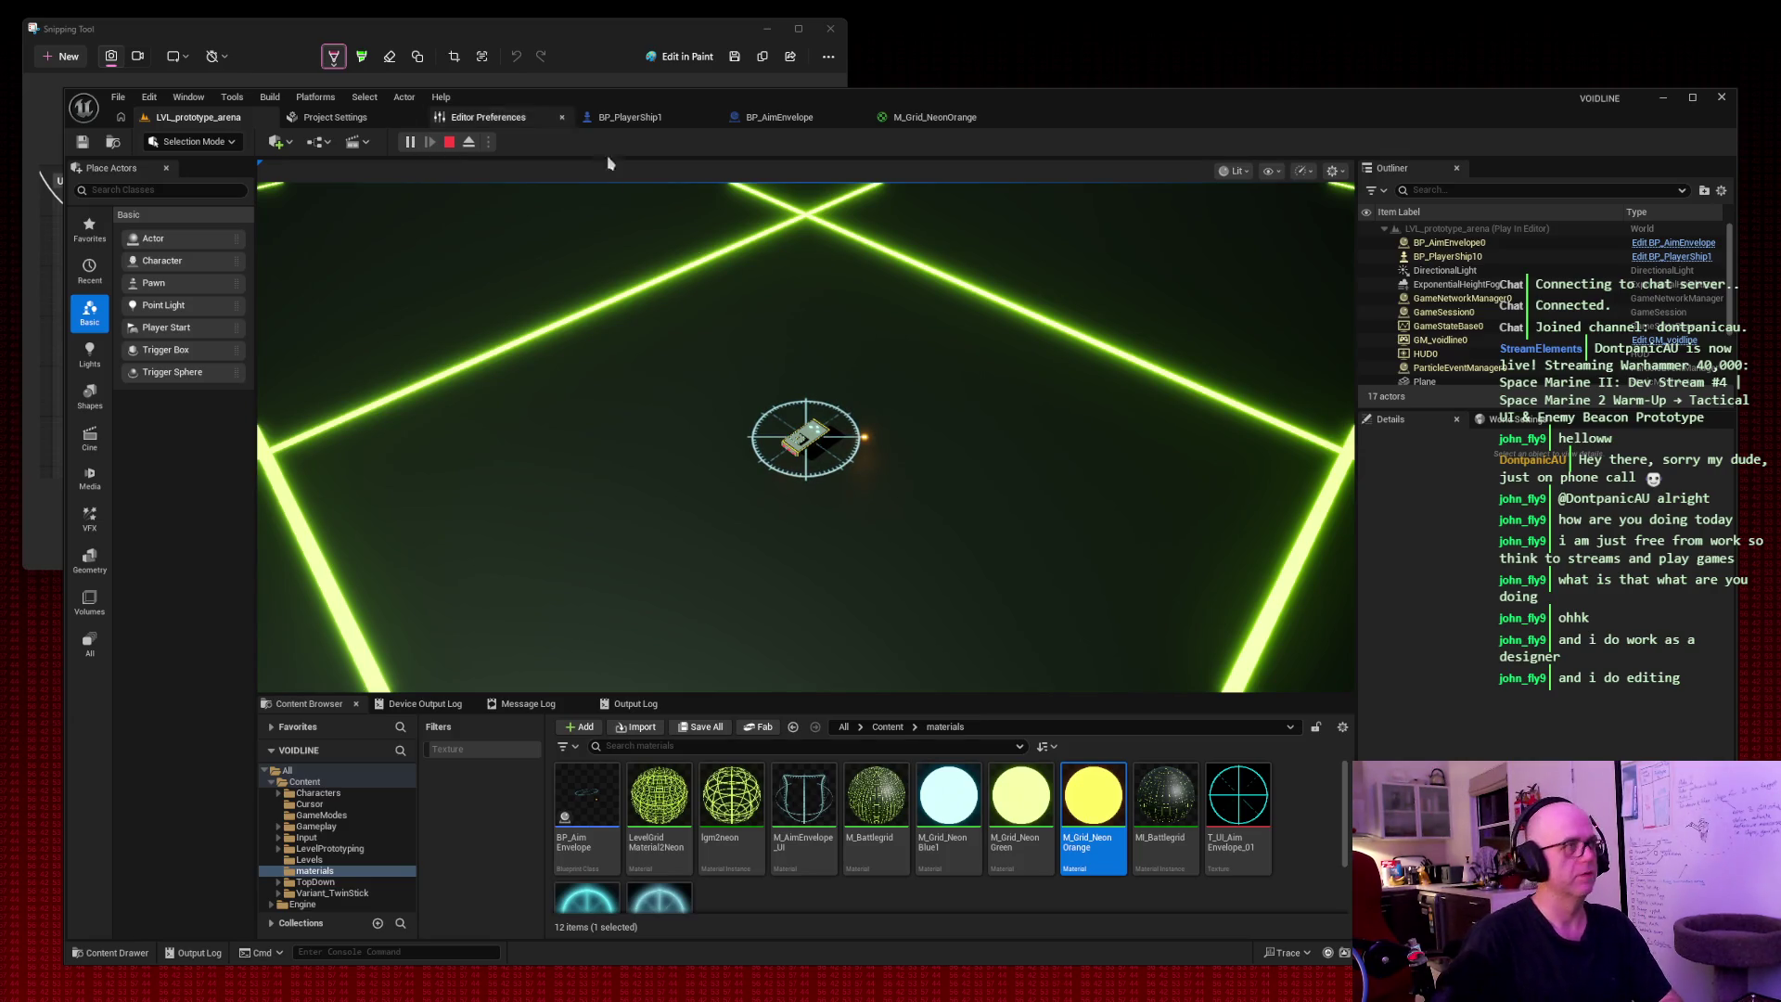
left_click(436, 231)
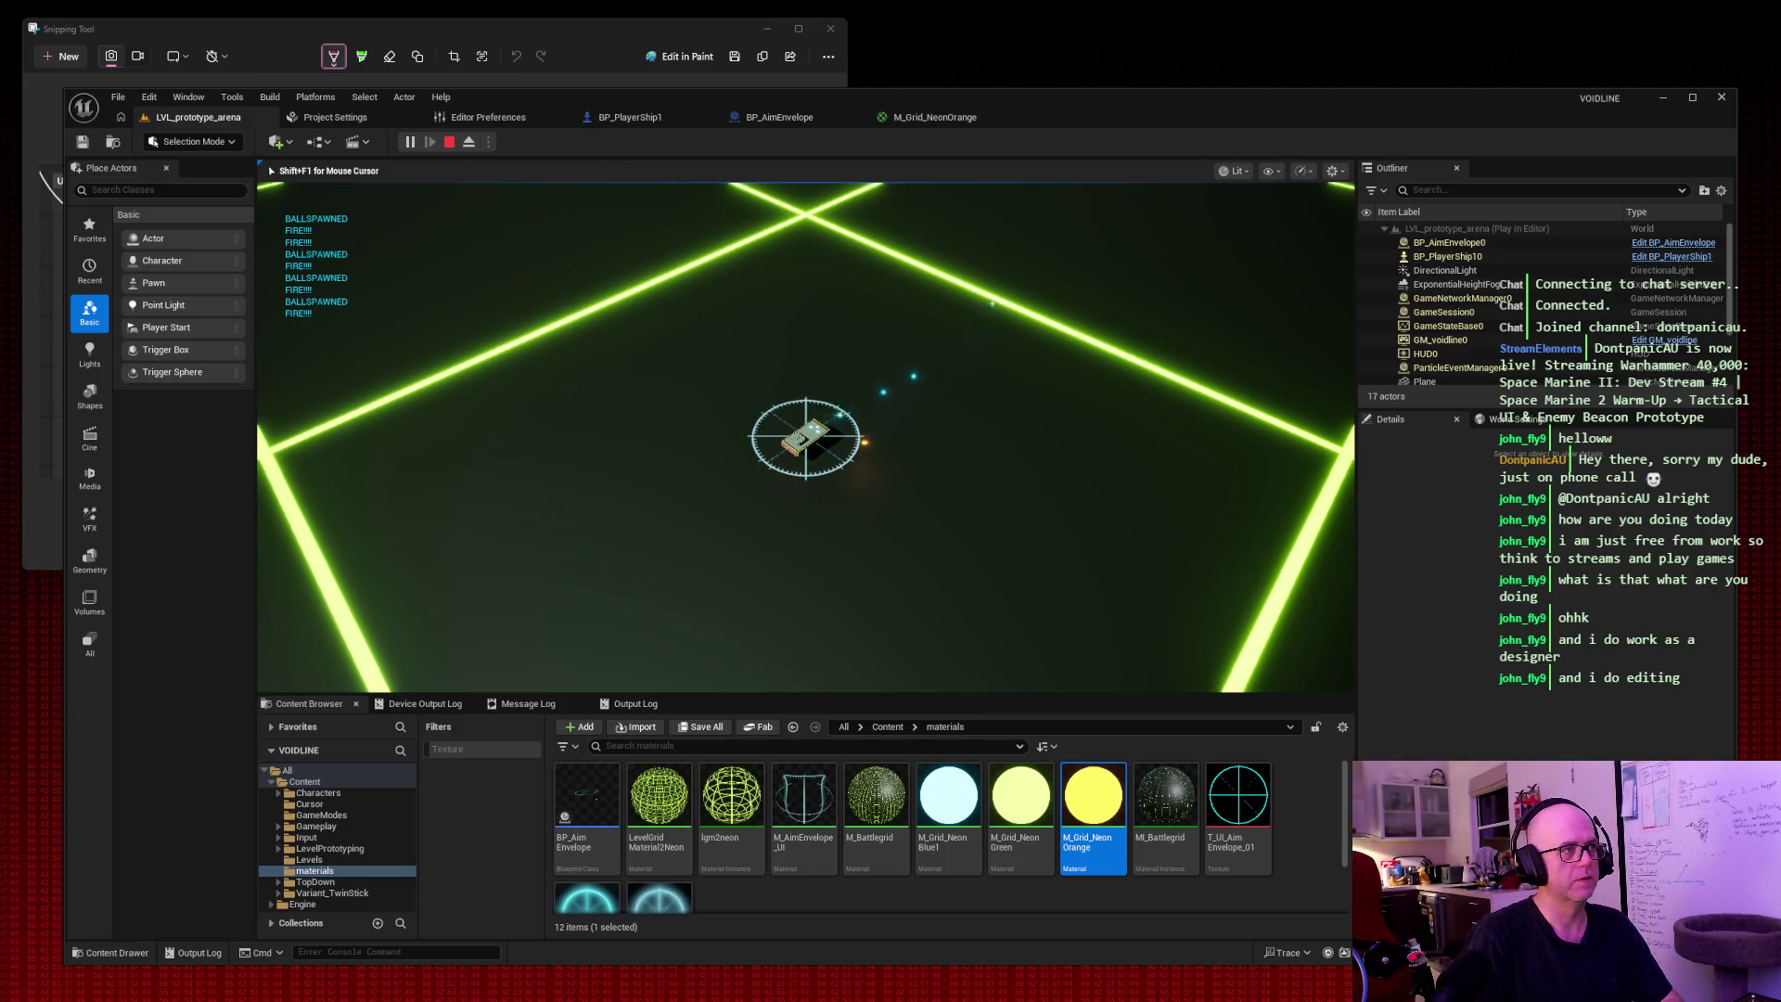
key("Escape")
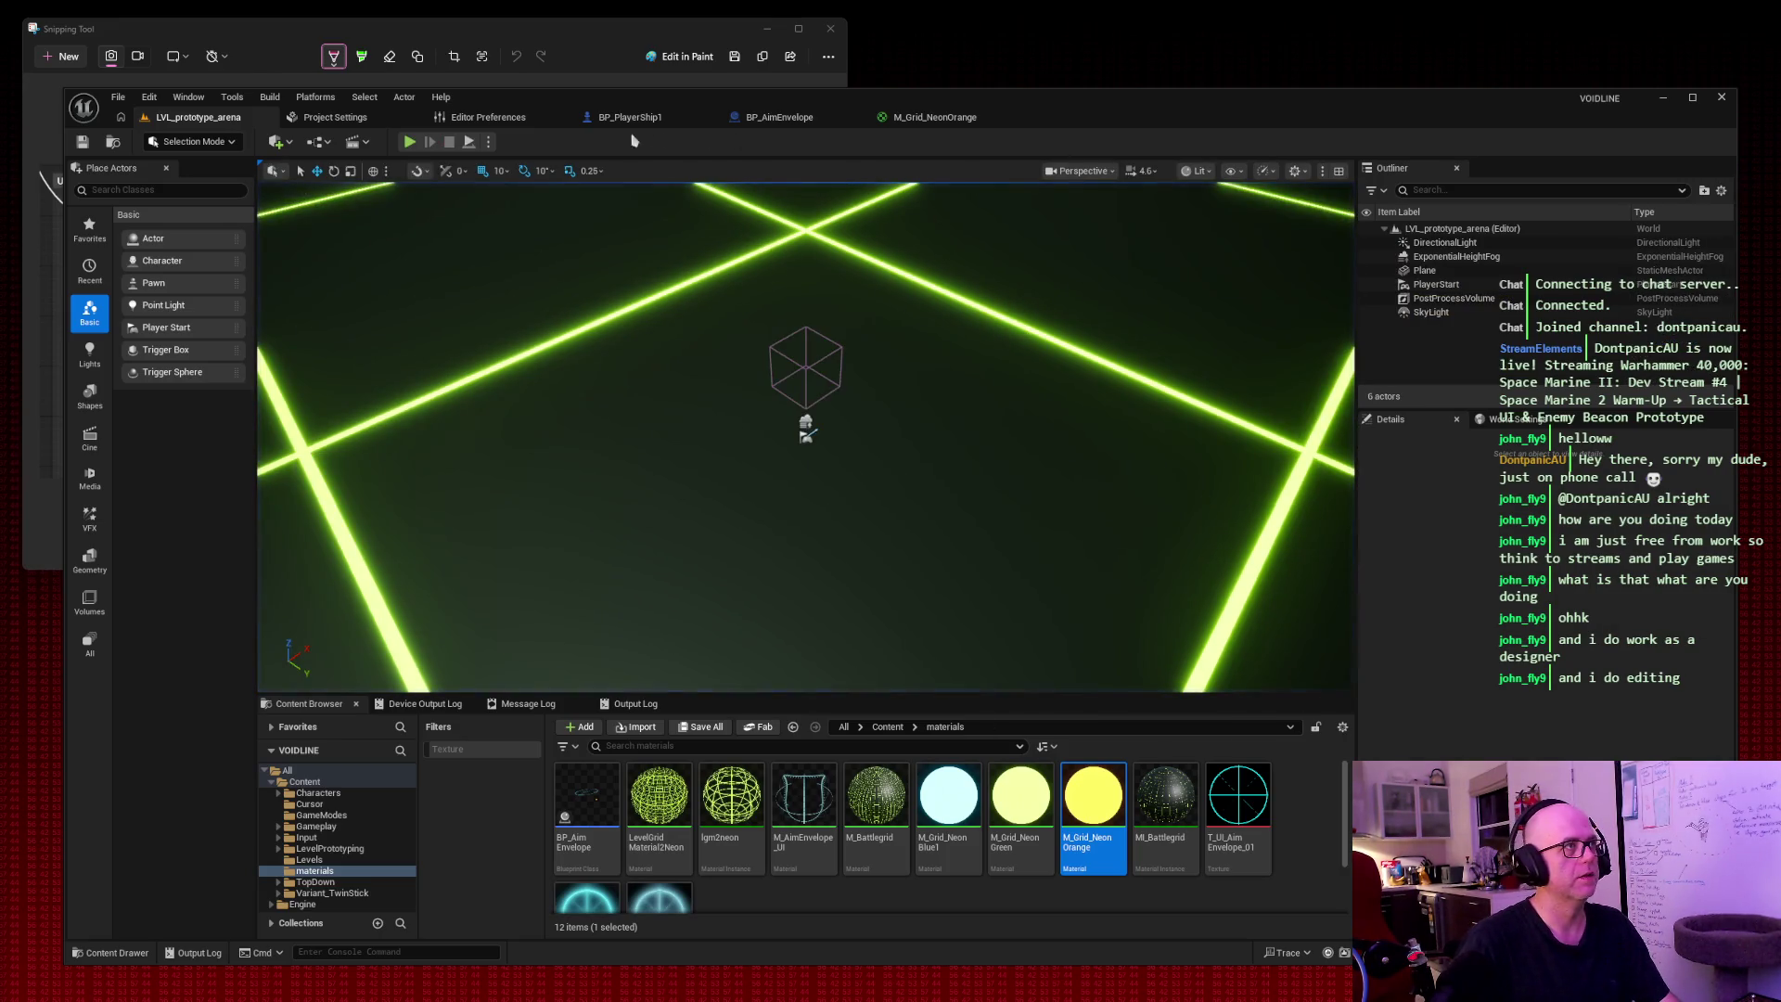
left_click(613, 119)
left_click(798, 123)
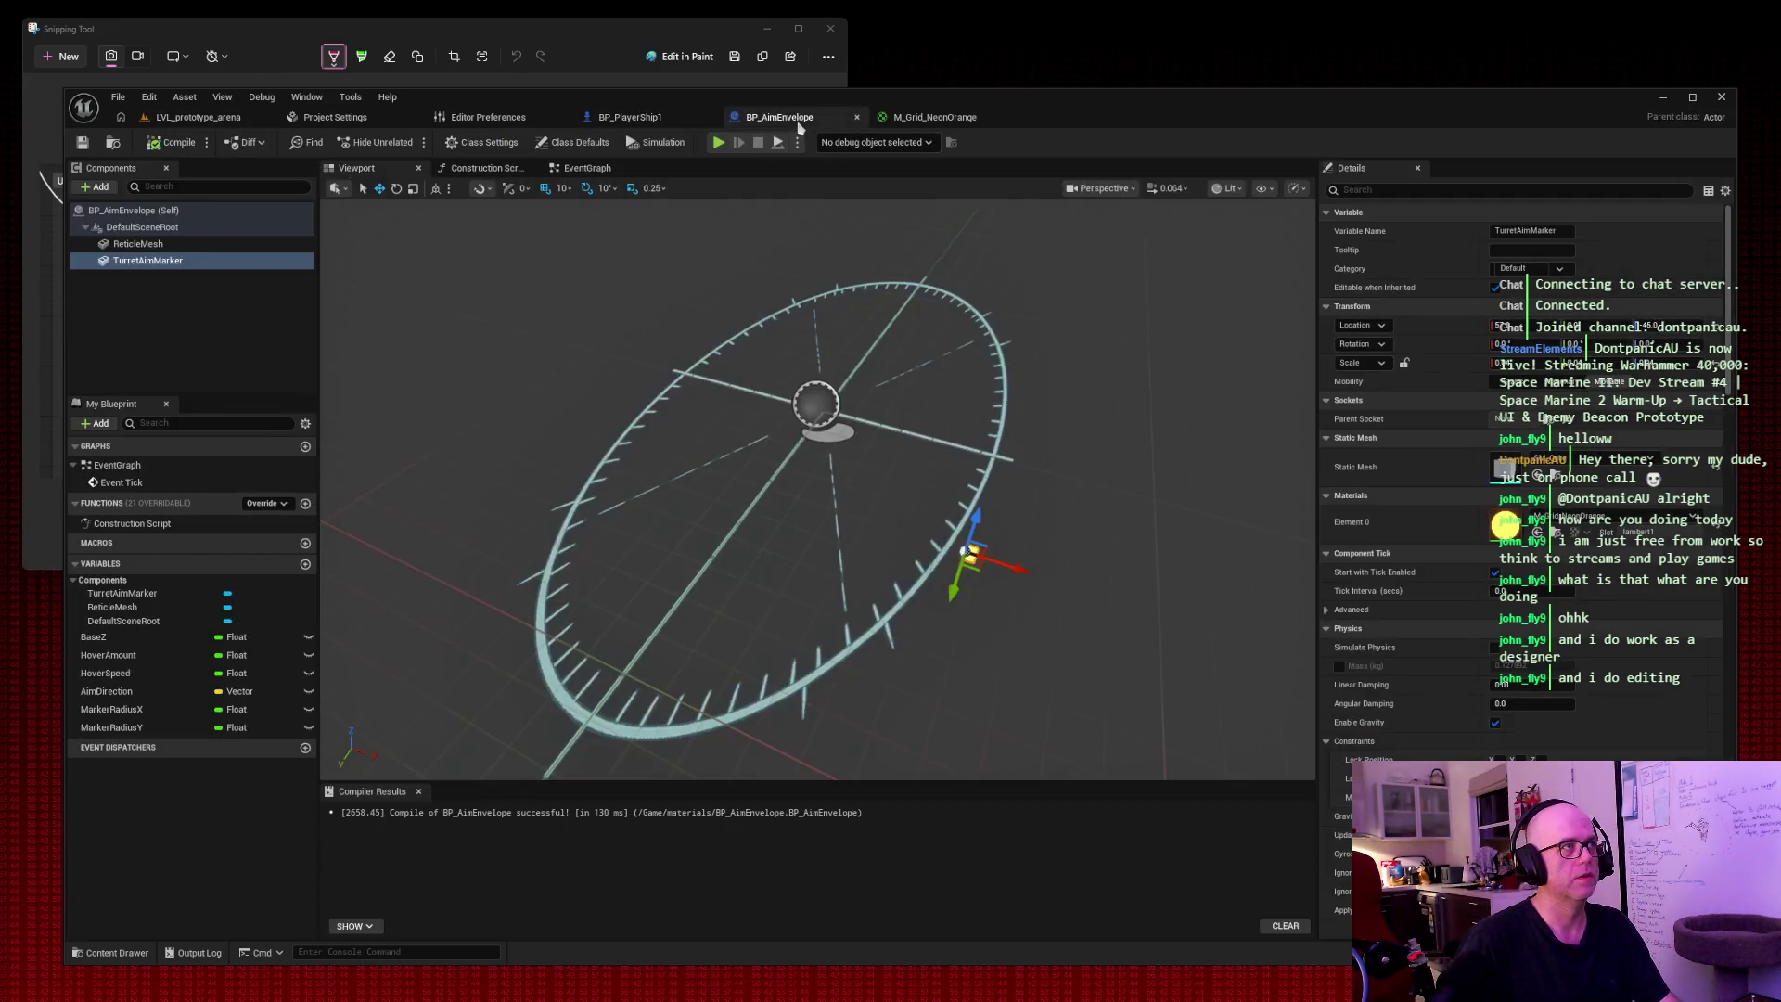
Reset TurretAimMarker's location to default, compile, and run a quick playtest.
left_click(1649, 325)
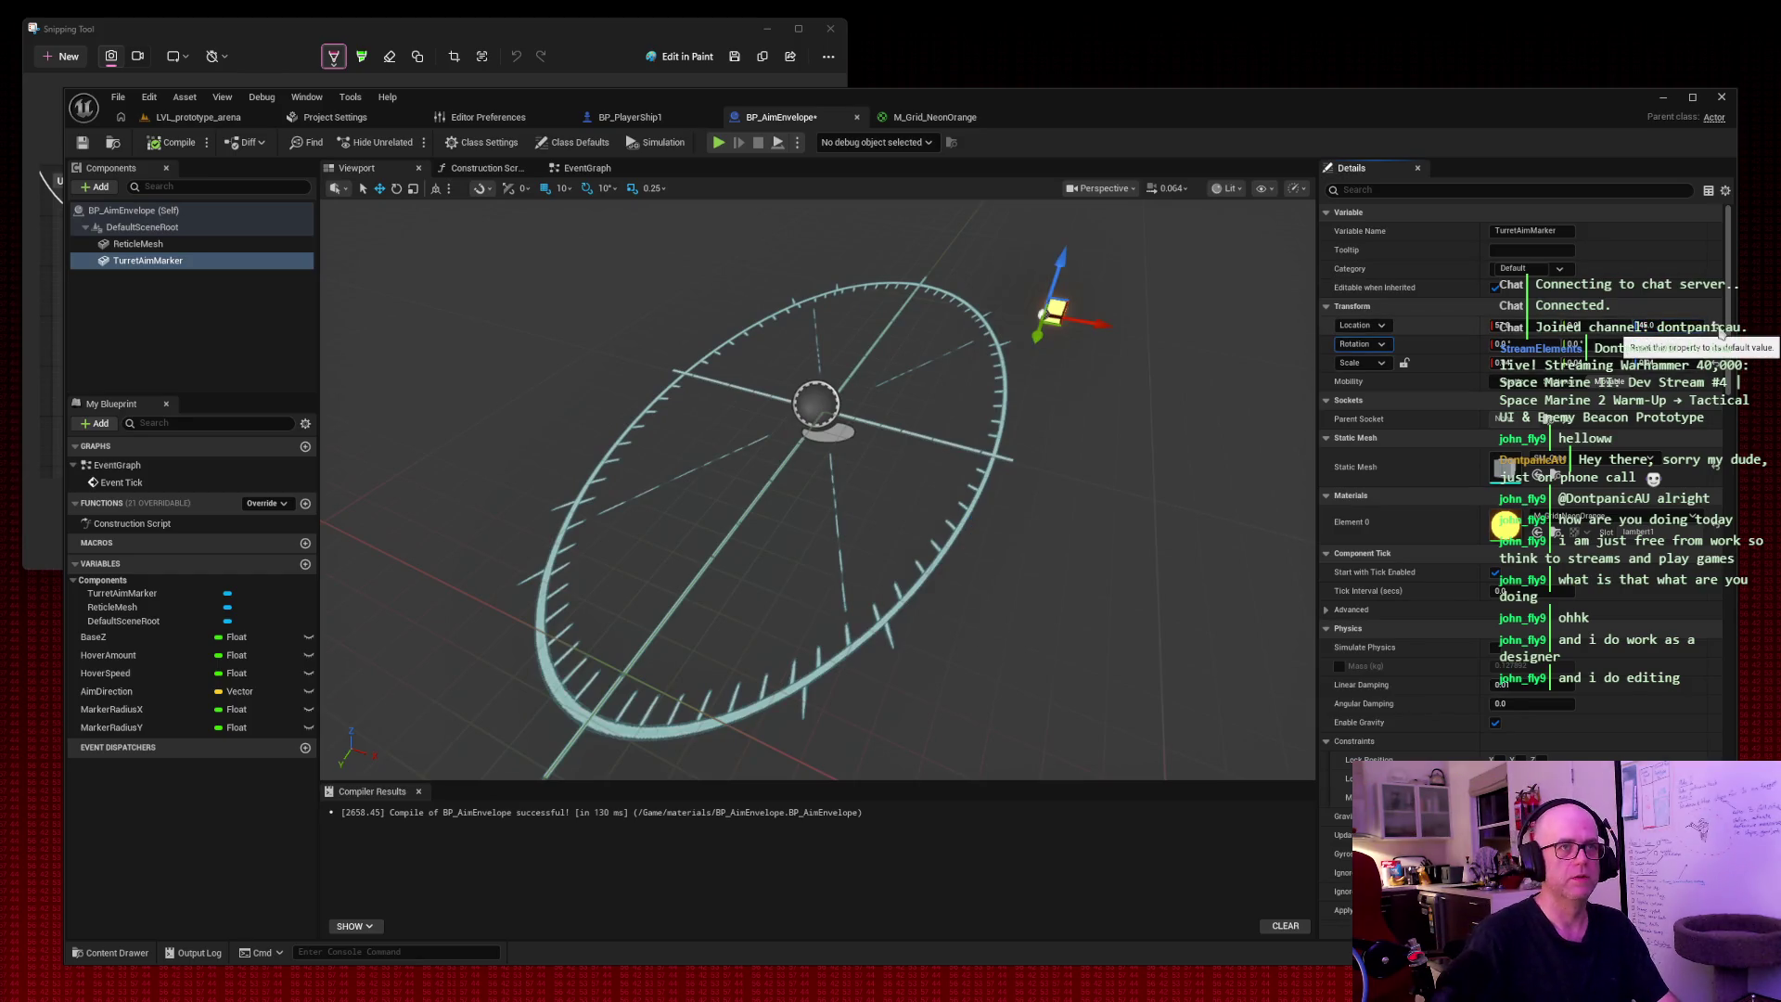
left_click(173, 141)
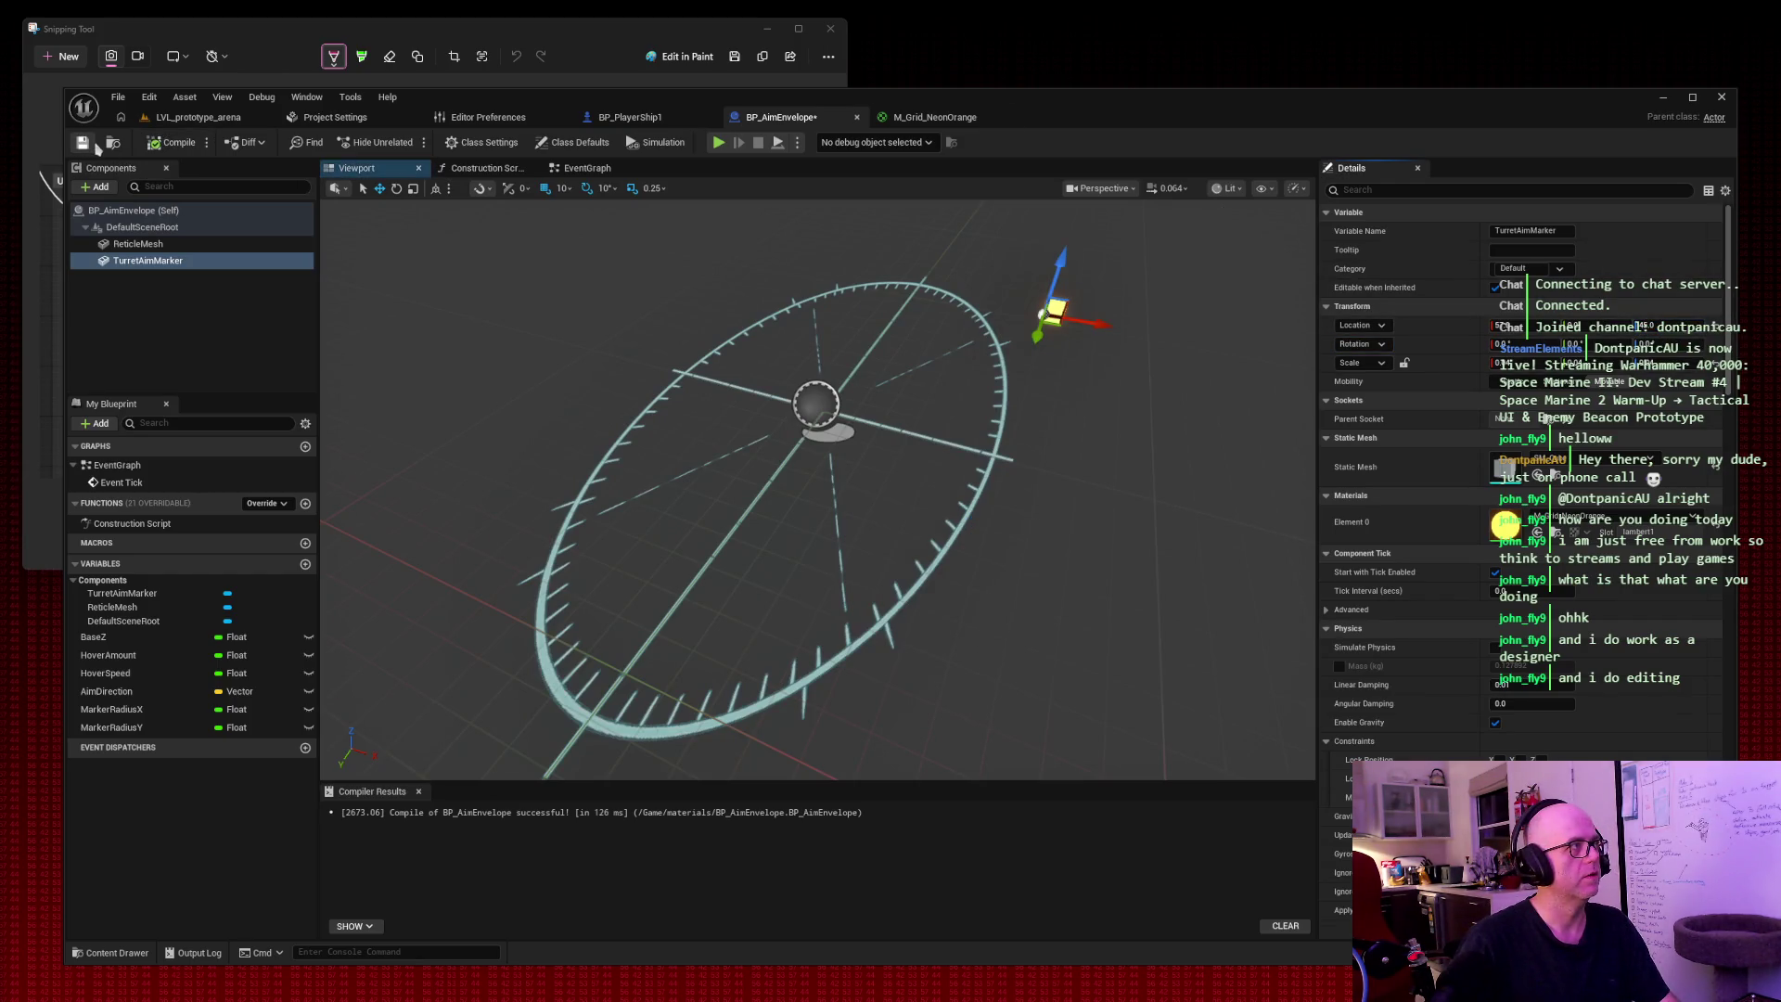
left_click(191, 118)
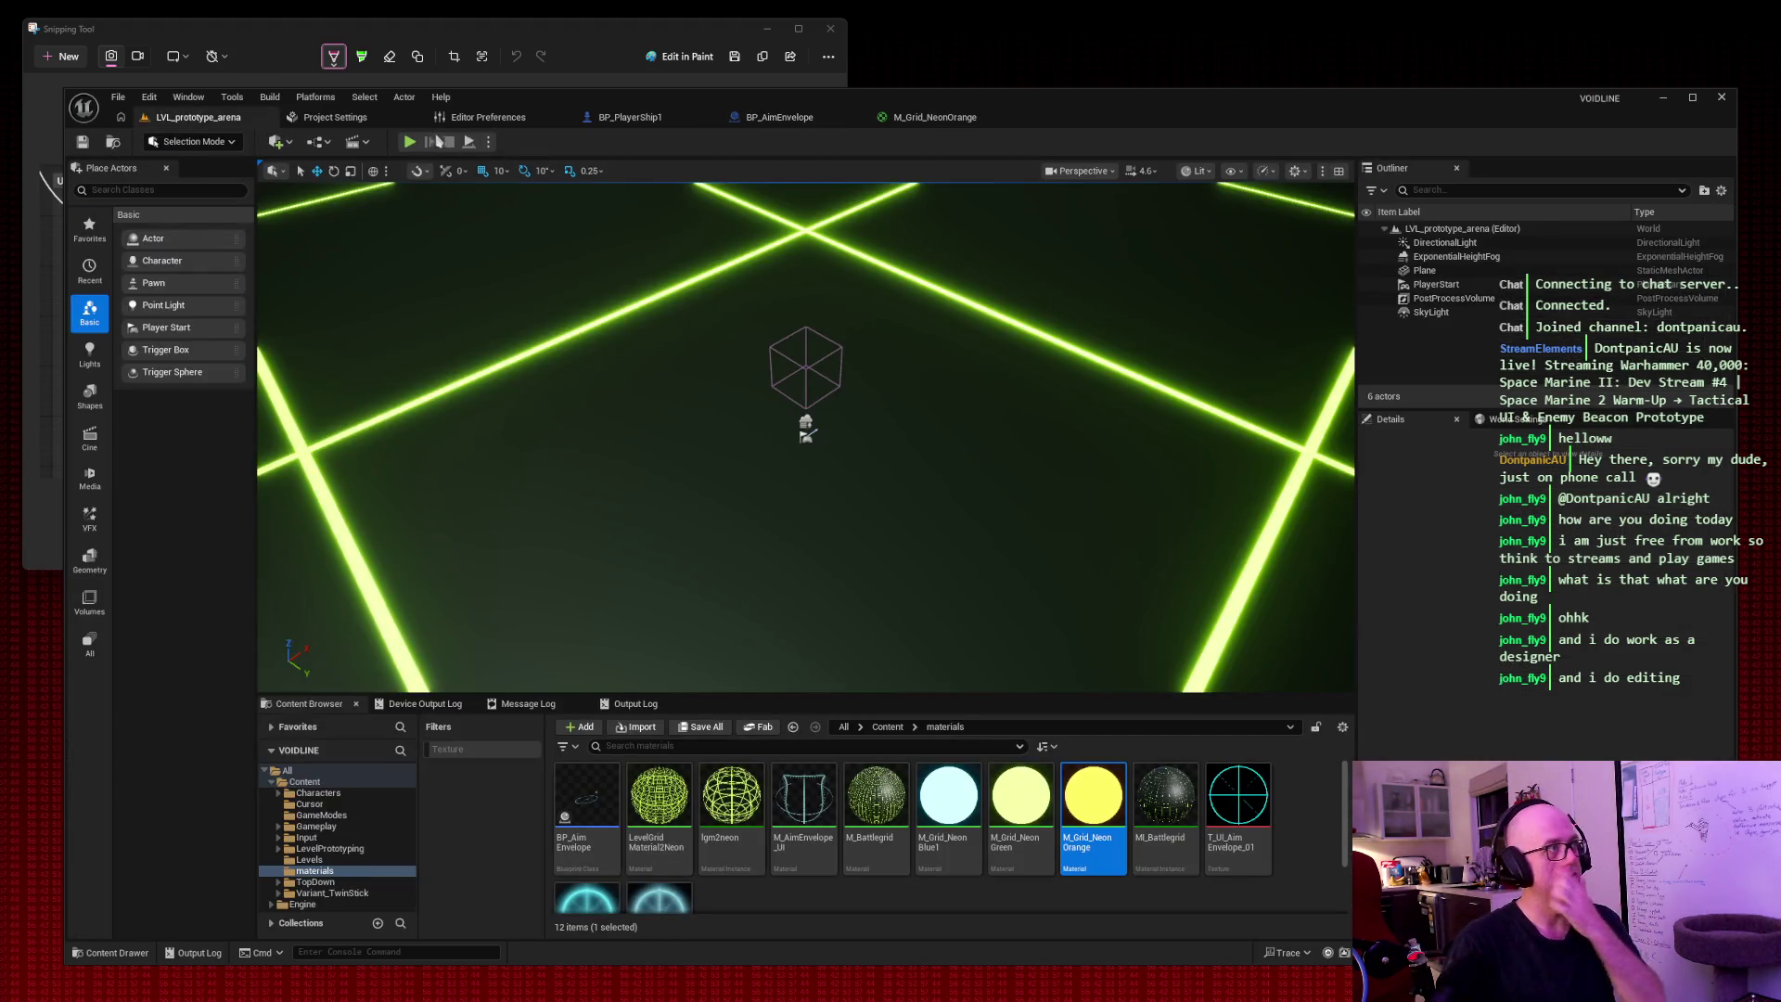
left_click(409, 141)
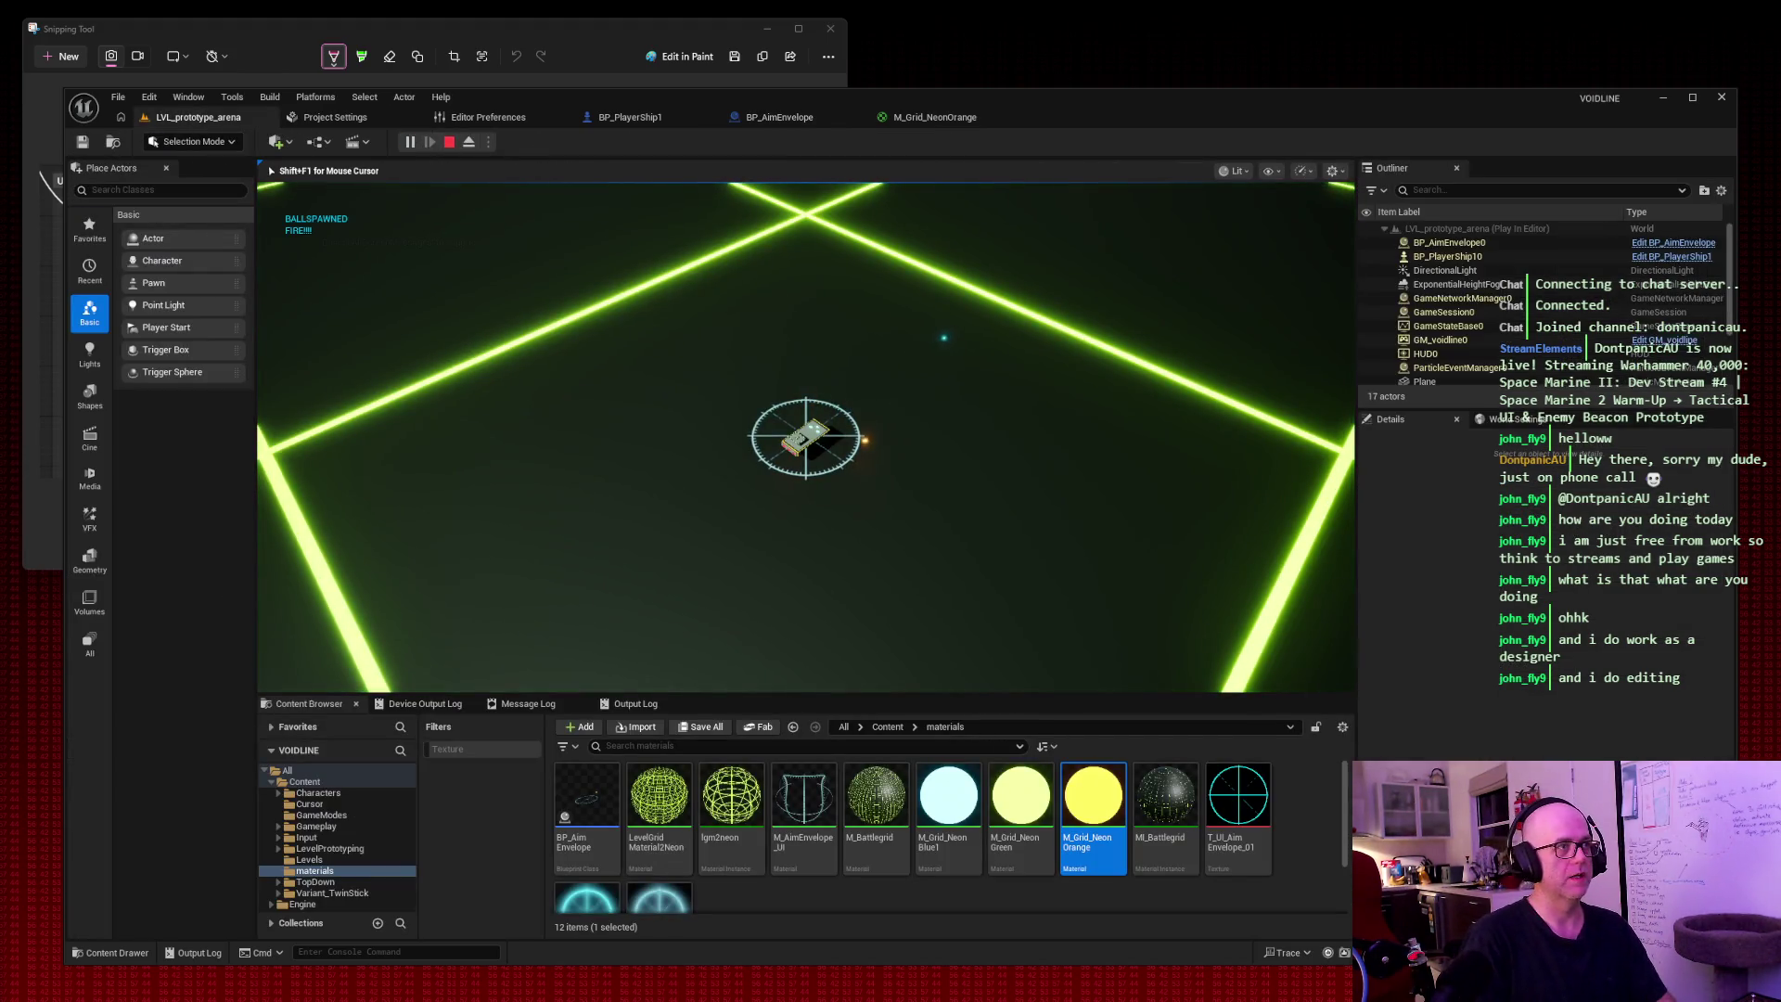
key("Escape")
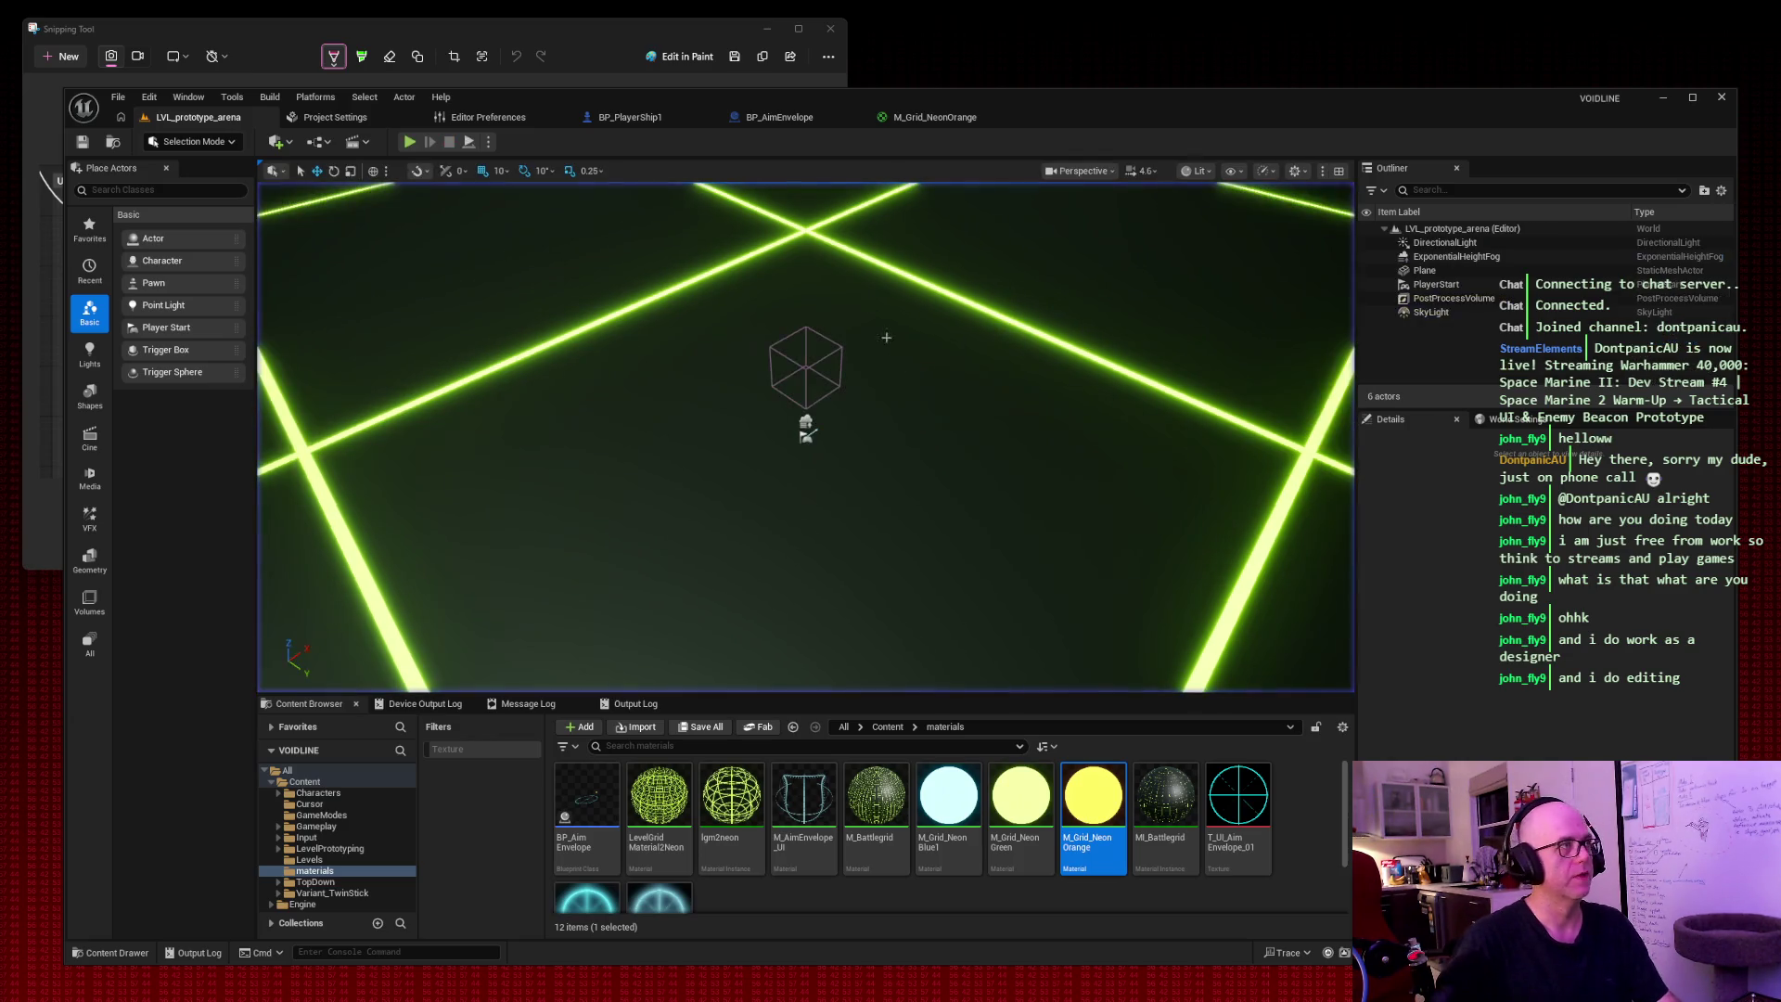
Move TurretAimMarker onto the ring's edge and set its Rotation Yaw to -45.
left_click(785, 117)
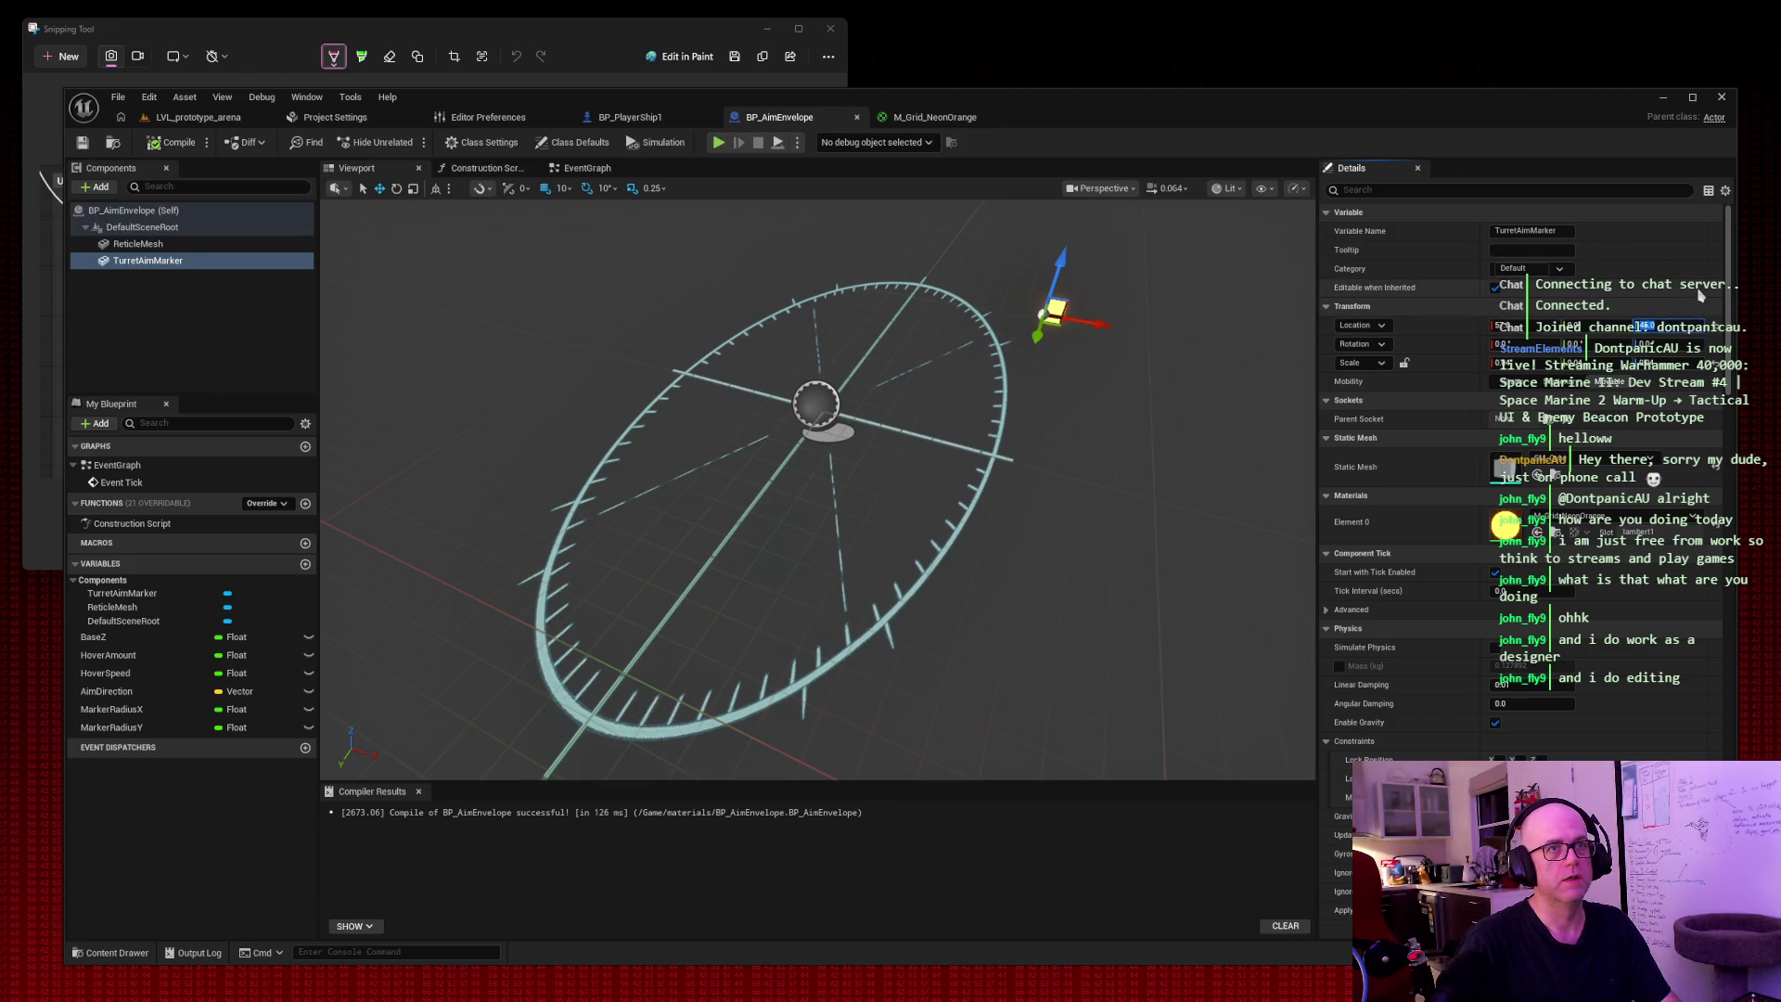
key("Tab")
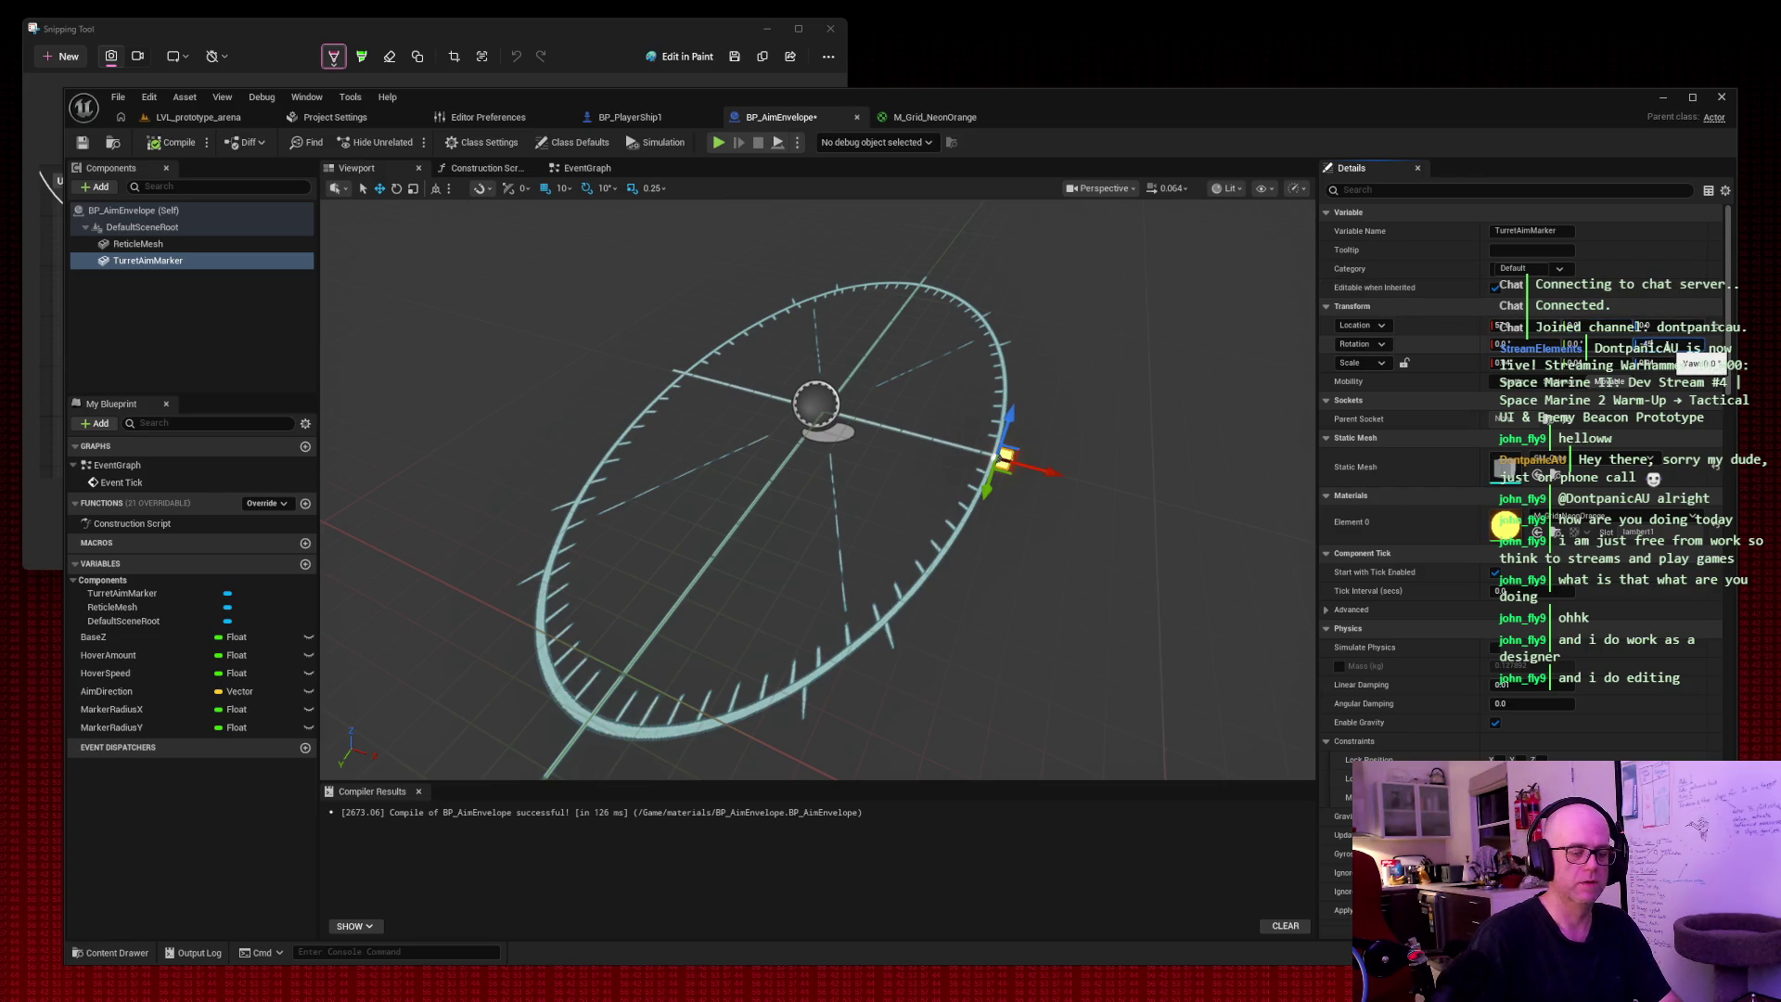
key("Tab")
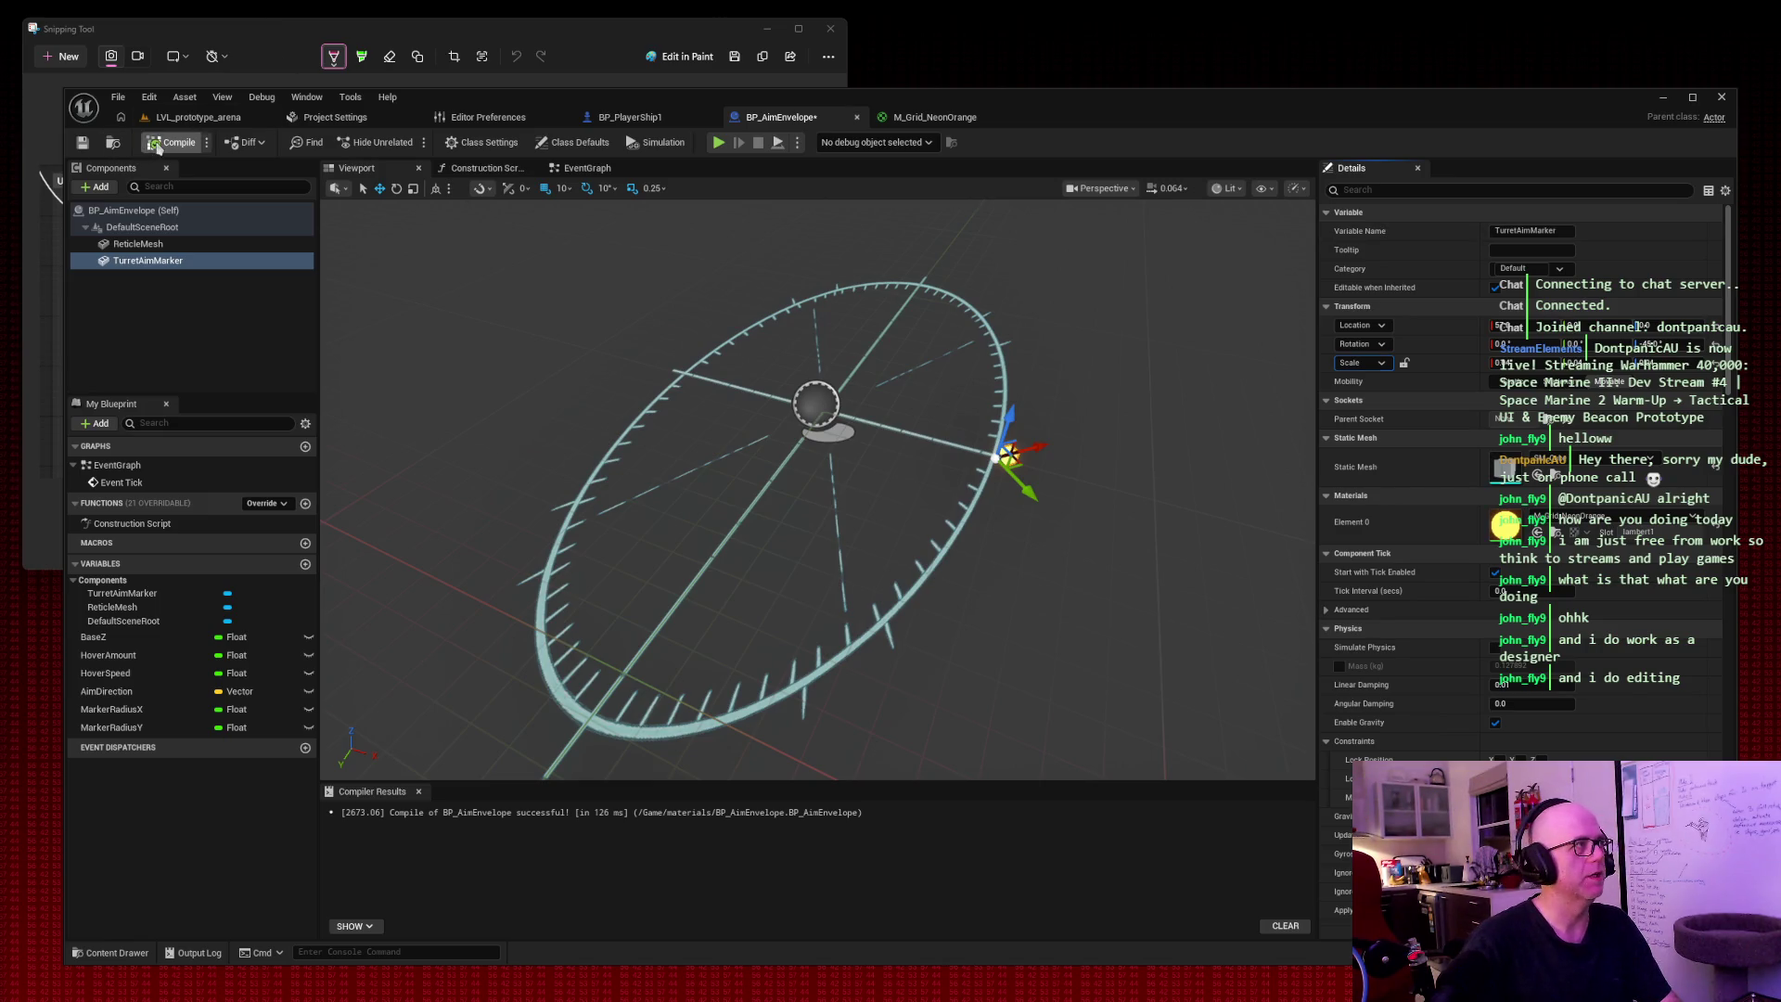
left_click(177, 120)
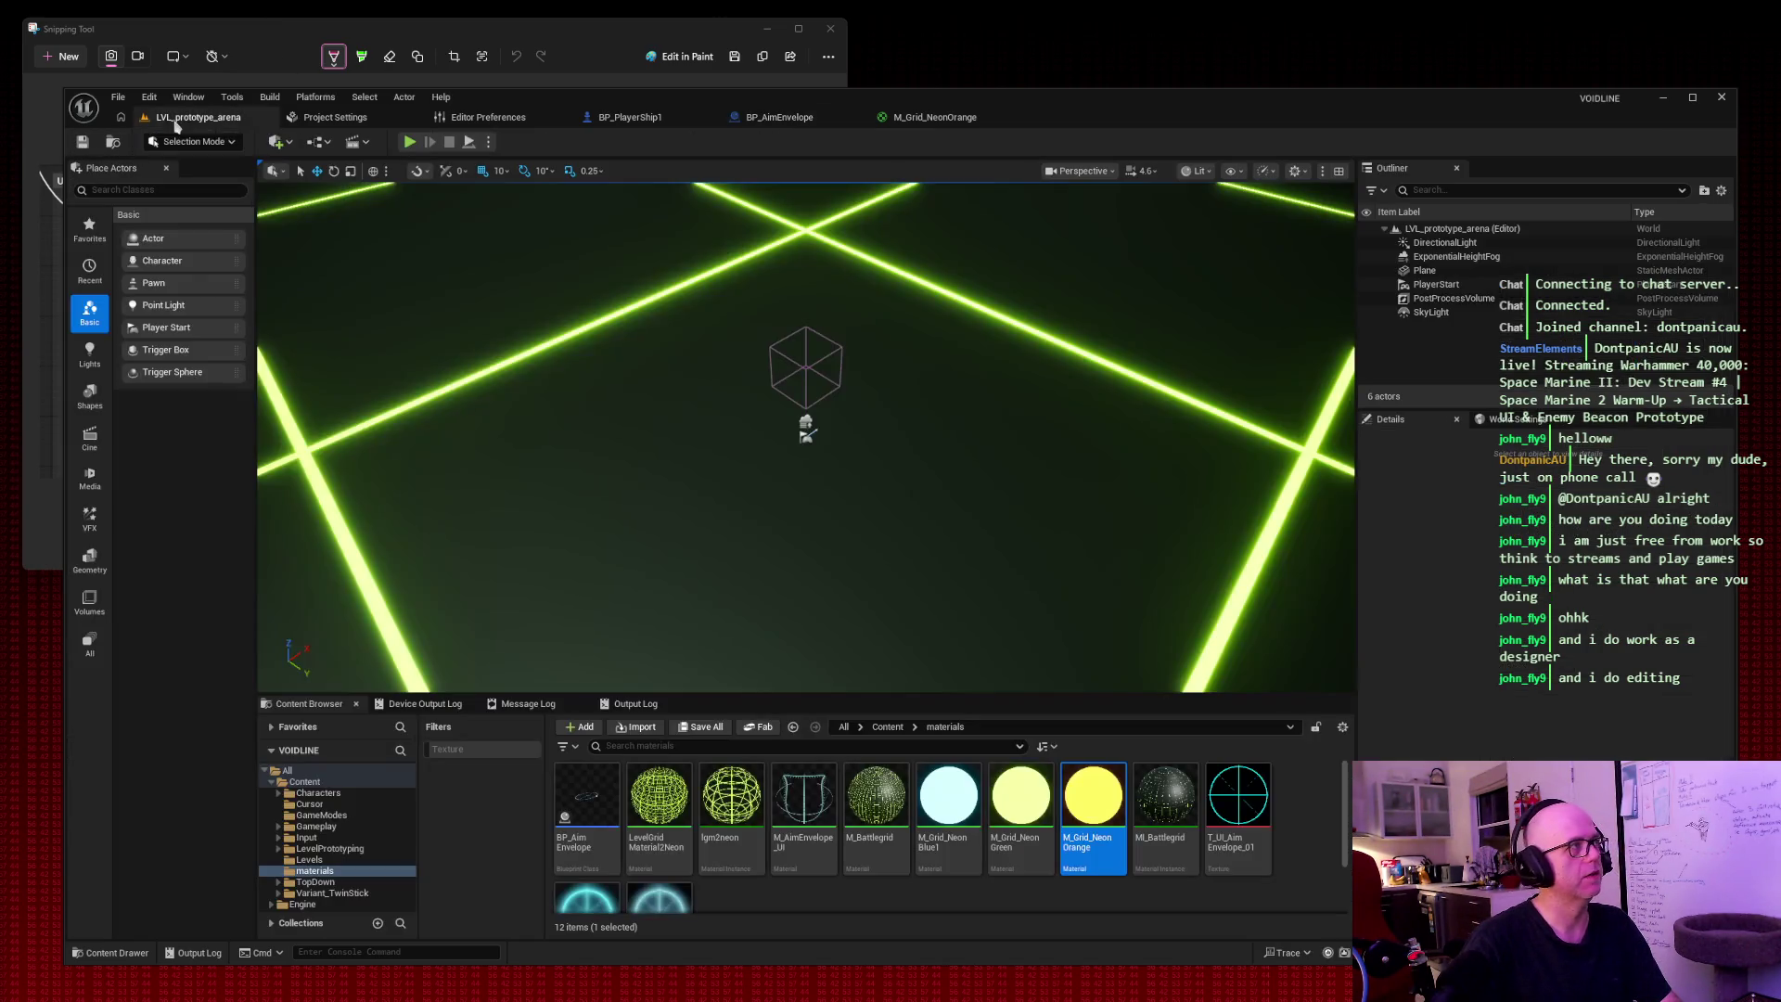
After a quick playtest, rotate and reposition TurretAimMarker on the reticle ring.
left_click(410, 143)
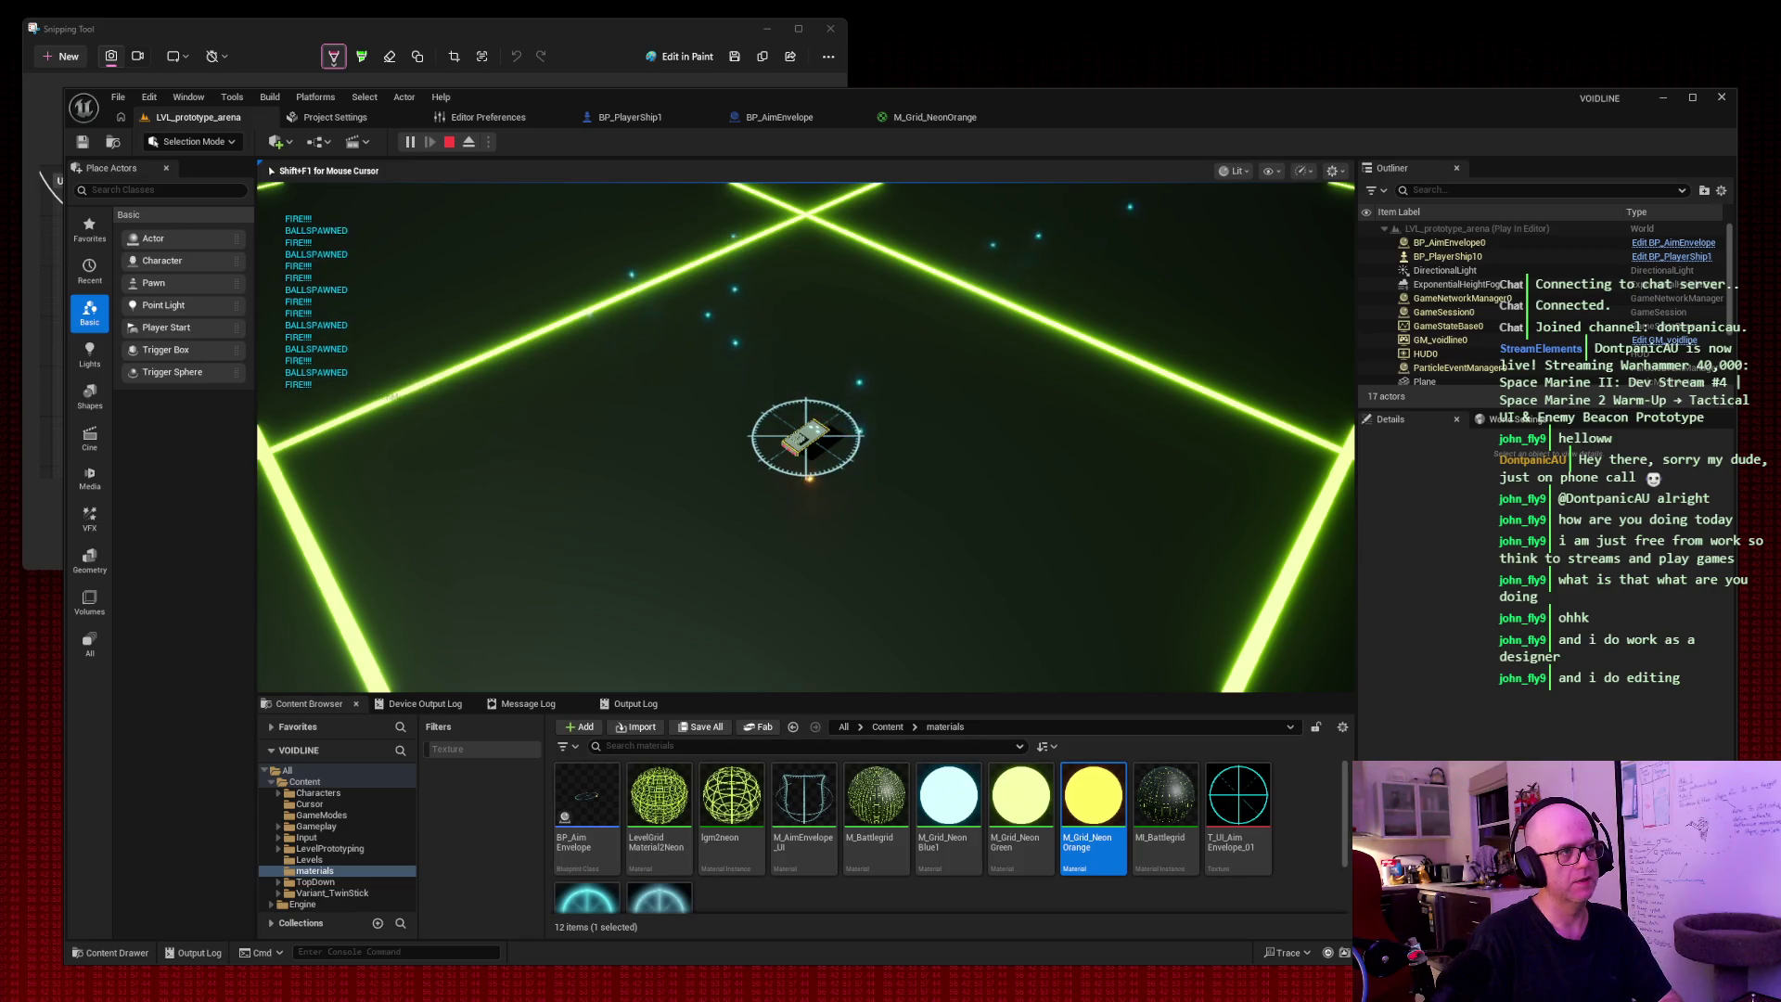
key("Escape")
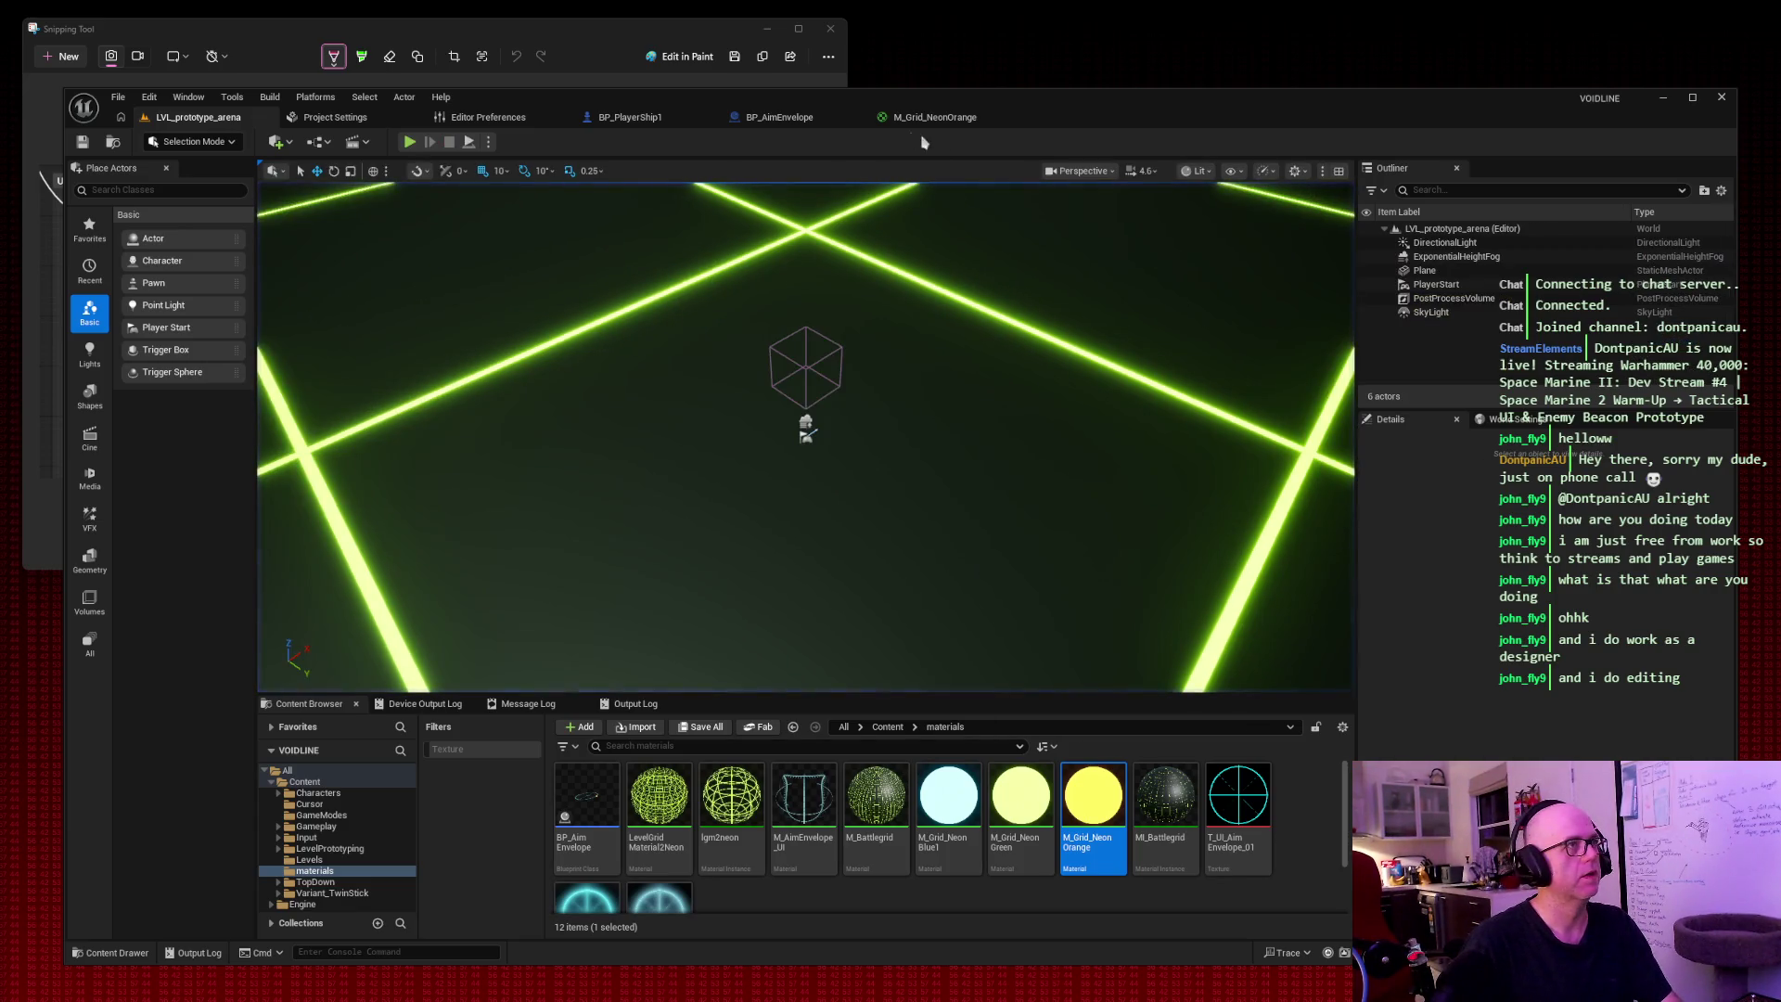
left_click(784, 119)
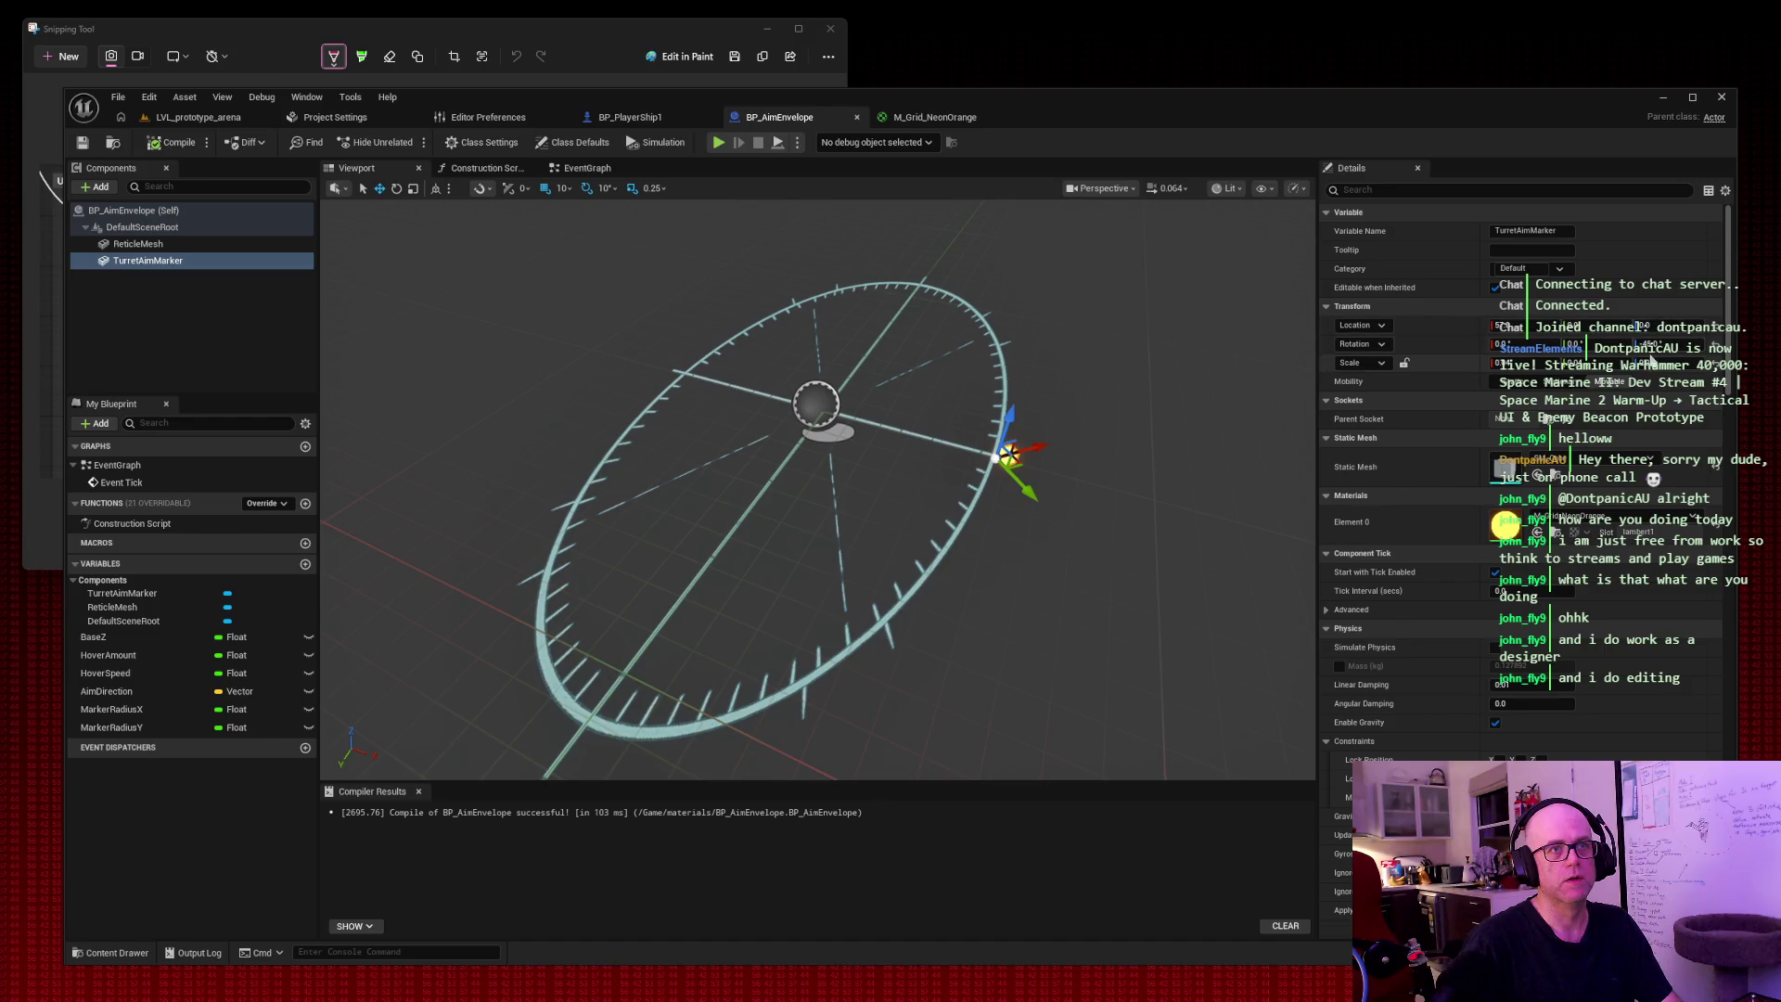
key("Return")
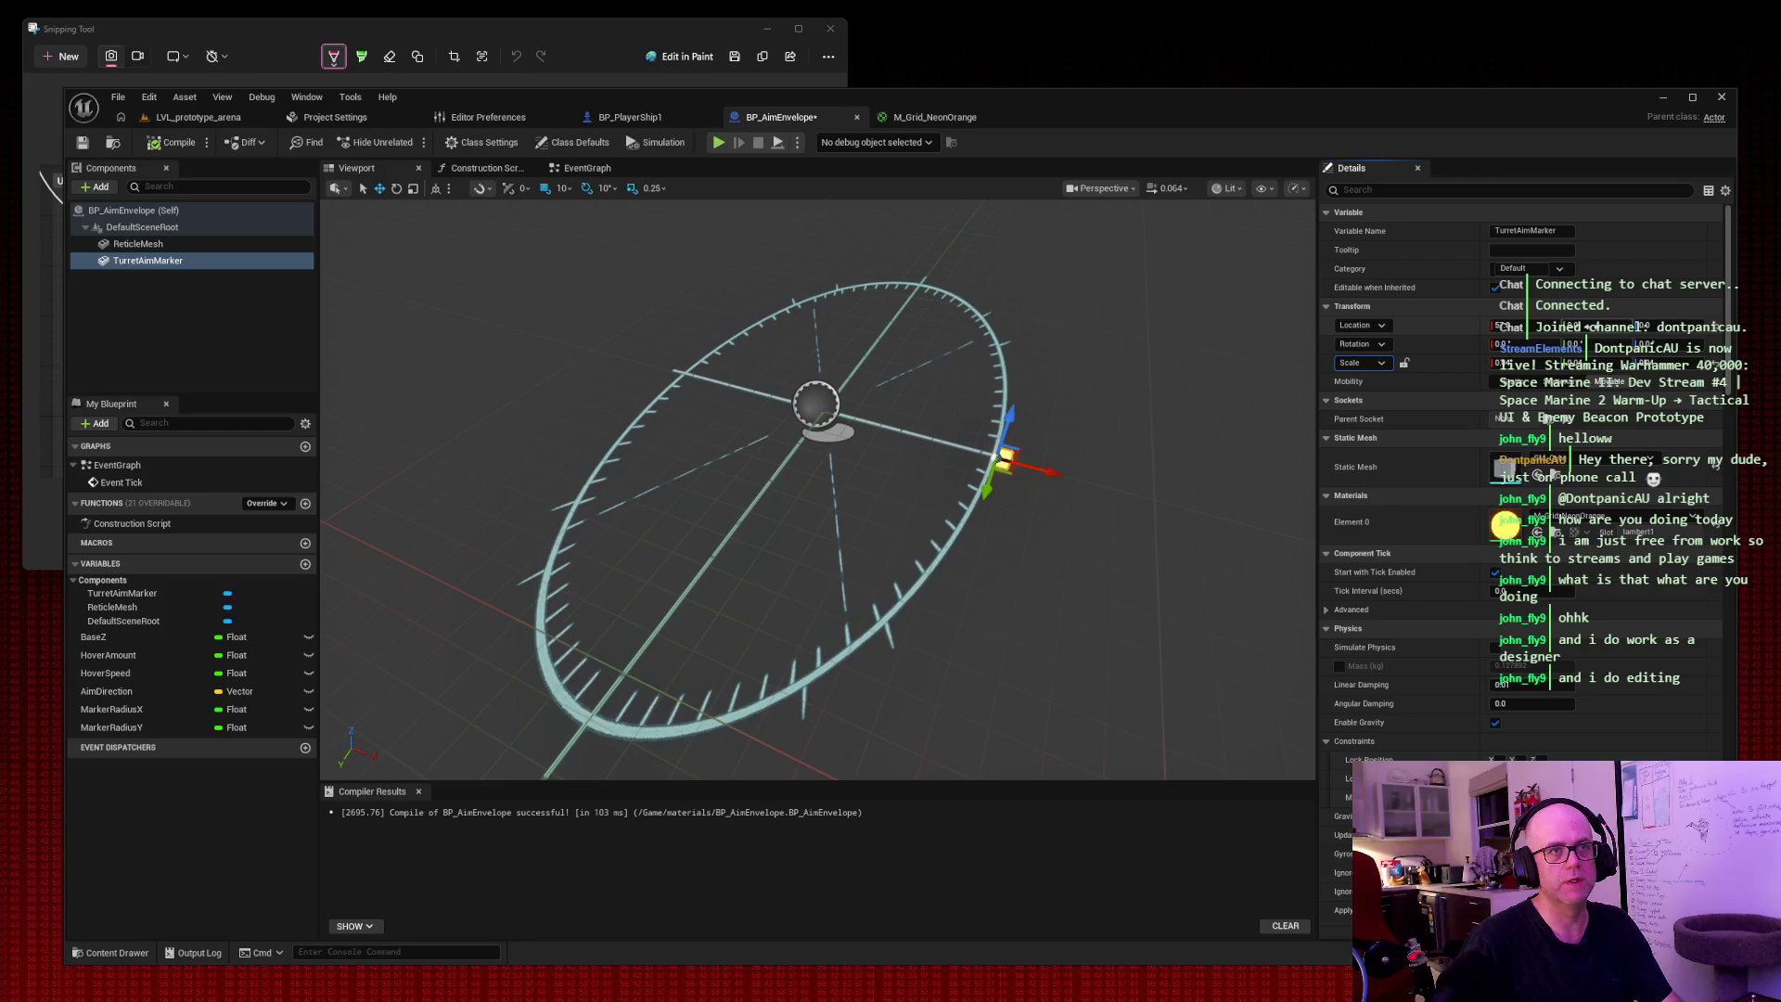
left_click_drag(1565, 316, 1642, 326)
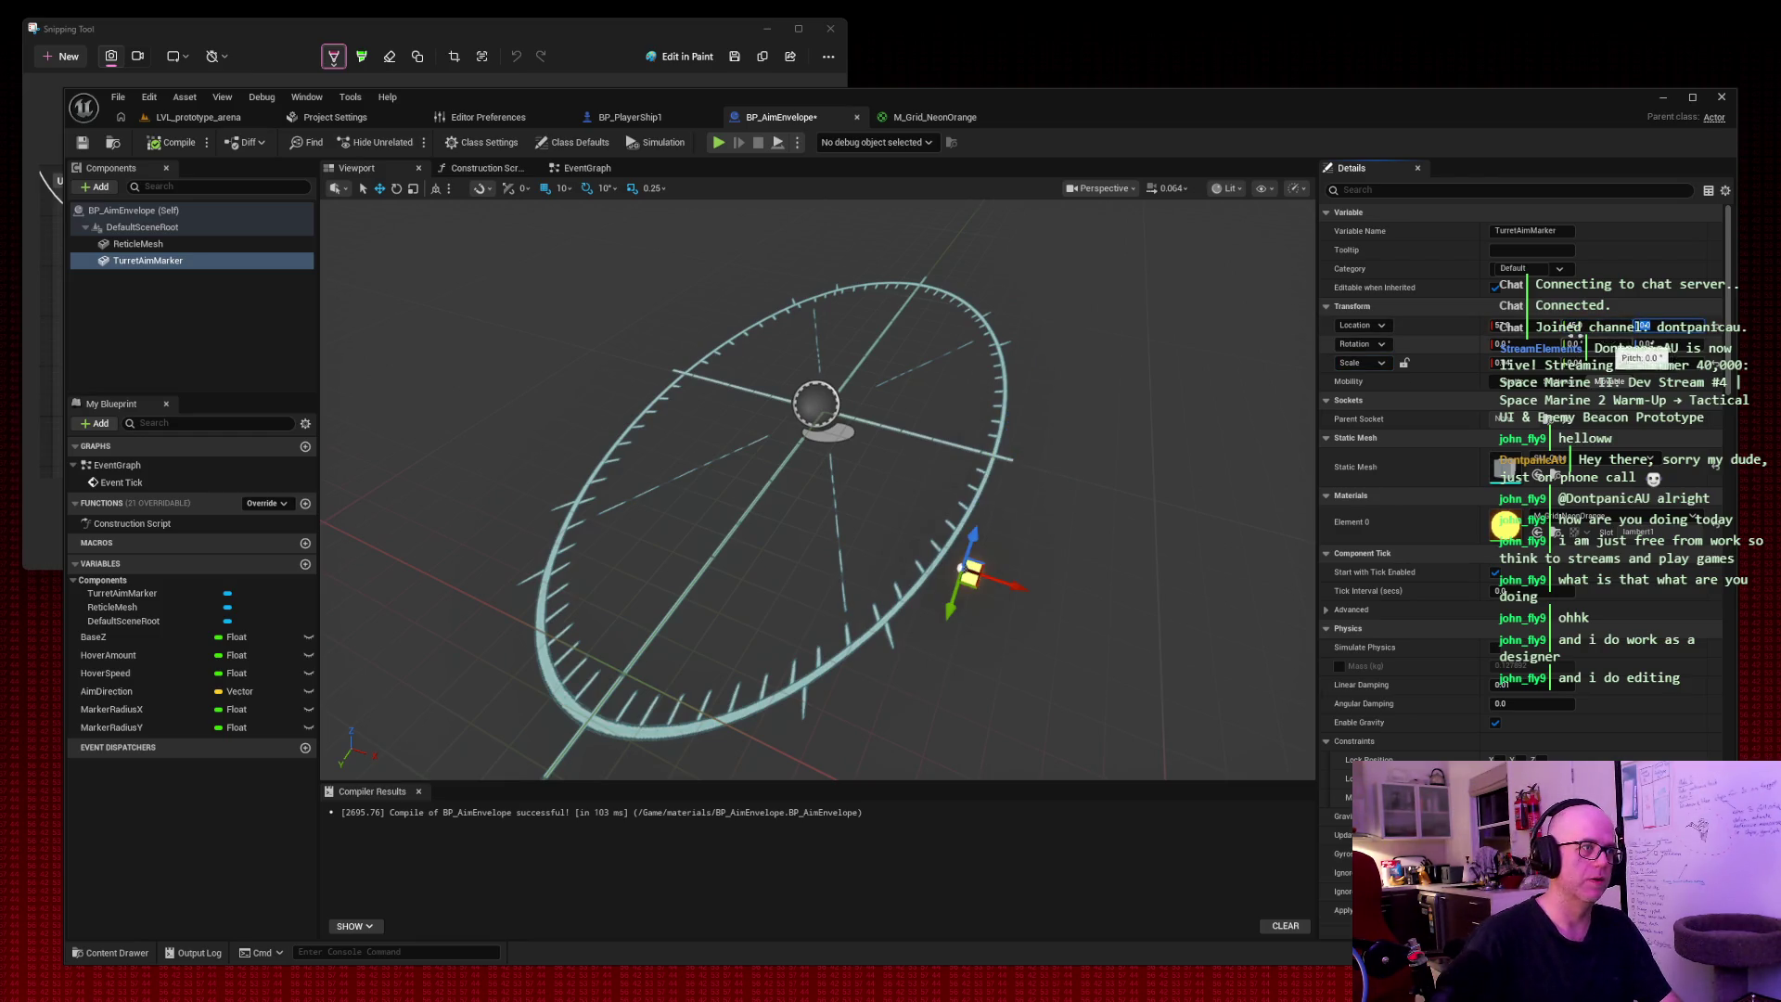
Playtest the arena again to check the adjusted reticle.
left_click(176, 119)
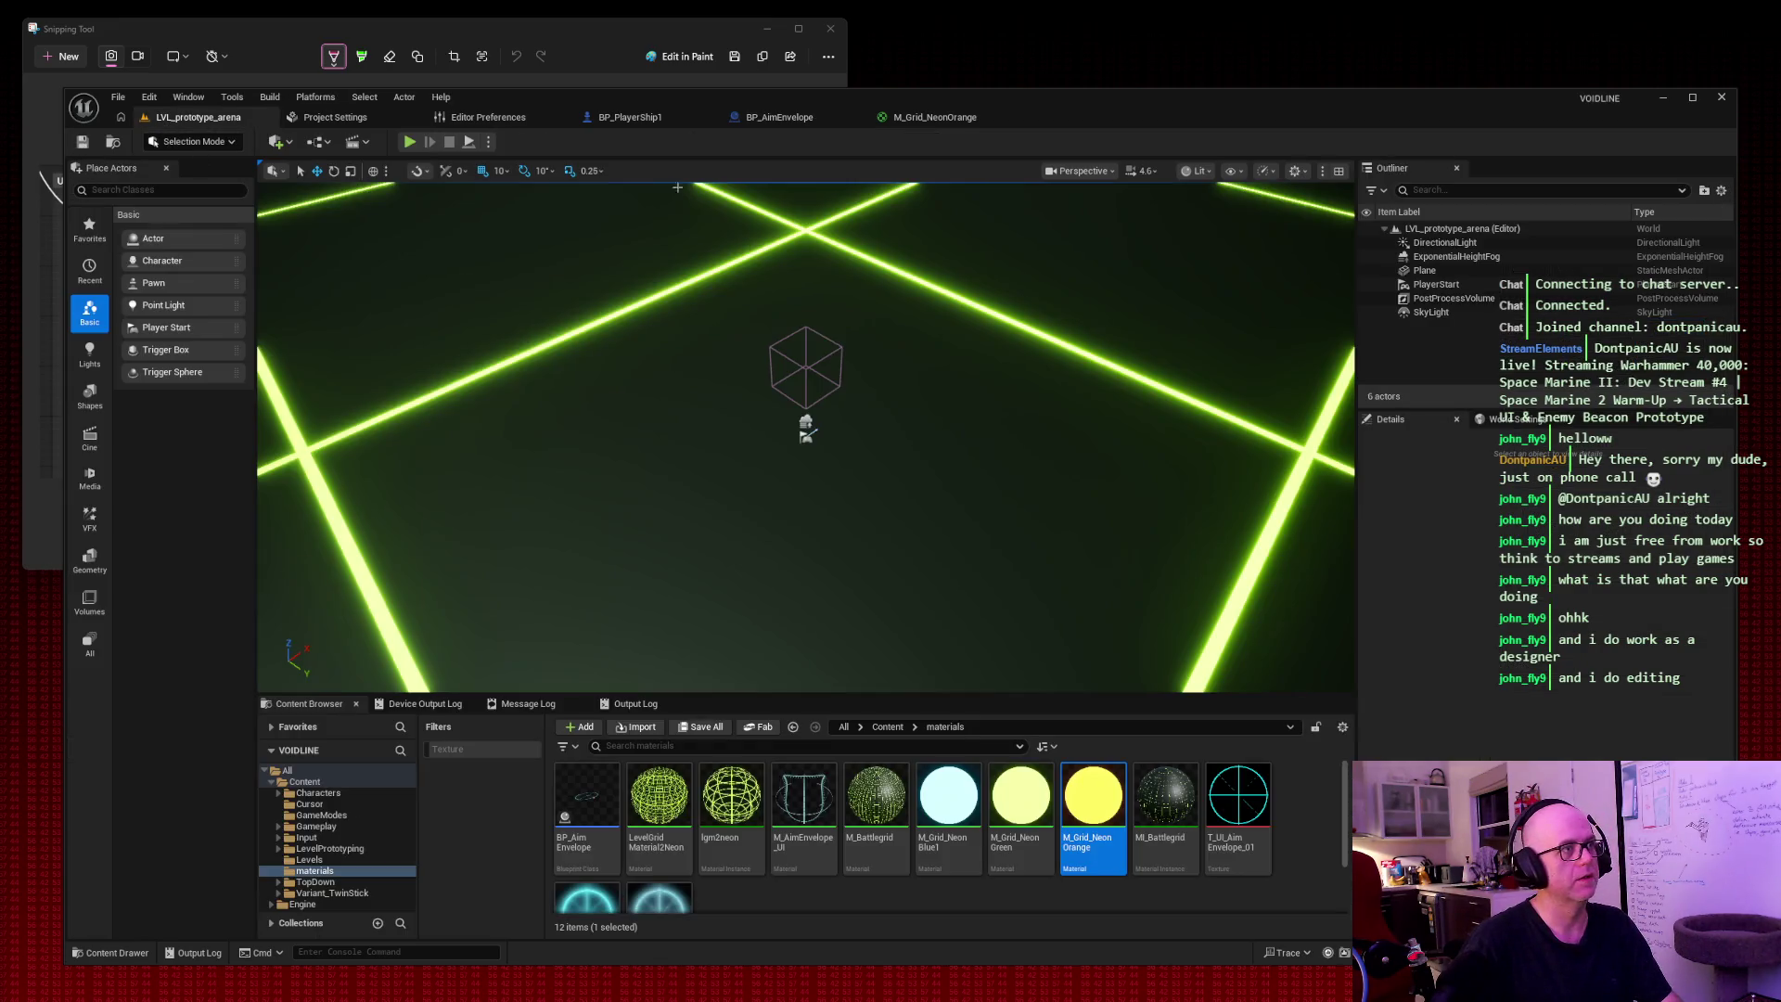
left_click(409, 142)
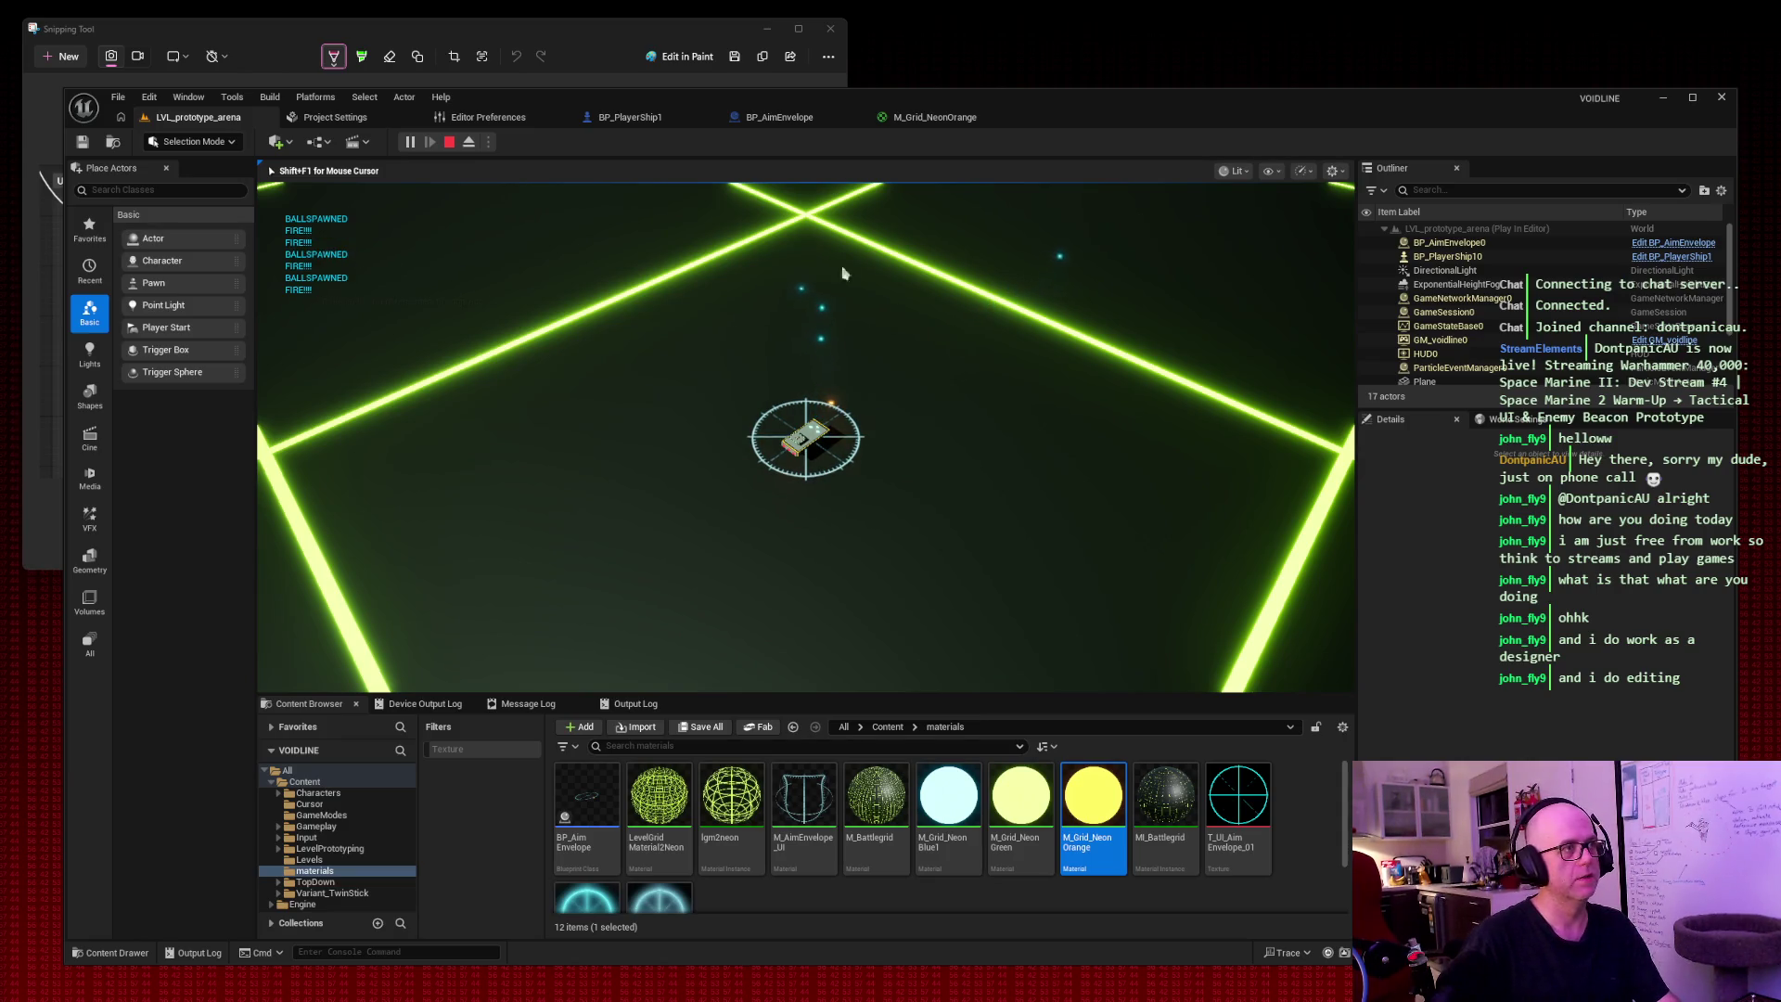
key("Escape")
left_click(779, 116)
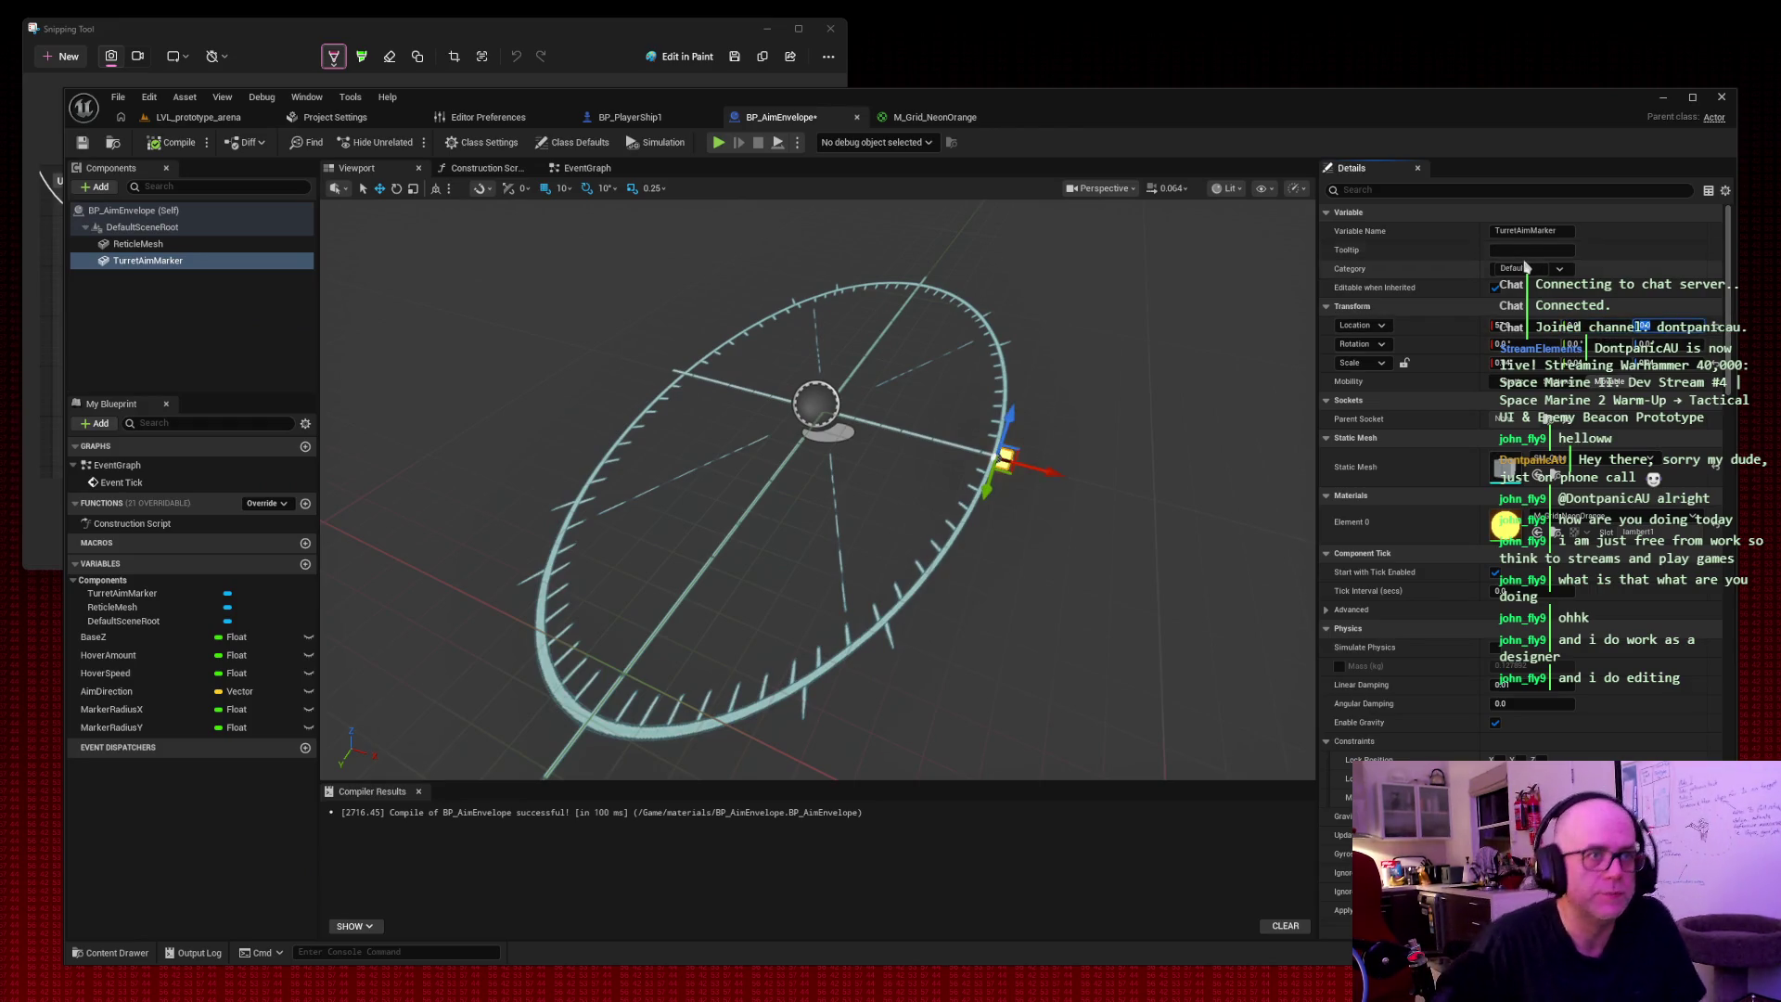
Compile and save BP_AimEnvelope, then view BP_PlayerShip1's EventGraph.
left_click(179, 149)
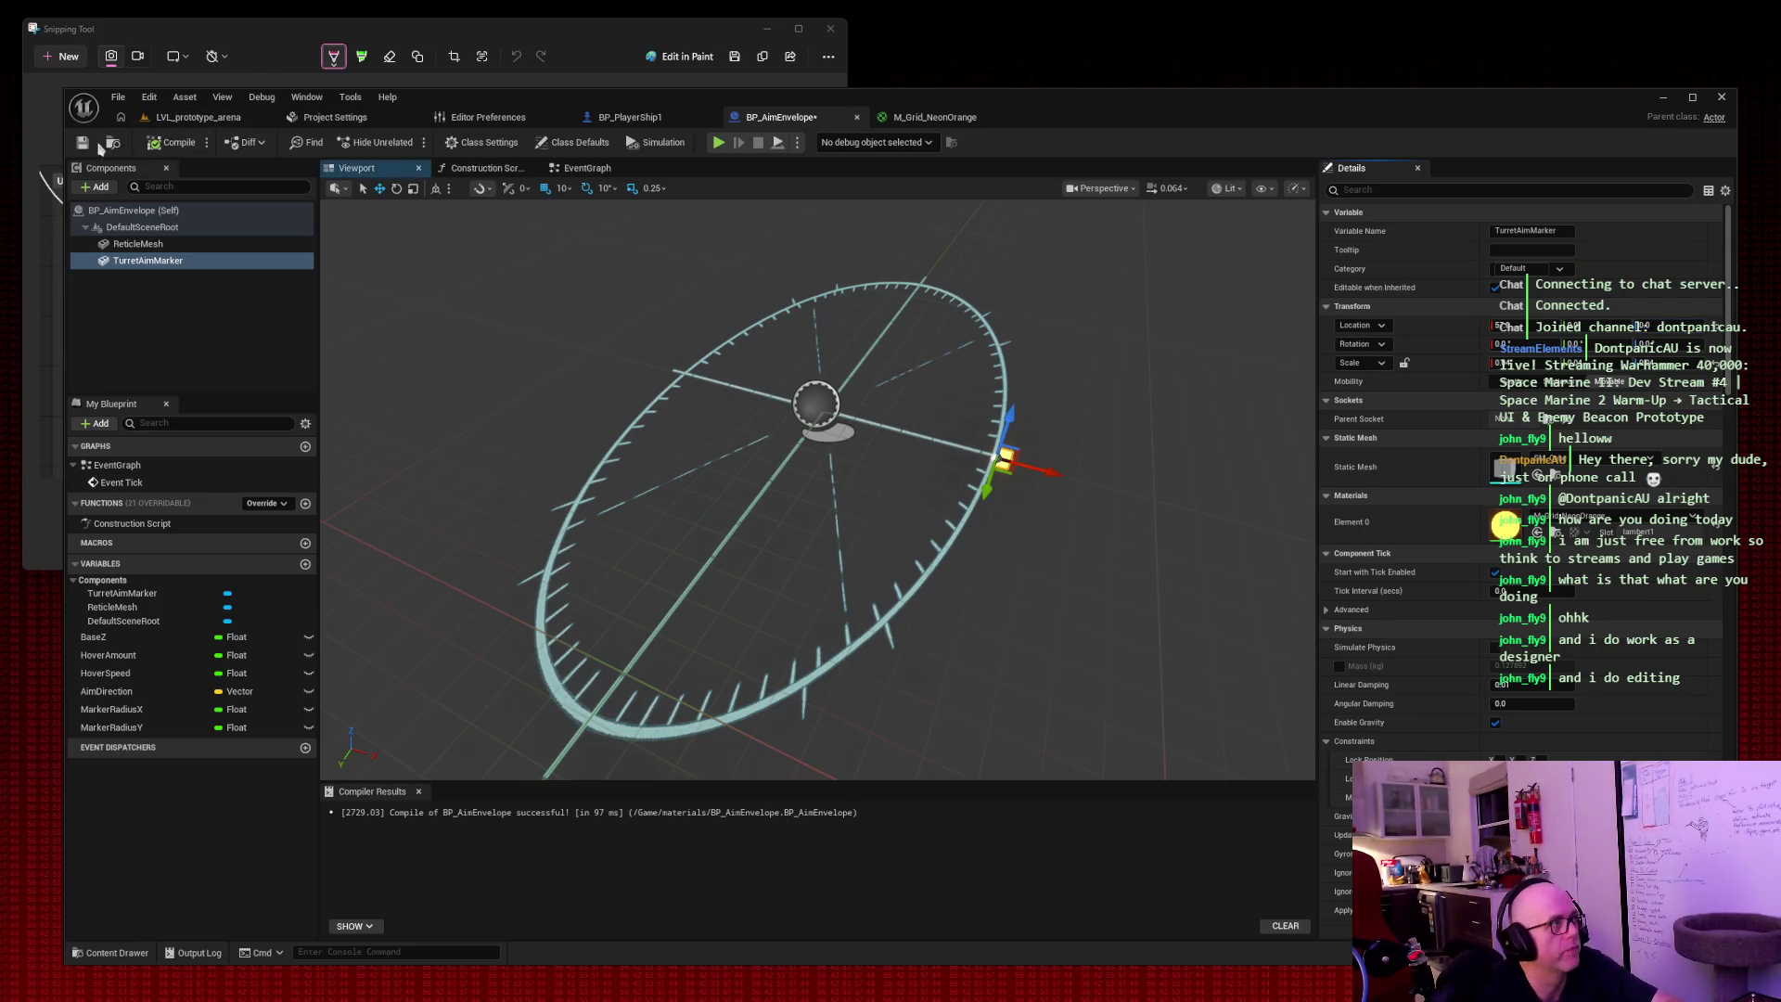
left_click(90, 145)
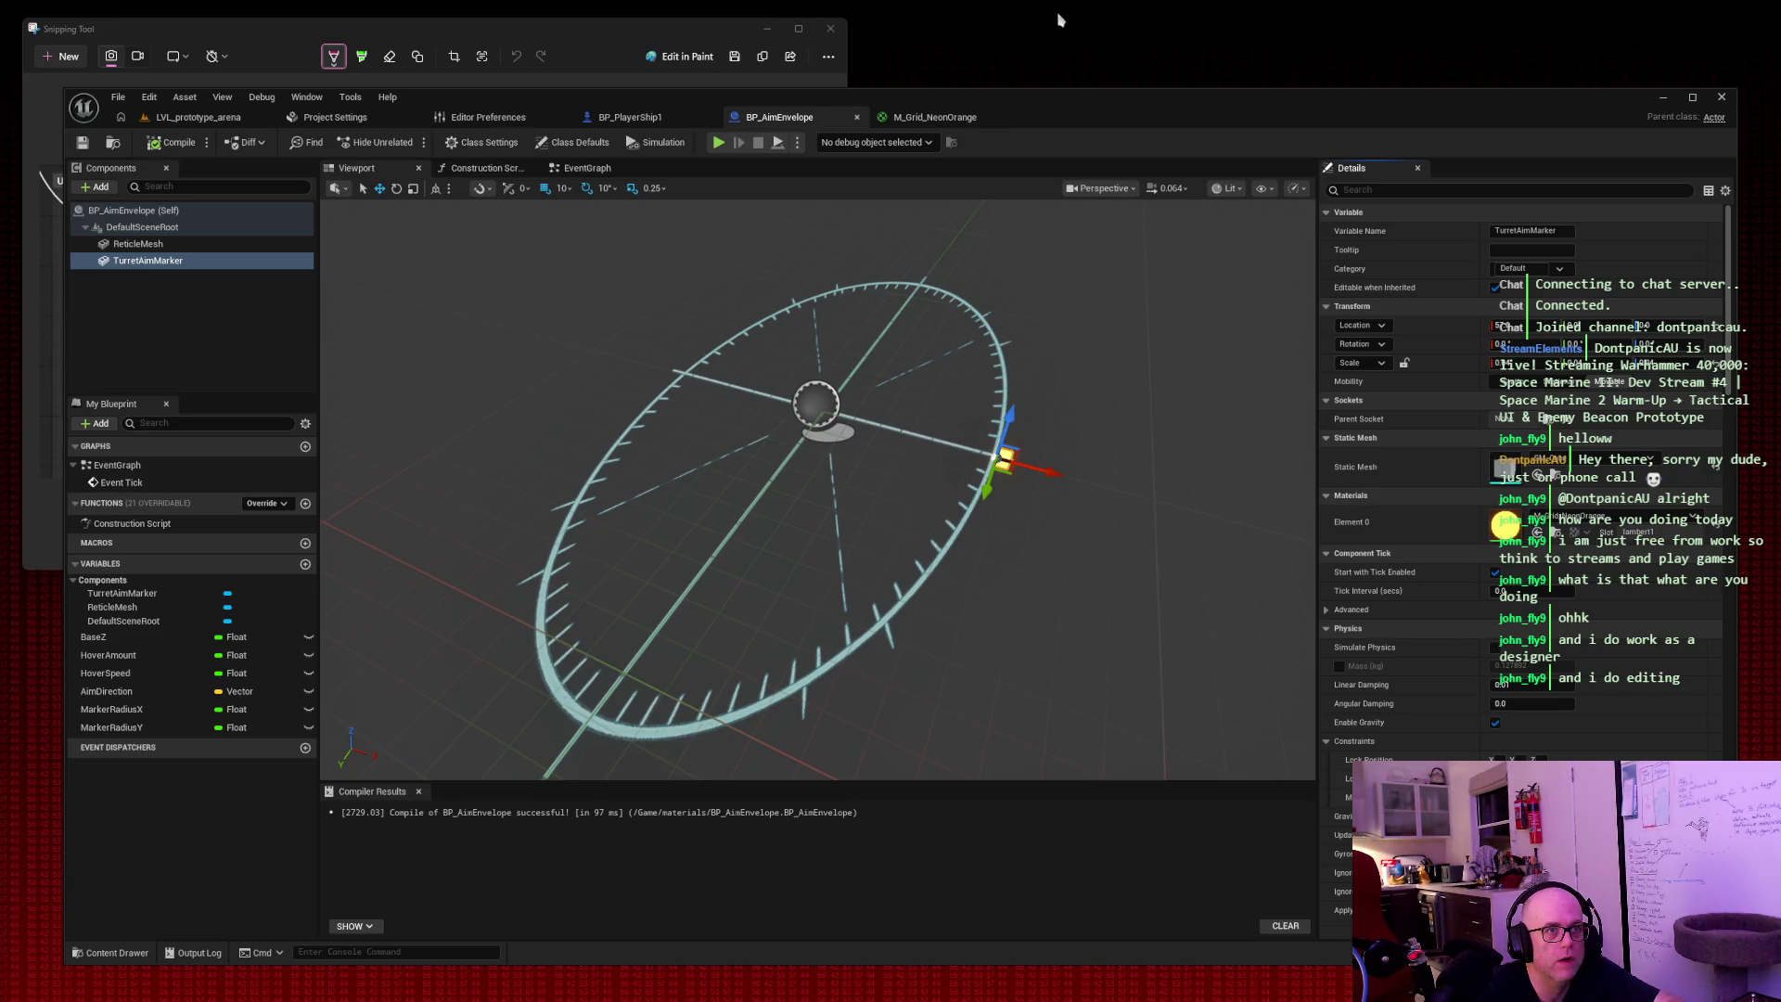
left_click(612, 118)
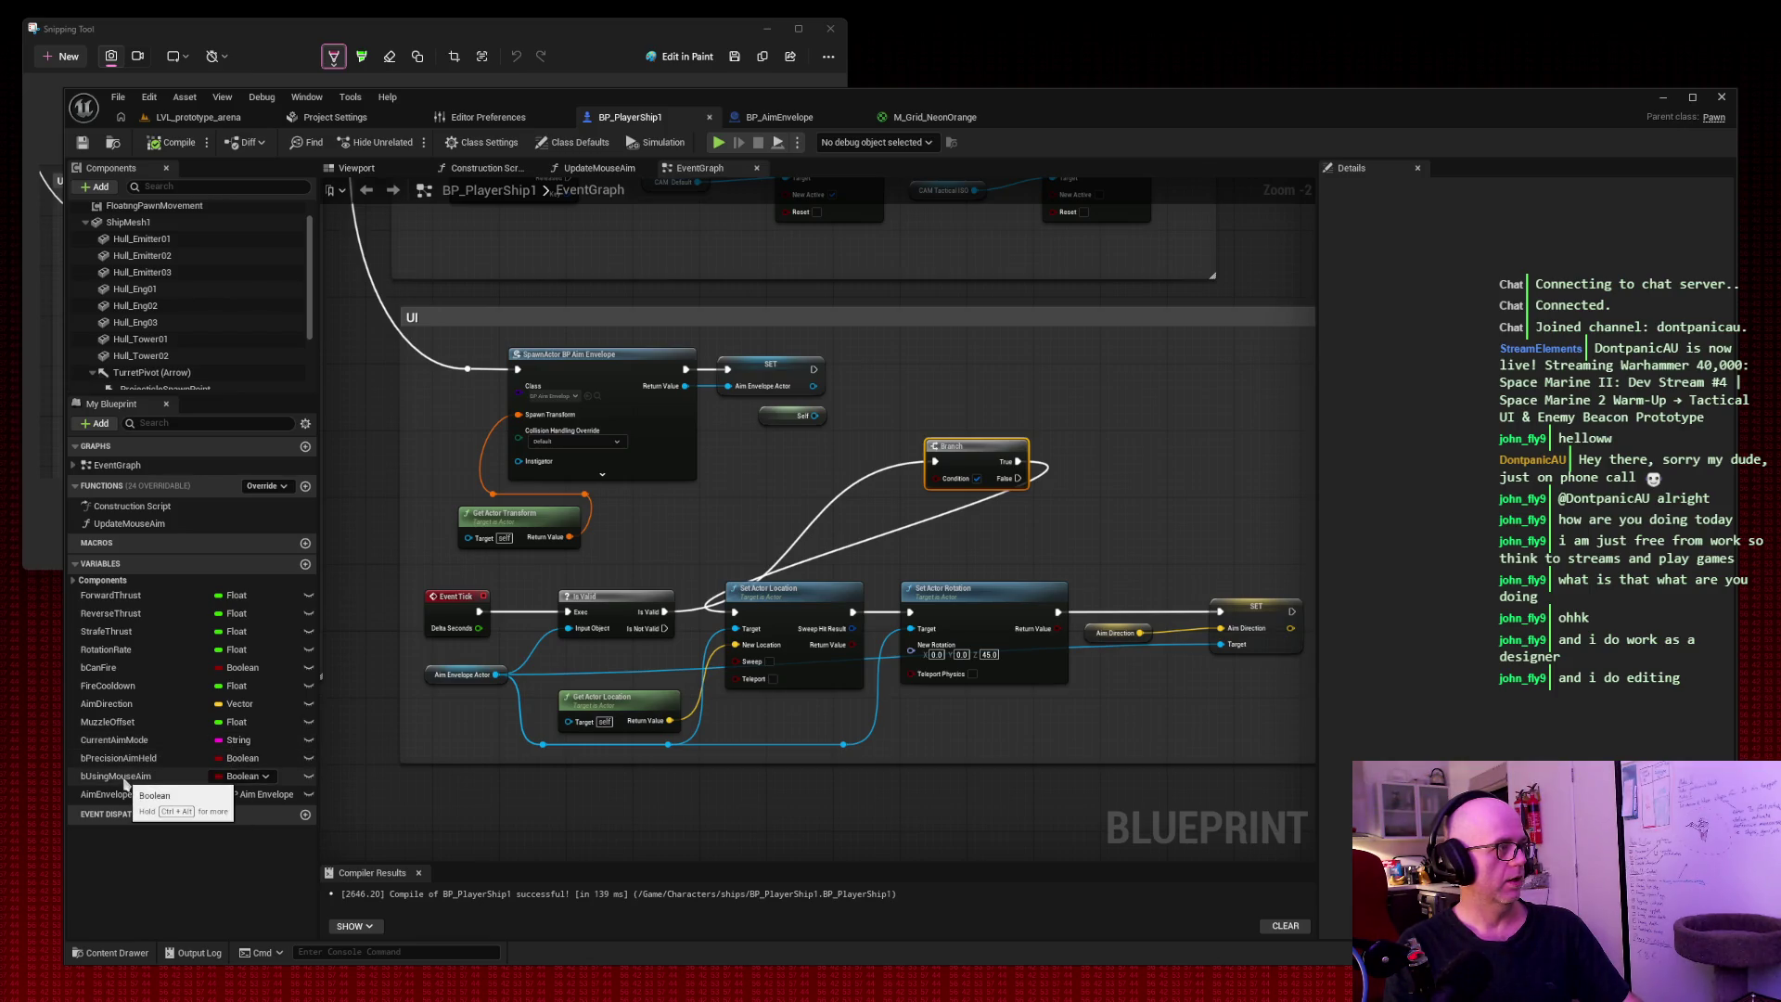
Wire a Get bUsingMouseAim node into the Branch condition and snip the reticle graph.
mouse_move(125, 777)
left_mouse_down()
mouse_move(705, 566)
mouse_move(775, 486)
mouse_move(946, 482)
left_mouse_up()
left_click(832, 506)
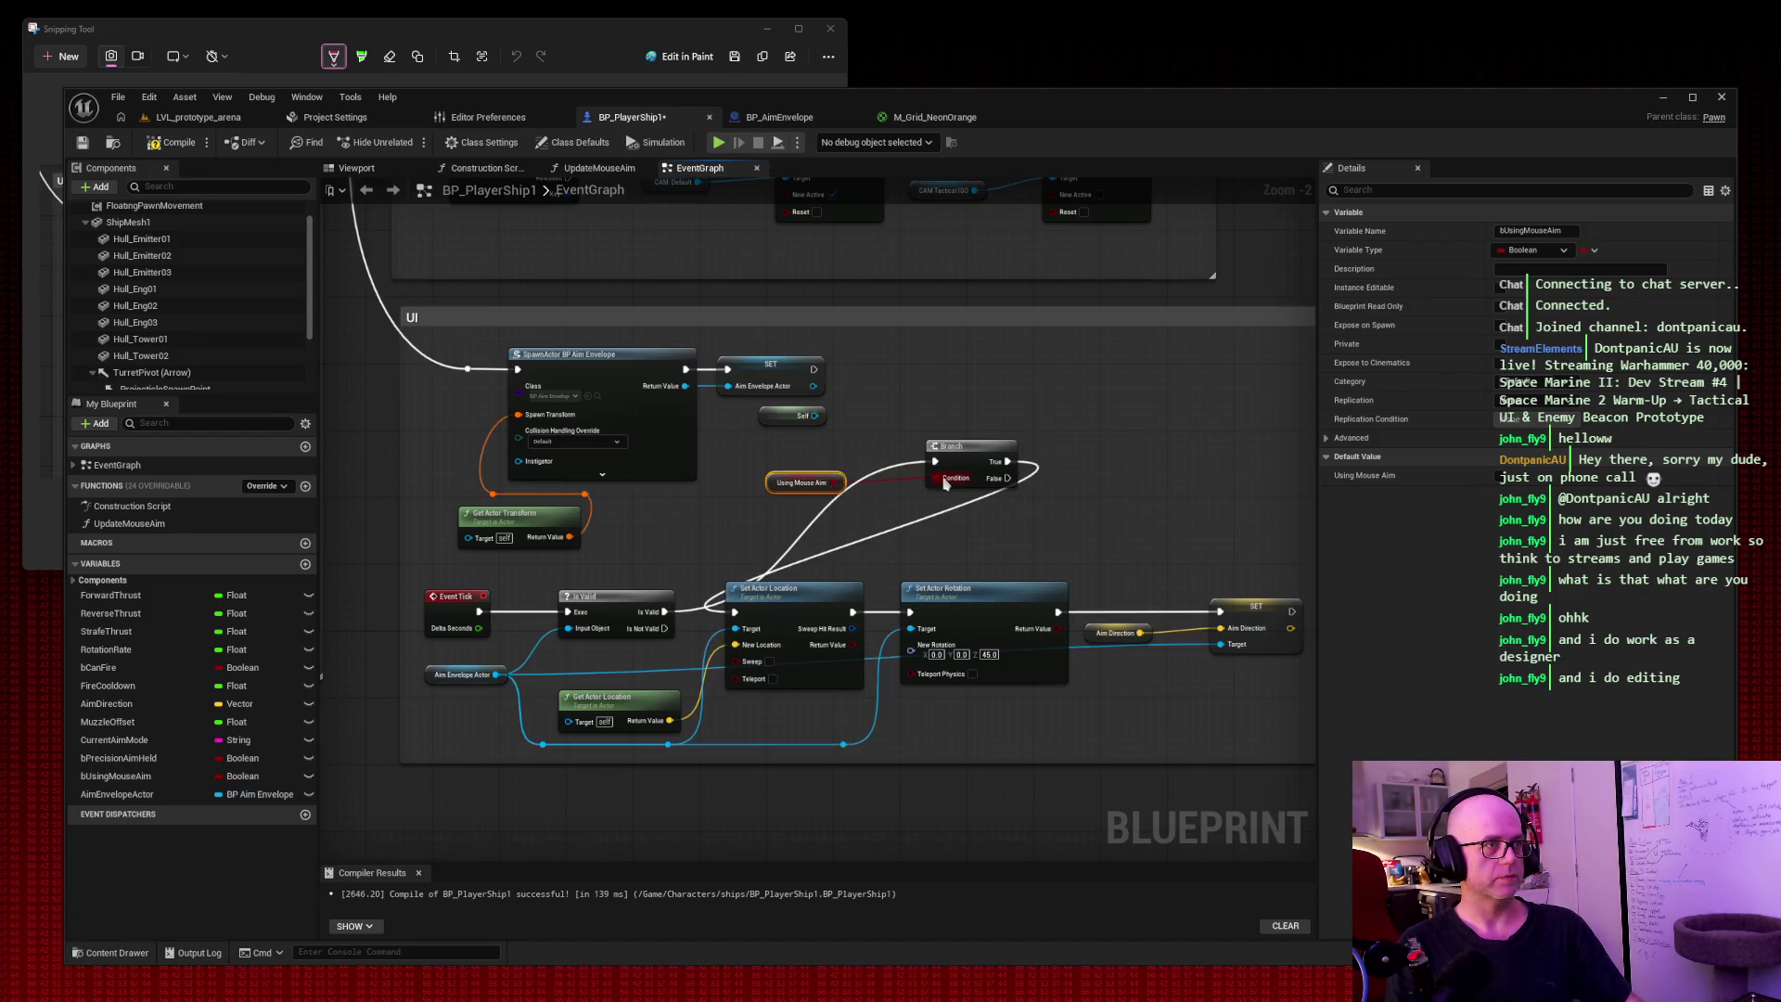
left_click_drag(809, 482, 864, 508)
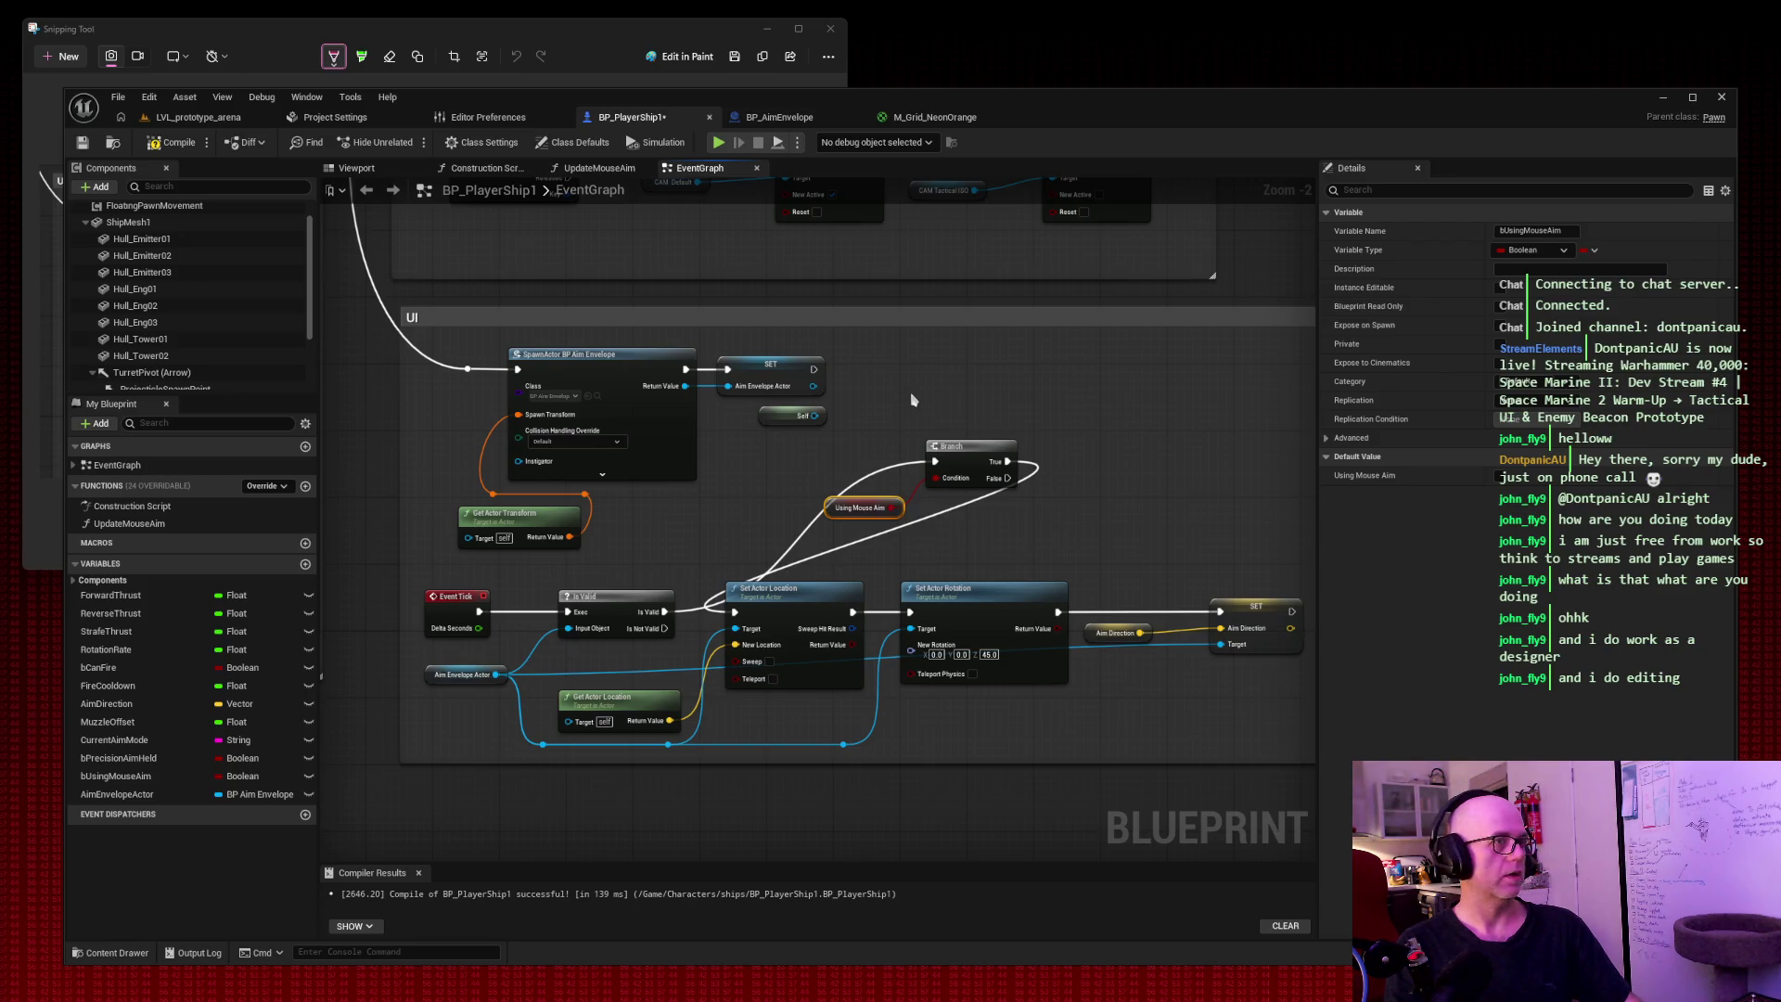
key("super+shift+s")
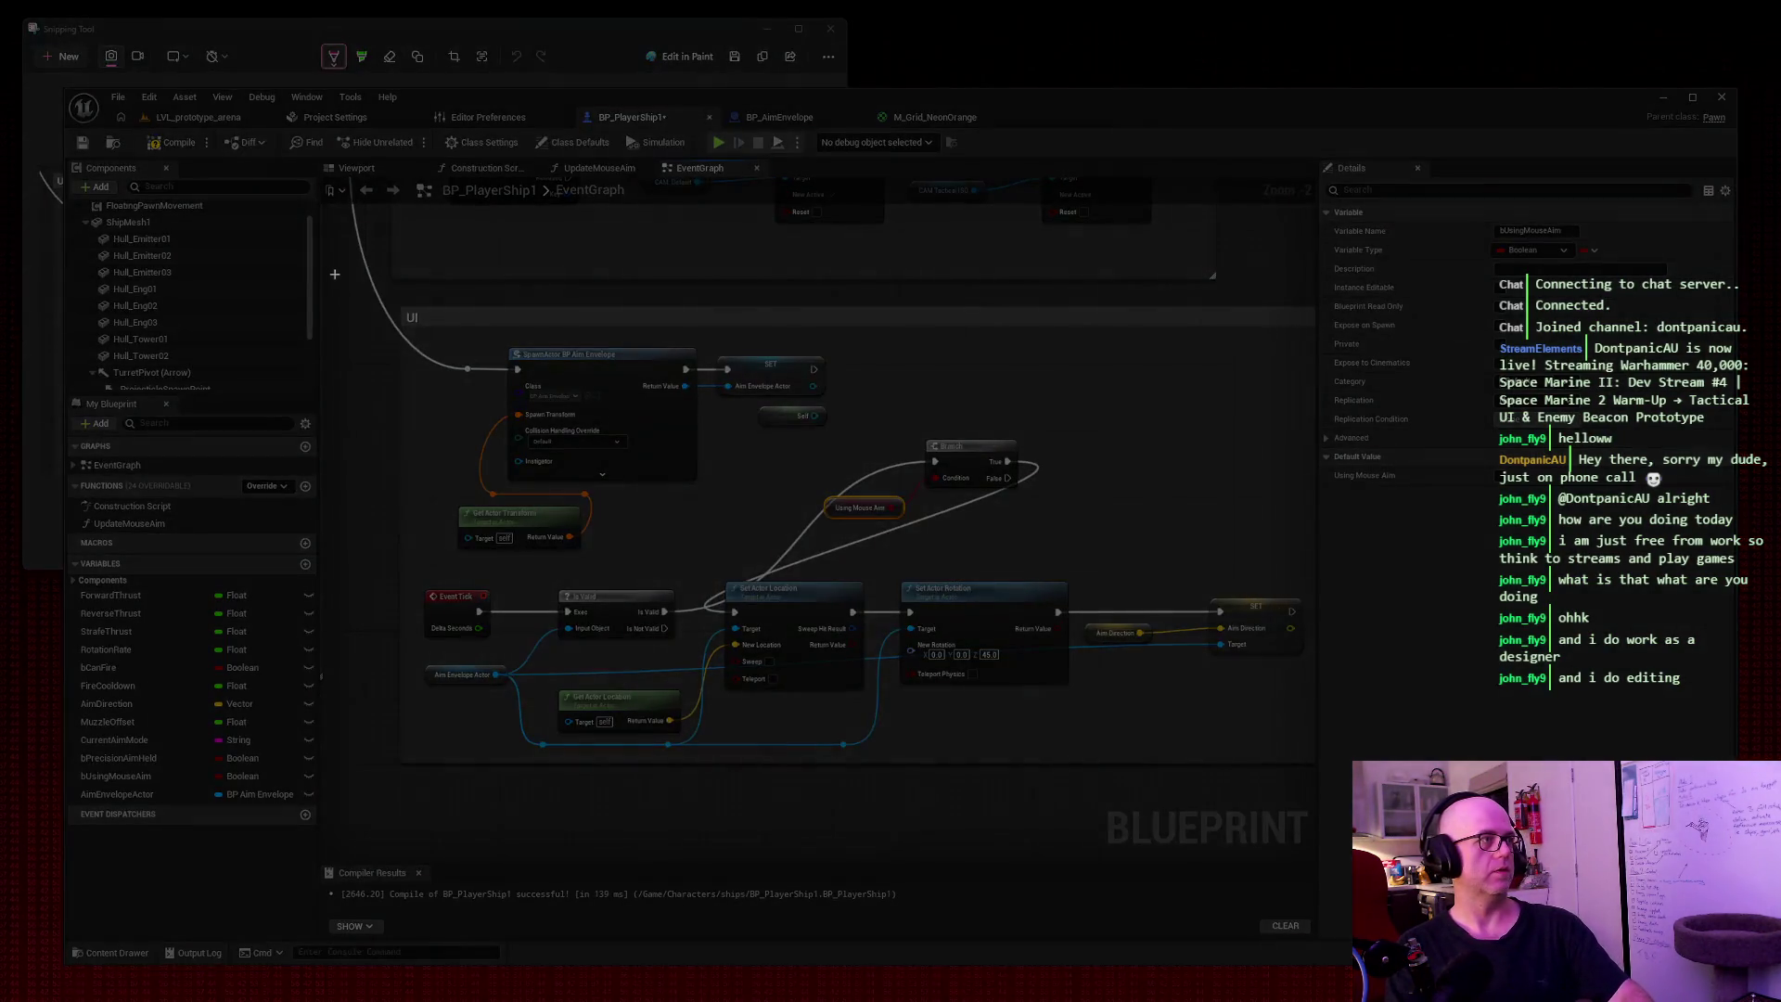
left_click_drag(334, 273, 1325, 773)
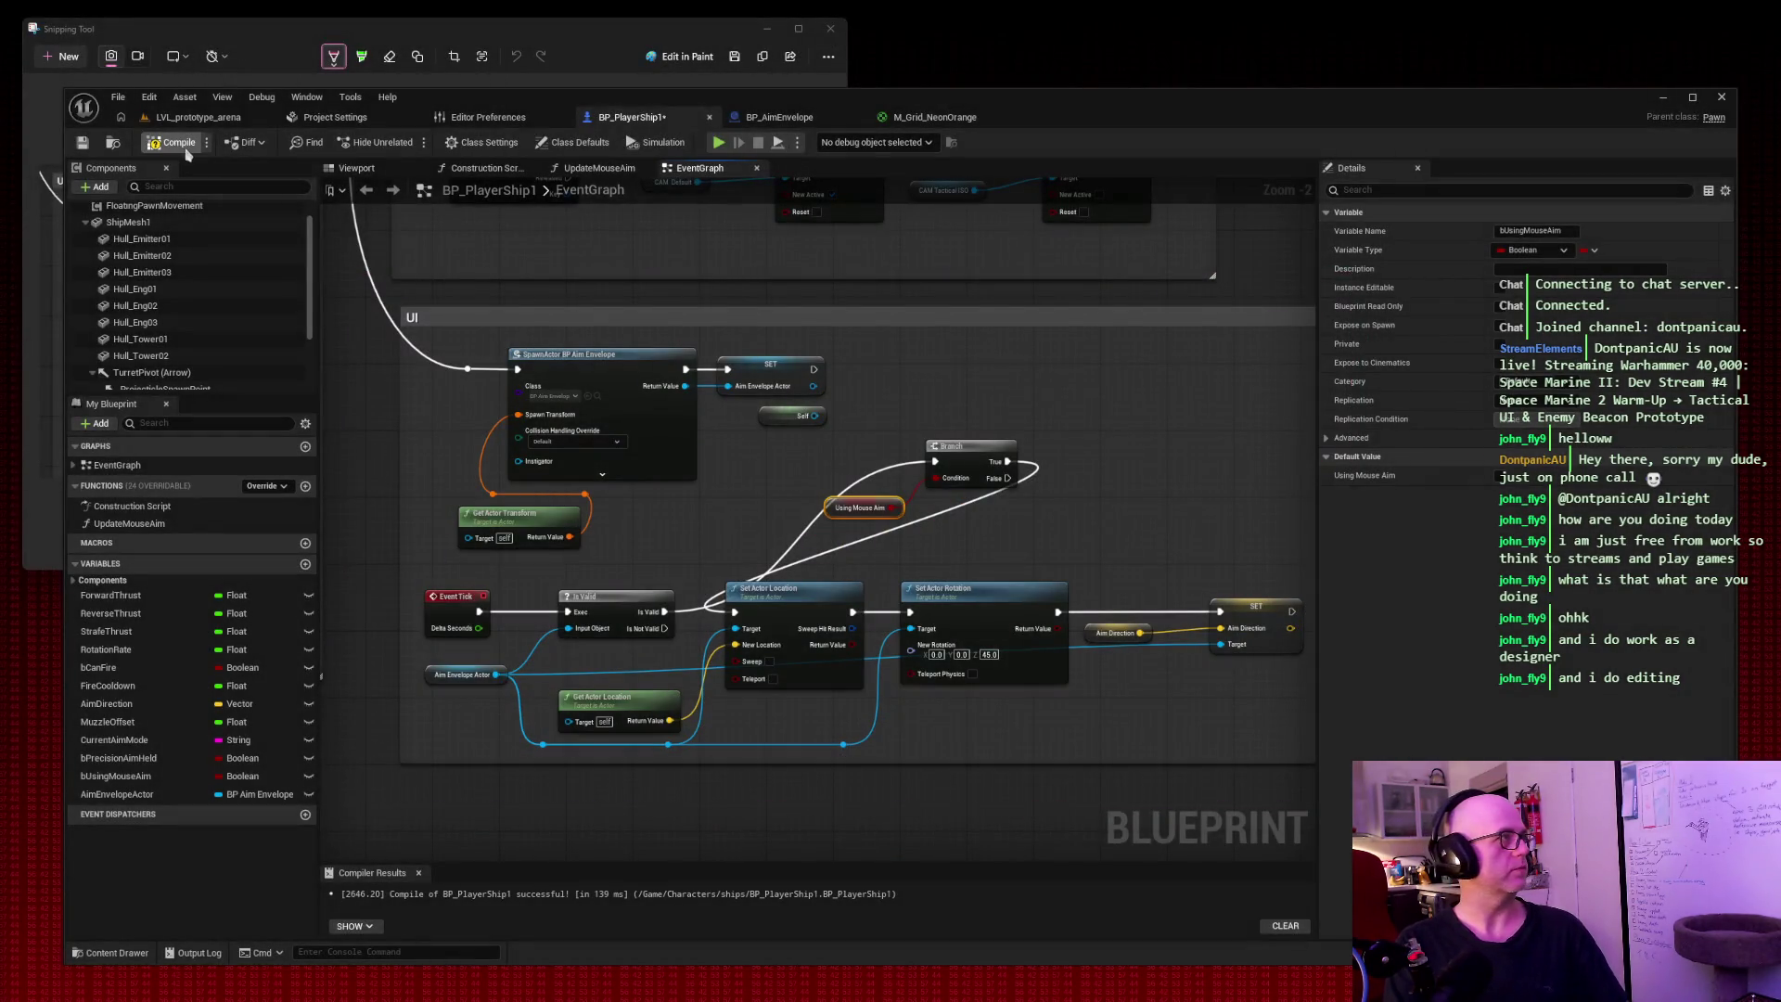
Compile and save BP_PlayerShip1, then return to the LVL_prototype_arena level.
left_click(186, 149)
left_click(82, 141)
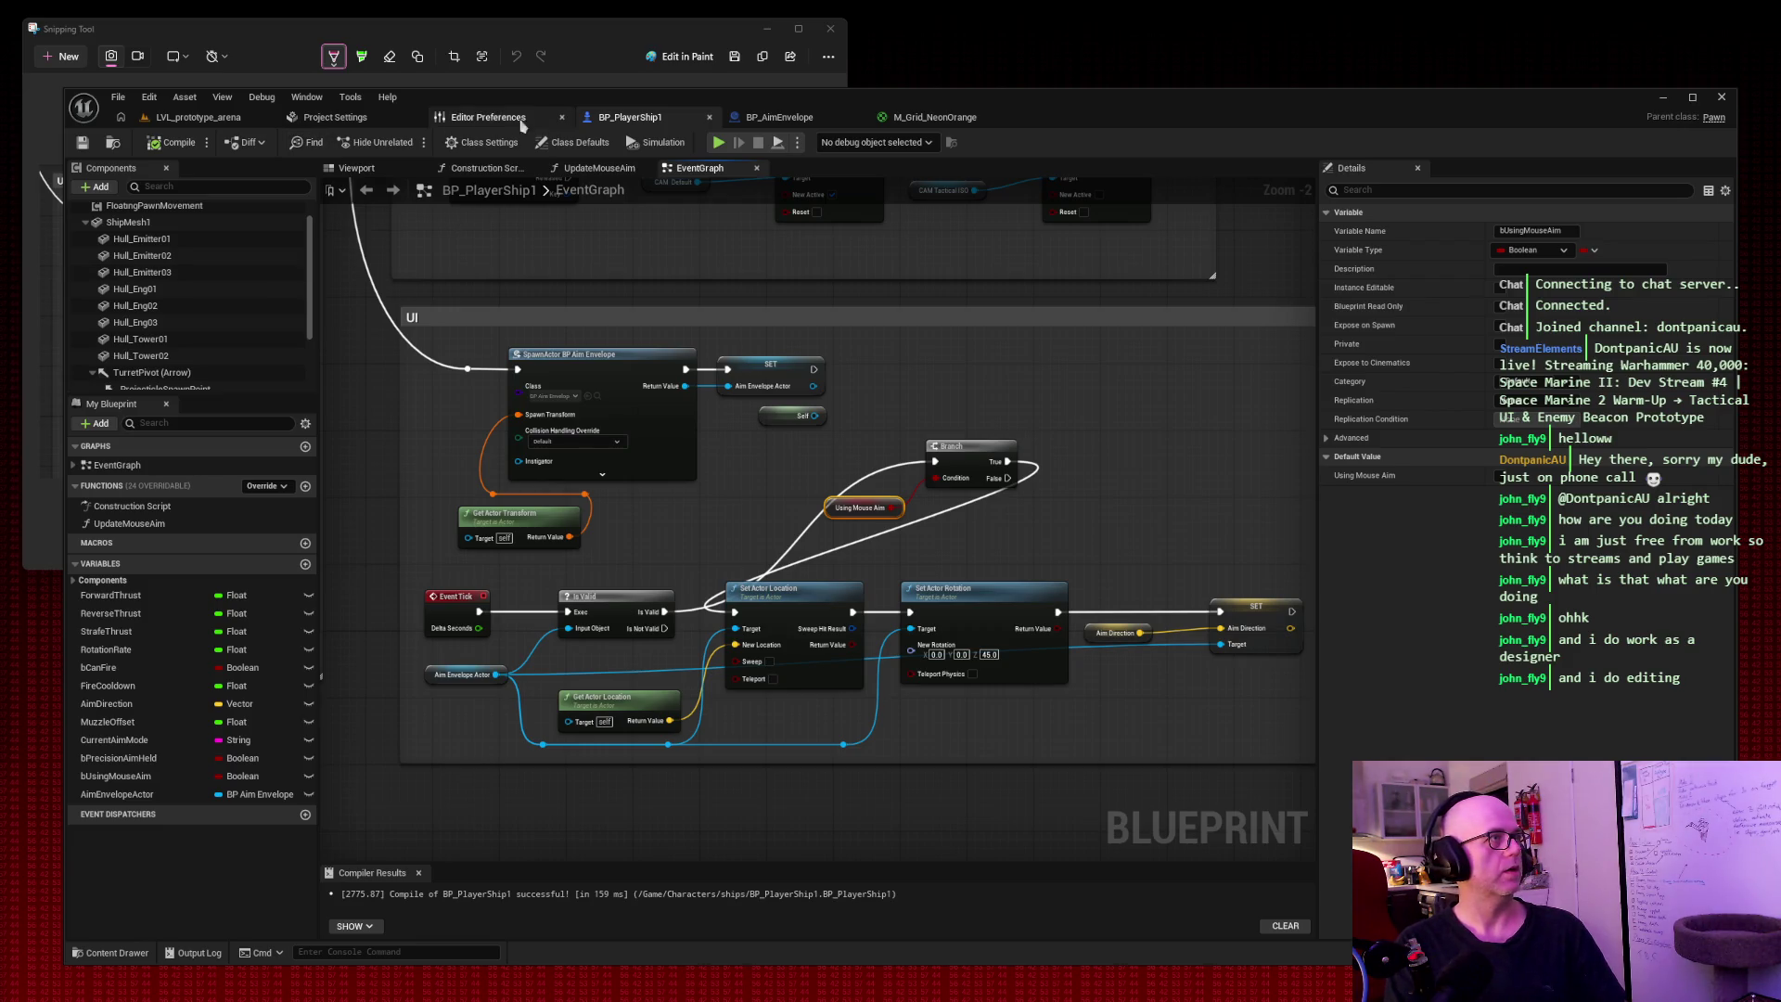
left_click(197, 118)
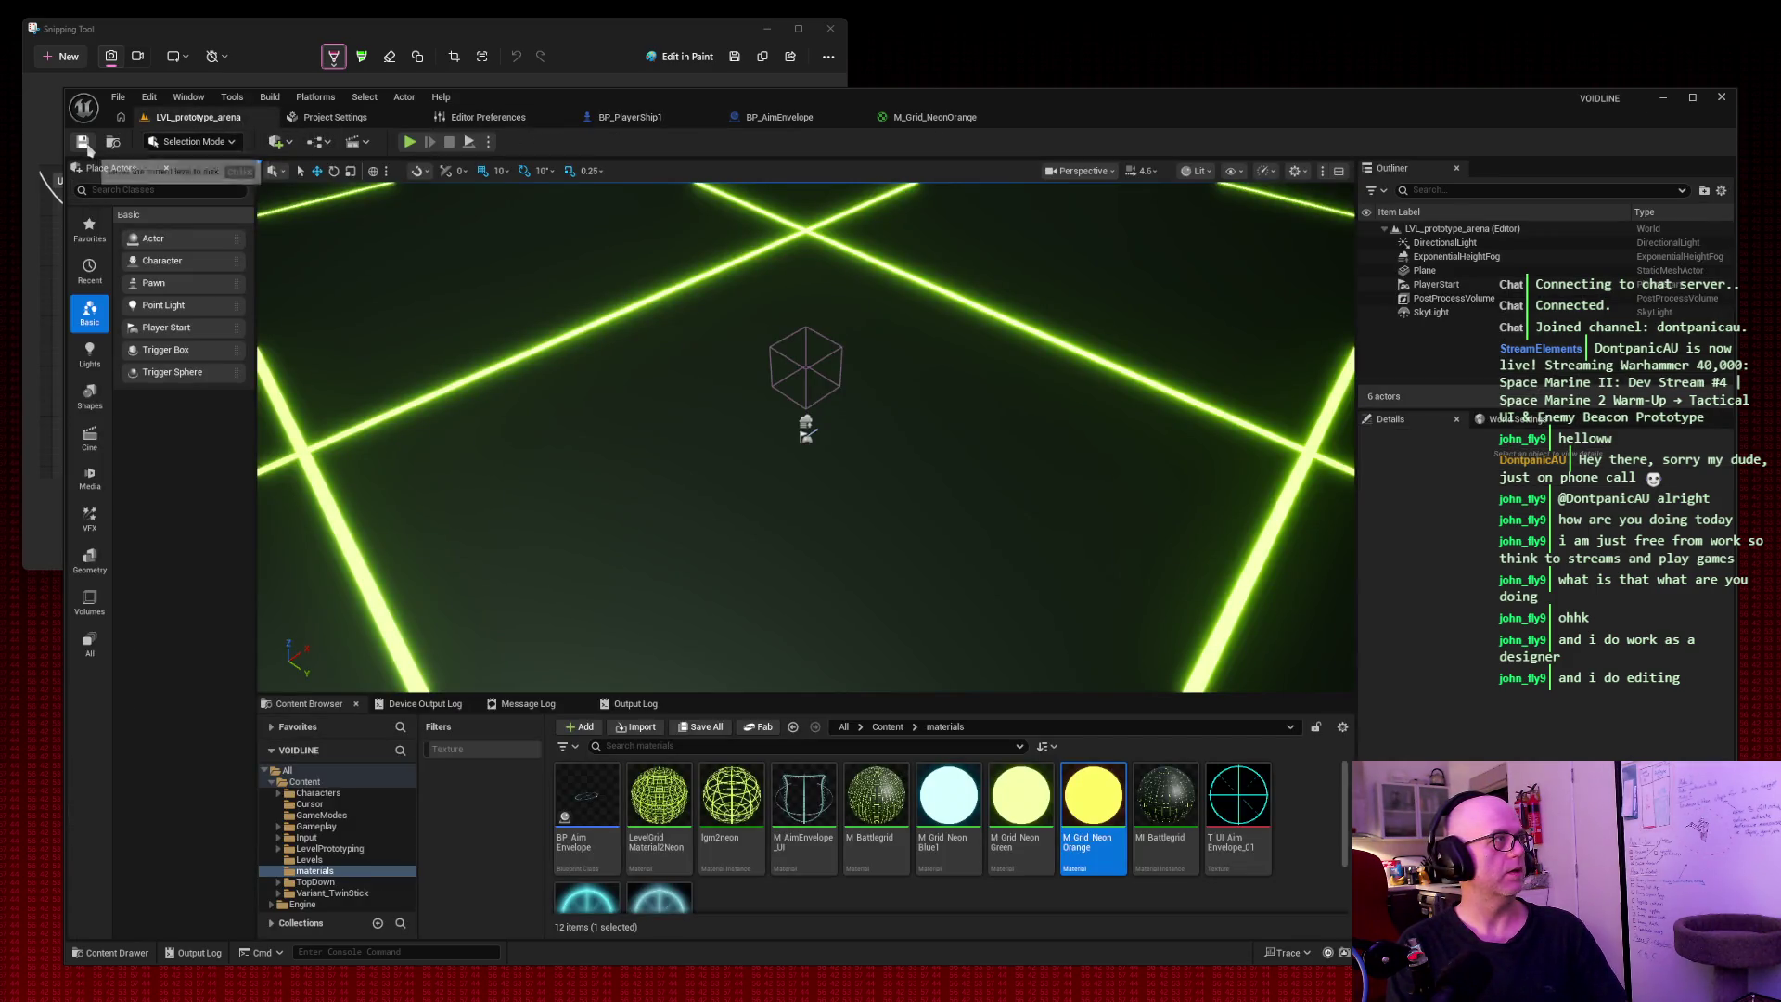
Playtest the arena briefly, check the BP_AimEnvelope and BP_PlayerShip1 tabs, then return to the level.
key("alt+p")
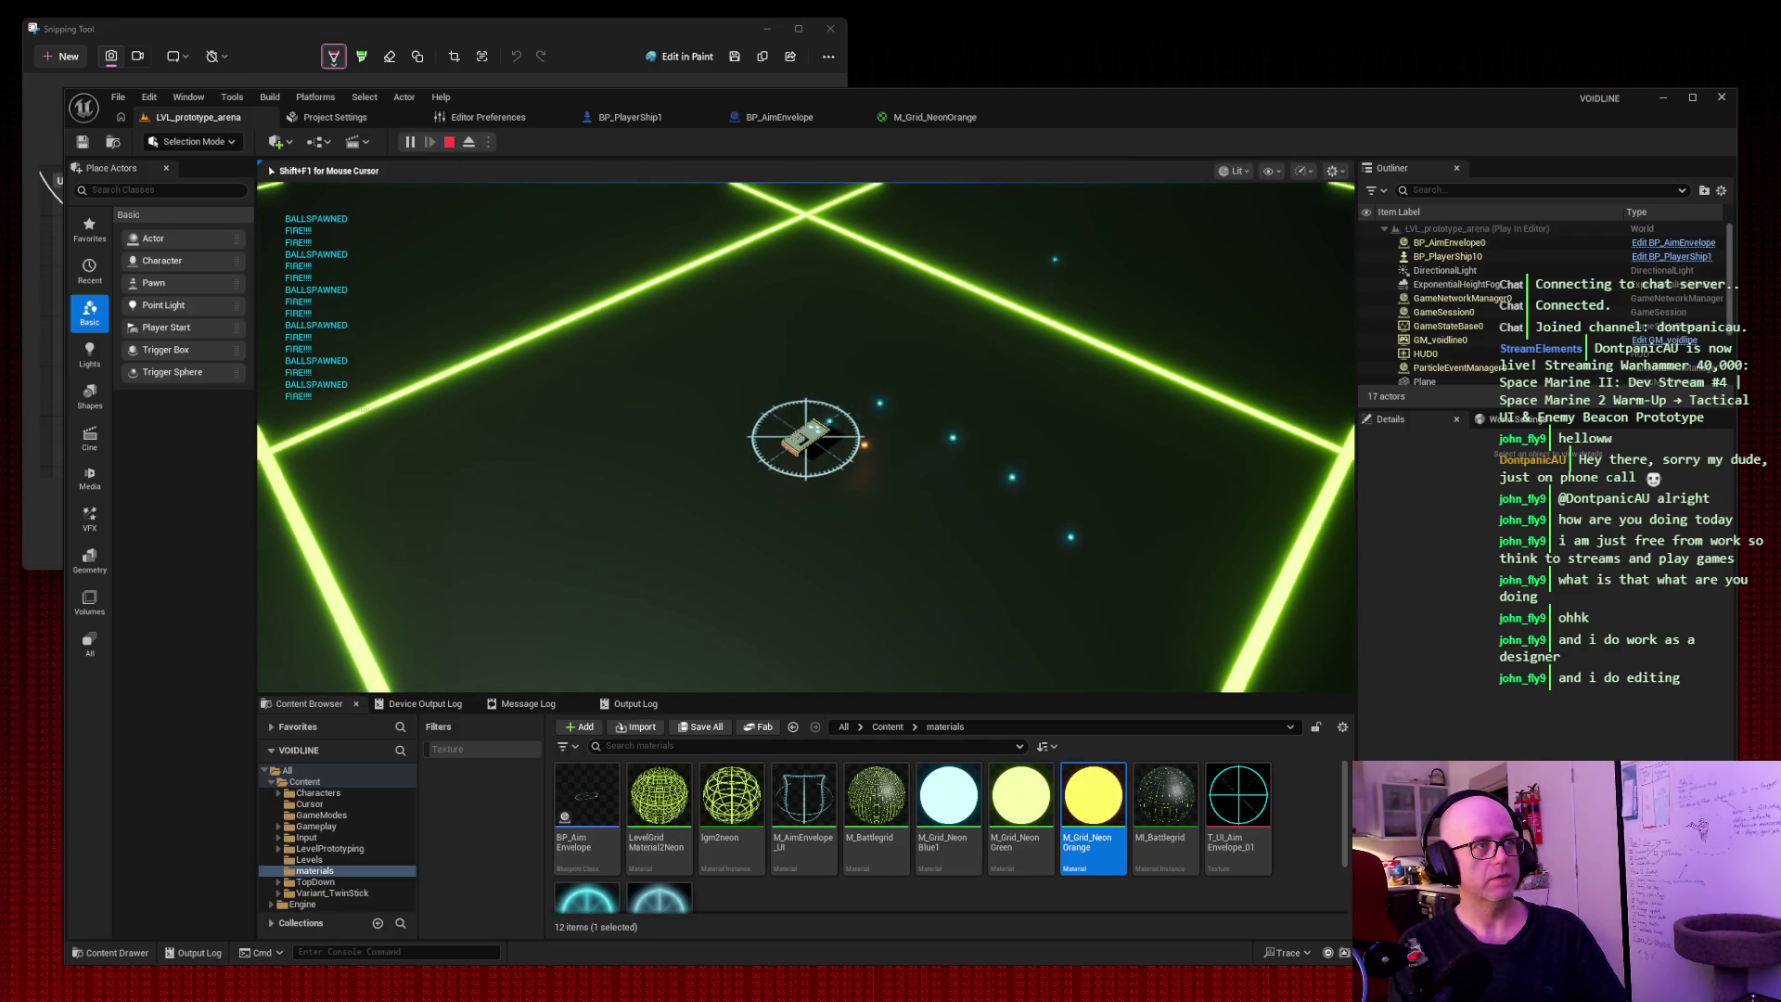
key("Escape")
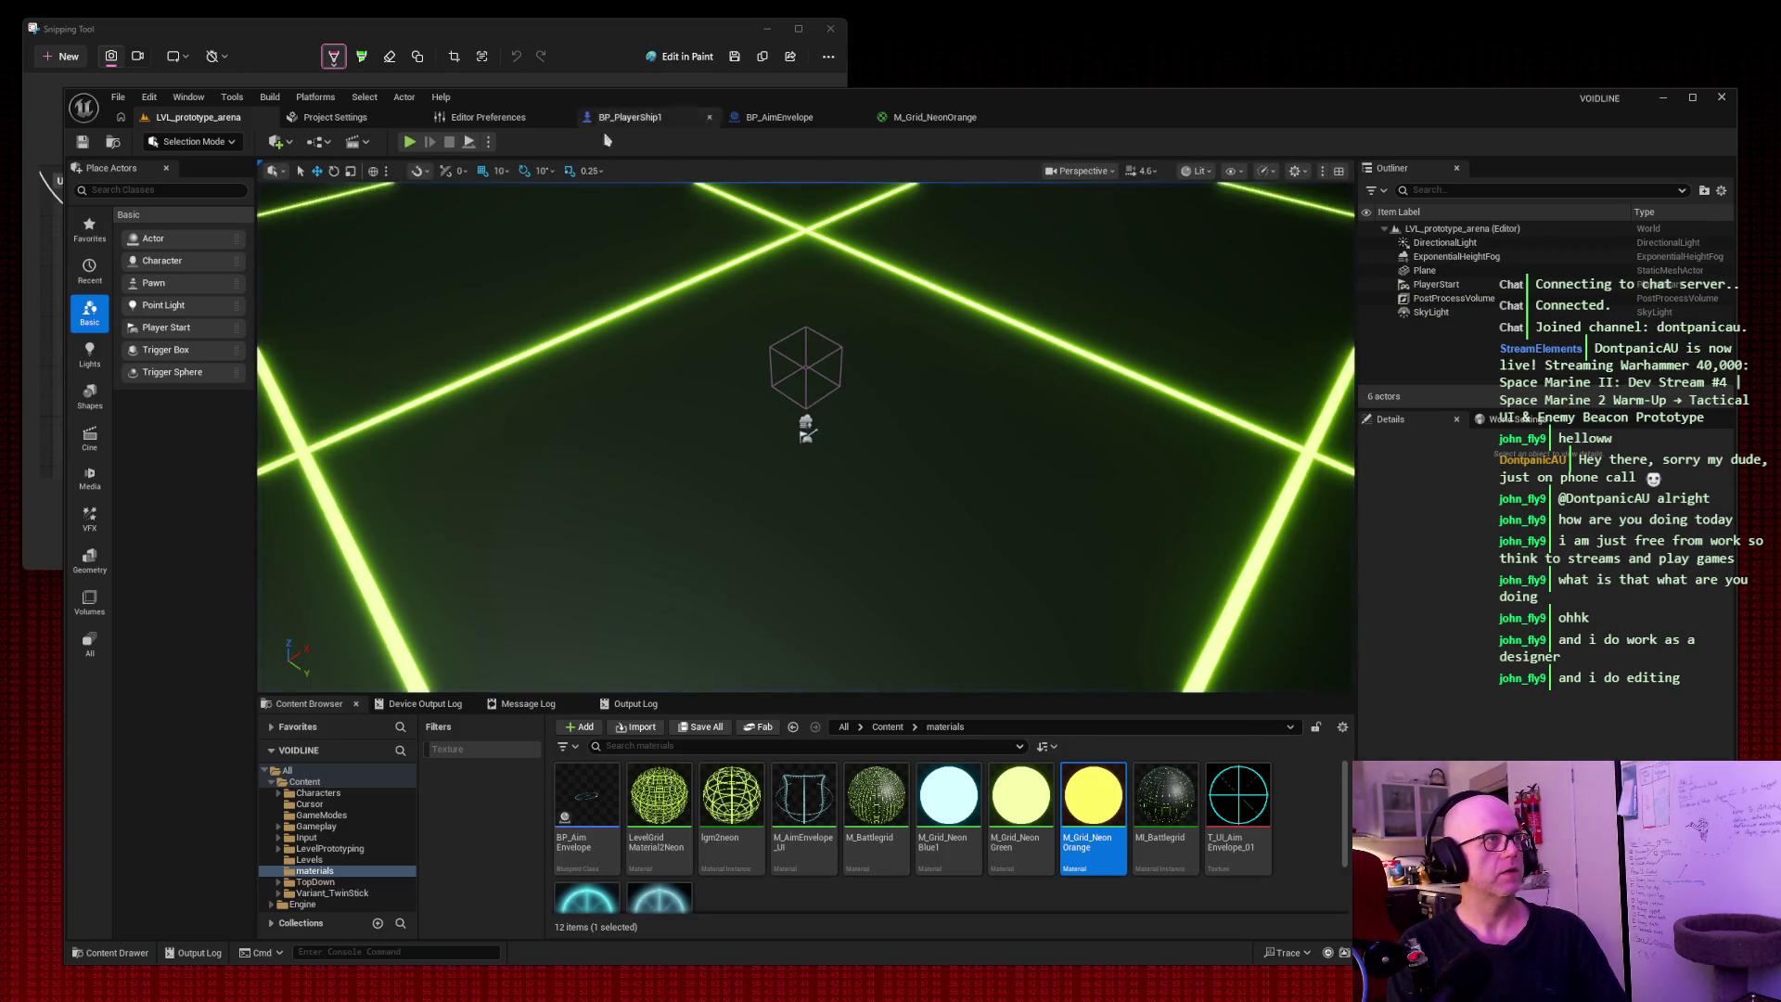
left_click(779, 117)
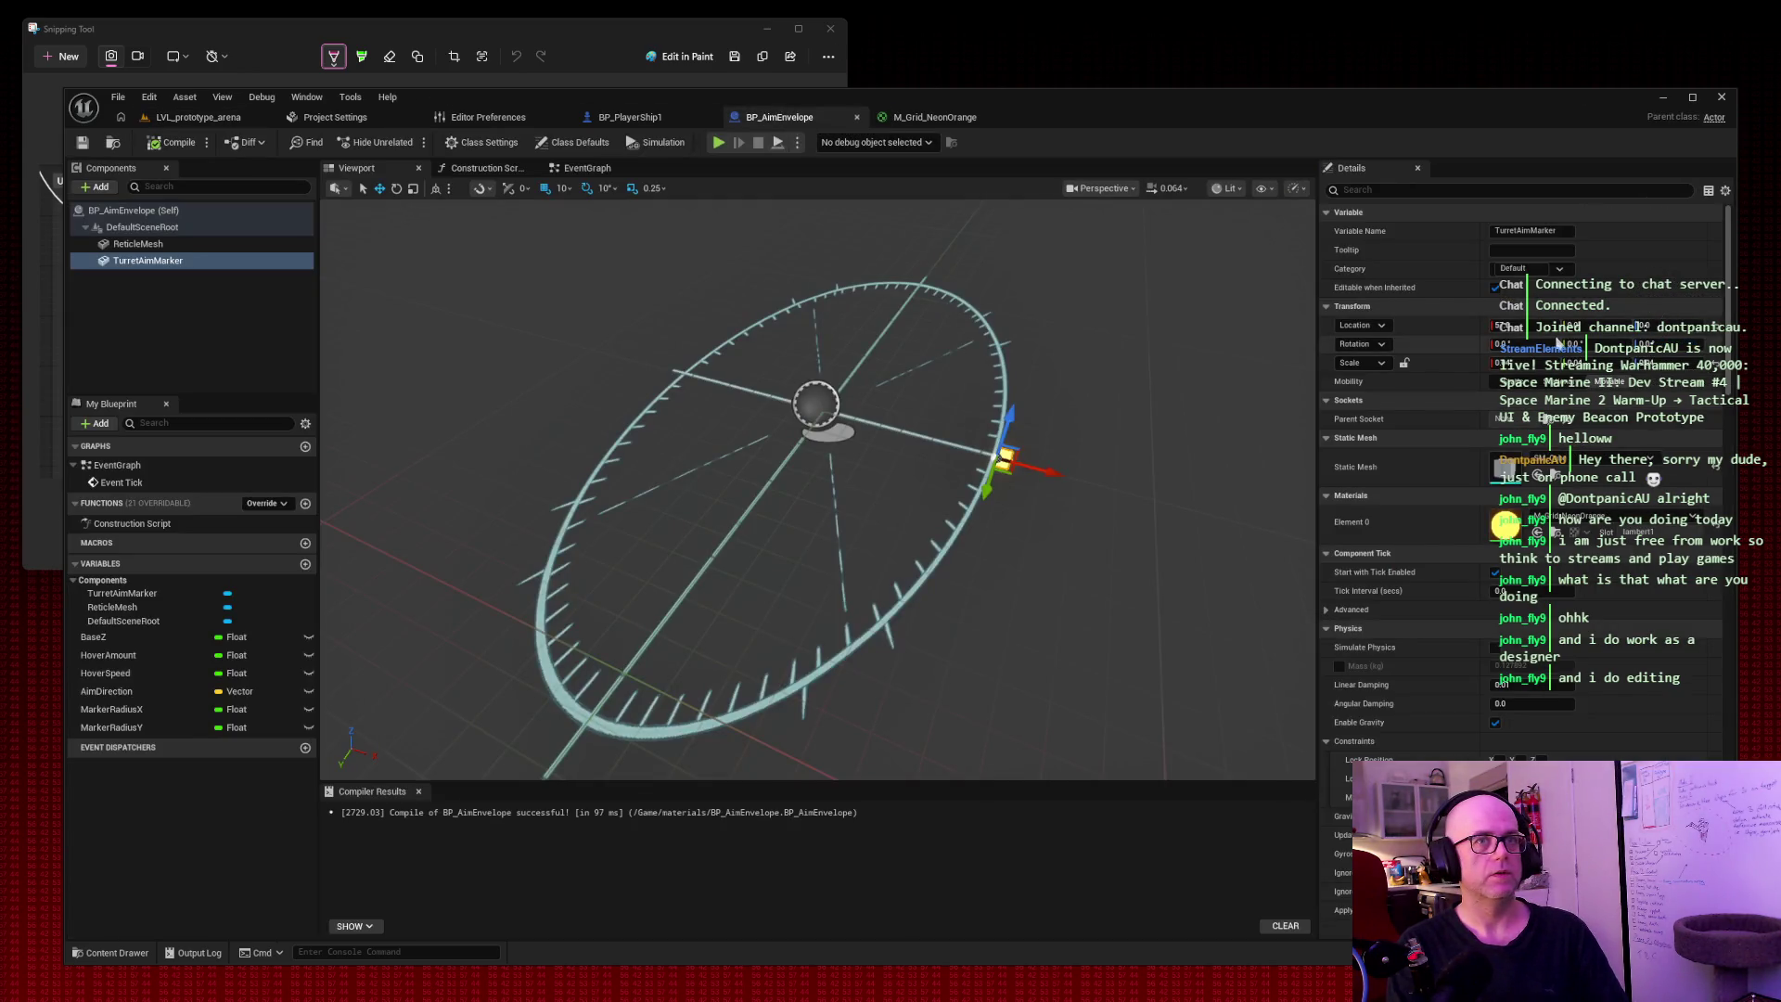
left_click(645, 119)
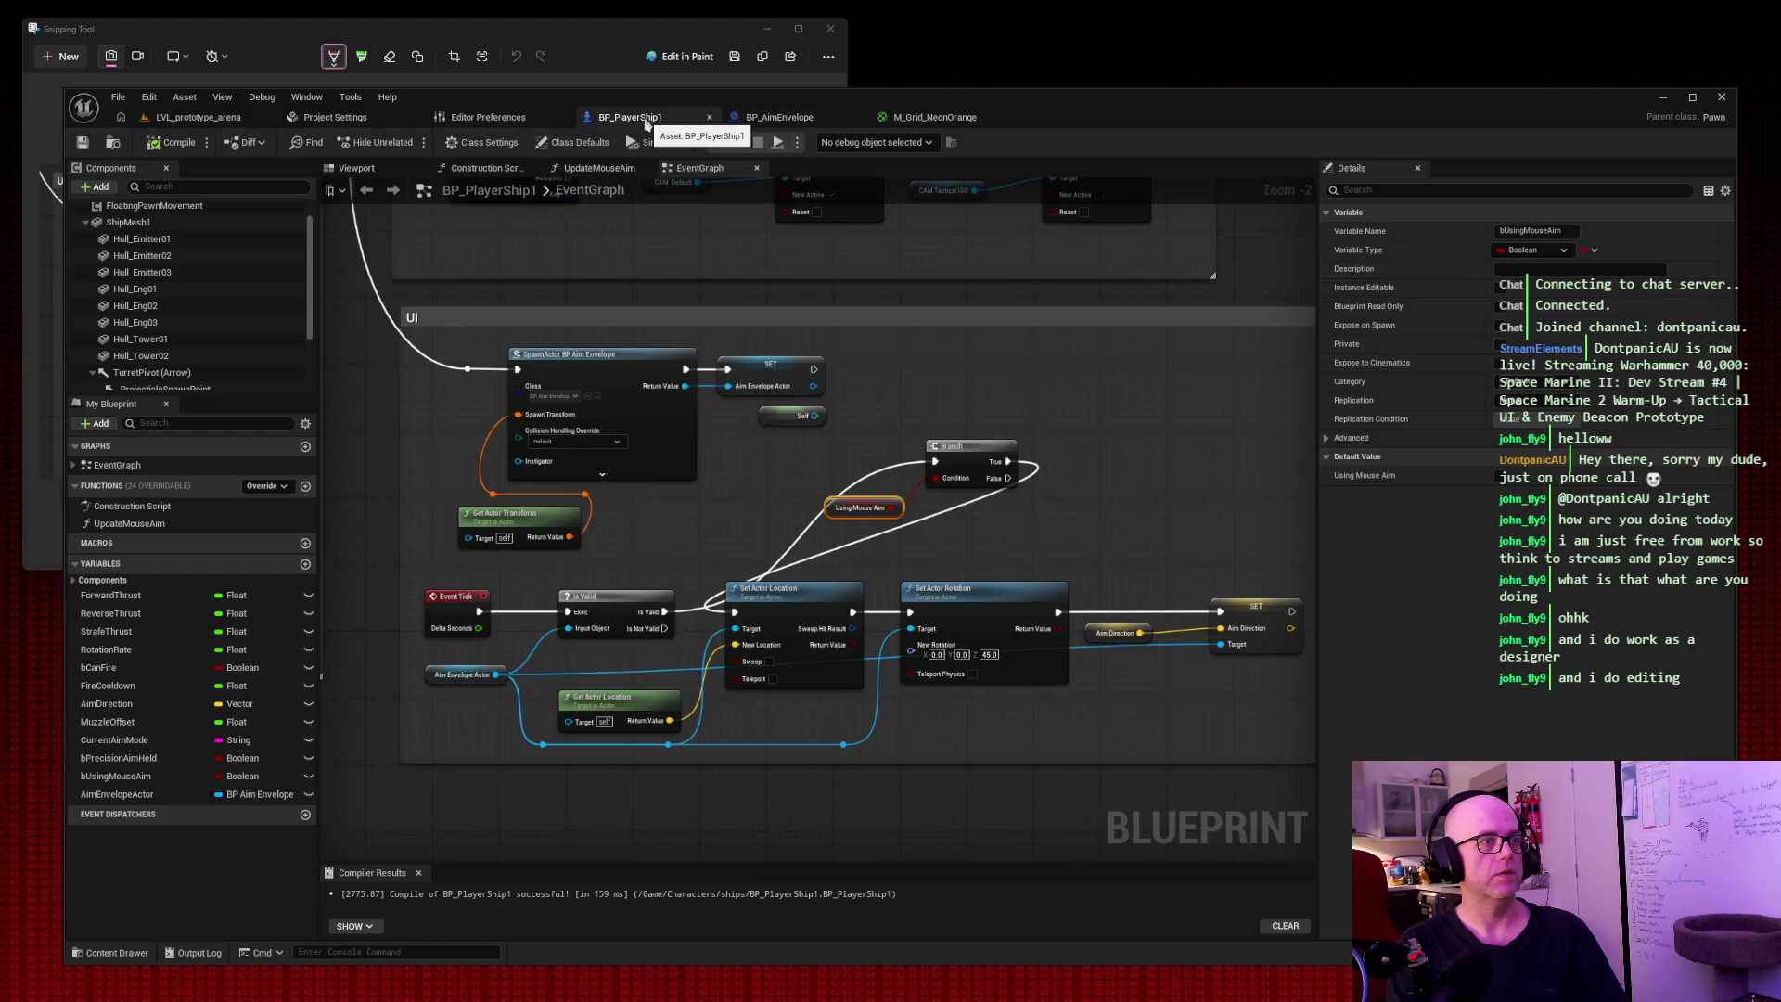
left_click(185, 119)
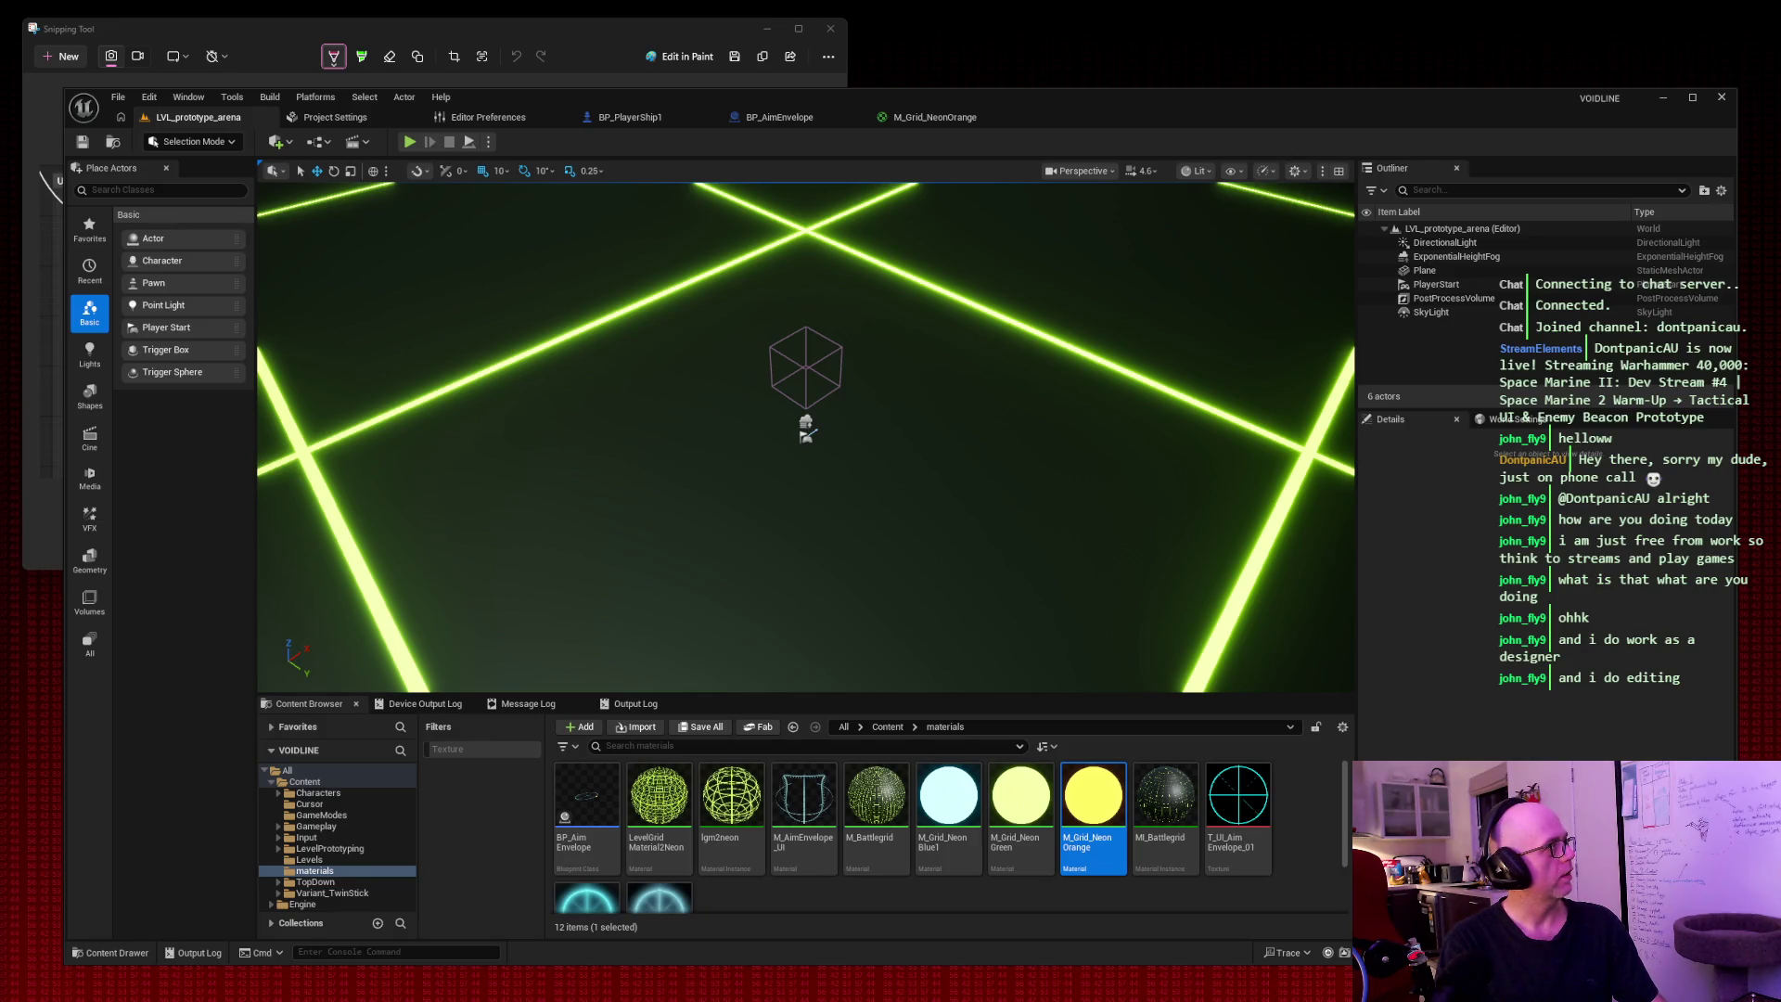
Switch to BP_PlayerShip1's event graph and select the old Branch node.
key("super+shift+s")
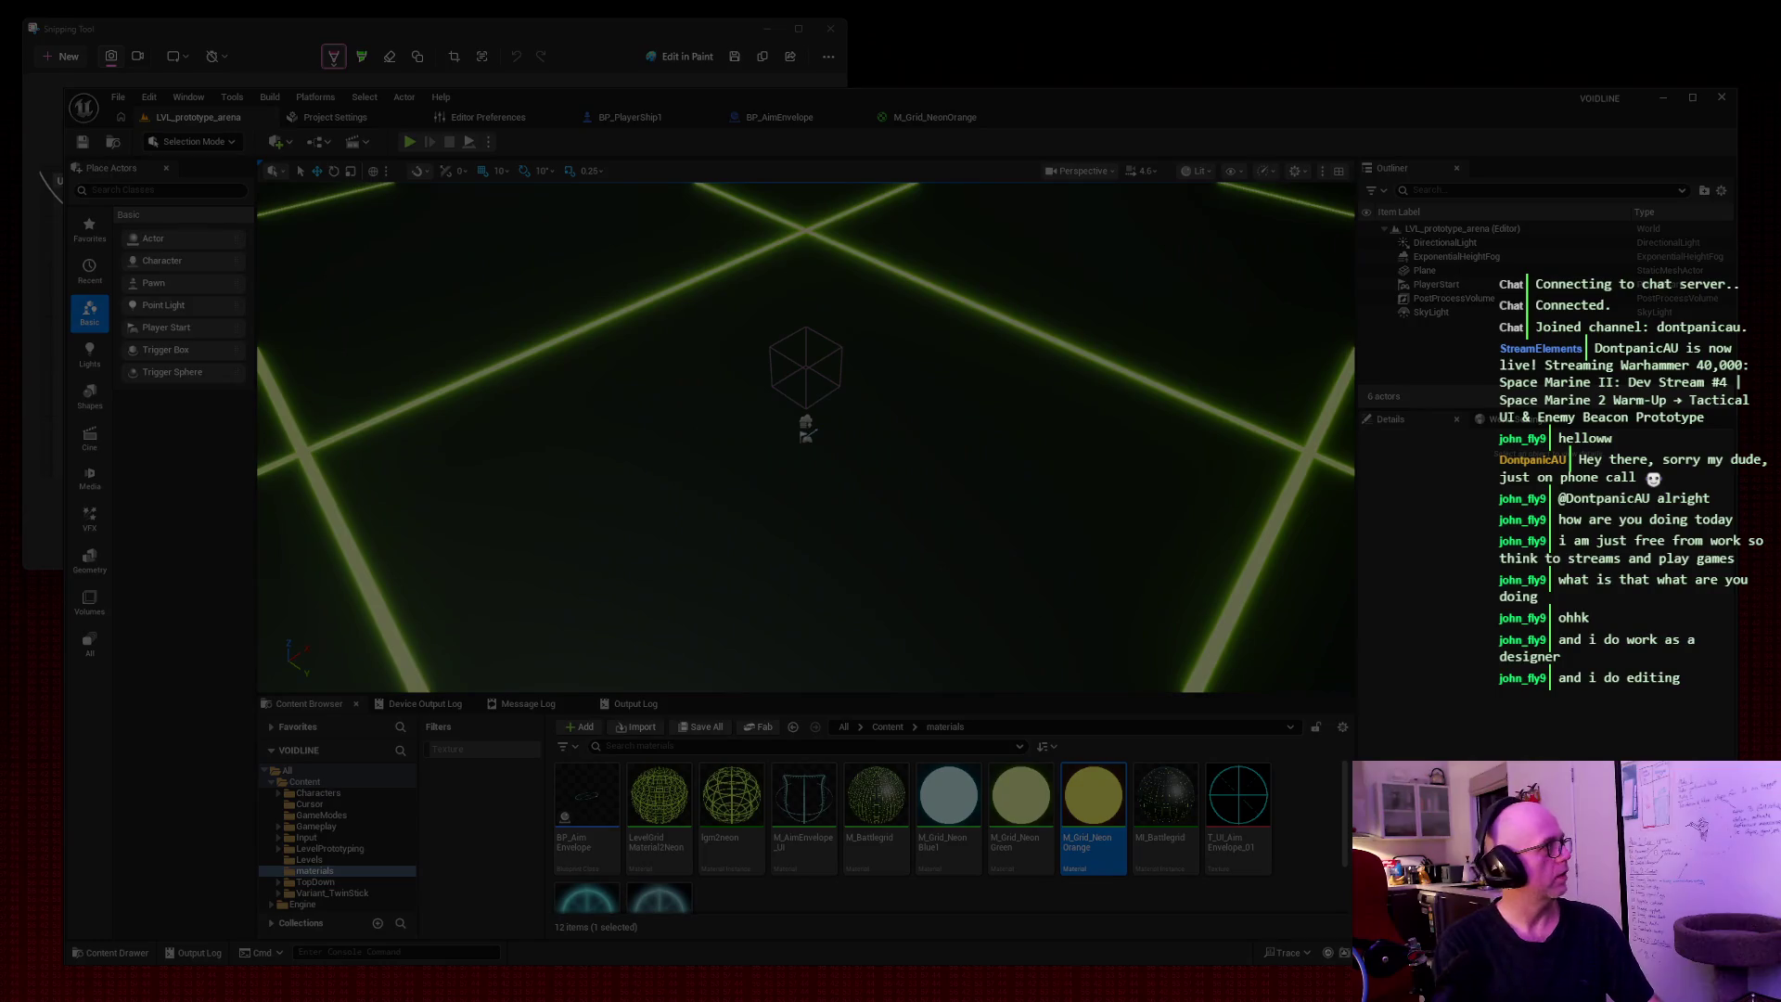
key("Escape")
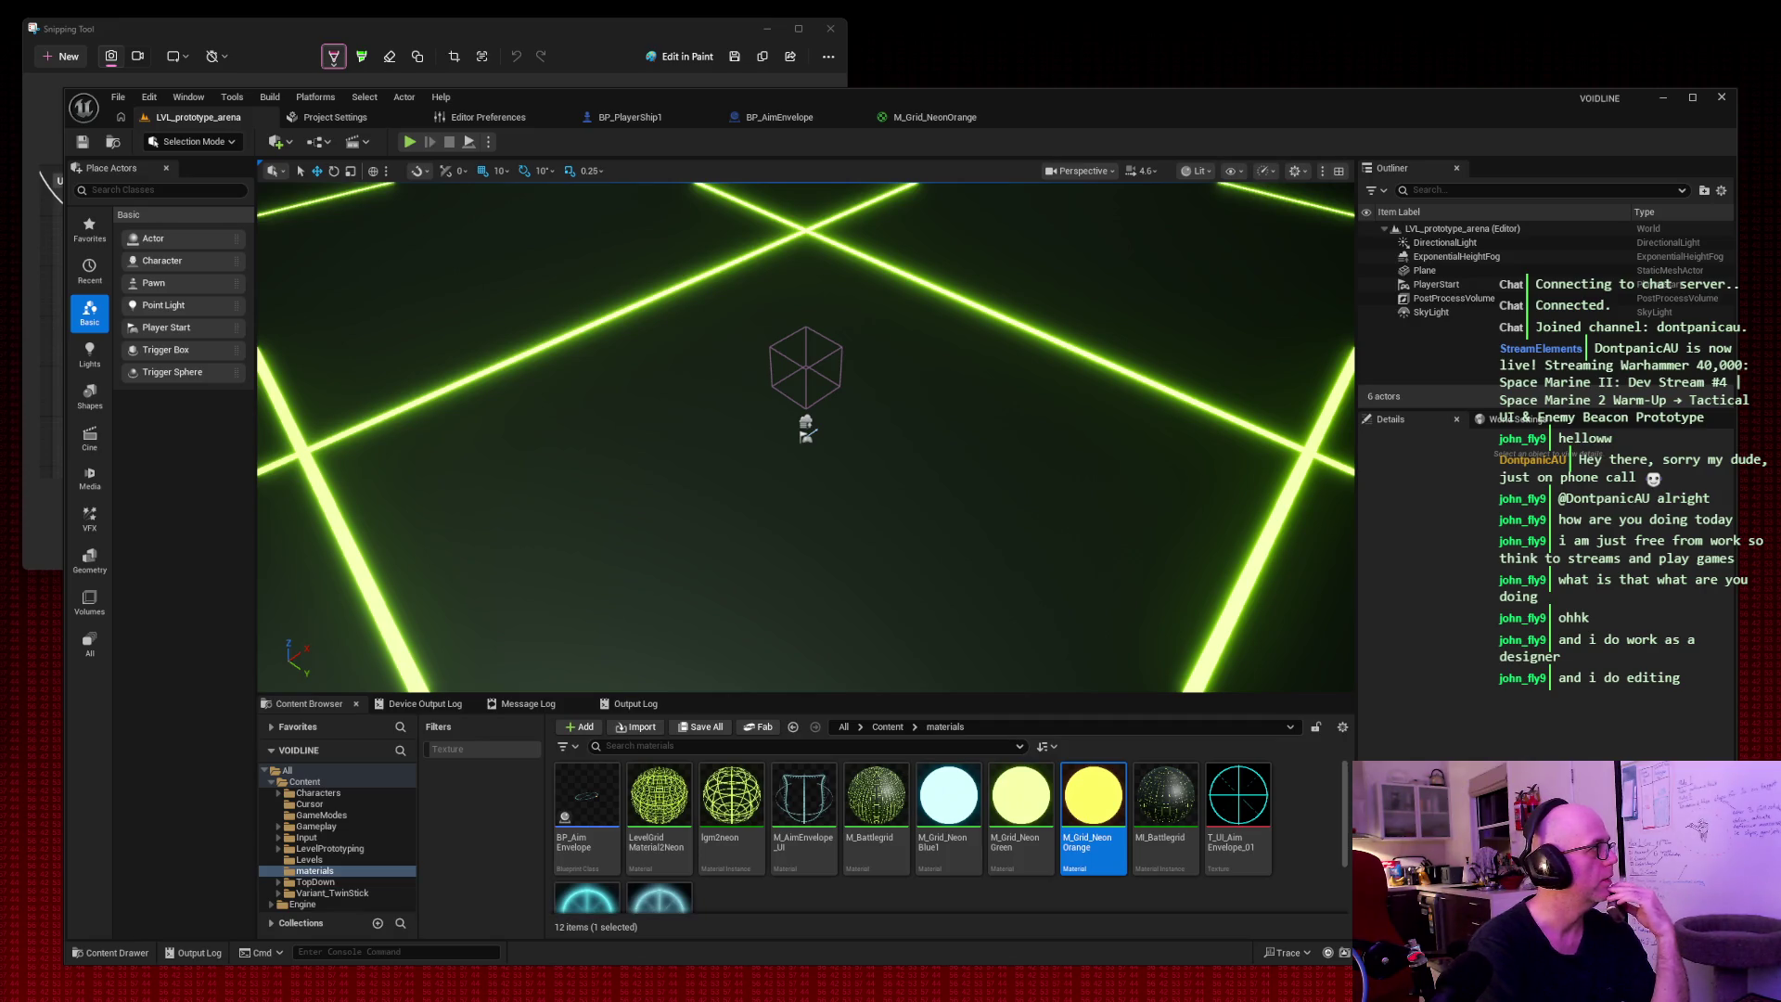
left_click(631, 117)
left_click(1009, 463)
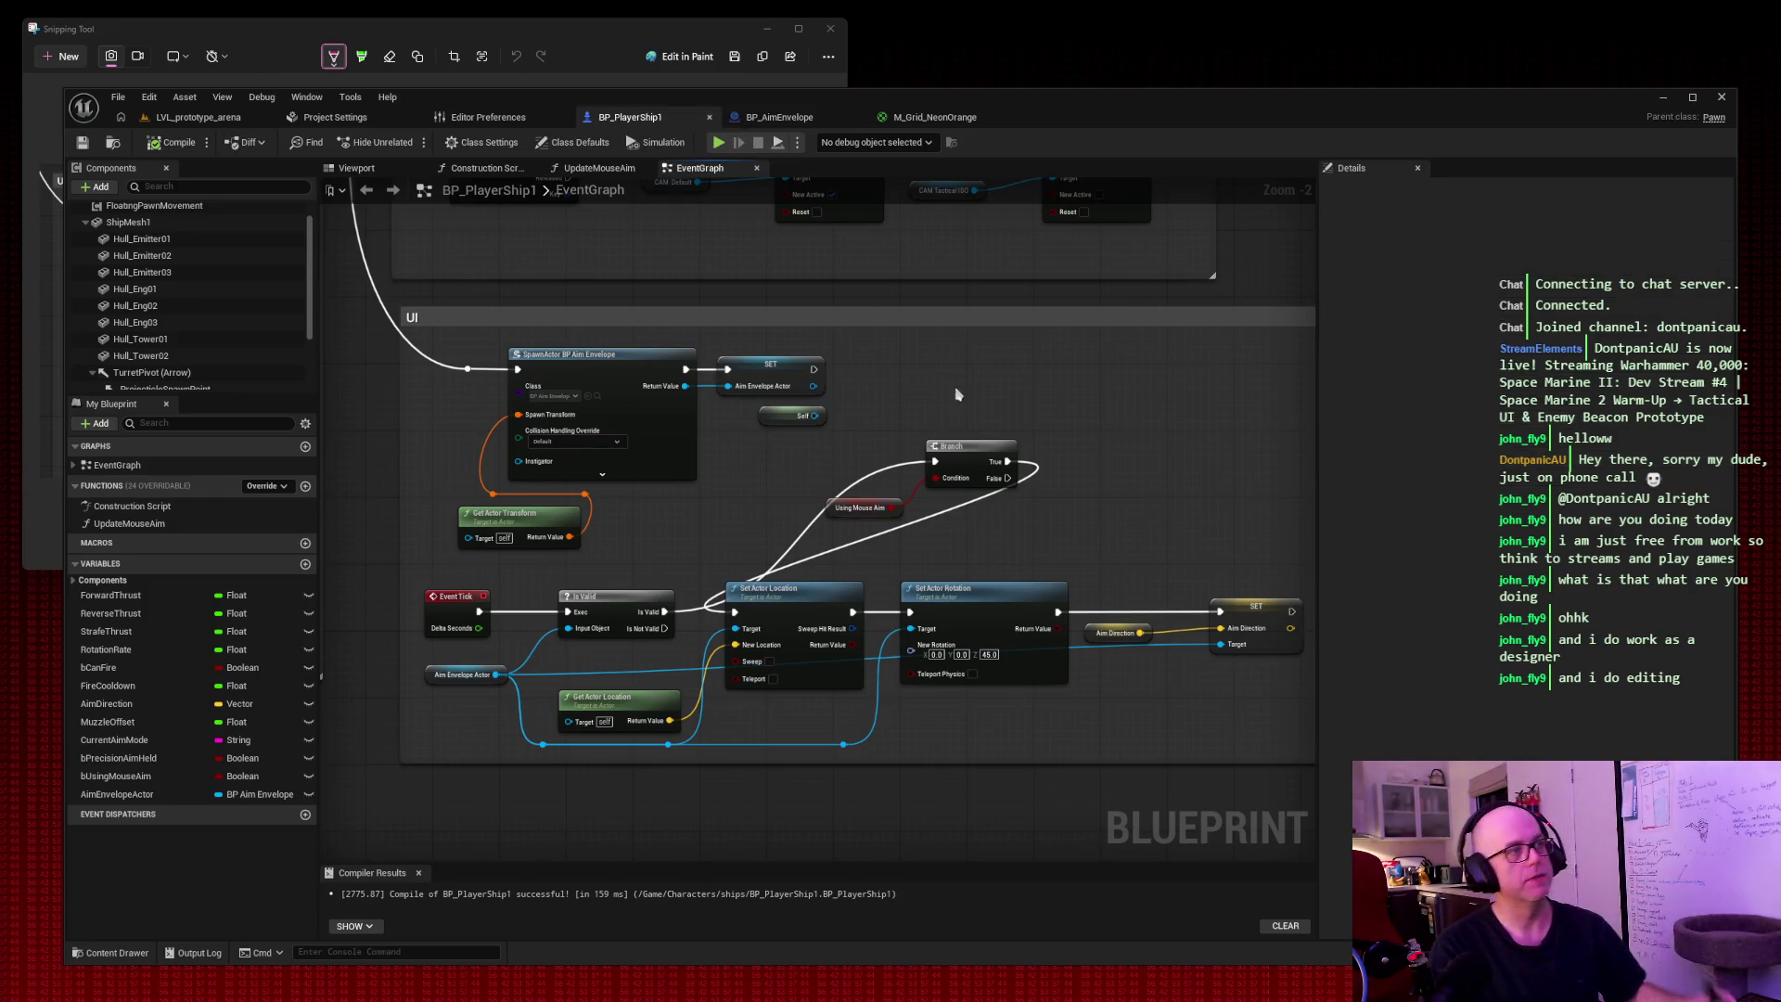
Replace the old Branch with a new one after Is Valid, its True feeding Set Actor Location.
key("Delete")
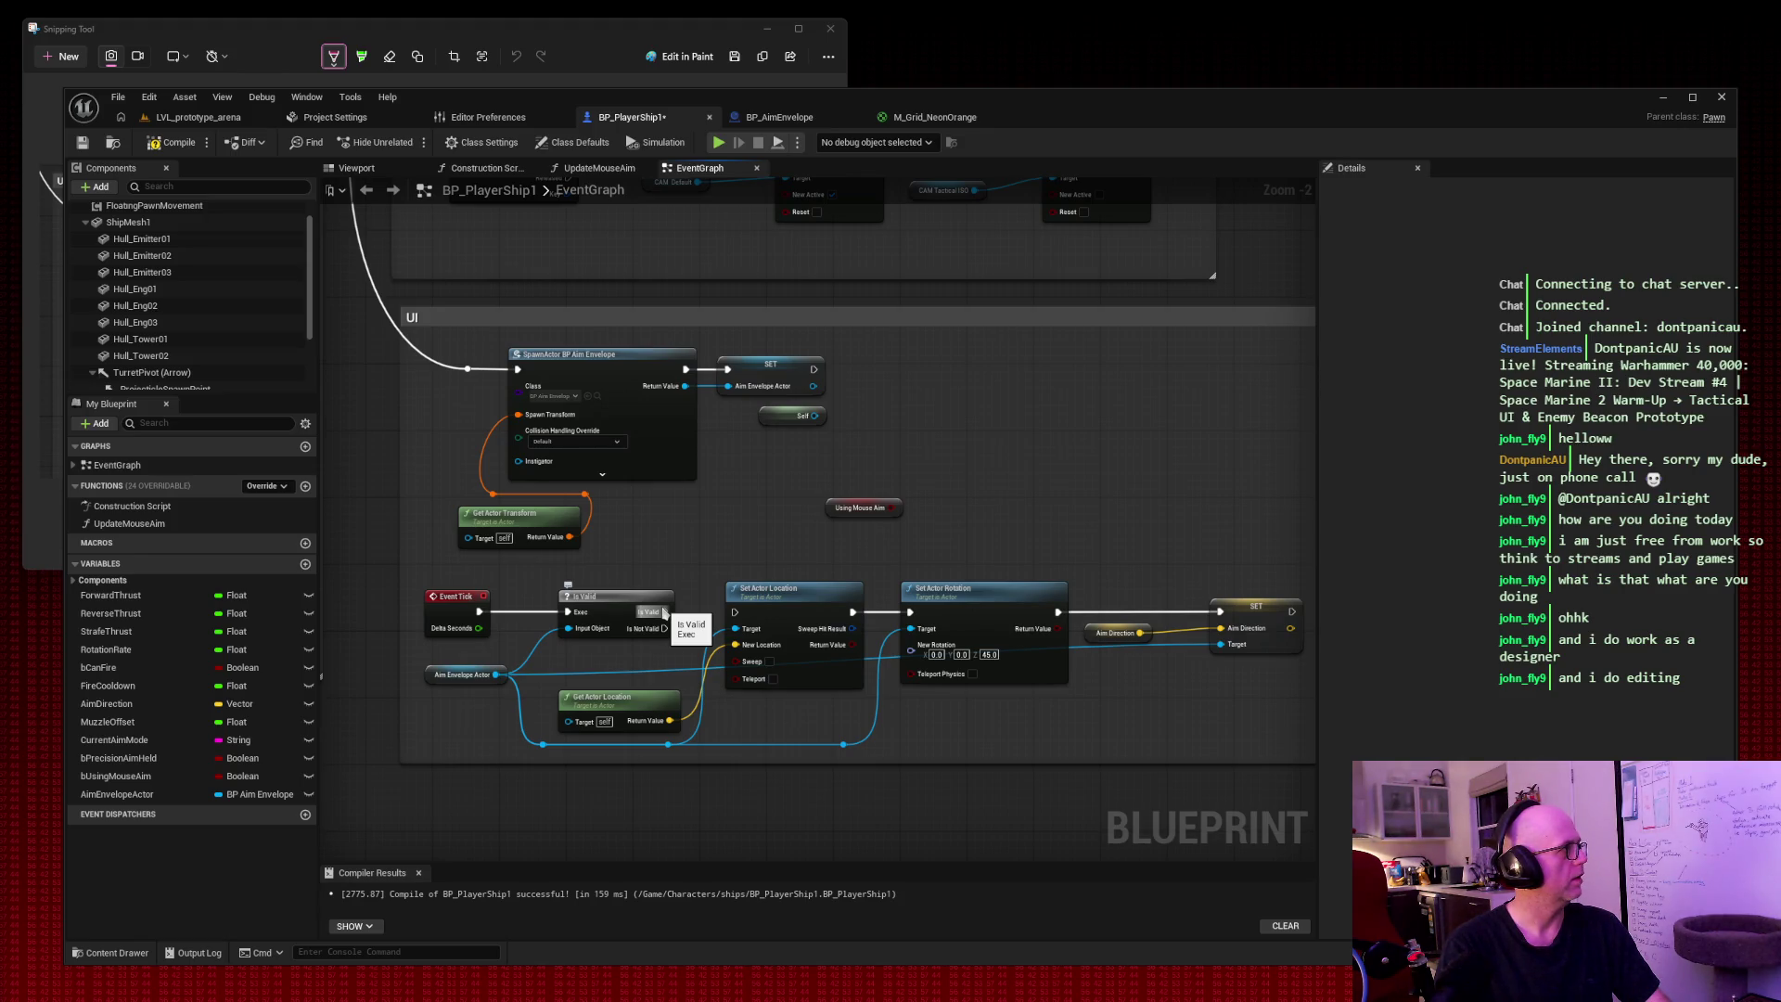
left_click_drag(664, 612, 951, 441)
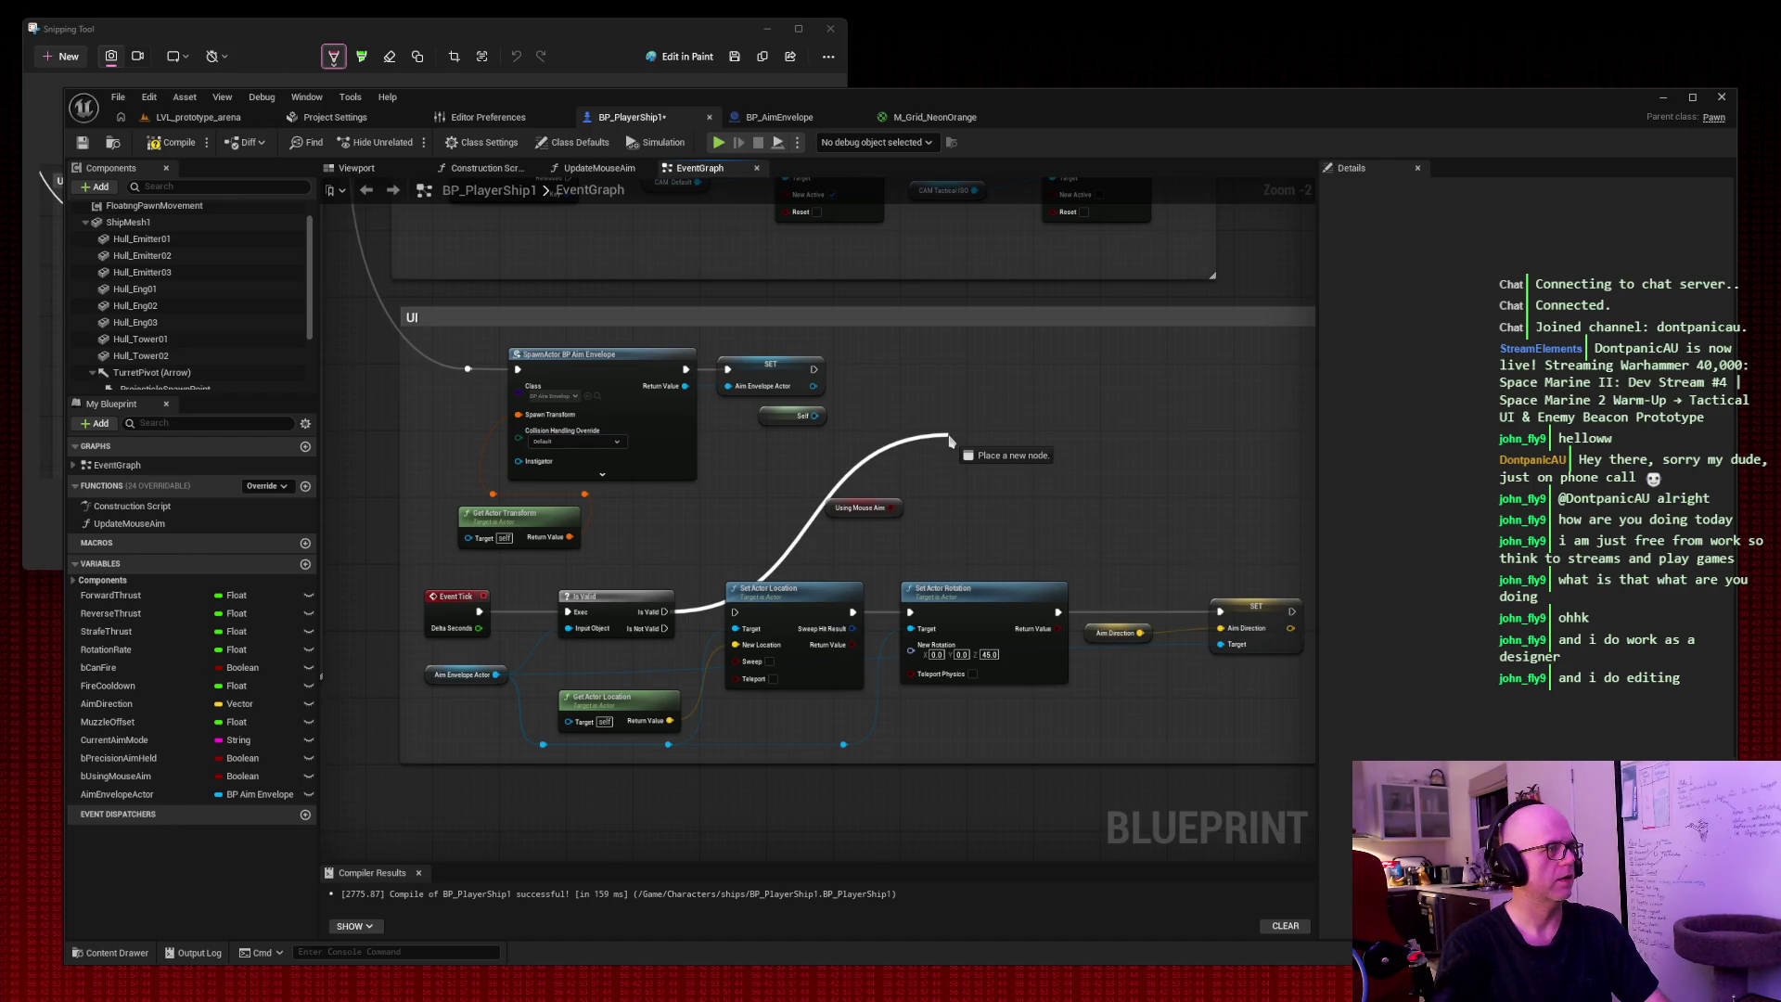
left_click_drag(950, 441, 951, 441)
type("branch")
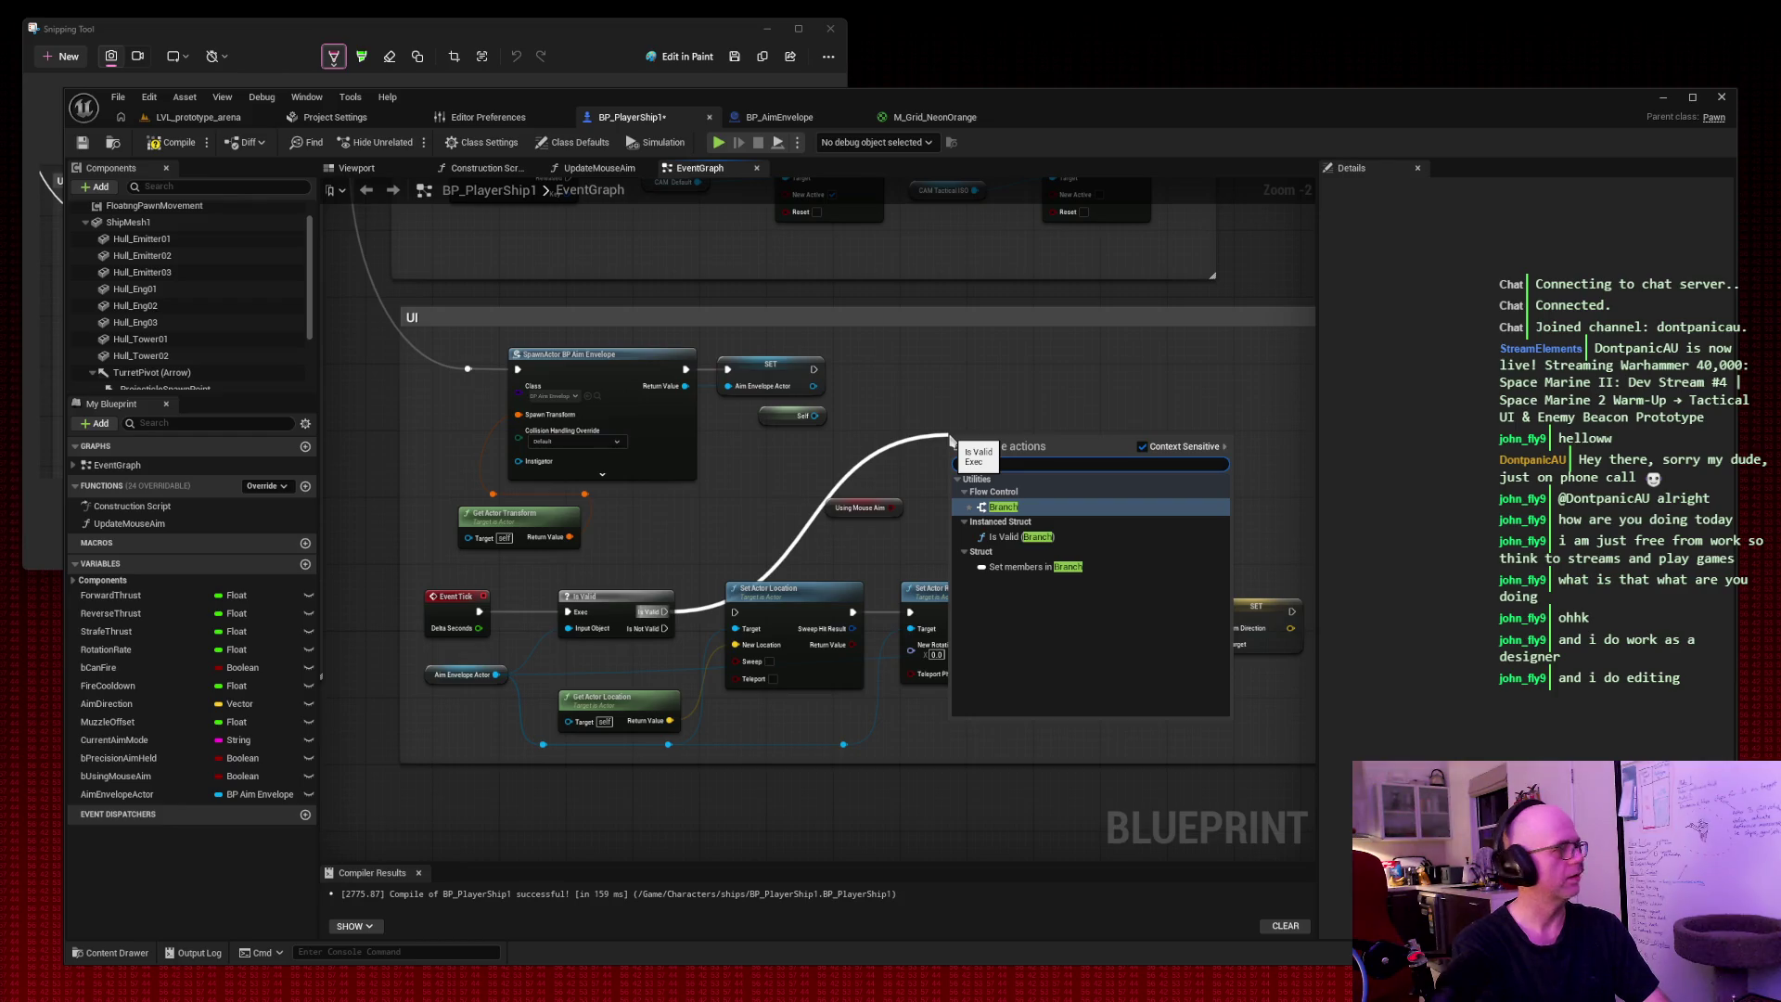
key("Return")
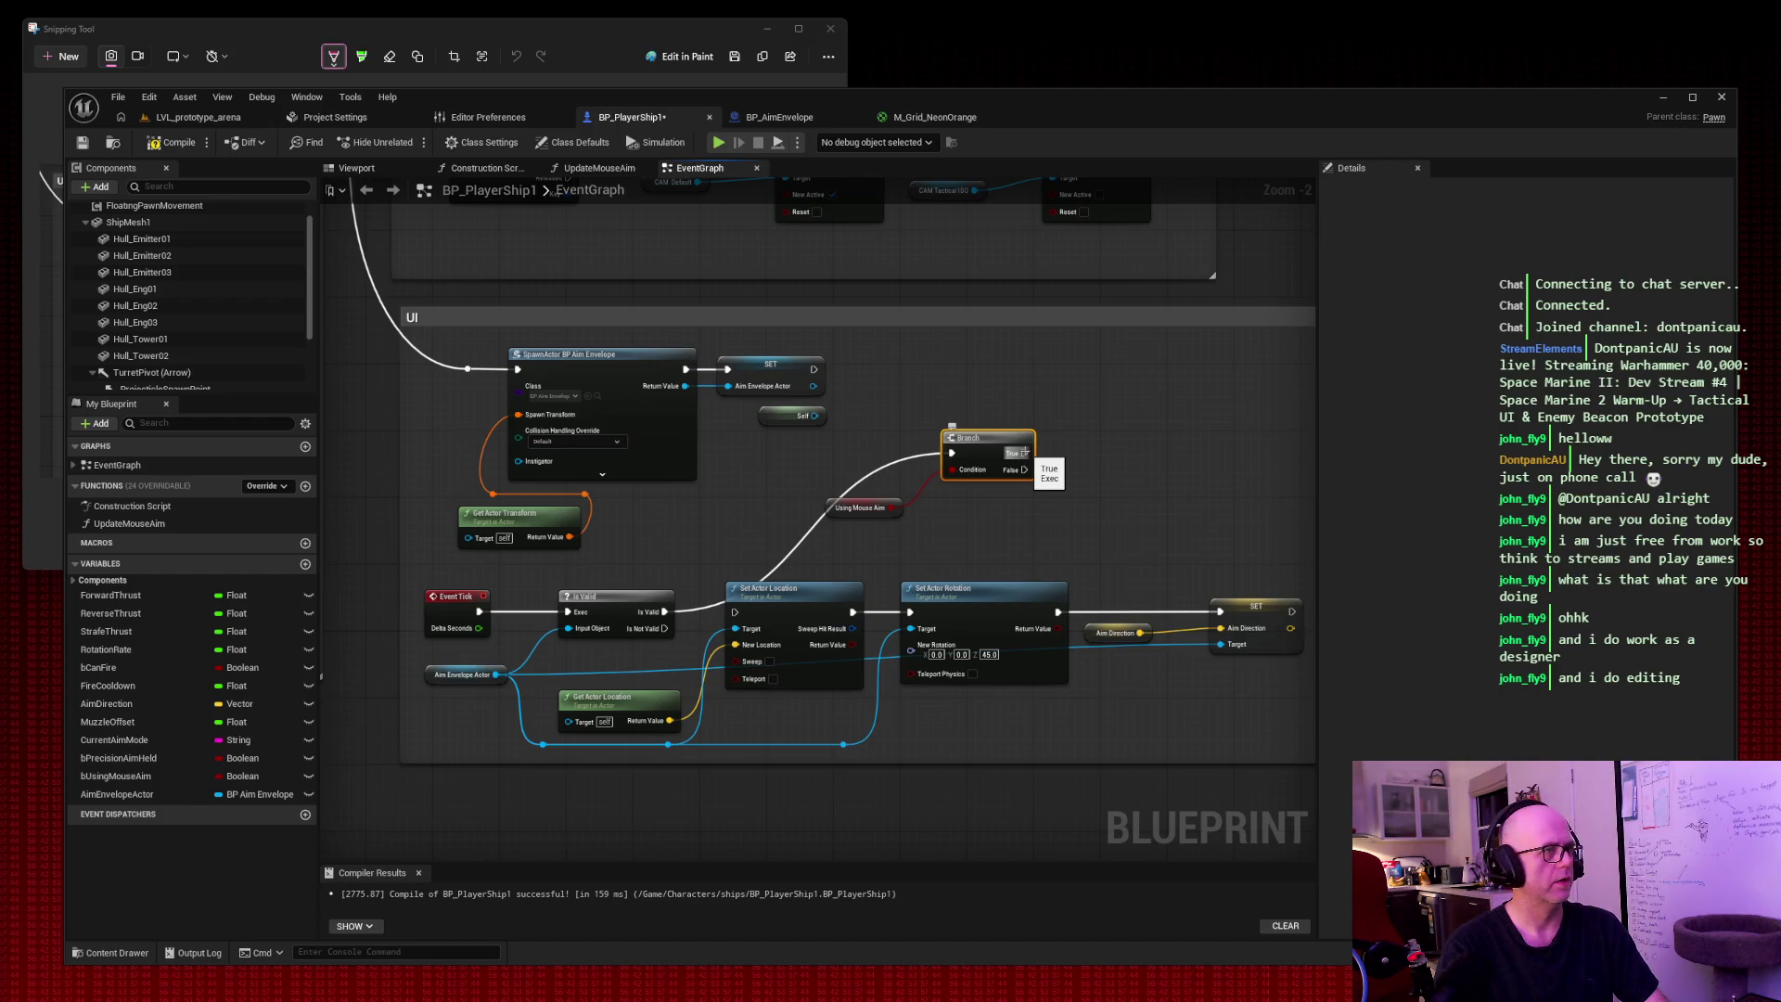
mouse_move(1024, 452)
left_mouse_down()
mouse_move(1182, 468)
mouse_move(735, 613)
left_mouse_up()
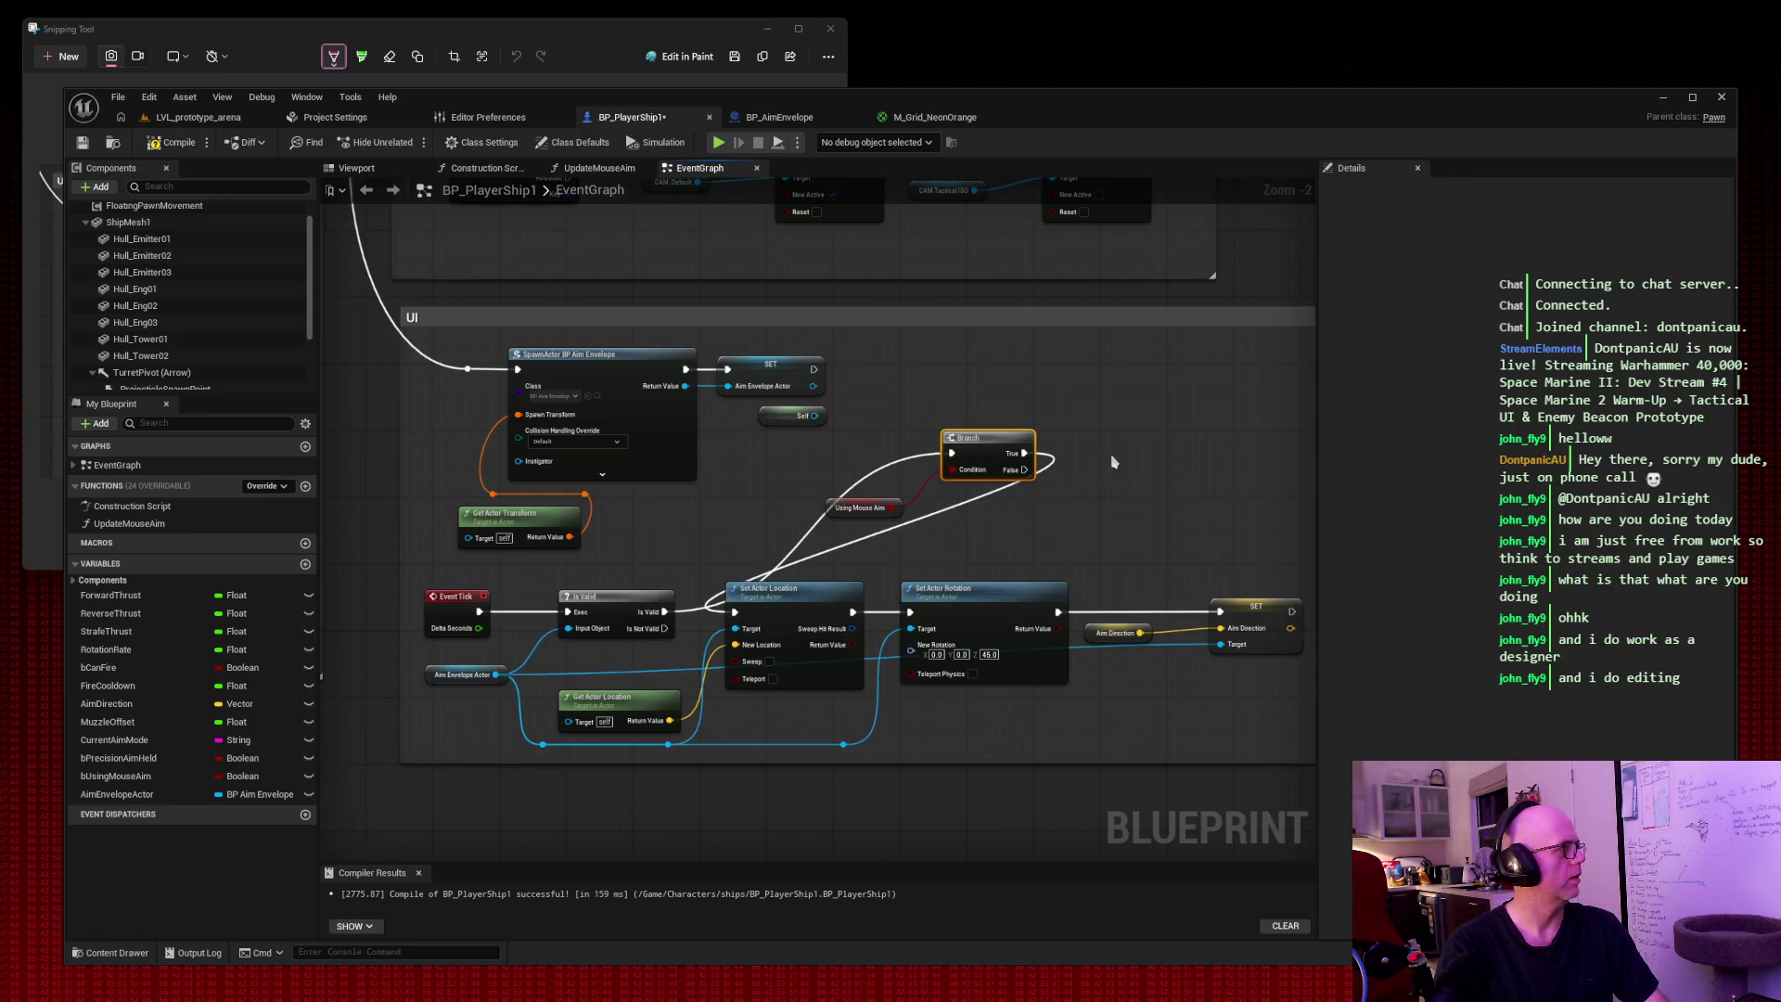
Rearrange the nodes around the new Branch, then compile, save and return to the arena level.
left_click_drag(783, 732, 1303, 582)
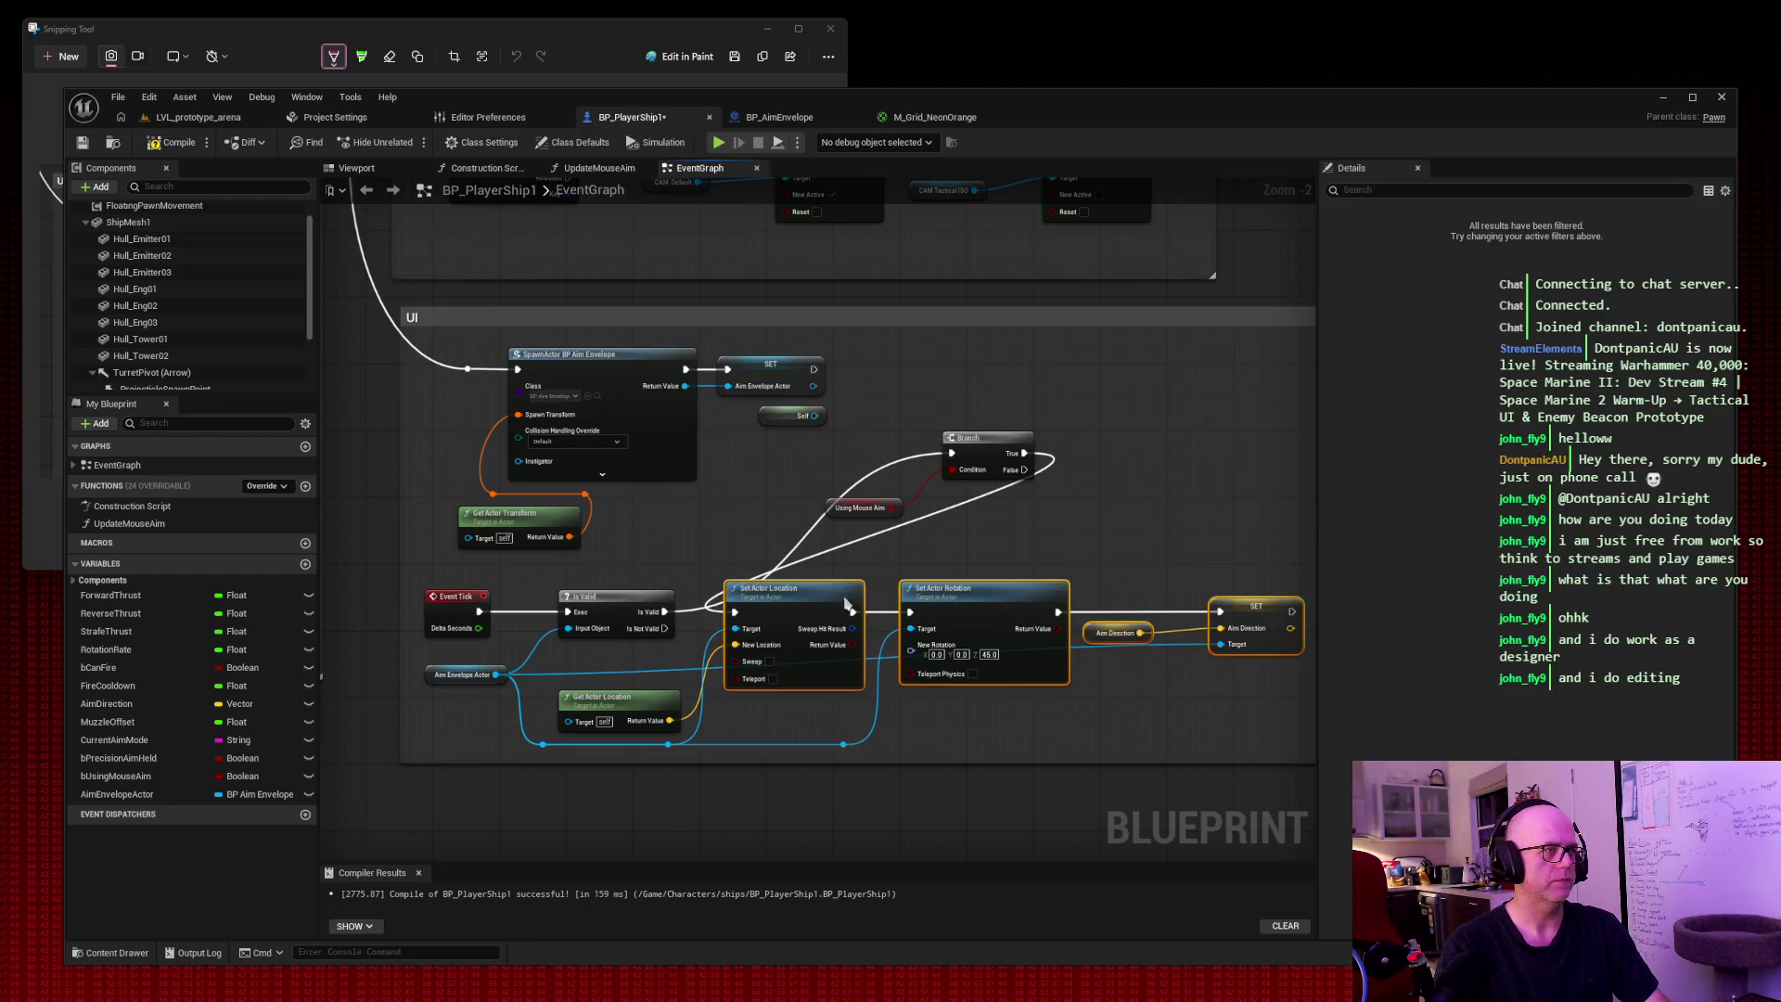
left_click_drag(846, 603, 1055, 603)
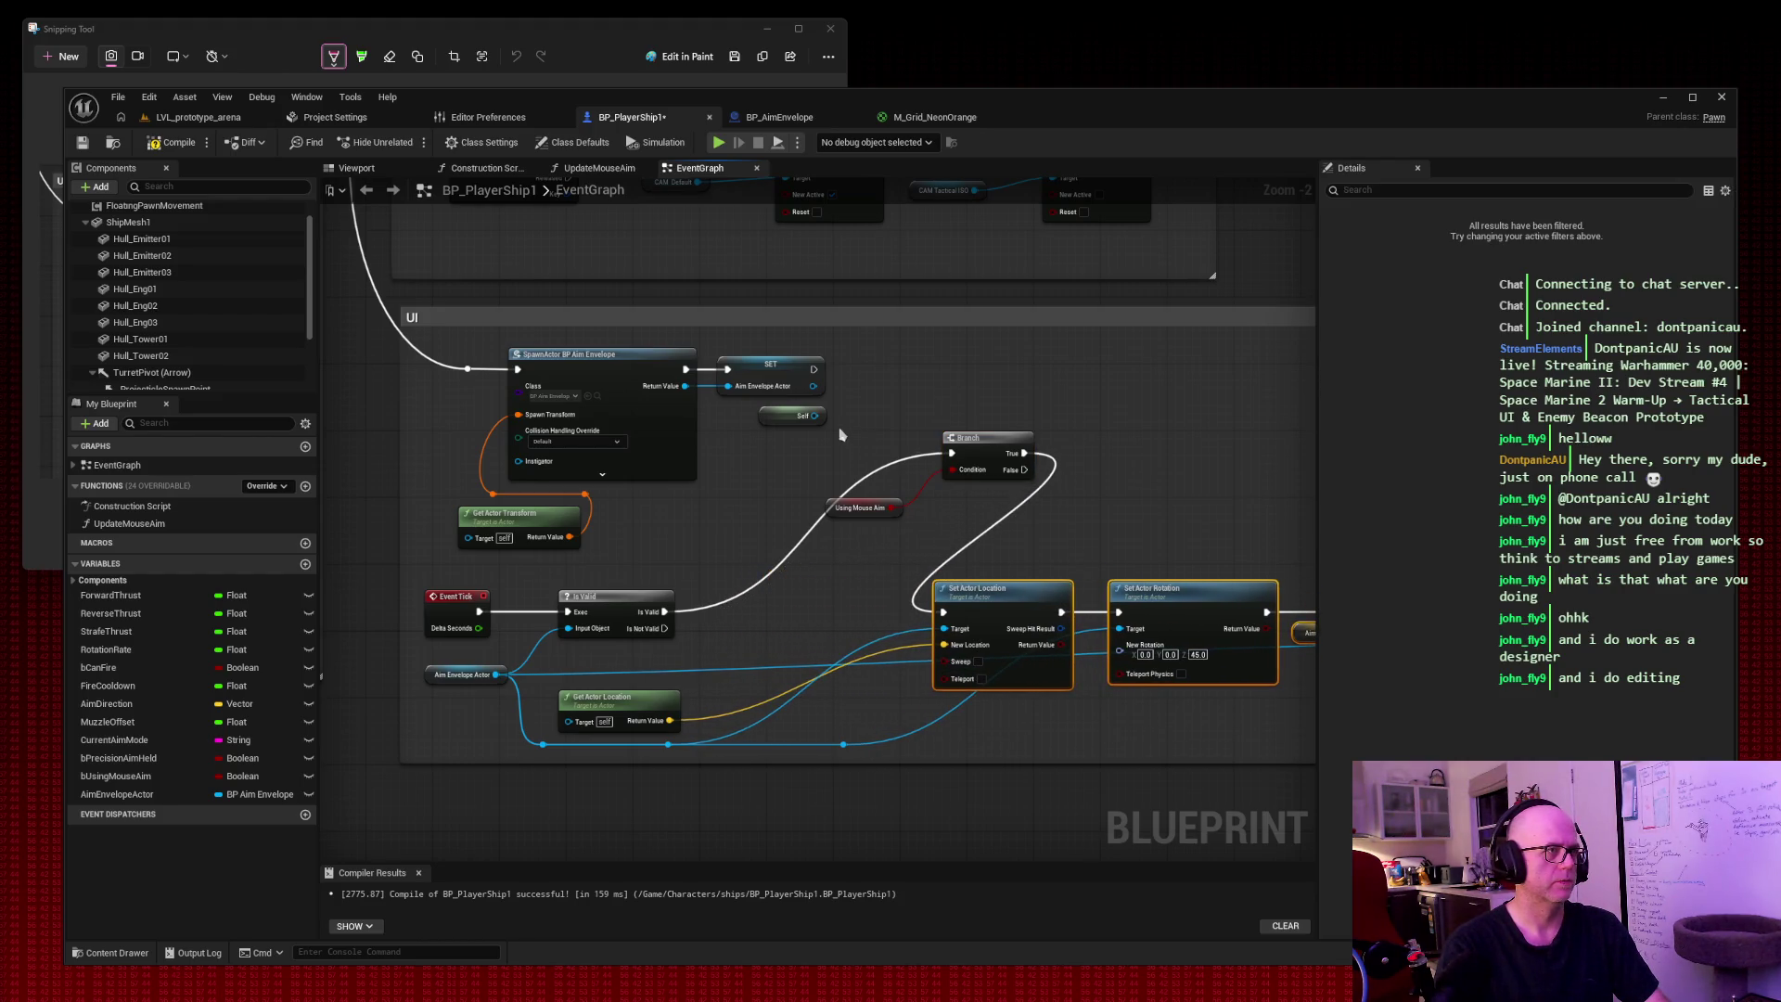
left_click_drag(841, 434, 964, 519)
left_click_drag(989, 441, 872, 582)
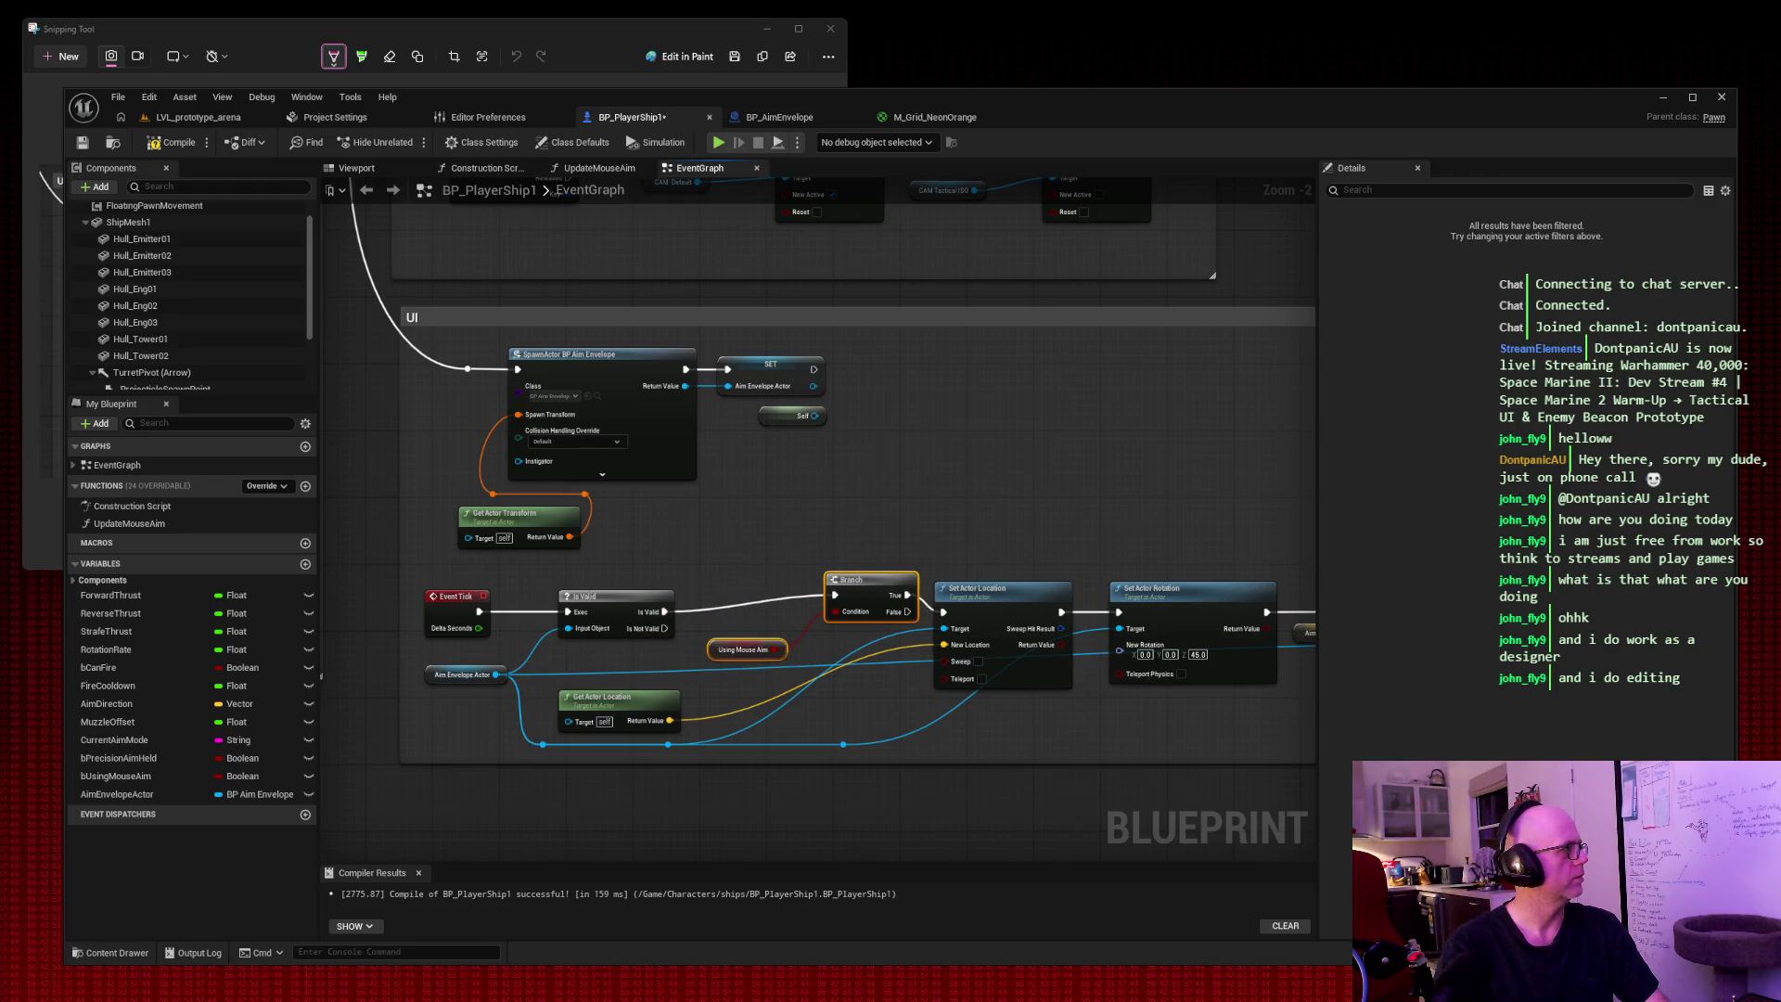
left_click(168, 143)
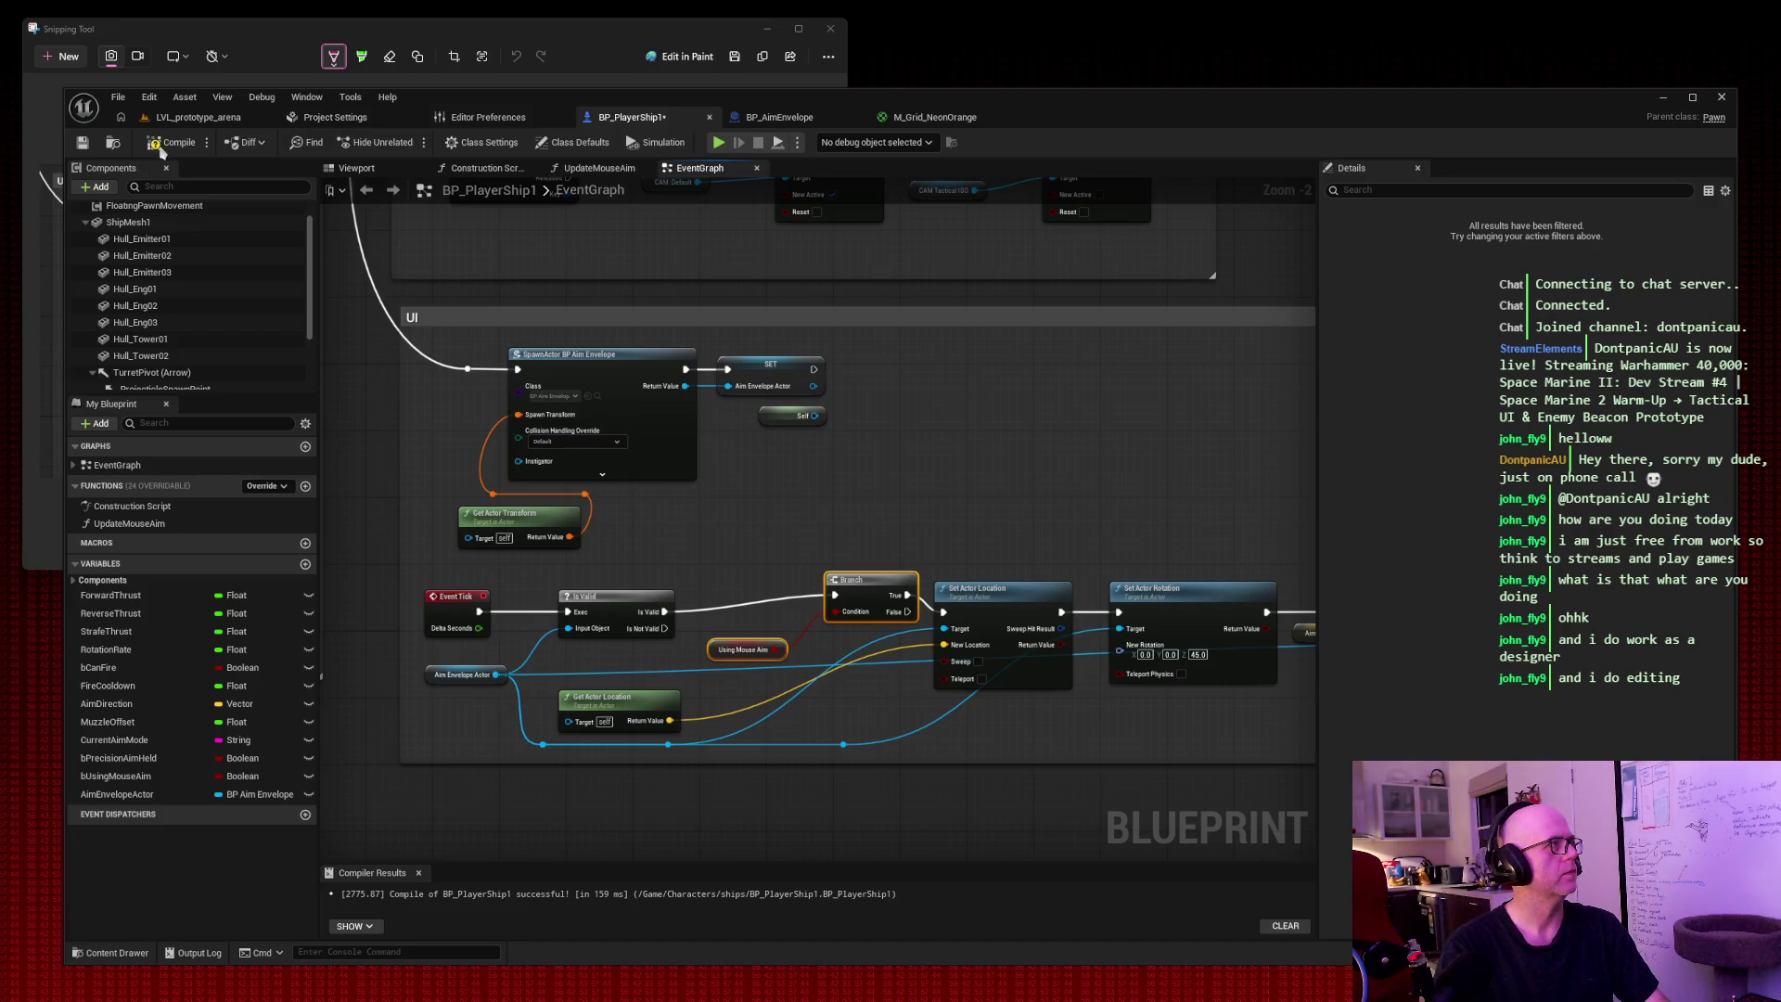
left_click(85, 146)
left_click(197, 117)
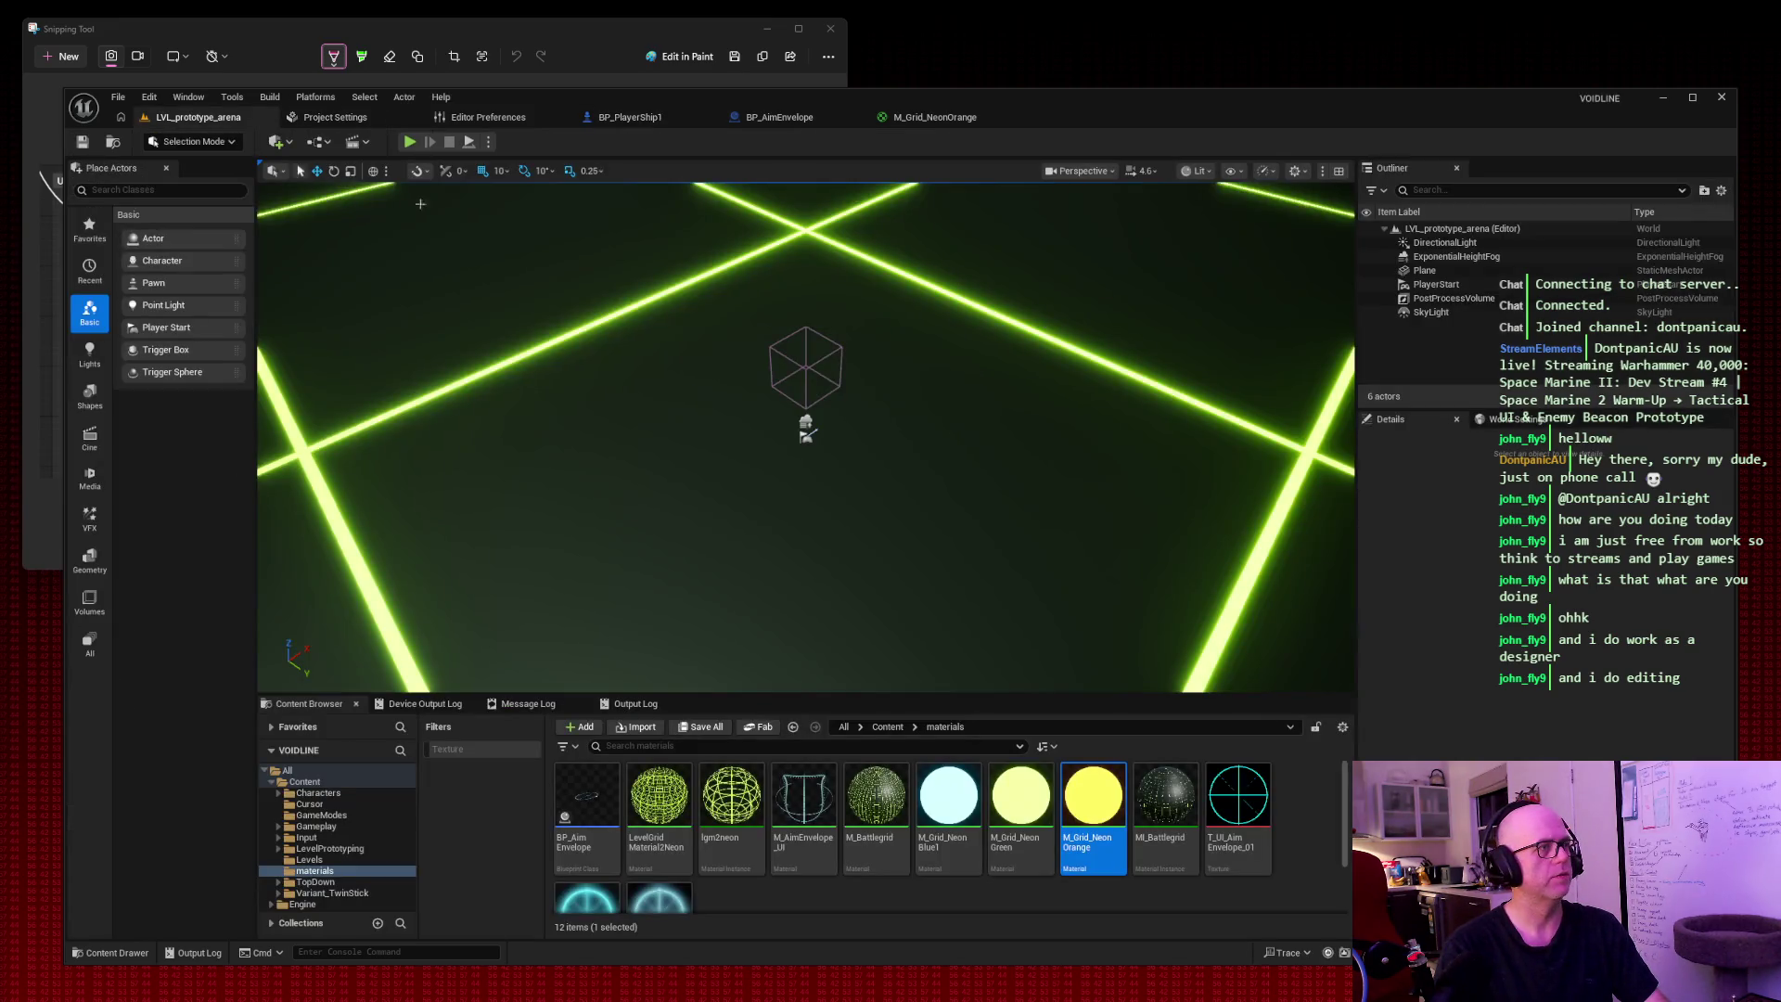
left_click(409, 142)
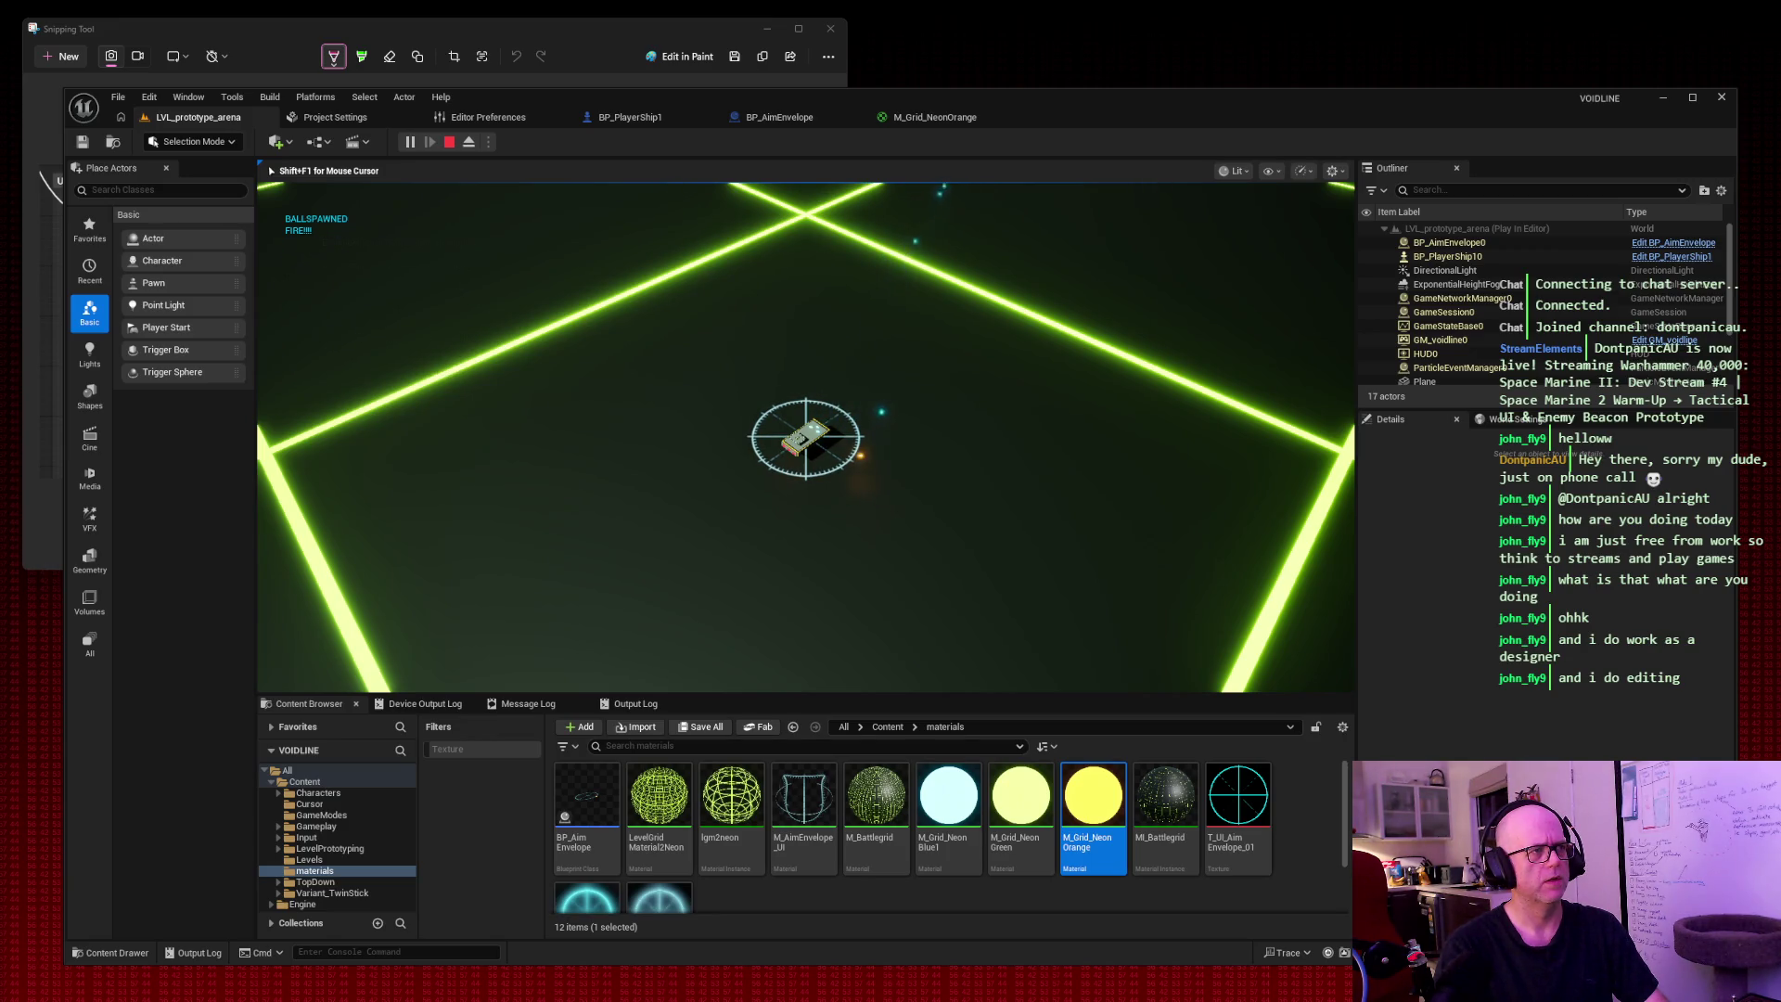
key("Escape")
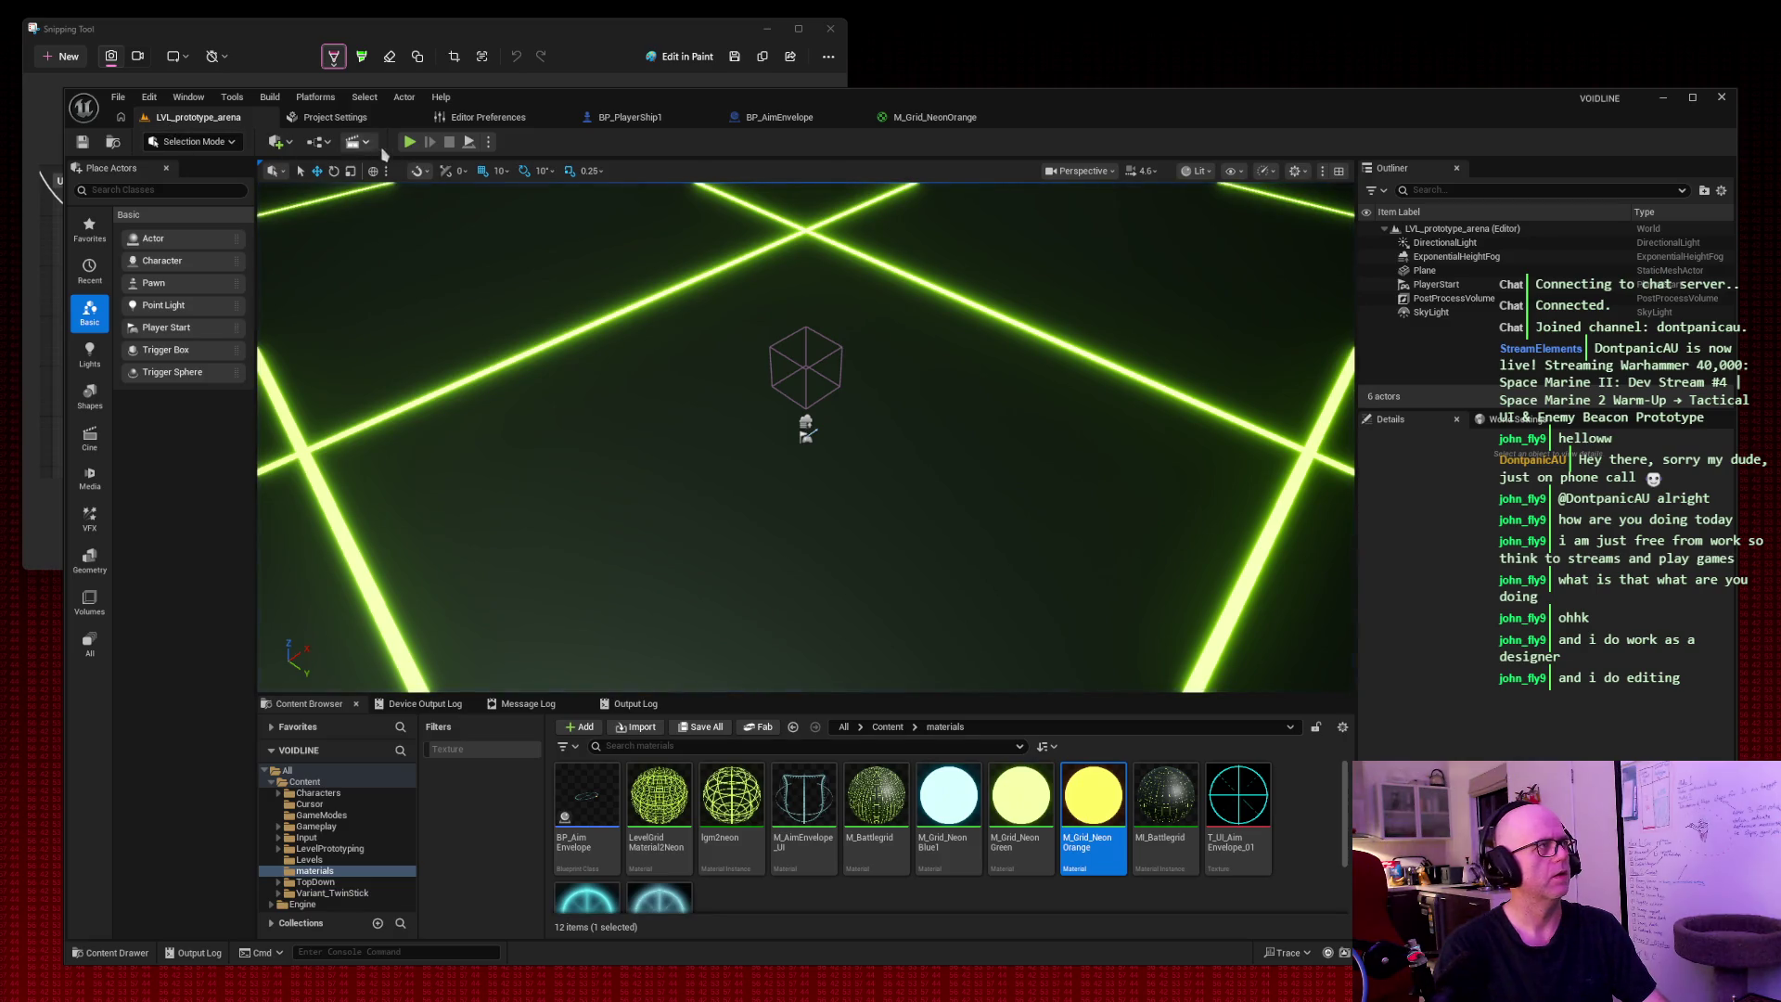
left_click(409, 141)
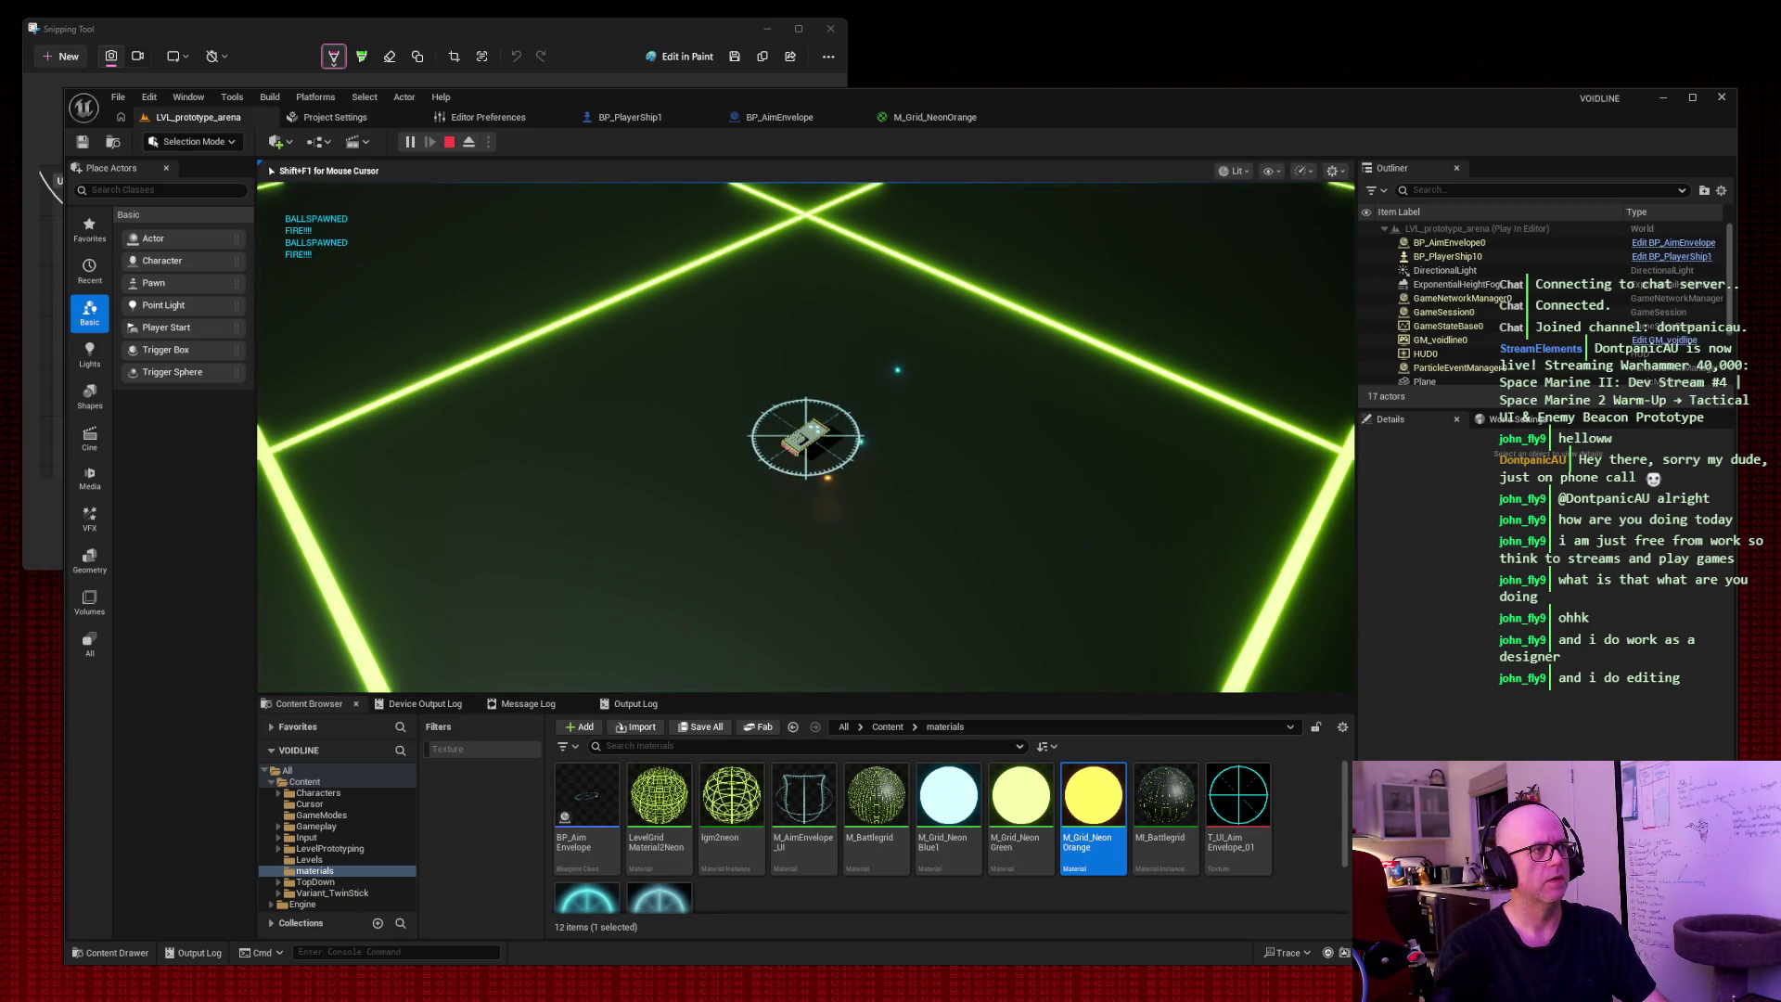
key("Escape")
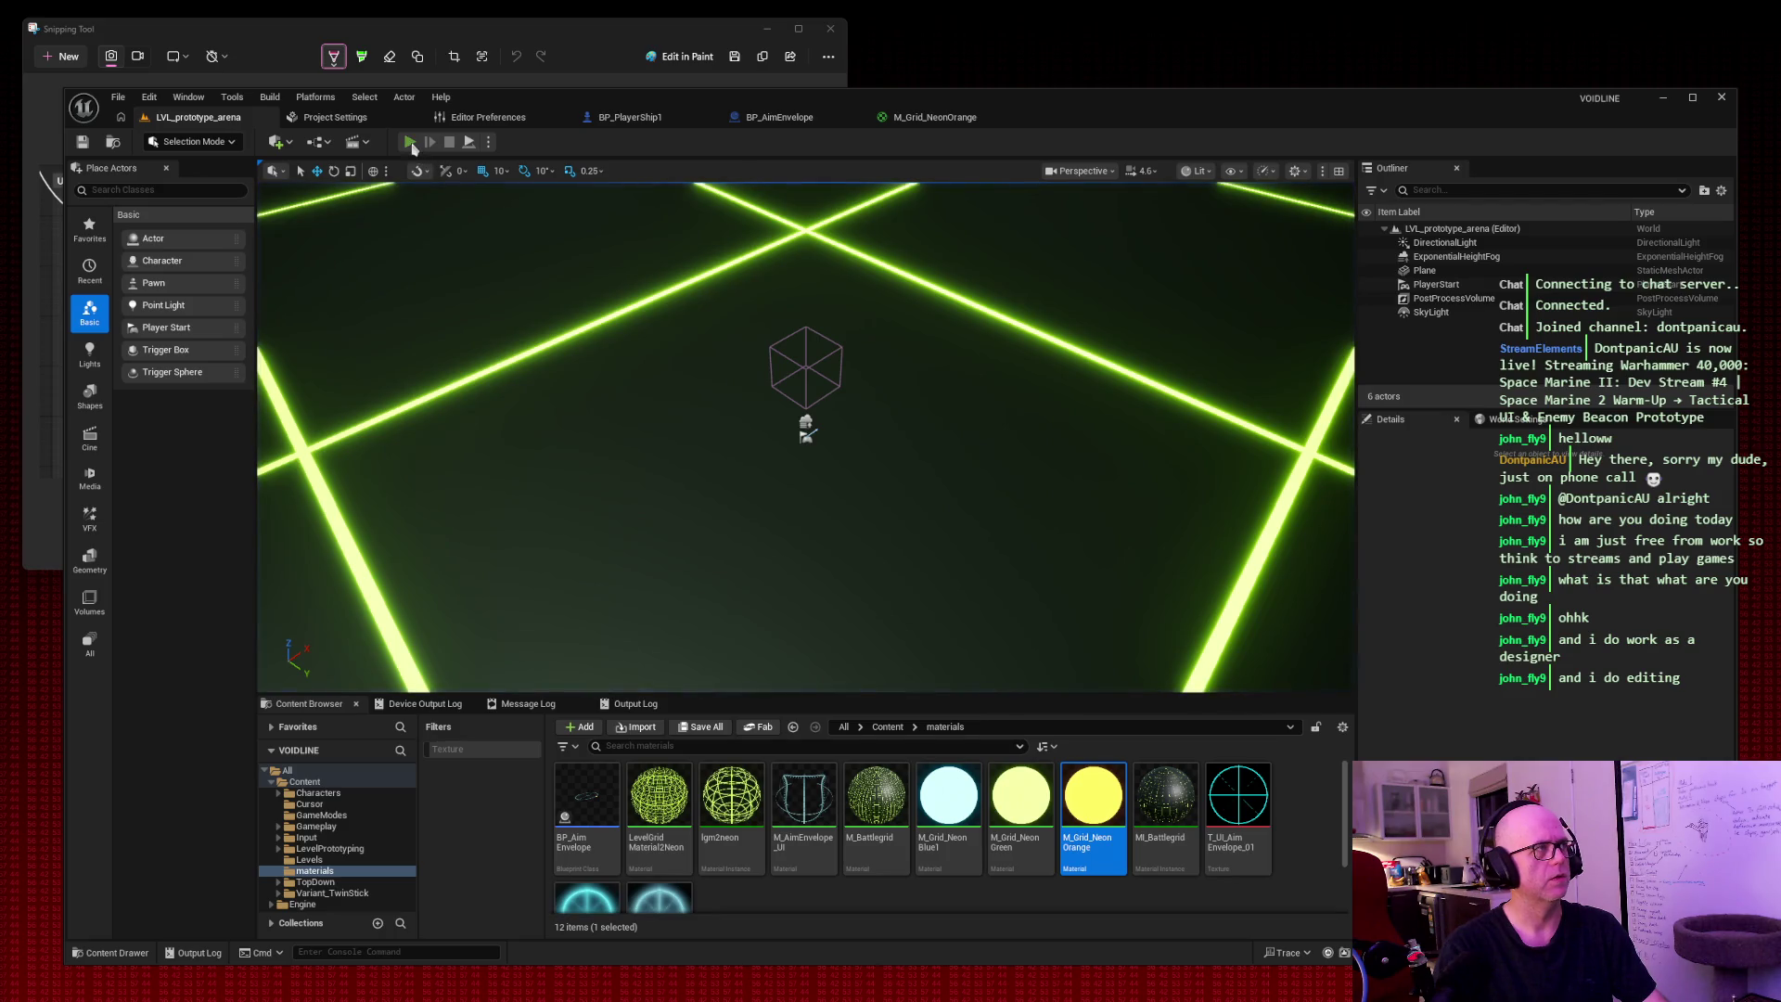
left_click(411, 143)
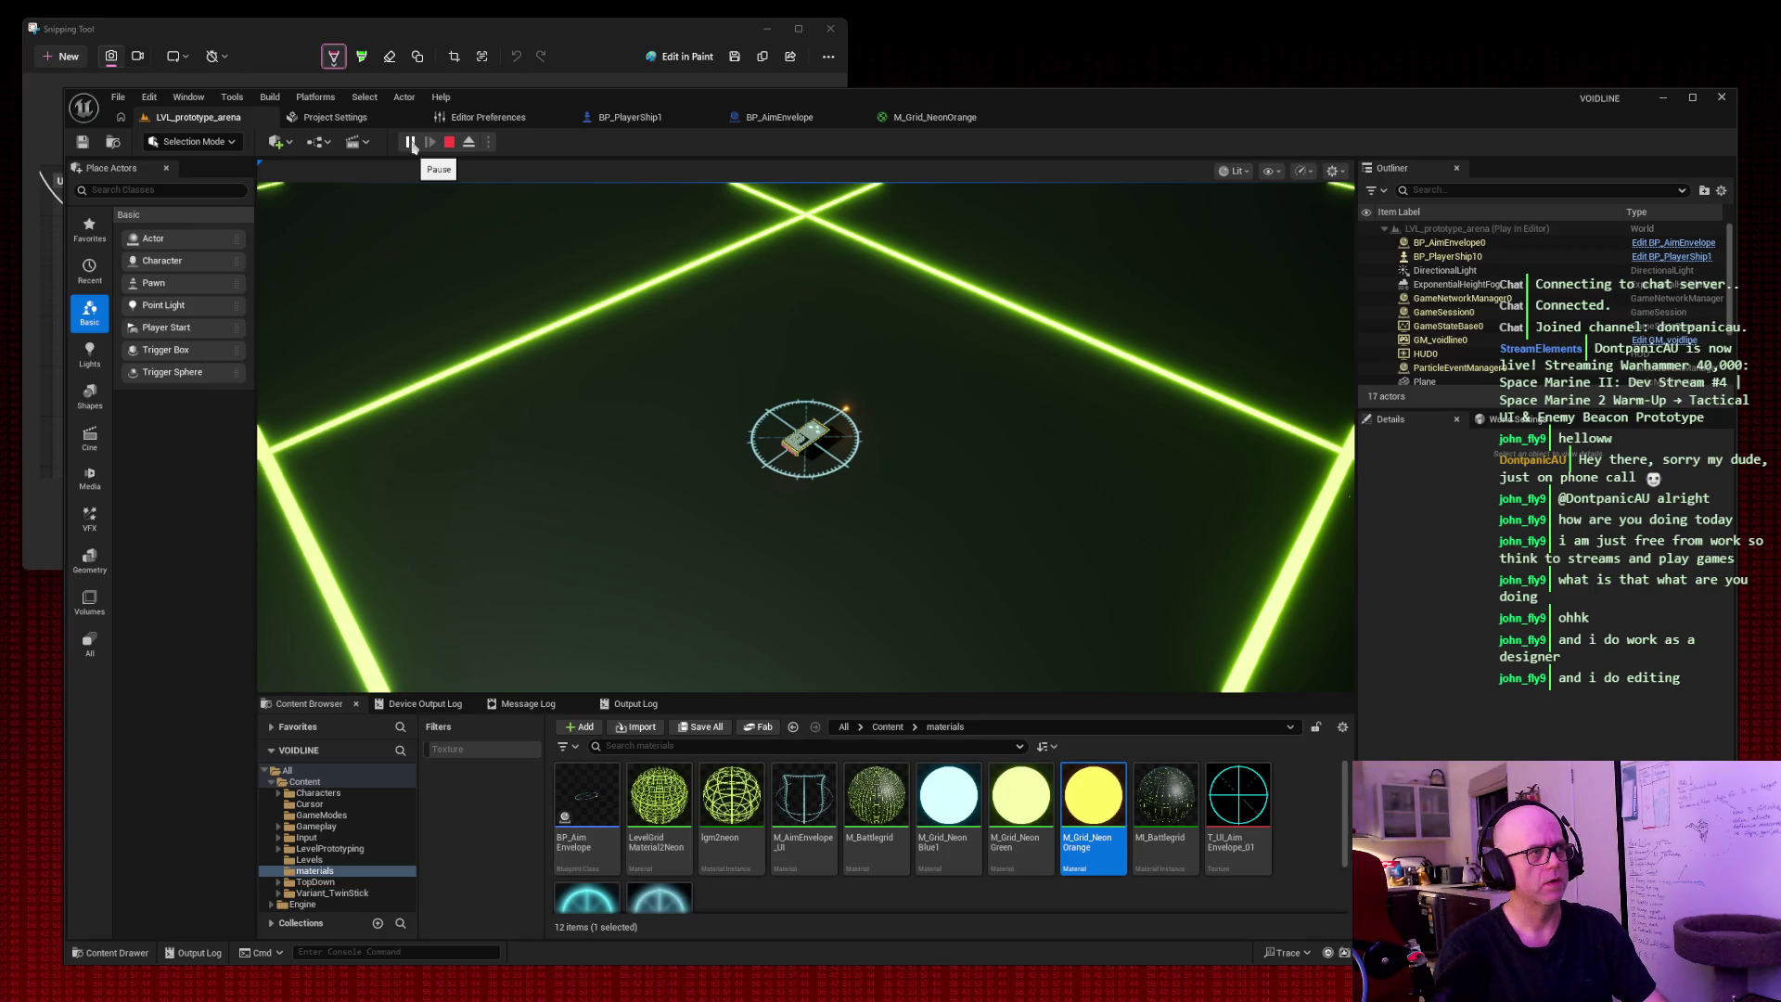
left_click(935, 335)
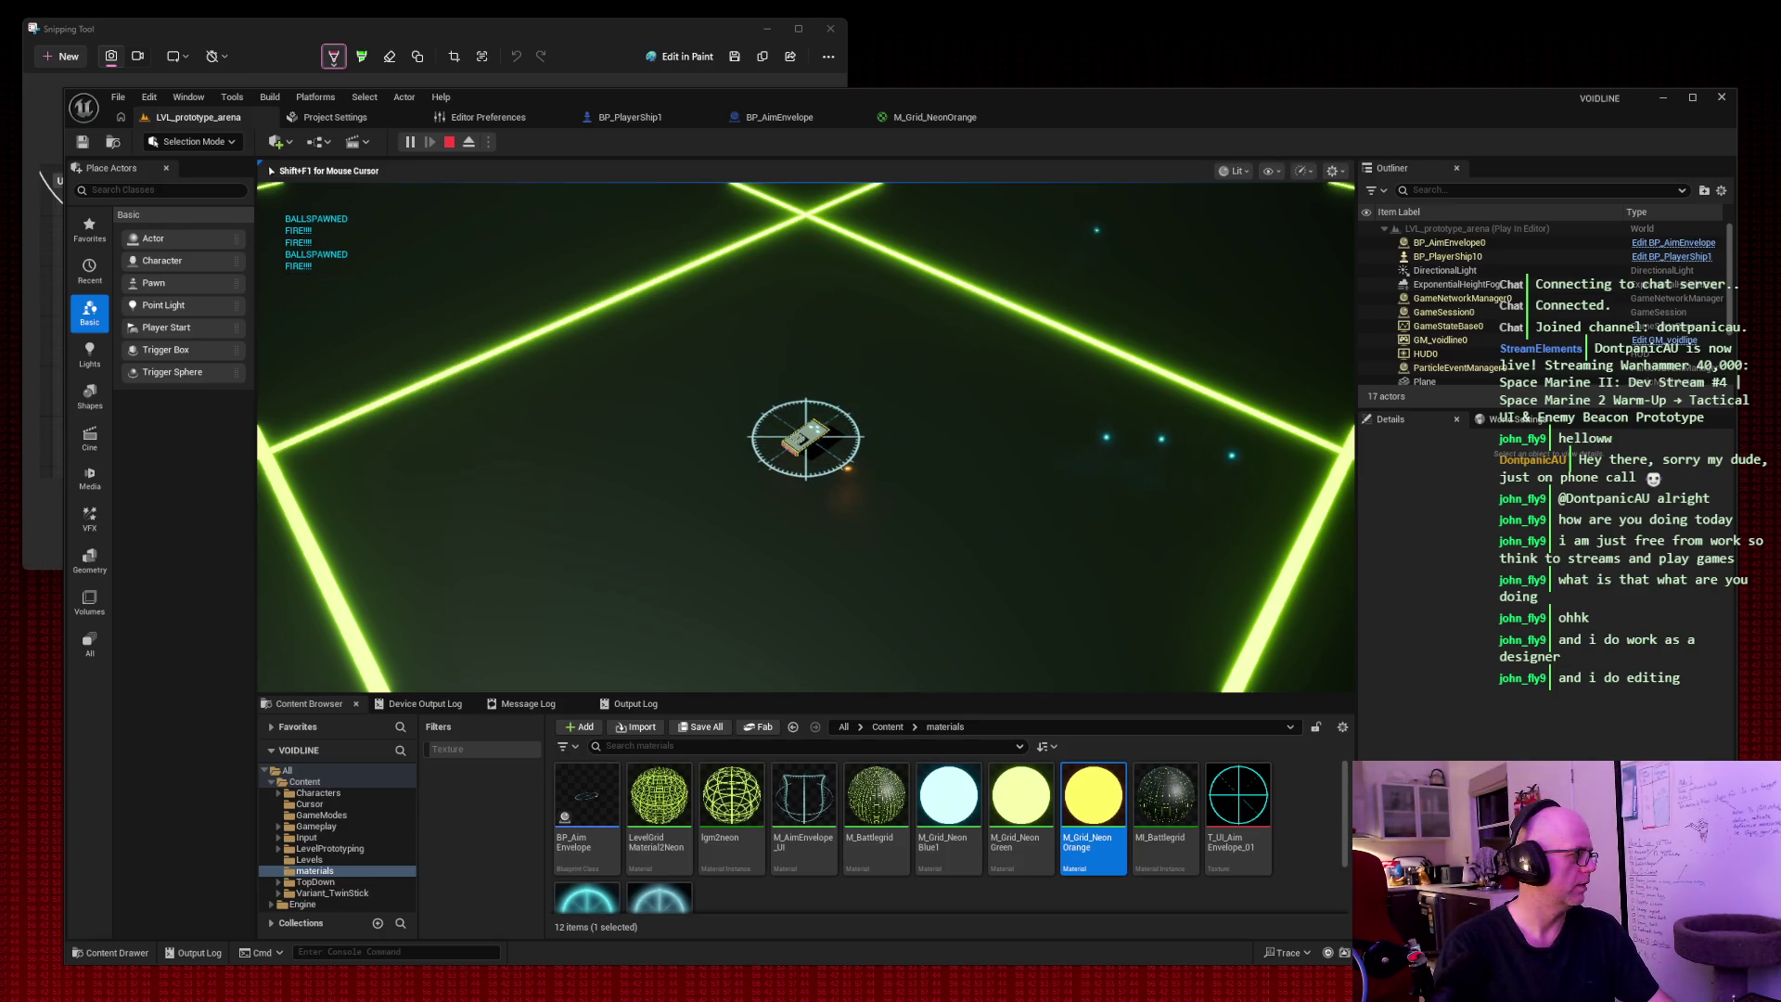
key("Escape")
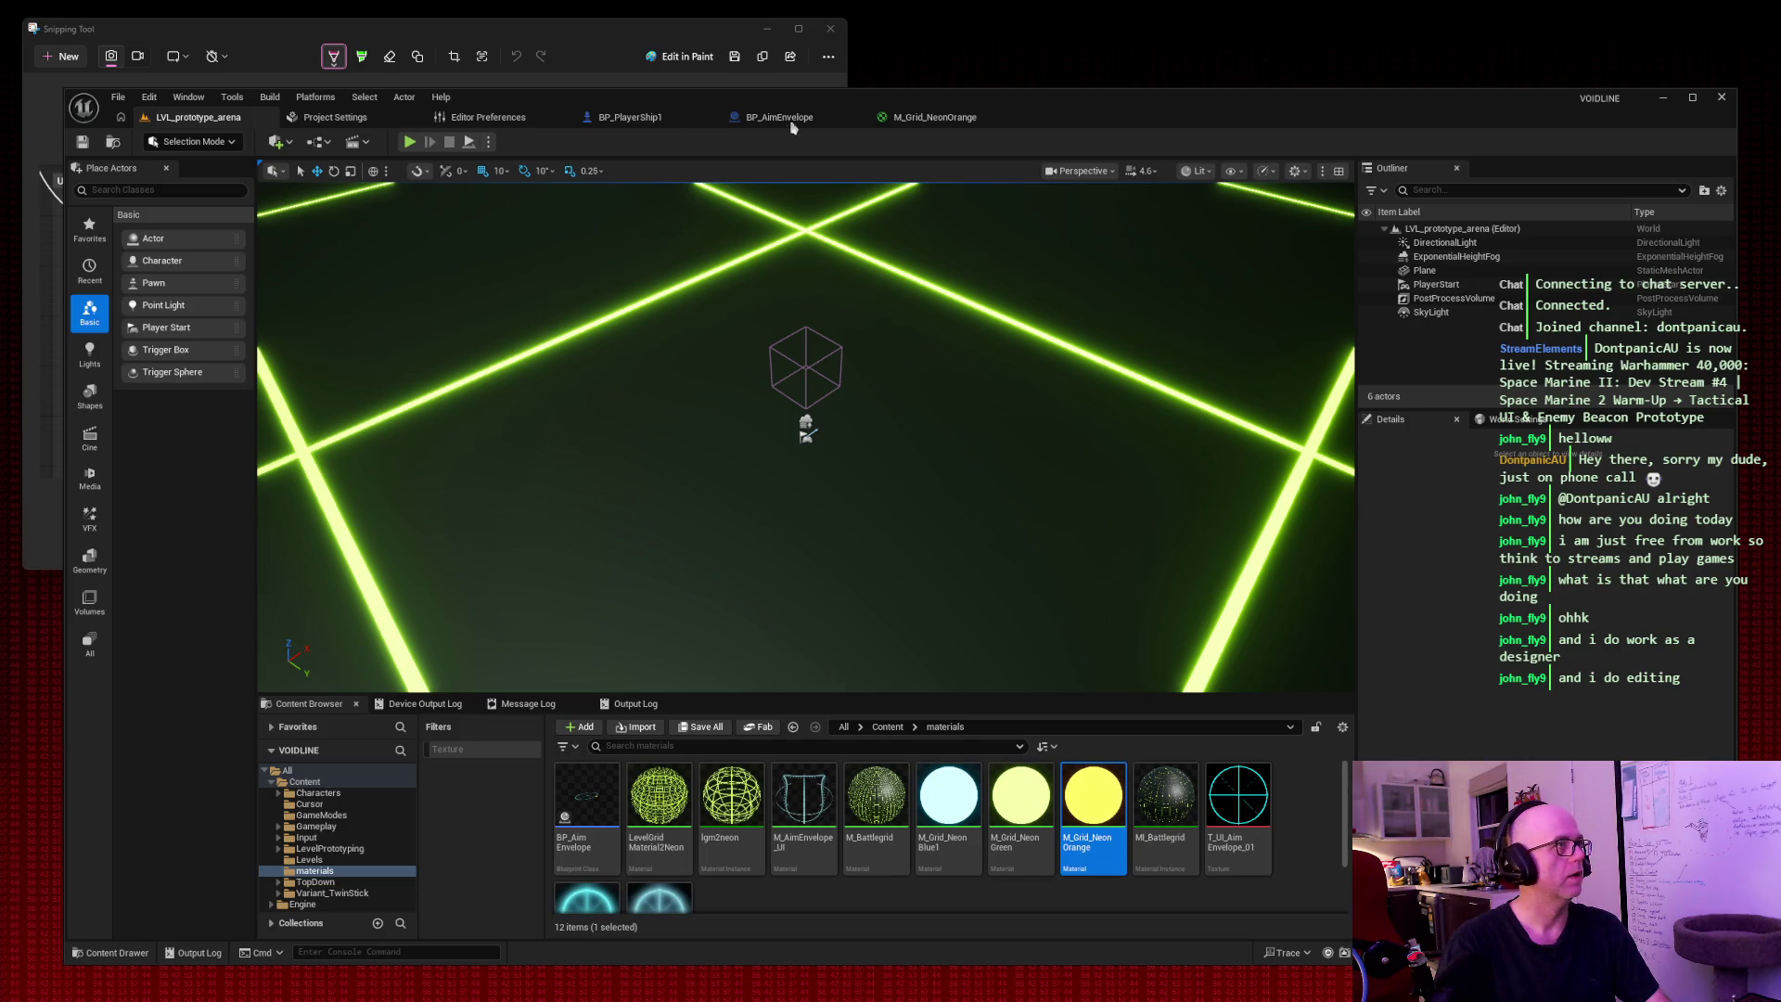
left_click(634, 119)
Centre and zoom out on the Event Tick logic, capture it as a snip, and pull a wire off Branch's True output.
mouse_move(1148, 452)
left_mouse_down()
mouse_move(765, 428)
mouse_move(991, 418)
left_mouse_up()
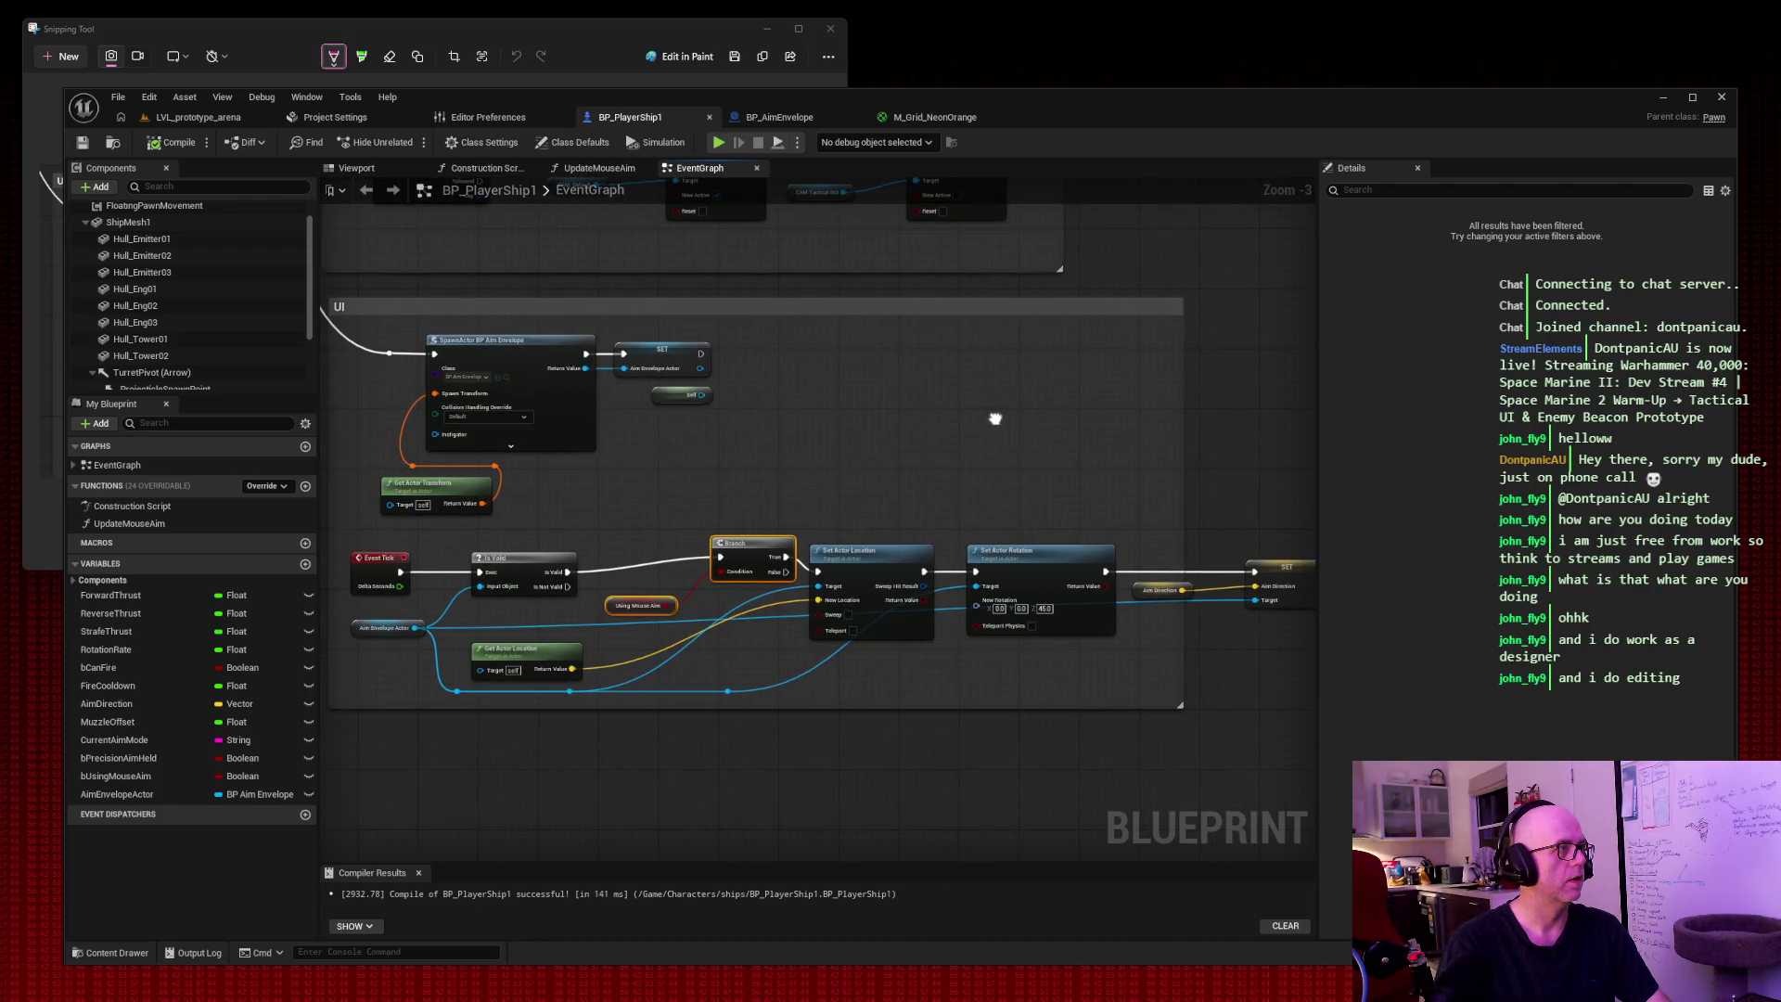
scroll(980, 412, "down", 1)
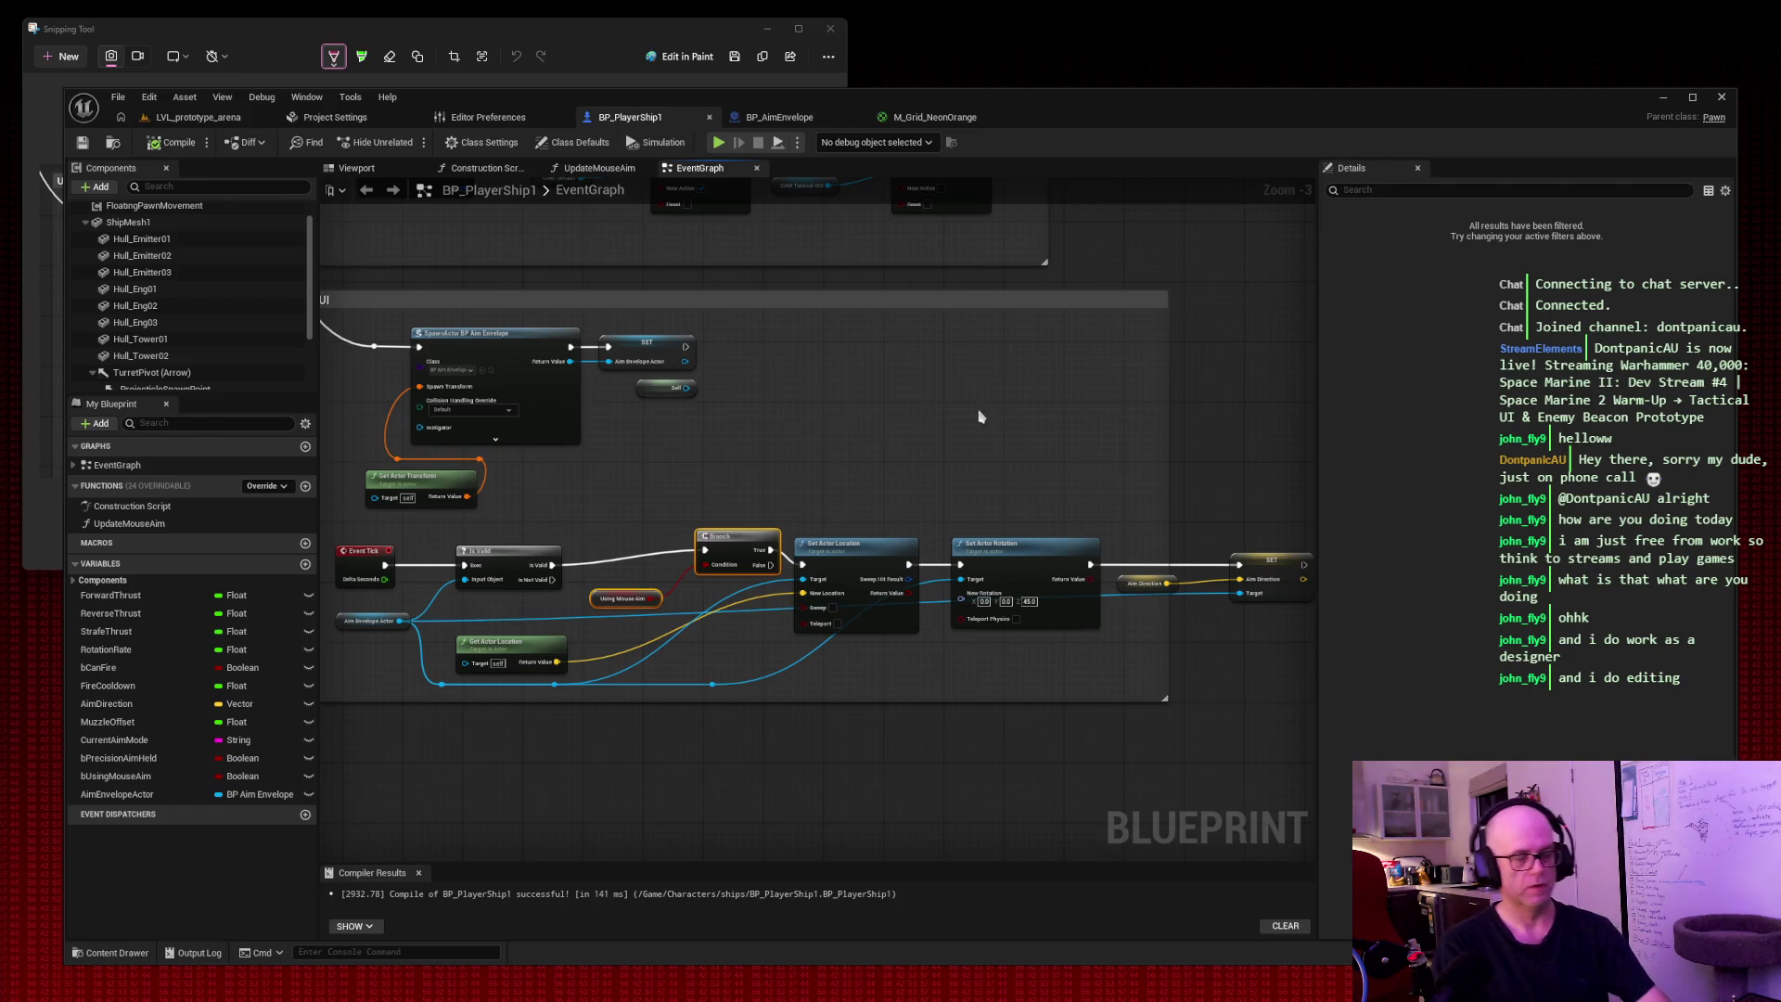
key("super+shift+s")
mouse_move(307, 254)
left_mouse_down()
mouse_move(1222, 774)
mouse_move(1350, 749)
left_mouse_up()
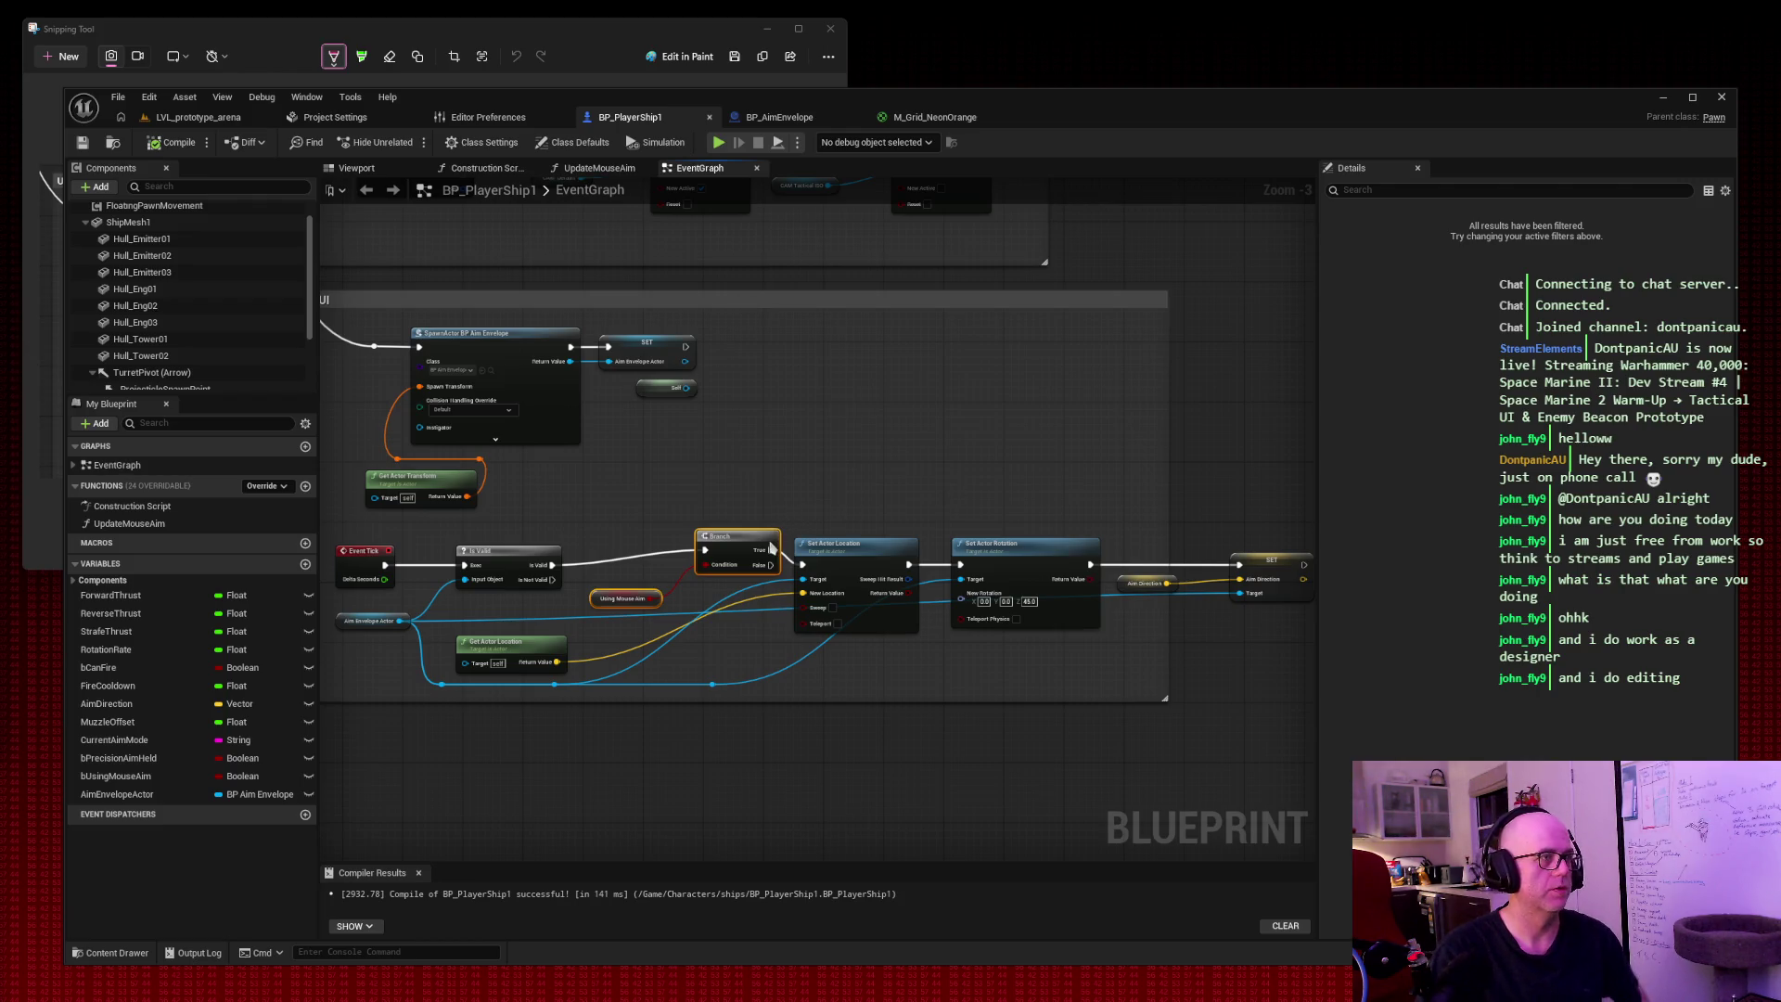
left_click_drag(771, 549, 837, 482)
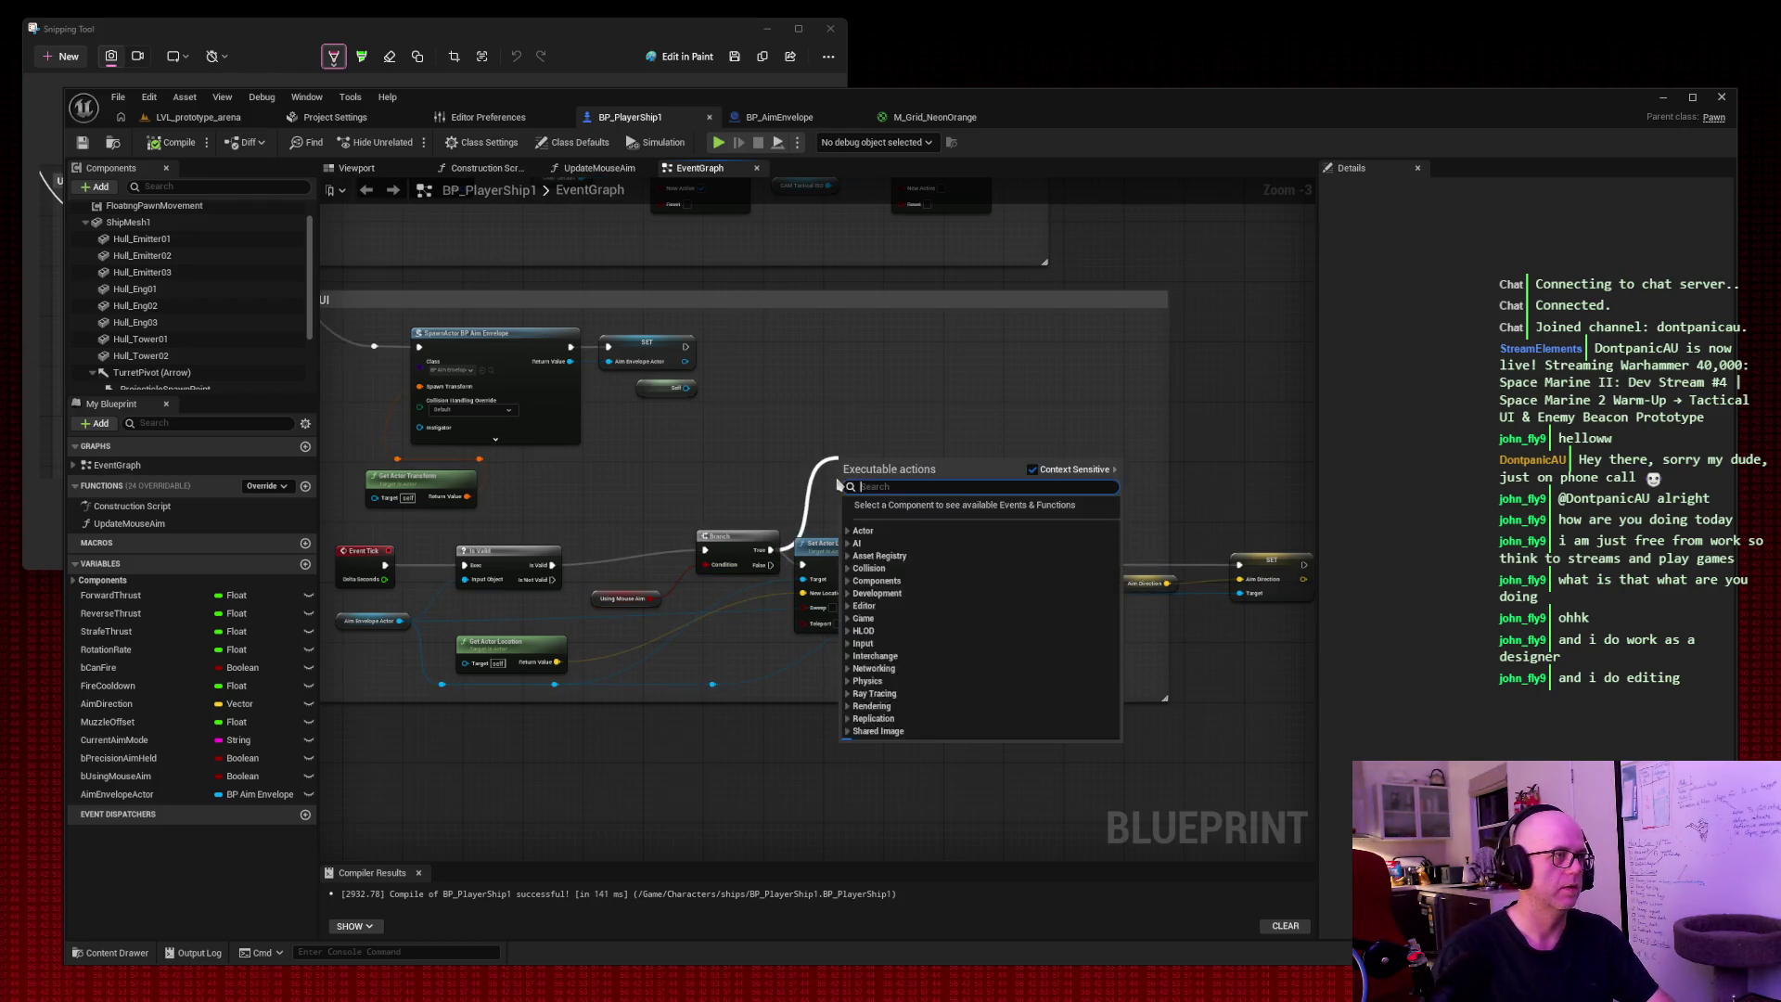
Add Update Mouse Aim on Branch True and slide it into the tick chain, shifting downstream nodes right.
type("update mouse")
key("Return")
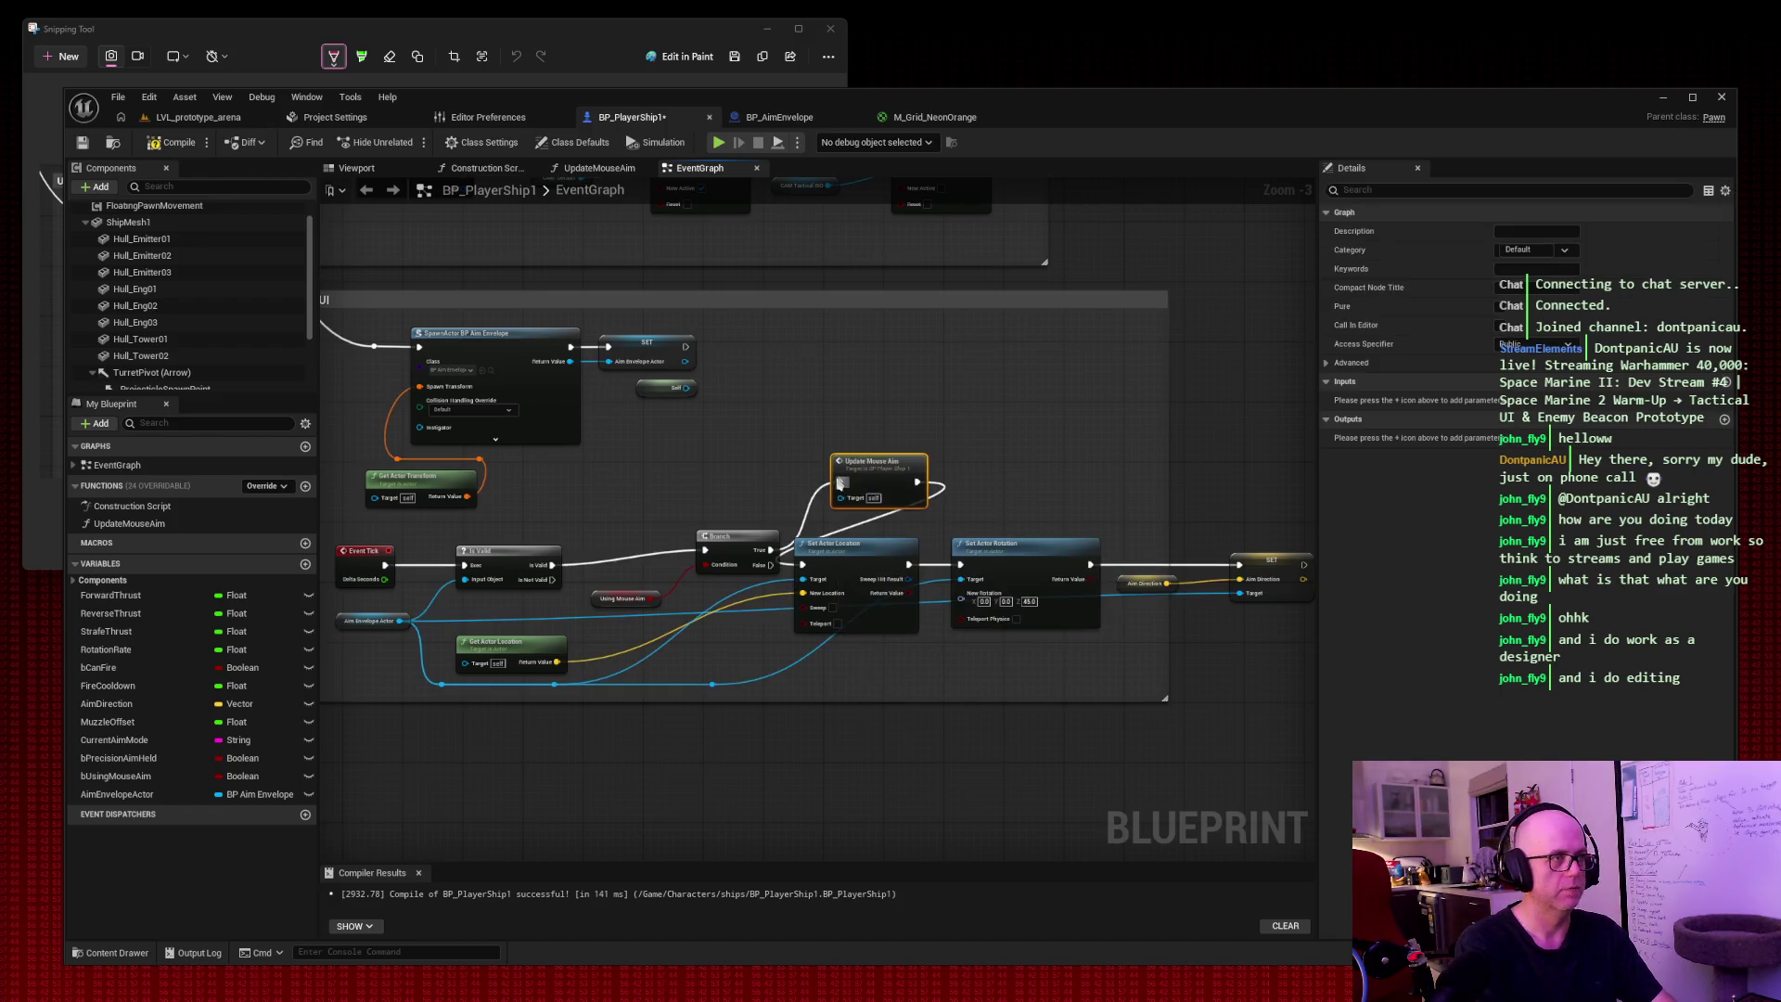
left_click_drag(921, 457, 953, 434)
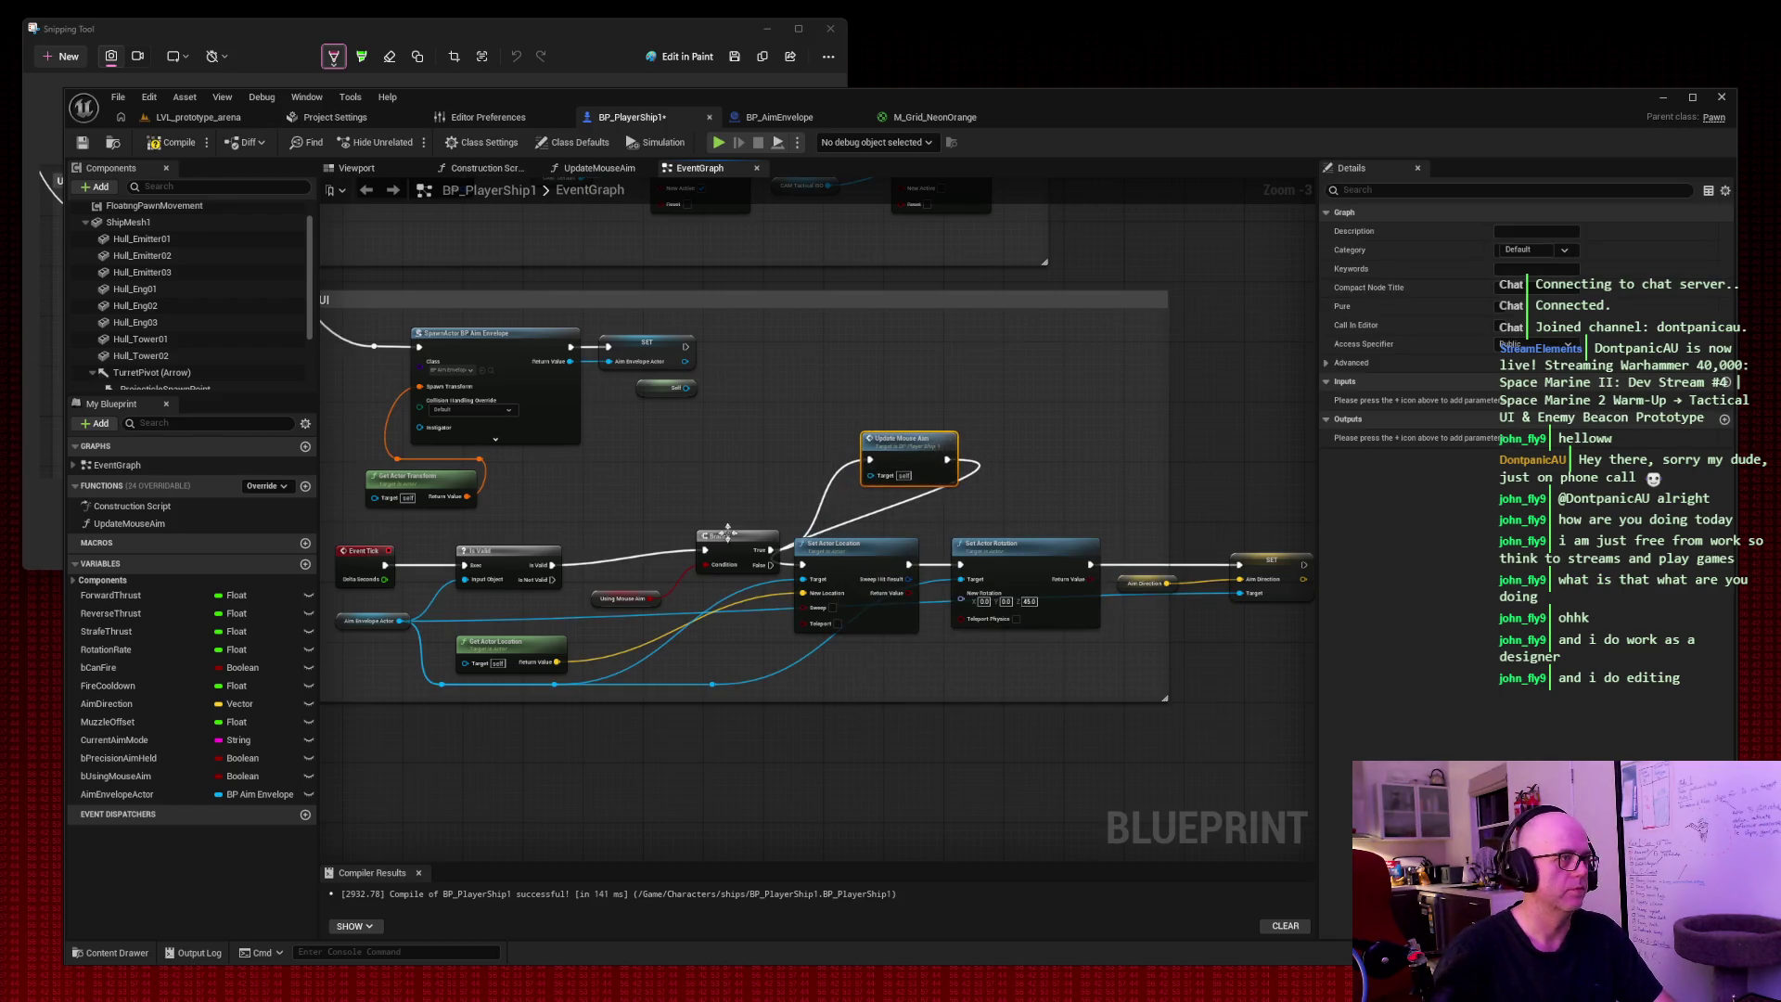
left_click_drag(740, 544, 498, 604)
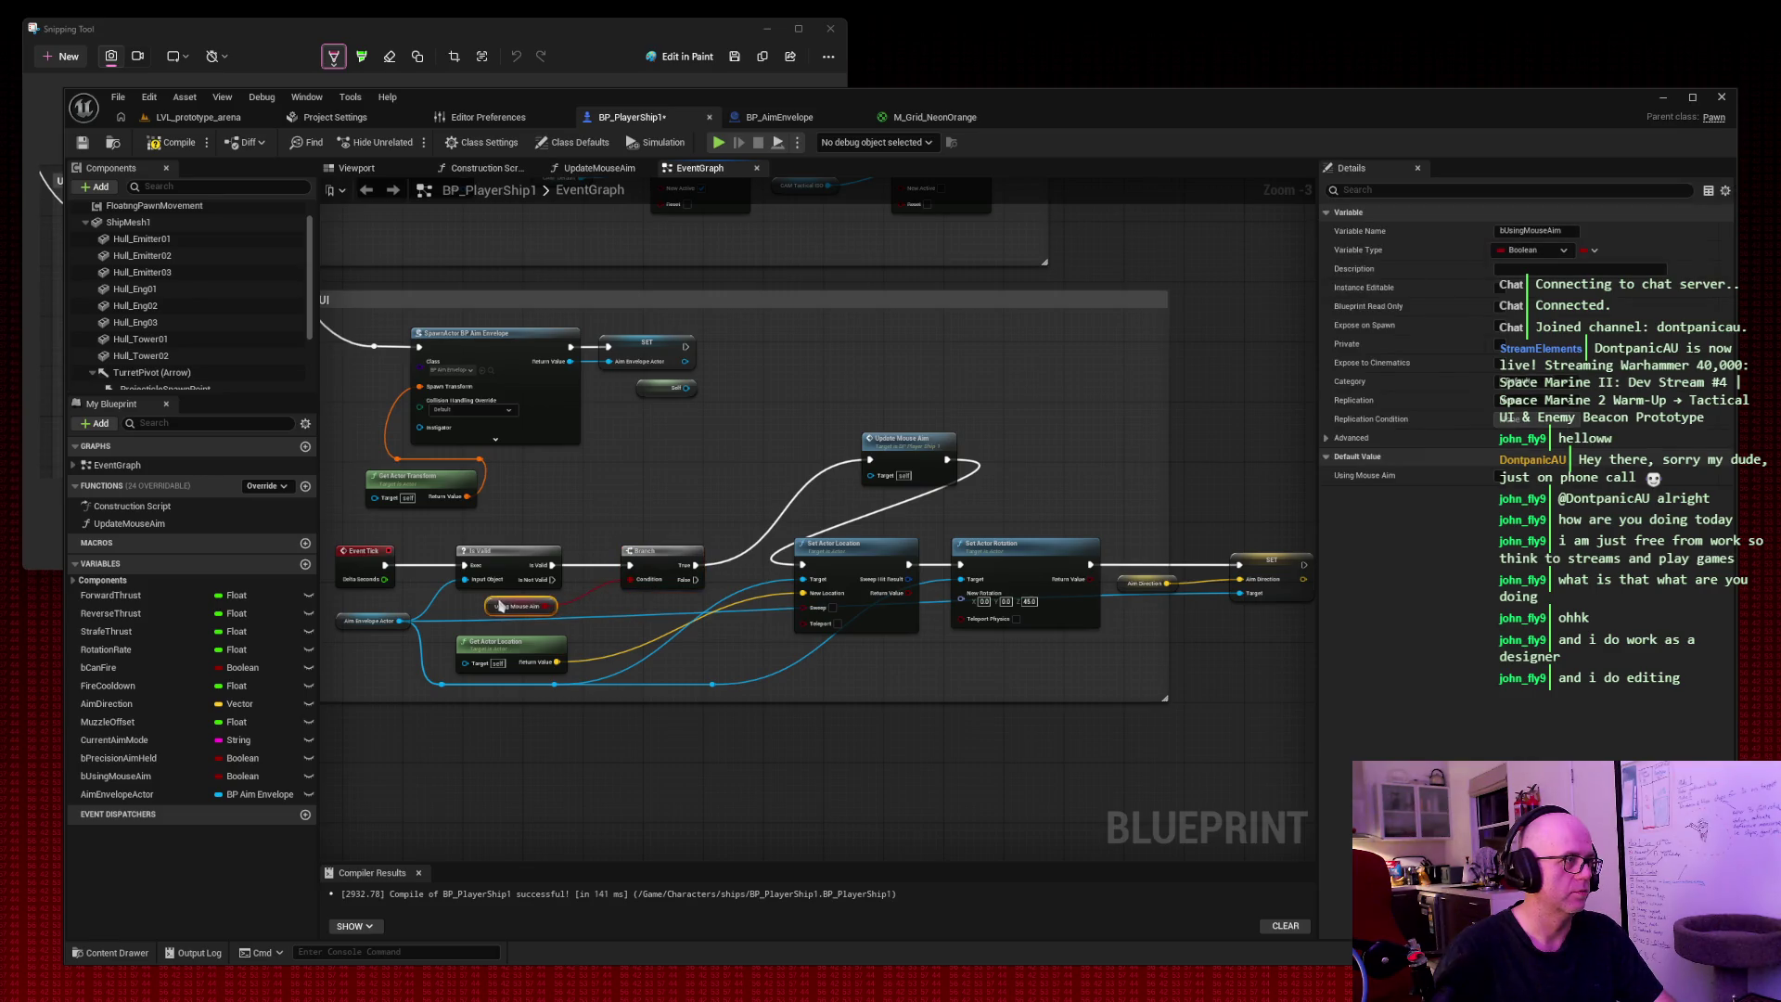
left_click_drag(634, 551, 612, 553)
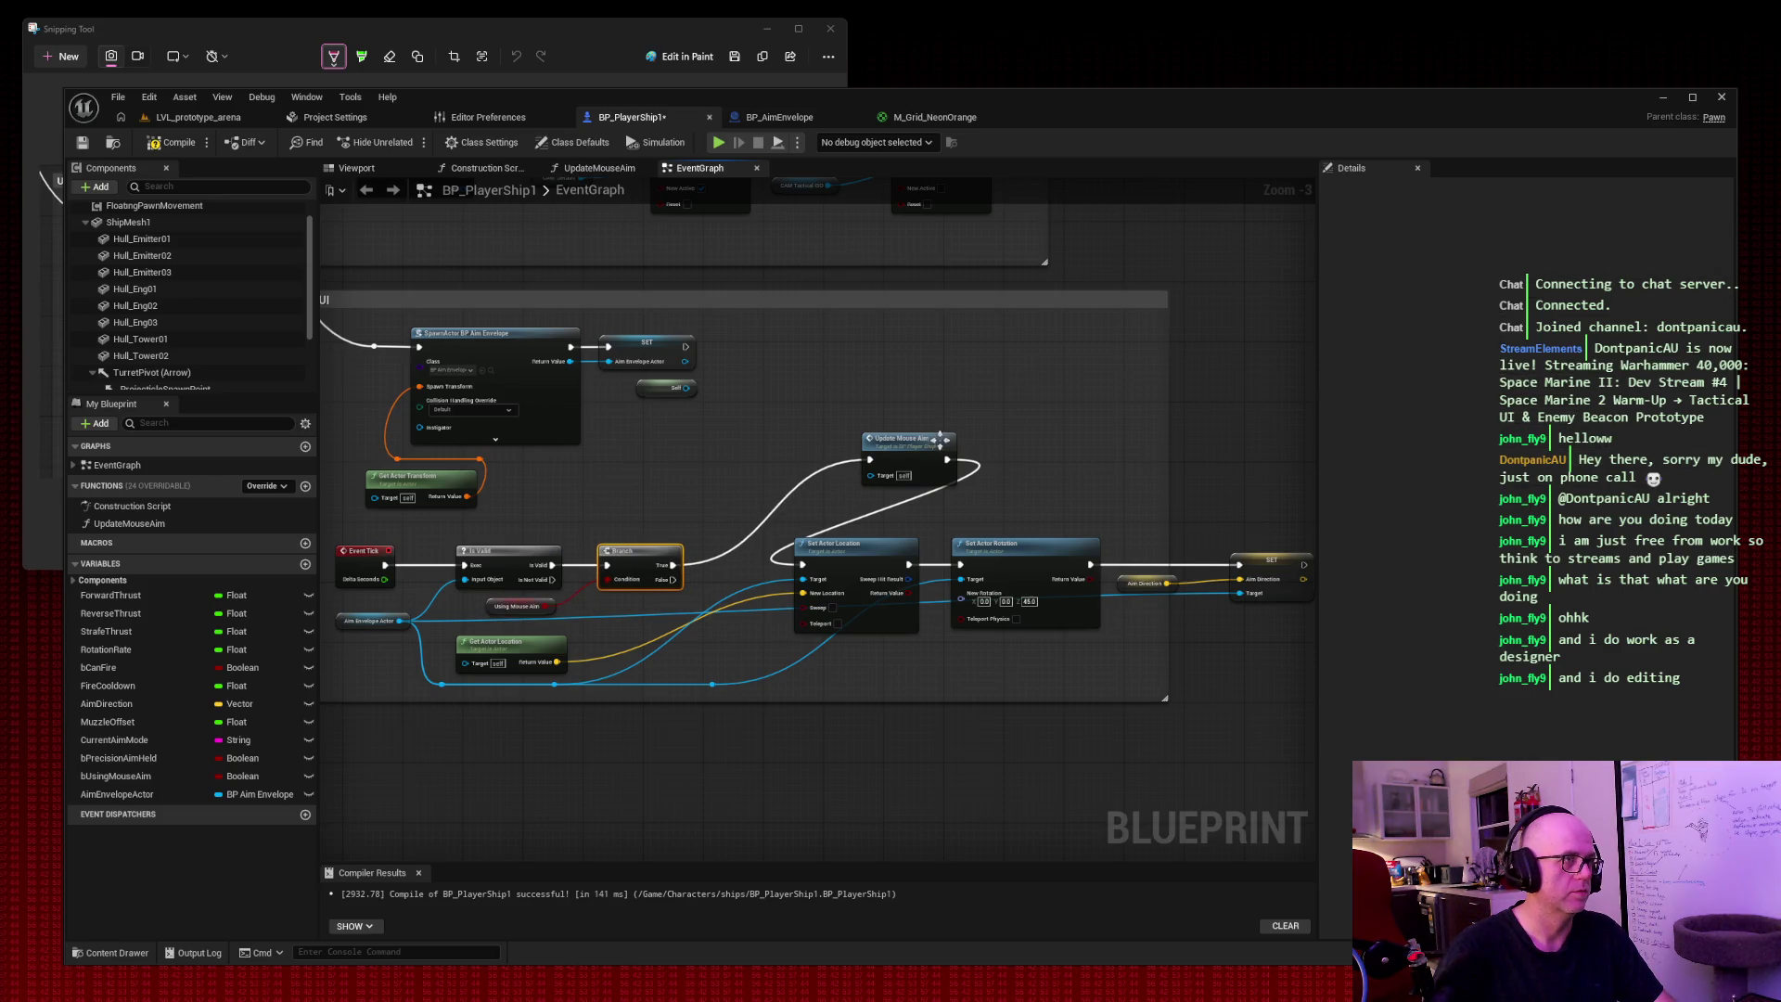
mouse_move(928, 452)
left_mouse_down()
mouse_move(761, 526)
mouse_move(759, 556)
left_mouse_up()
left_click_drag(829, 475, 1241, 636)
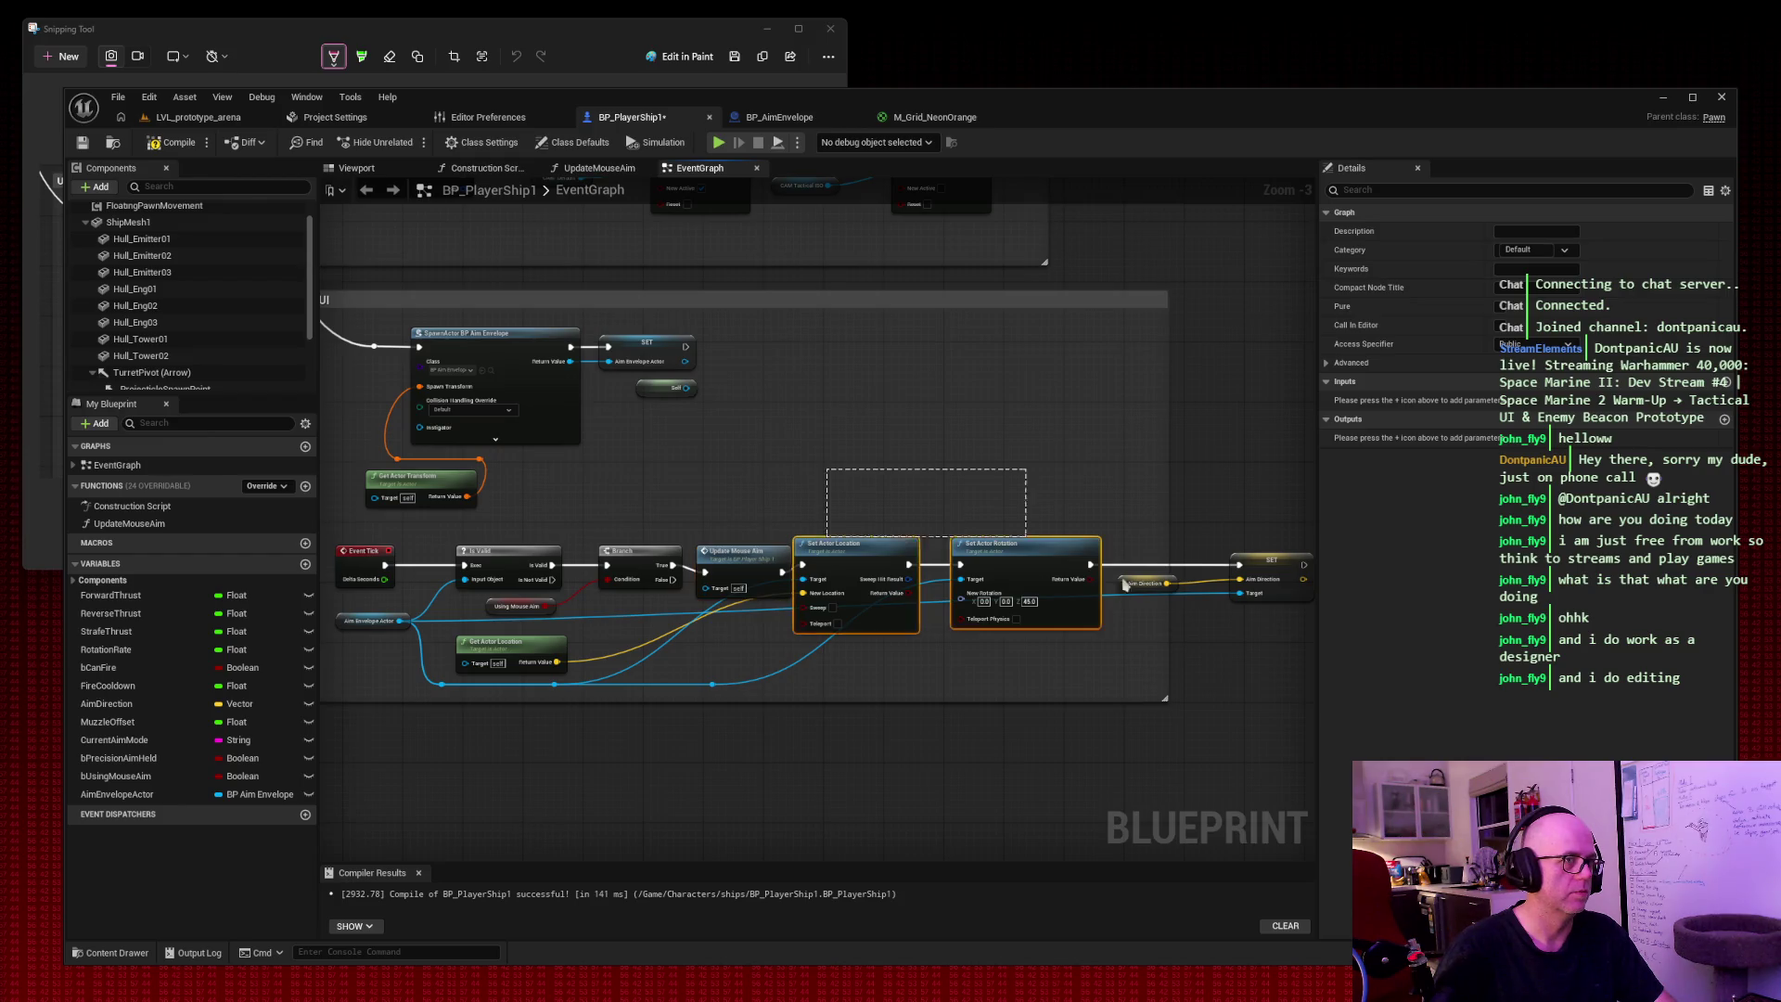
left_click_drag(874, 549, 923, 563)
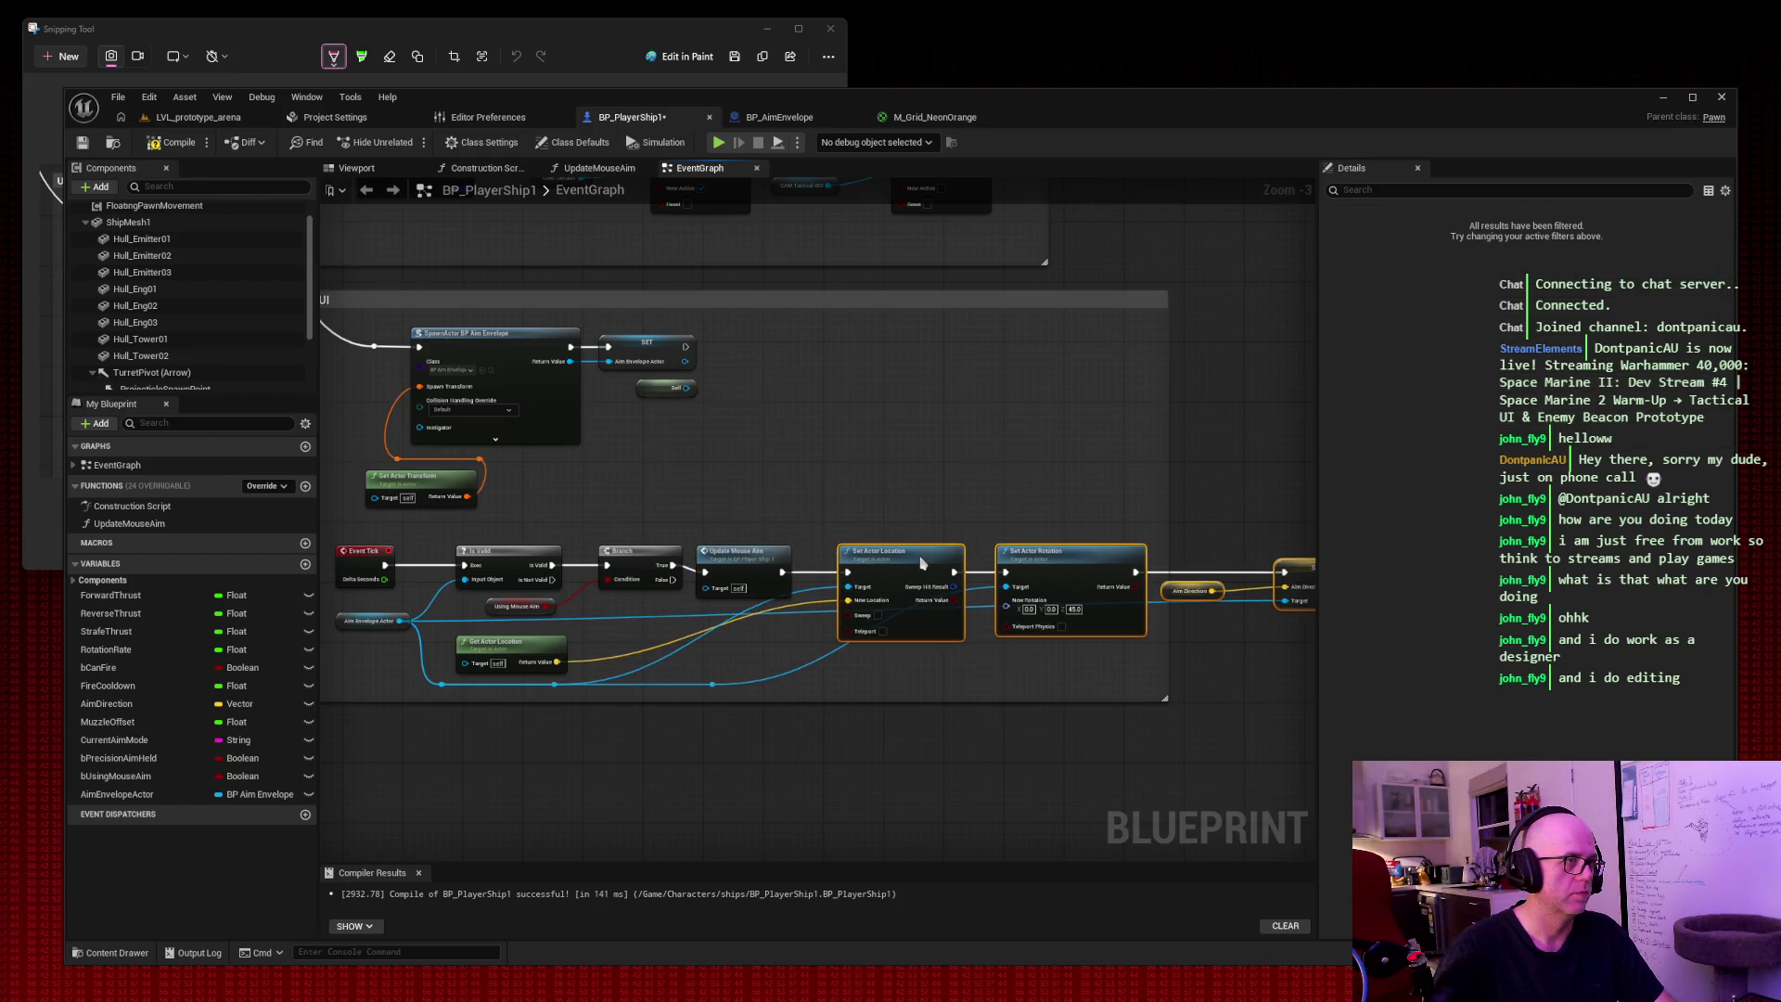
Align Update Mouse Aim, Set Actor Location and Set Actor Rotation in one line.
left_click(797, 512)
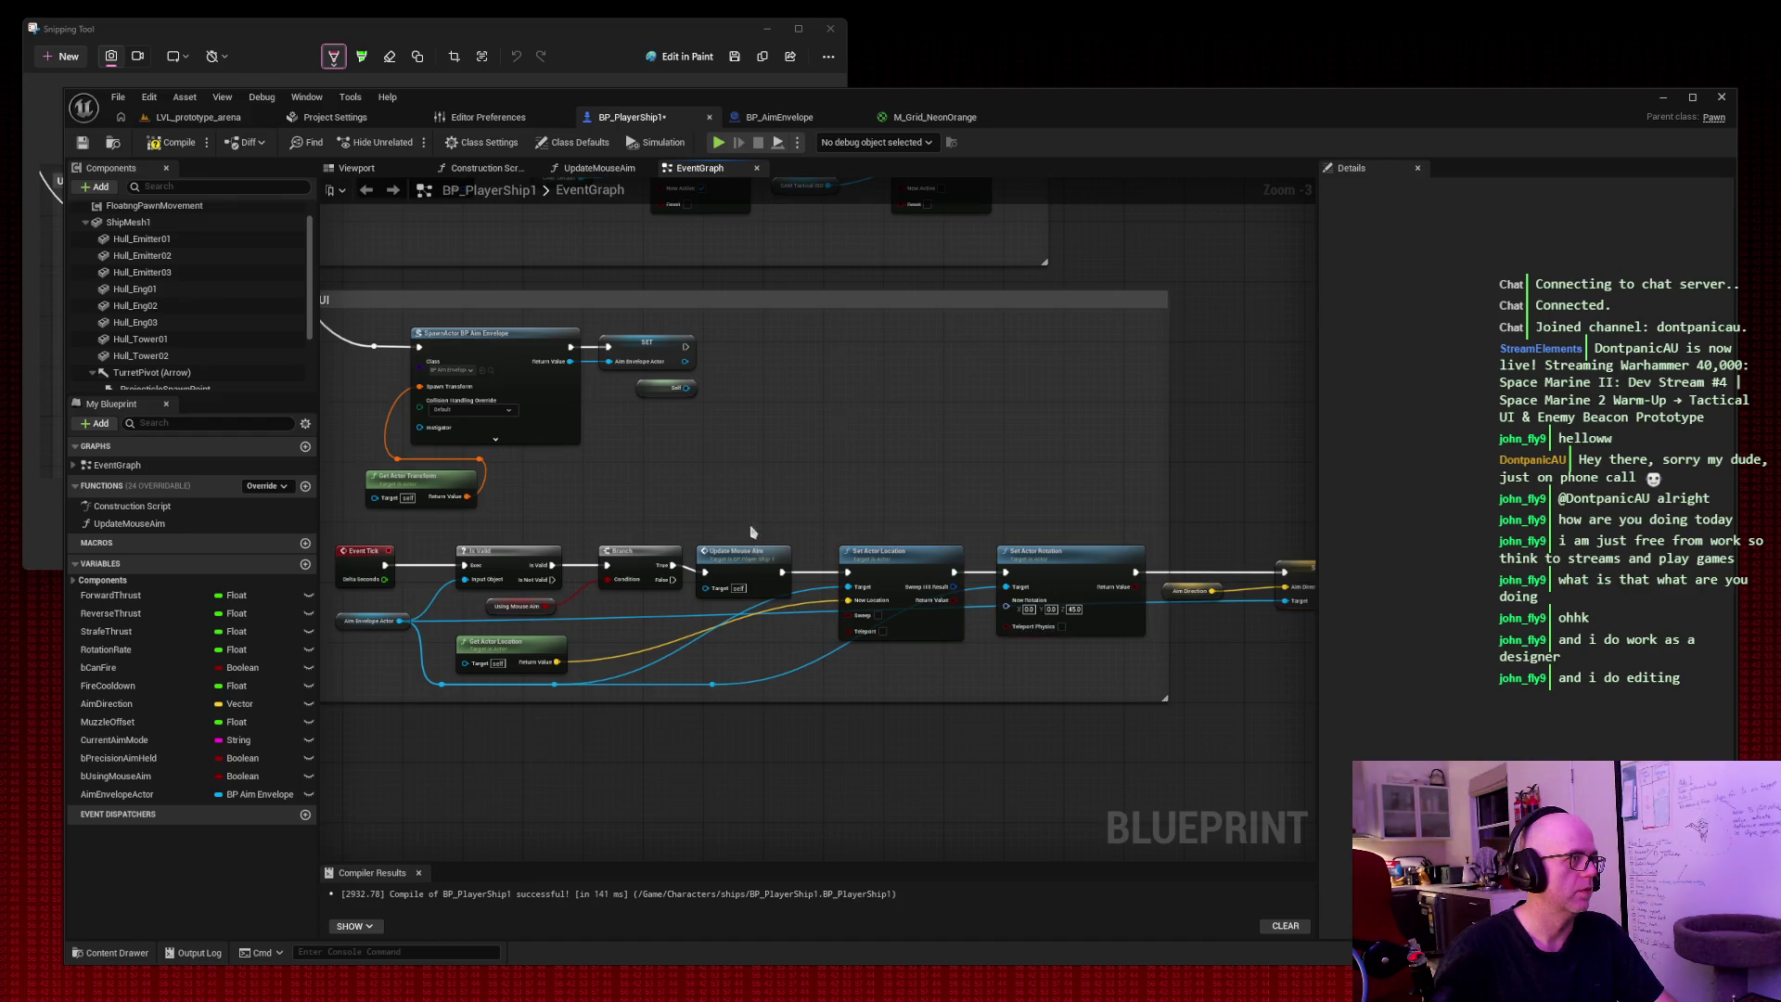
left_click_drag(759, 557, 773, 549)
mouse_move(891, 516)
left_mouse_down()
mouse_move(1197, 622)
mouse_move(1293, 608)
left_mouse_up()
left_click_drag(941, 545, 941, 538)
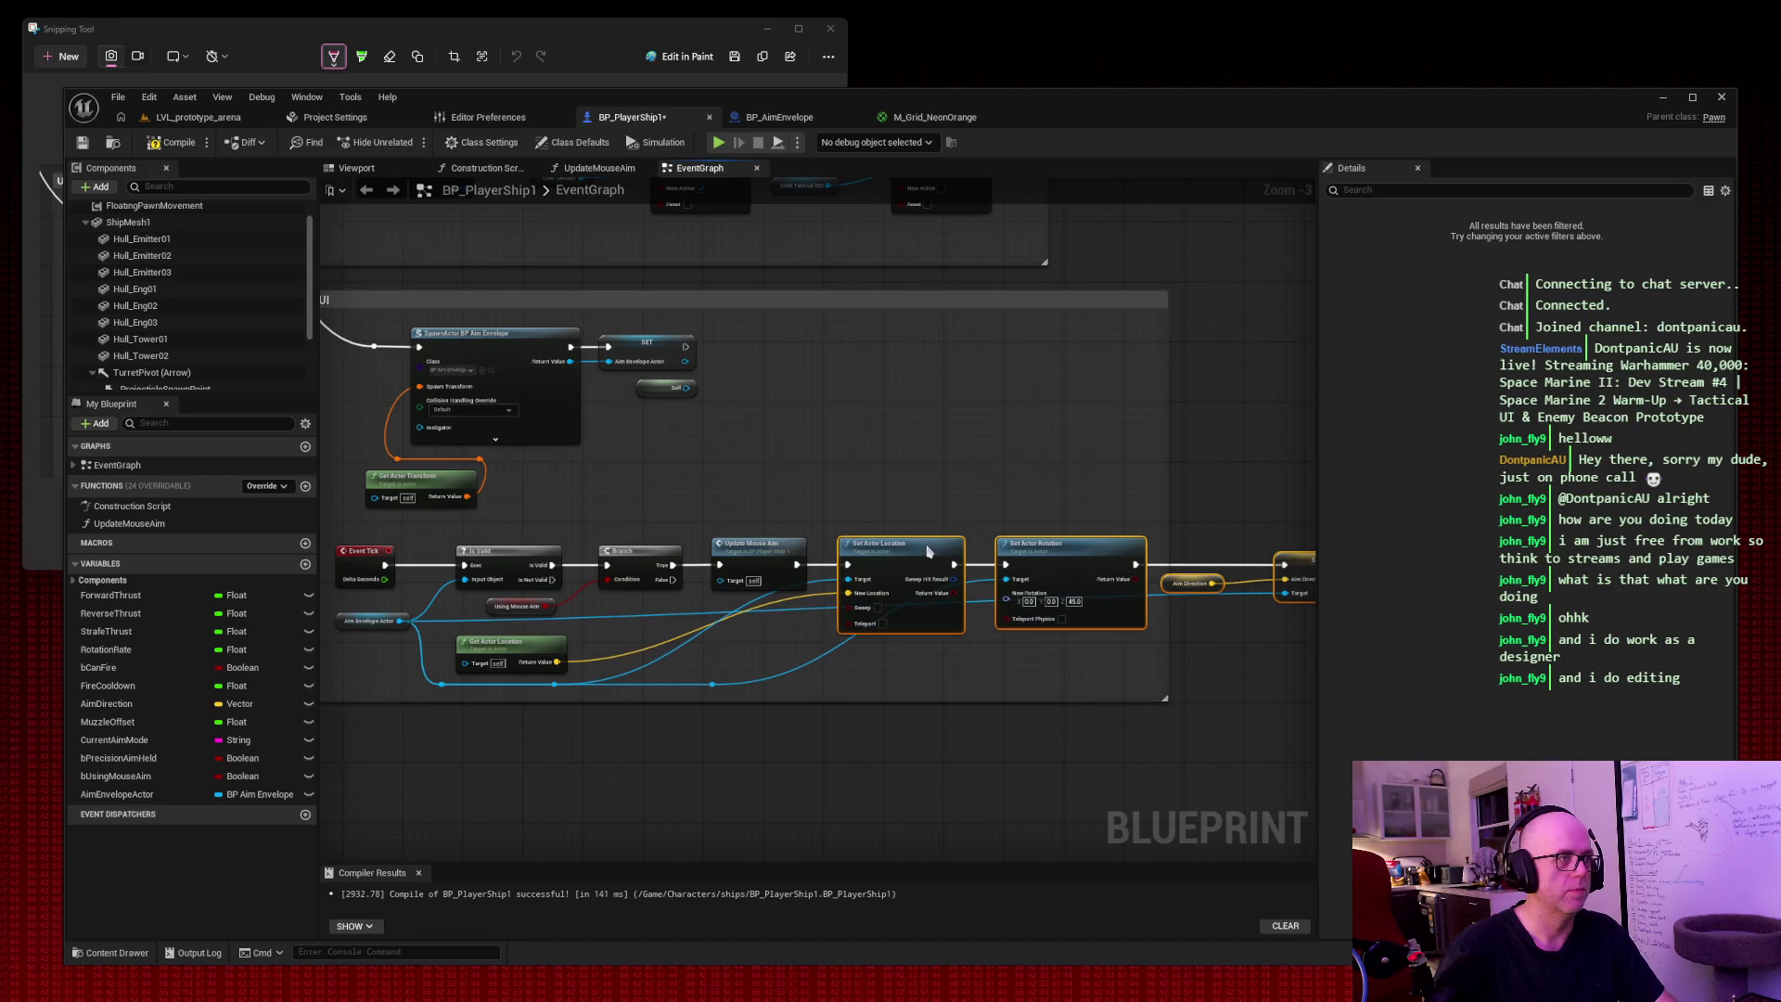
left_click(846, 444)
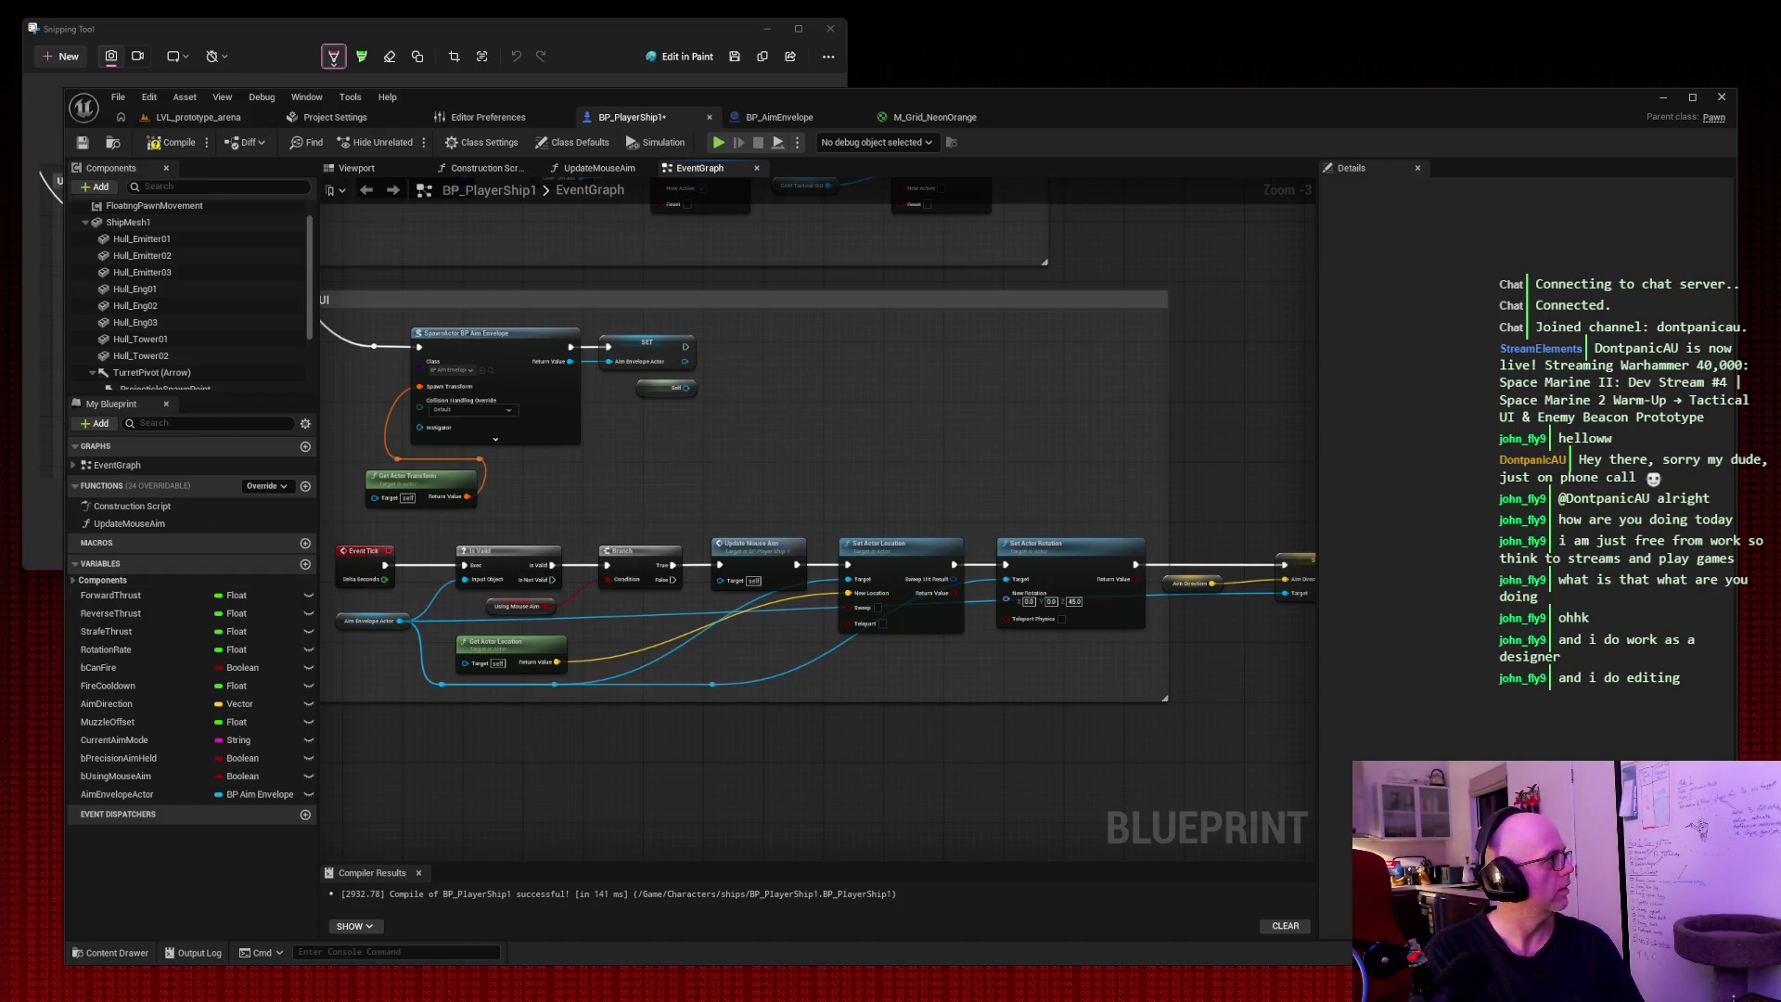
Compile and save BP_PlayerShip1, then start a playtest of LVL_prototype_arena.
left_click(174, 142)
left_click(81, 142)
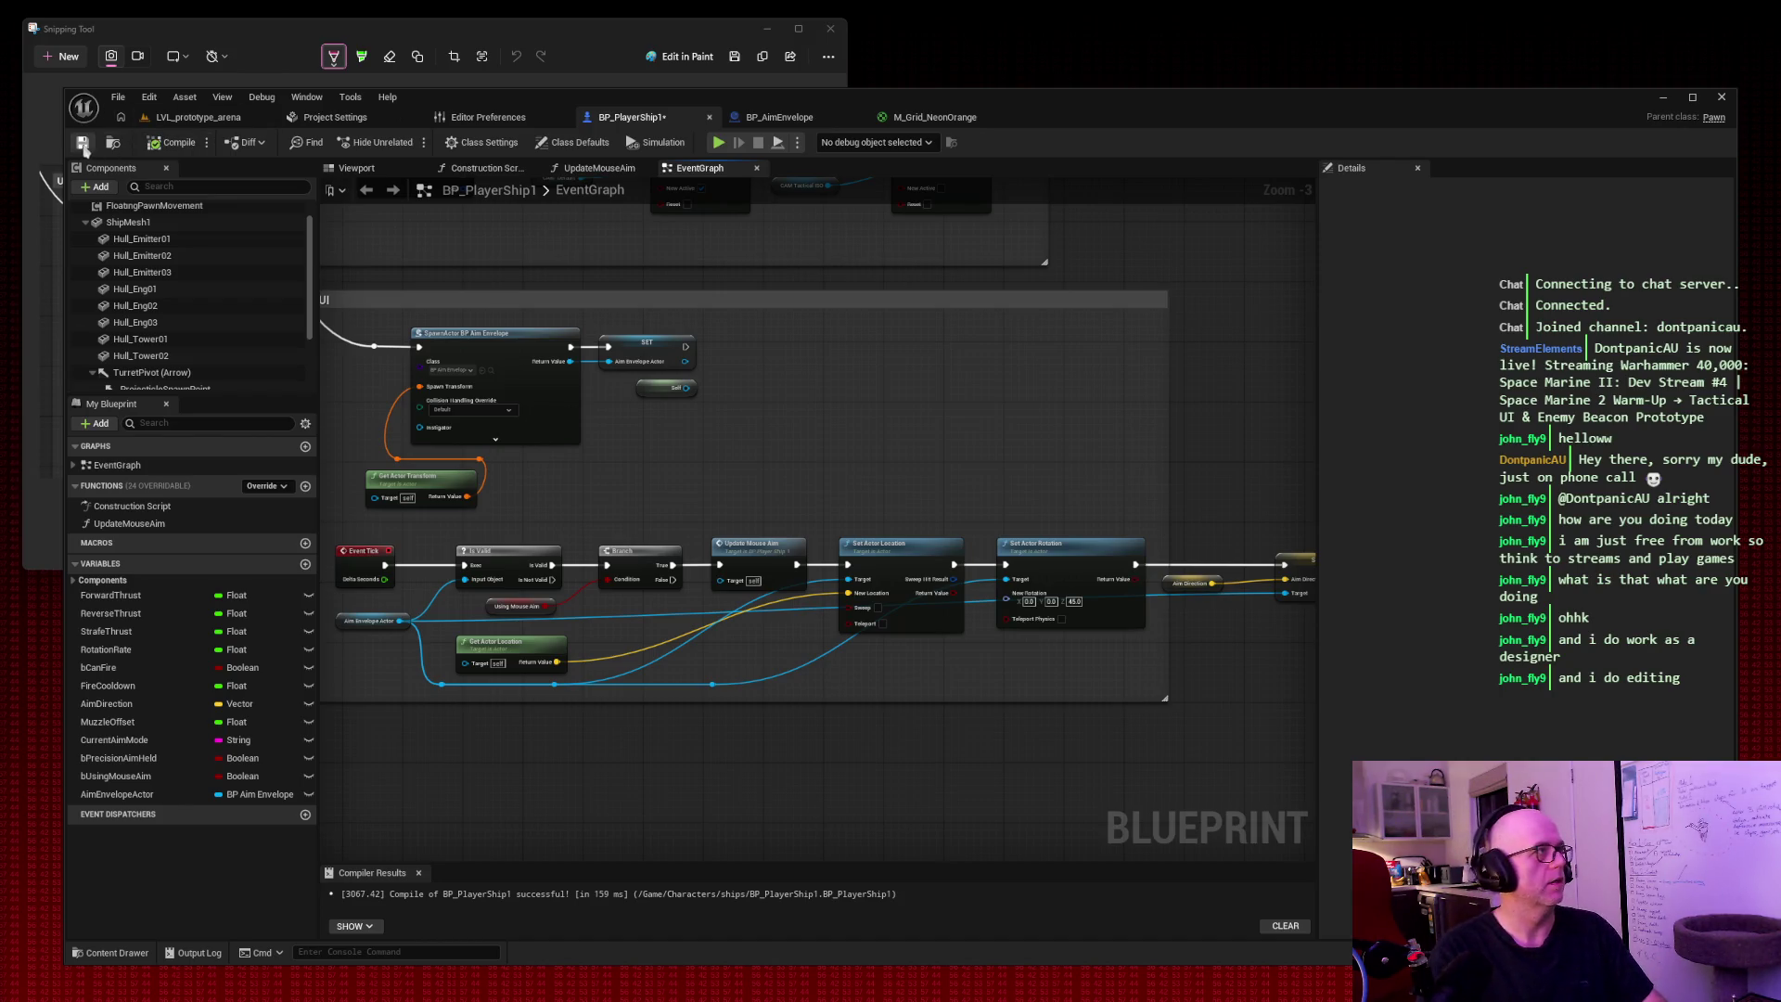
left_click(179, 120)
left_click(410, 142)
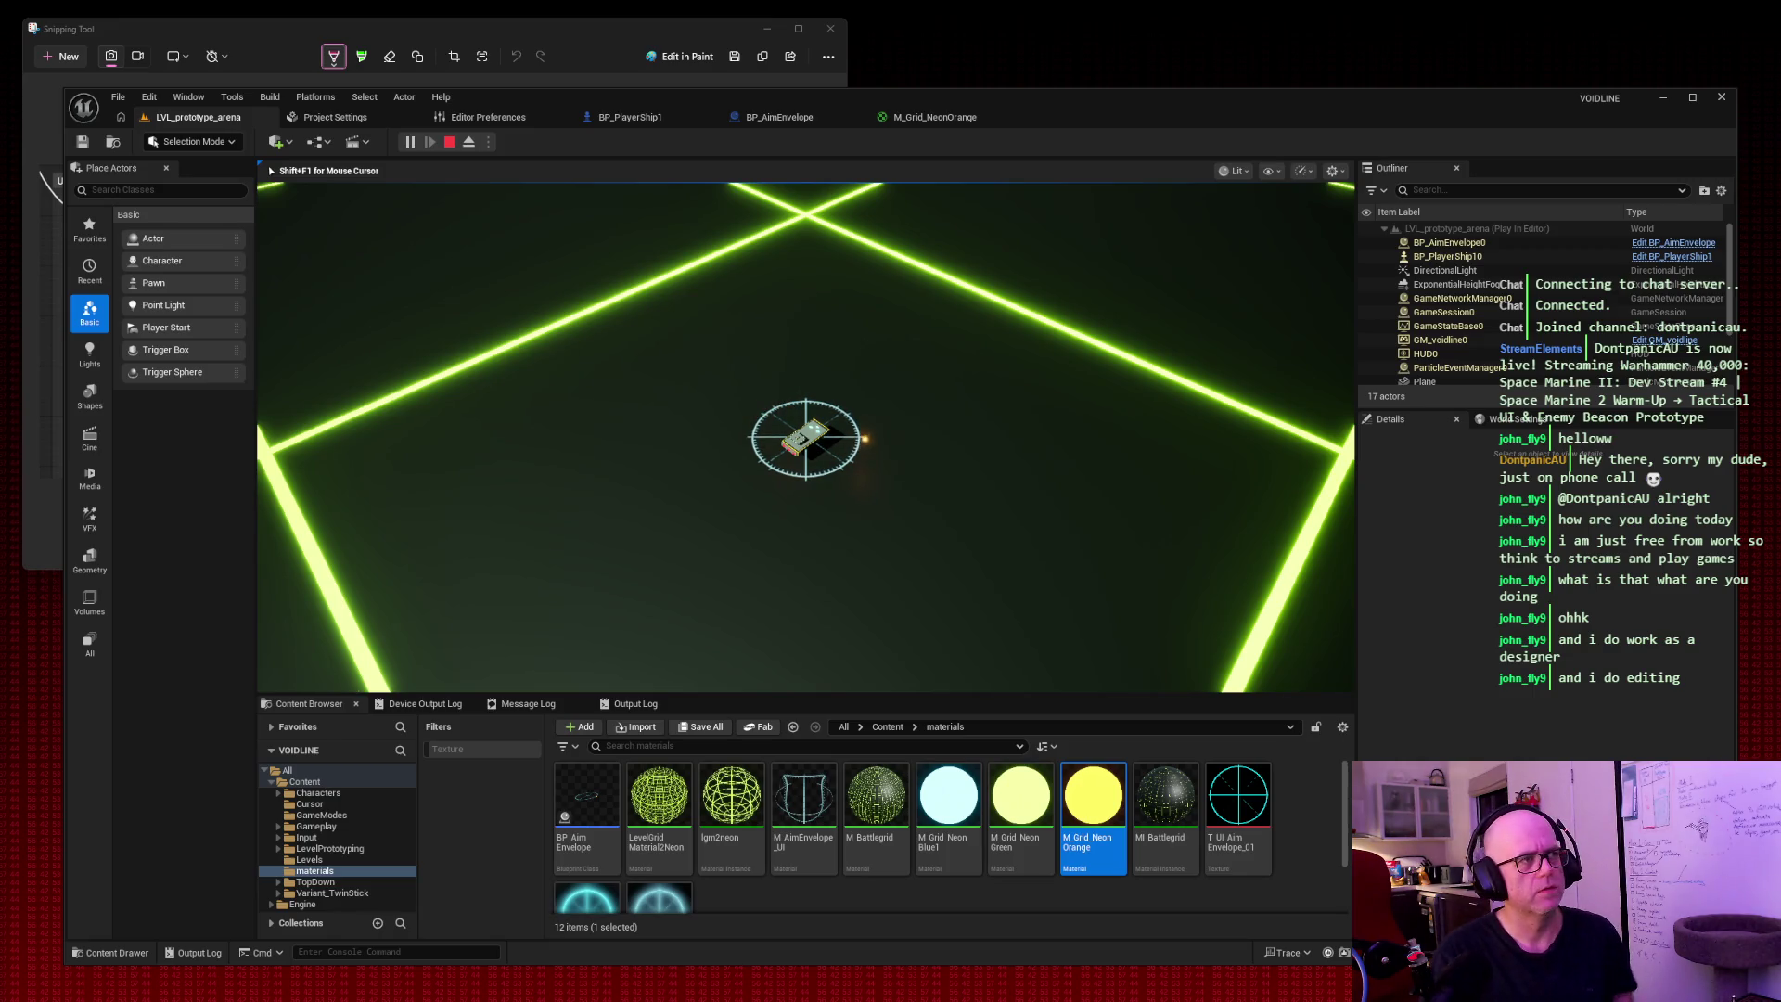
key("space")
key("space")
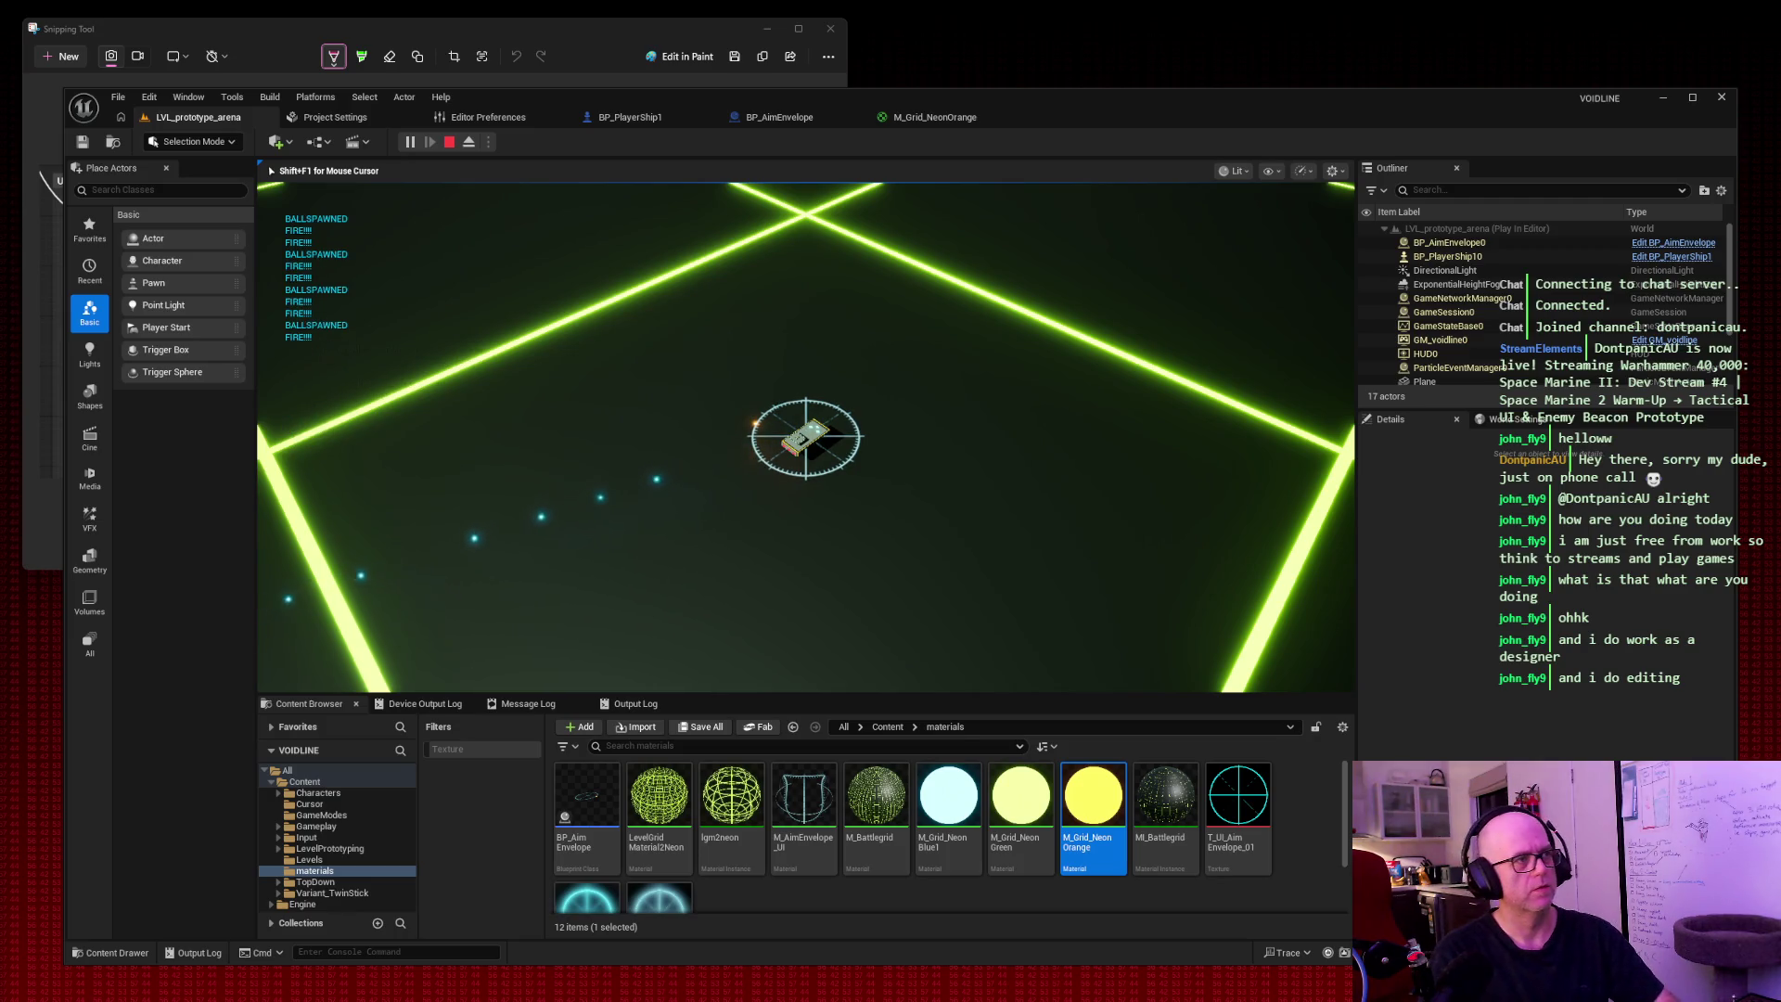
key("super+shift+s")
key("Escape")
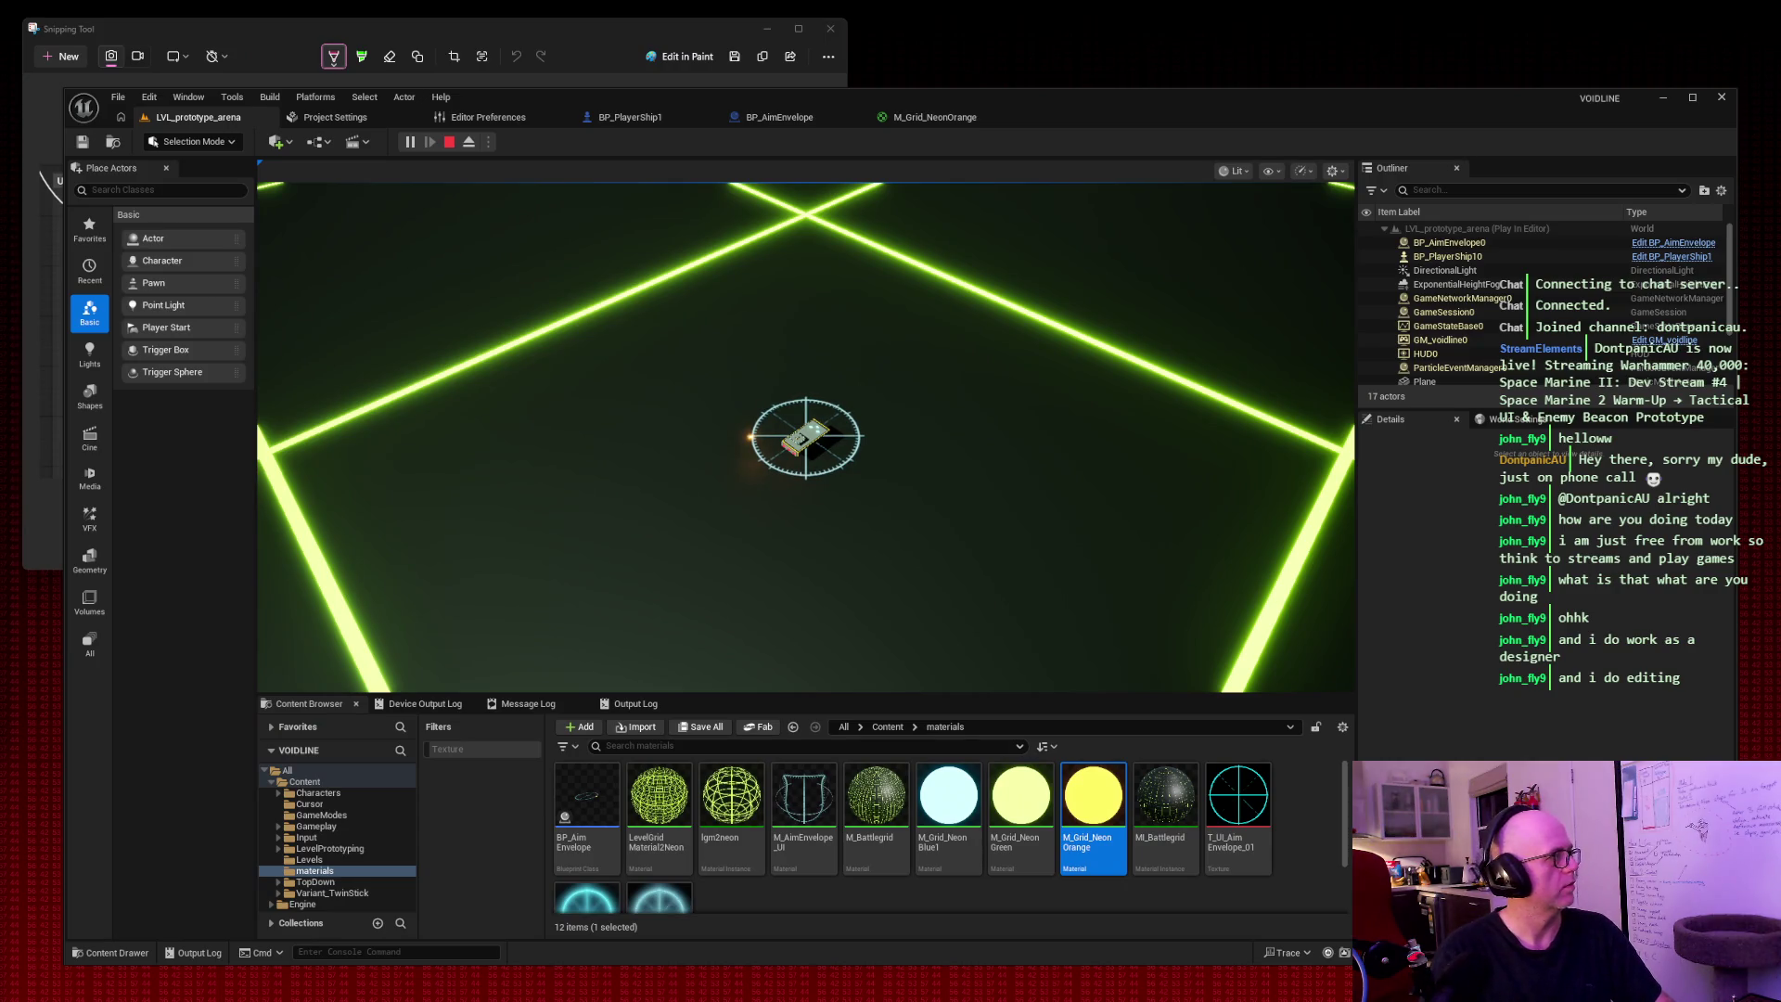
left_click(786, 308)
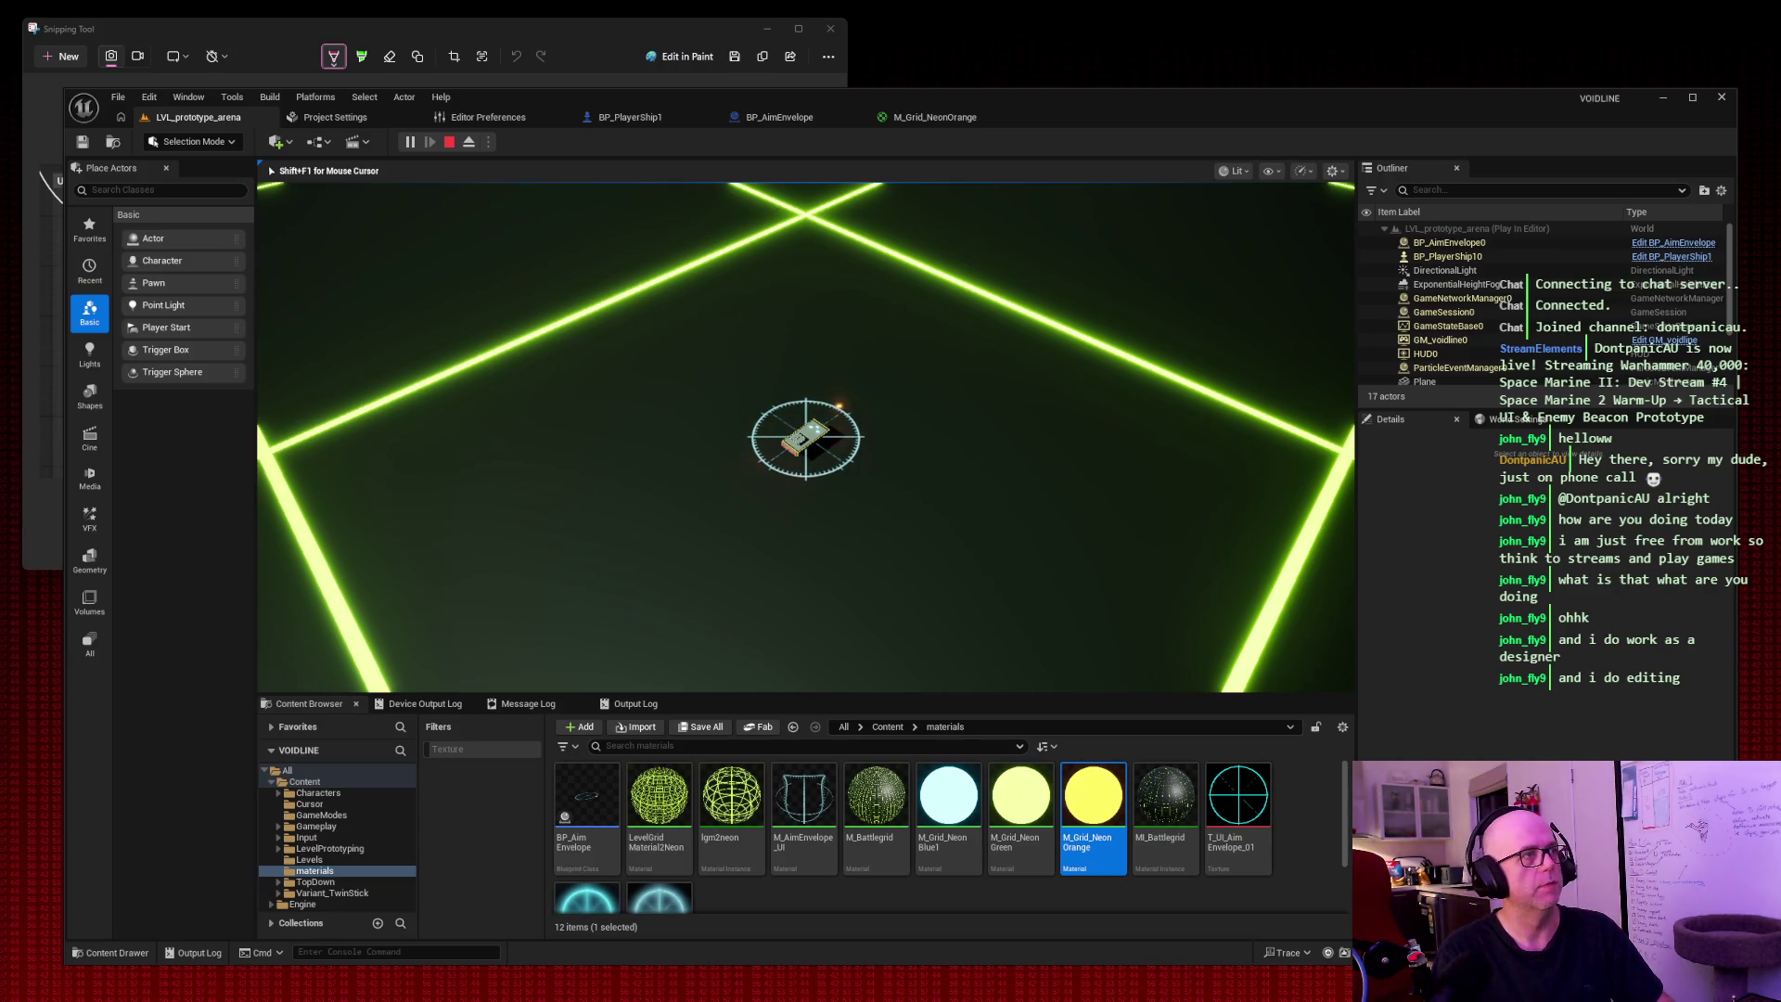
key("Escape")
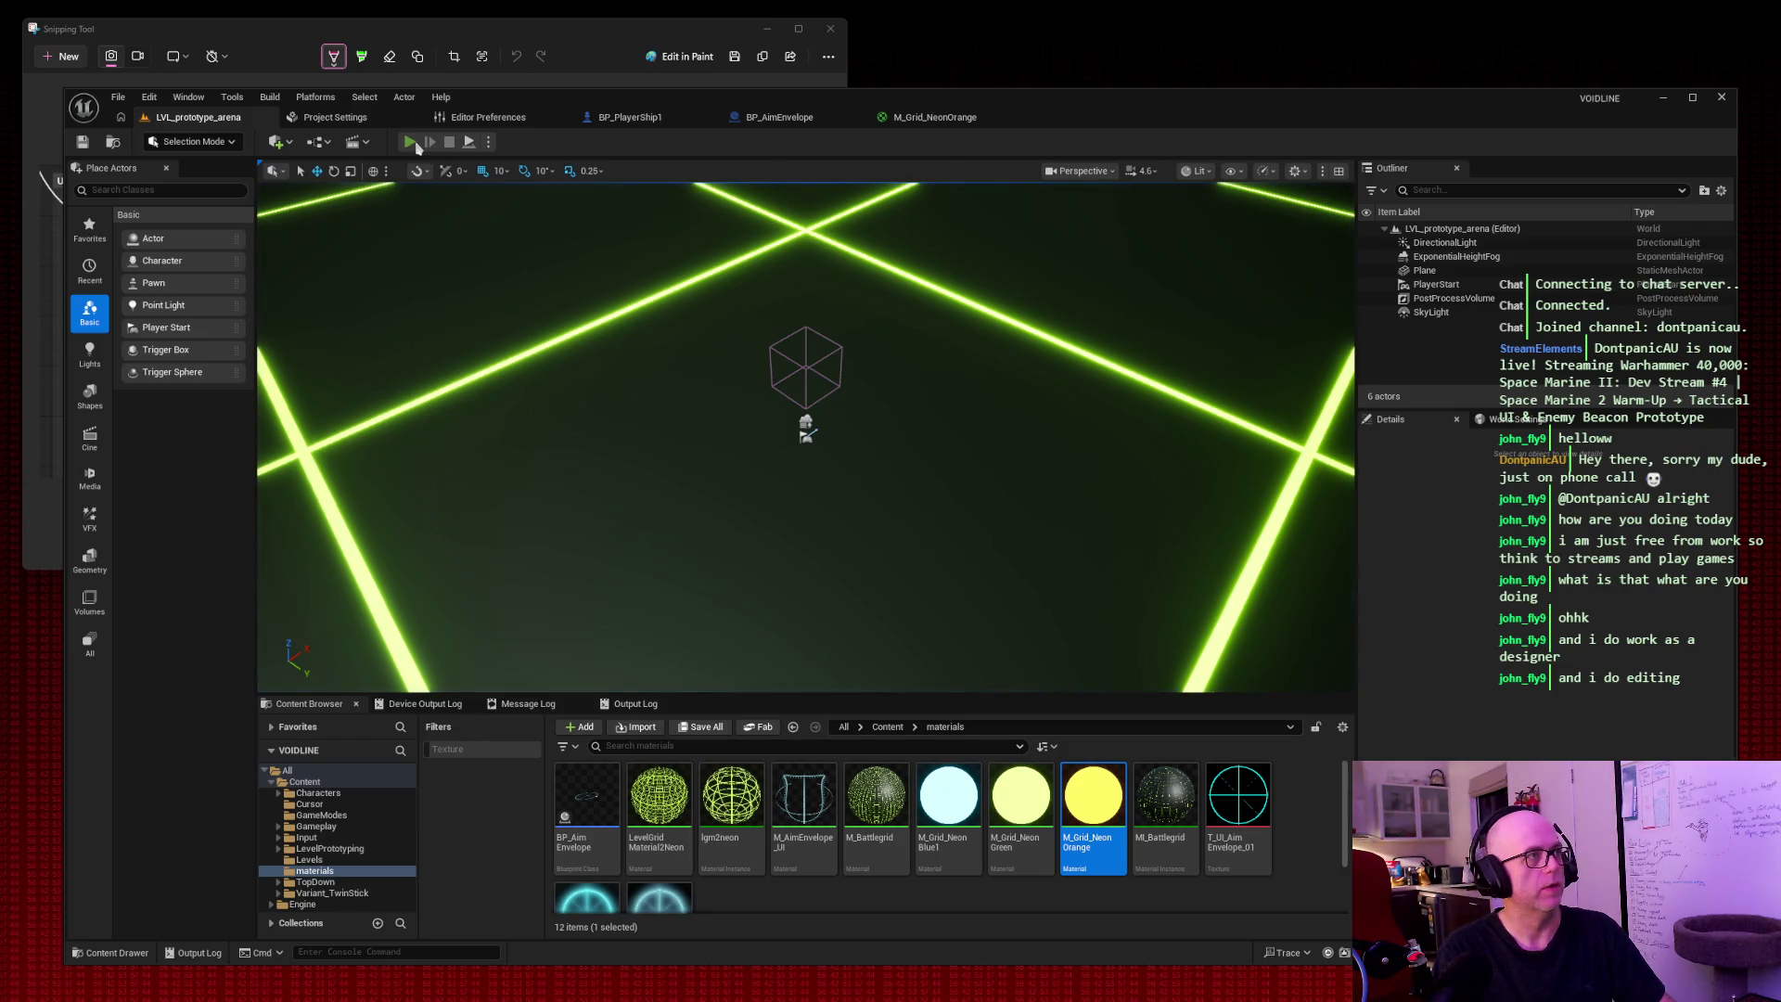
left_click(410, 142)
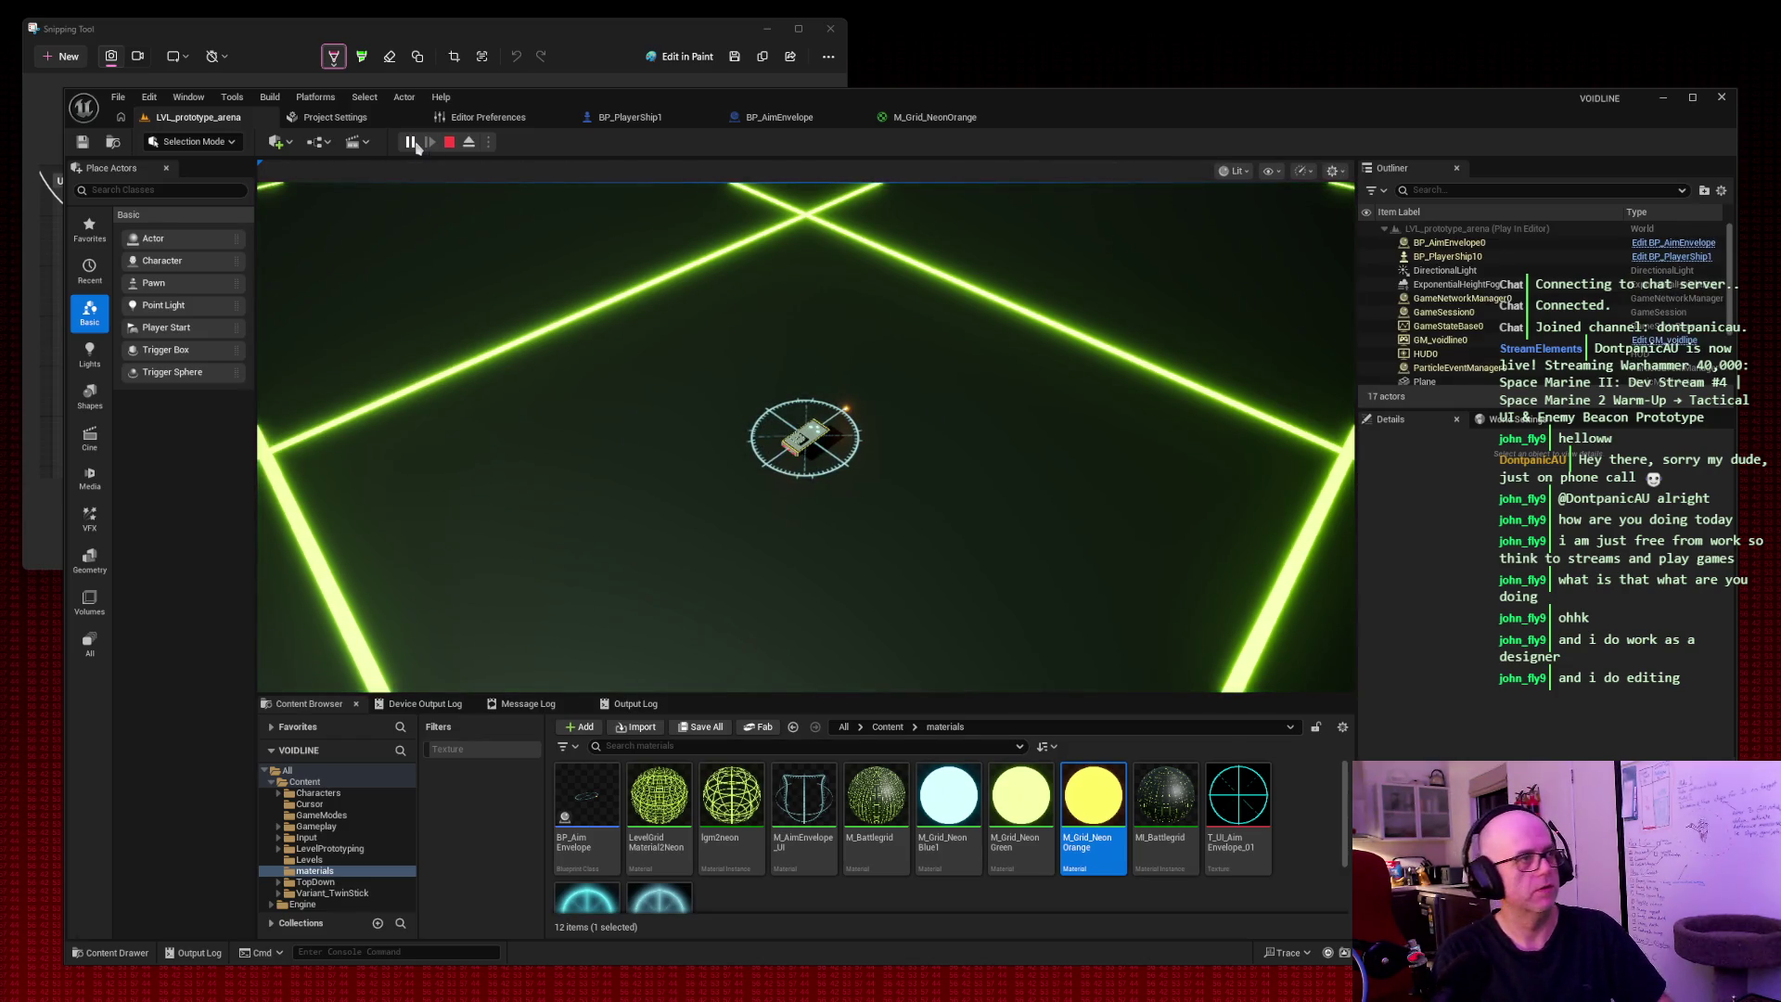
key("super+shift+s")
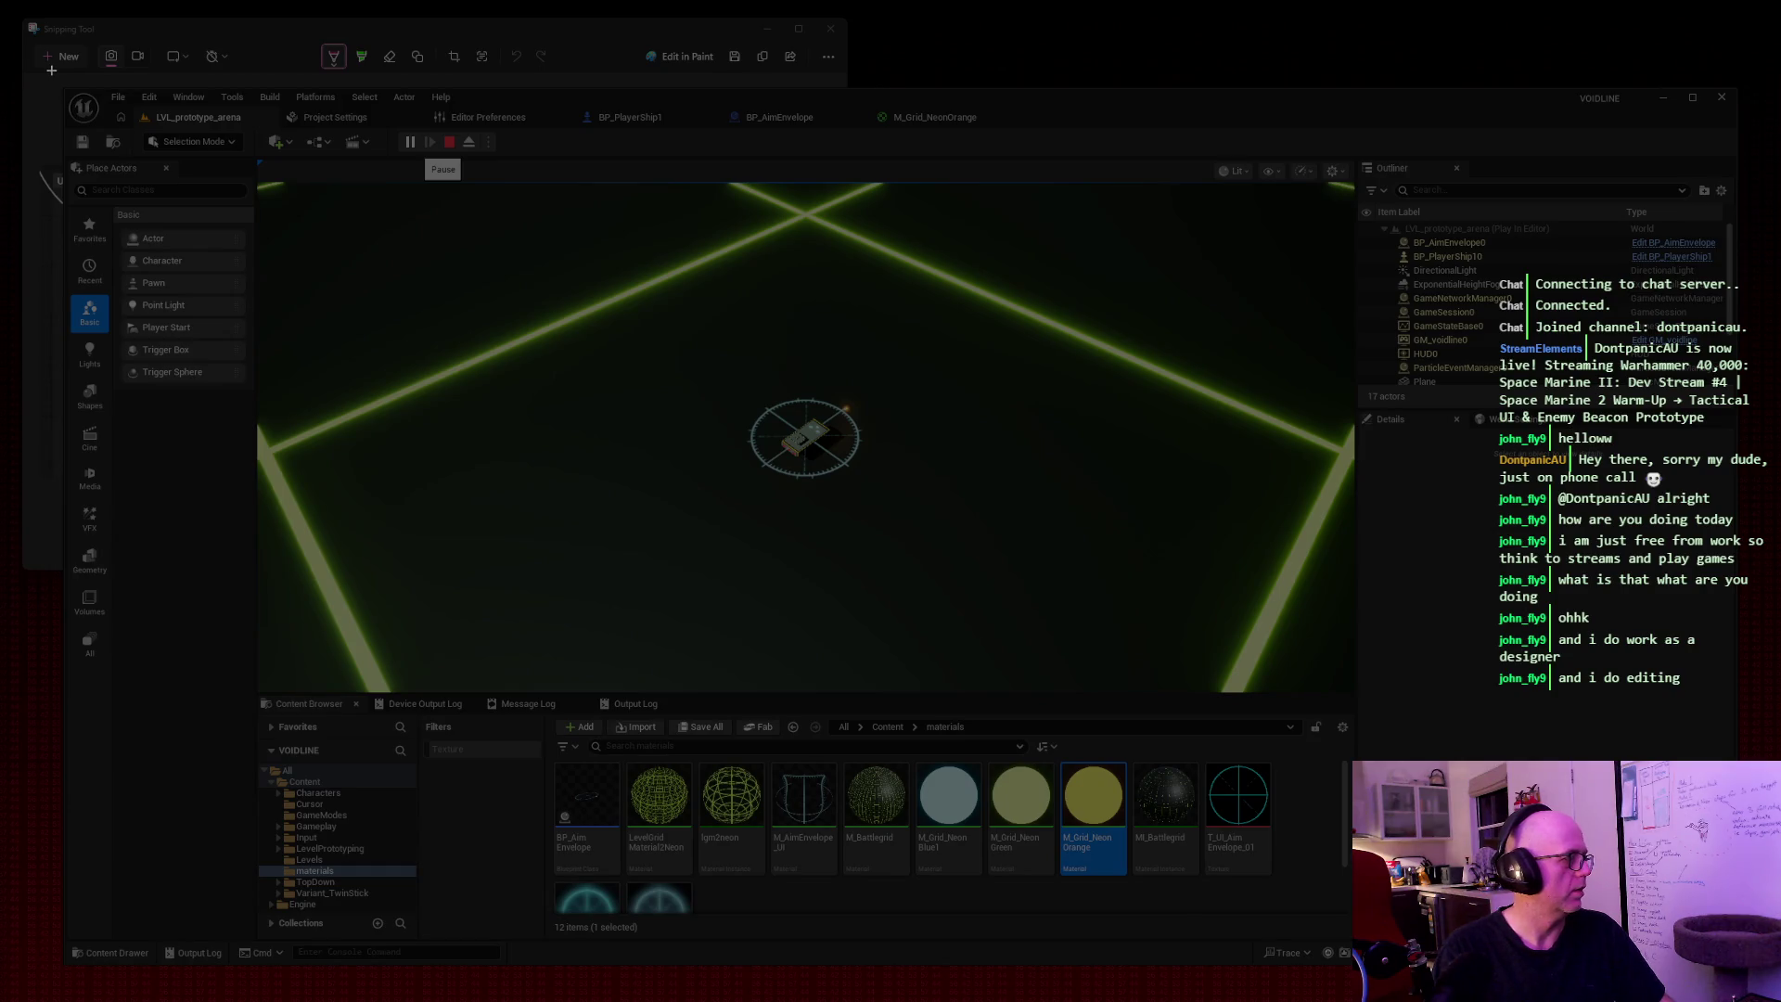
mouse_move(52, 70)
left_mouse_down()
mouse_move(1133, 668)
mouse_move(1691, 962)
mouse_move(1751, 974)
left_mouse_up()
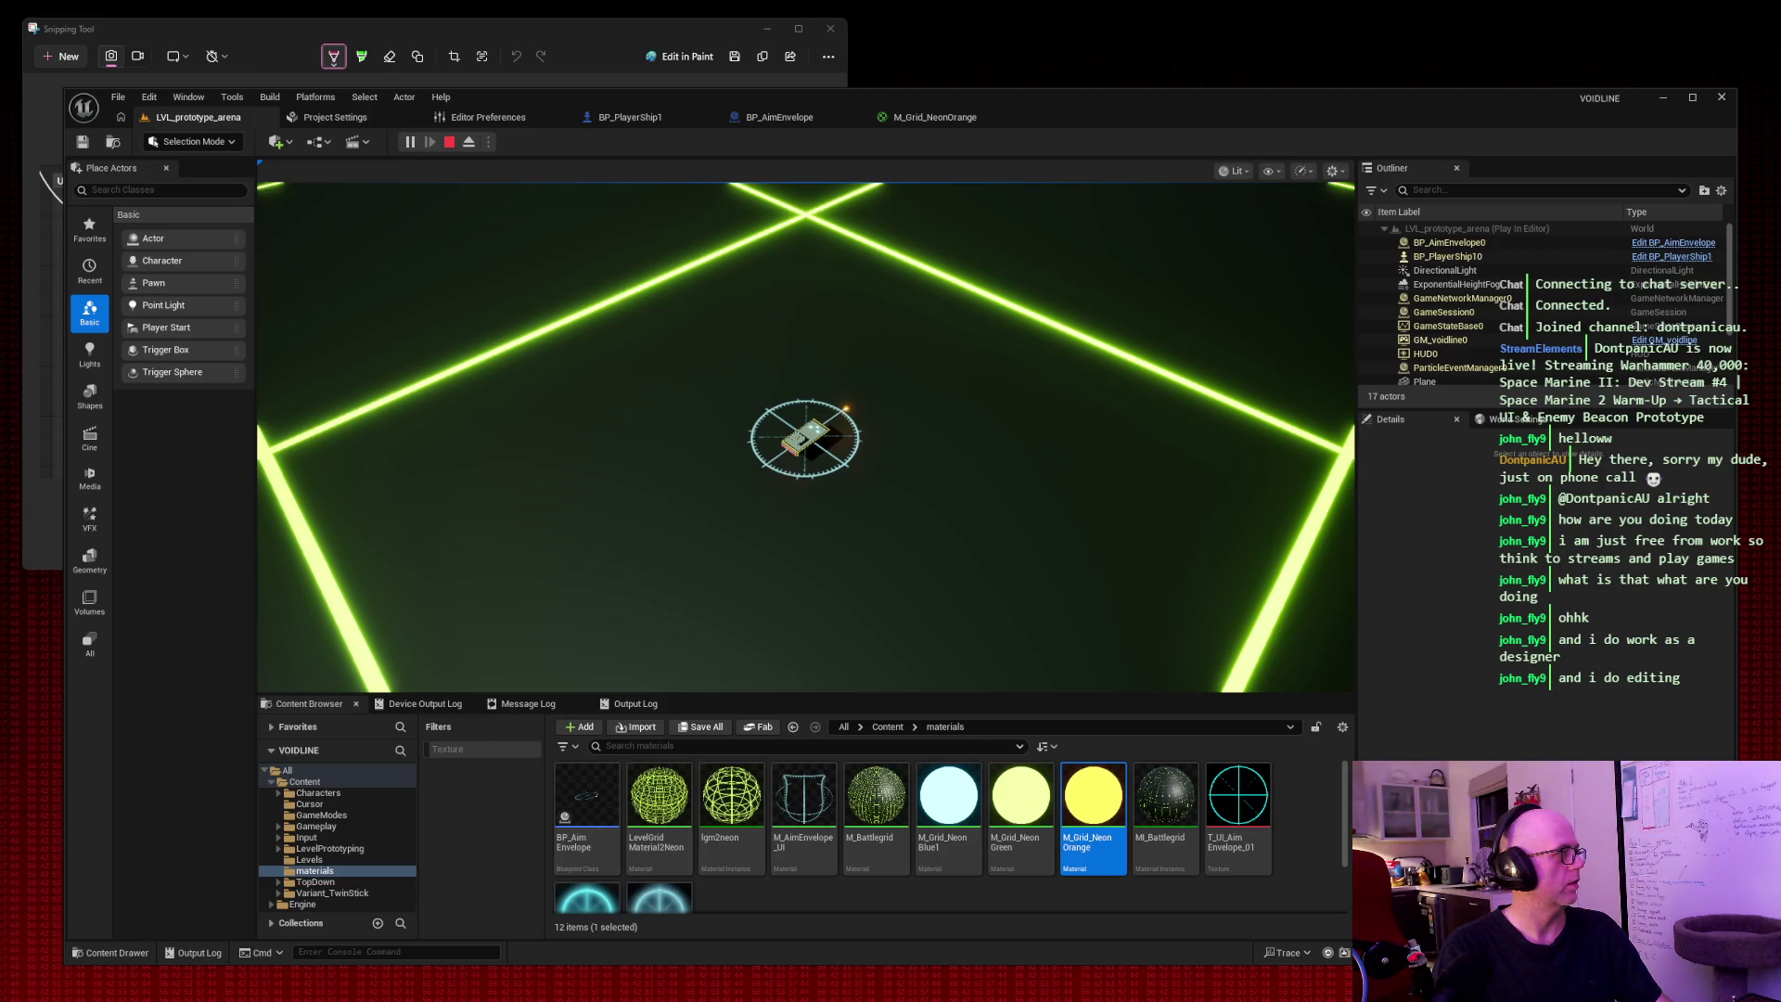
left_click(449, 142)
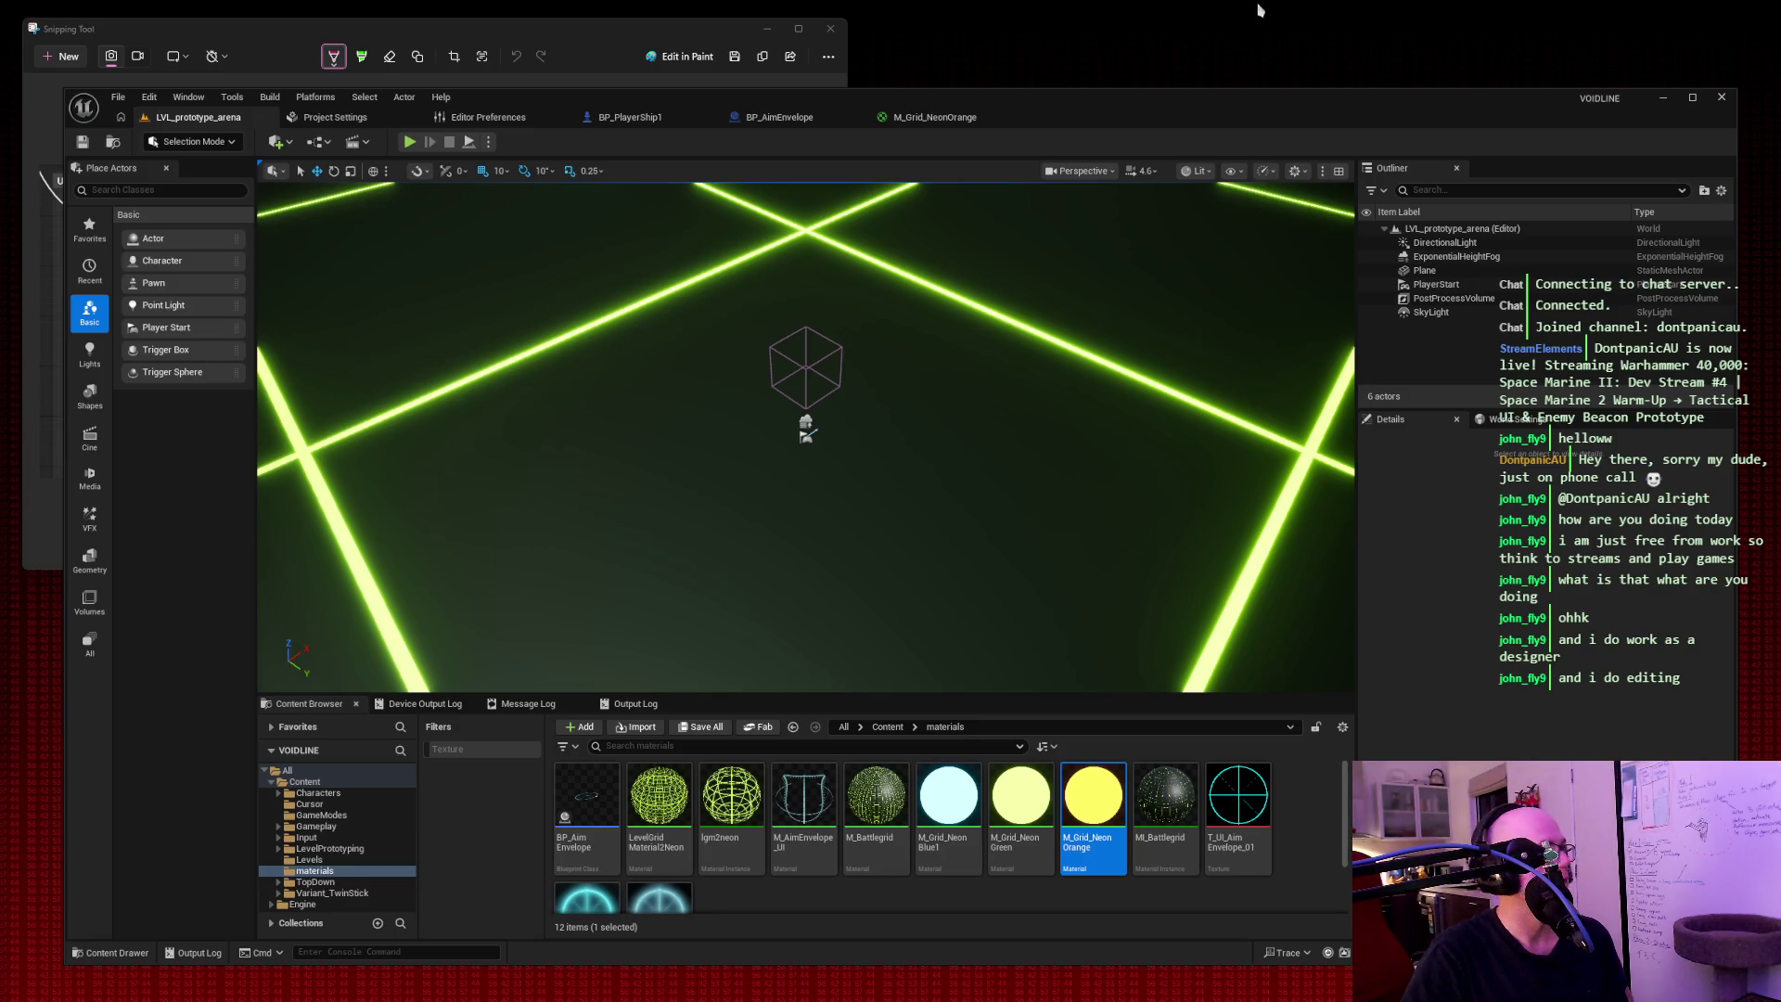
left_click(627, 117)
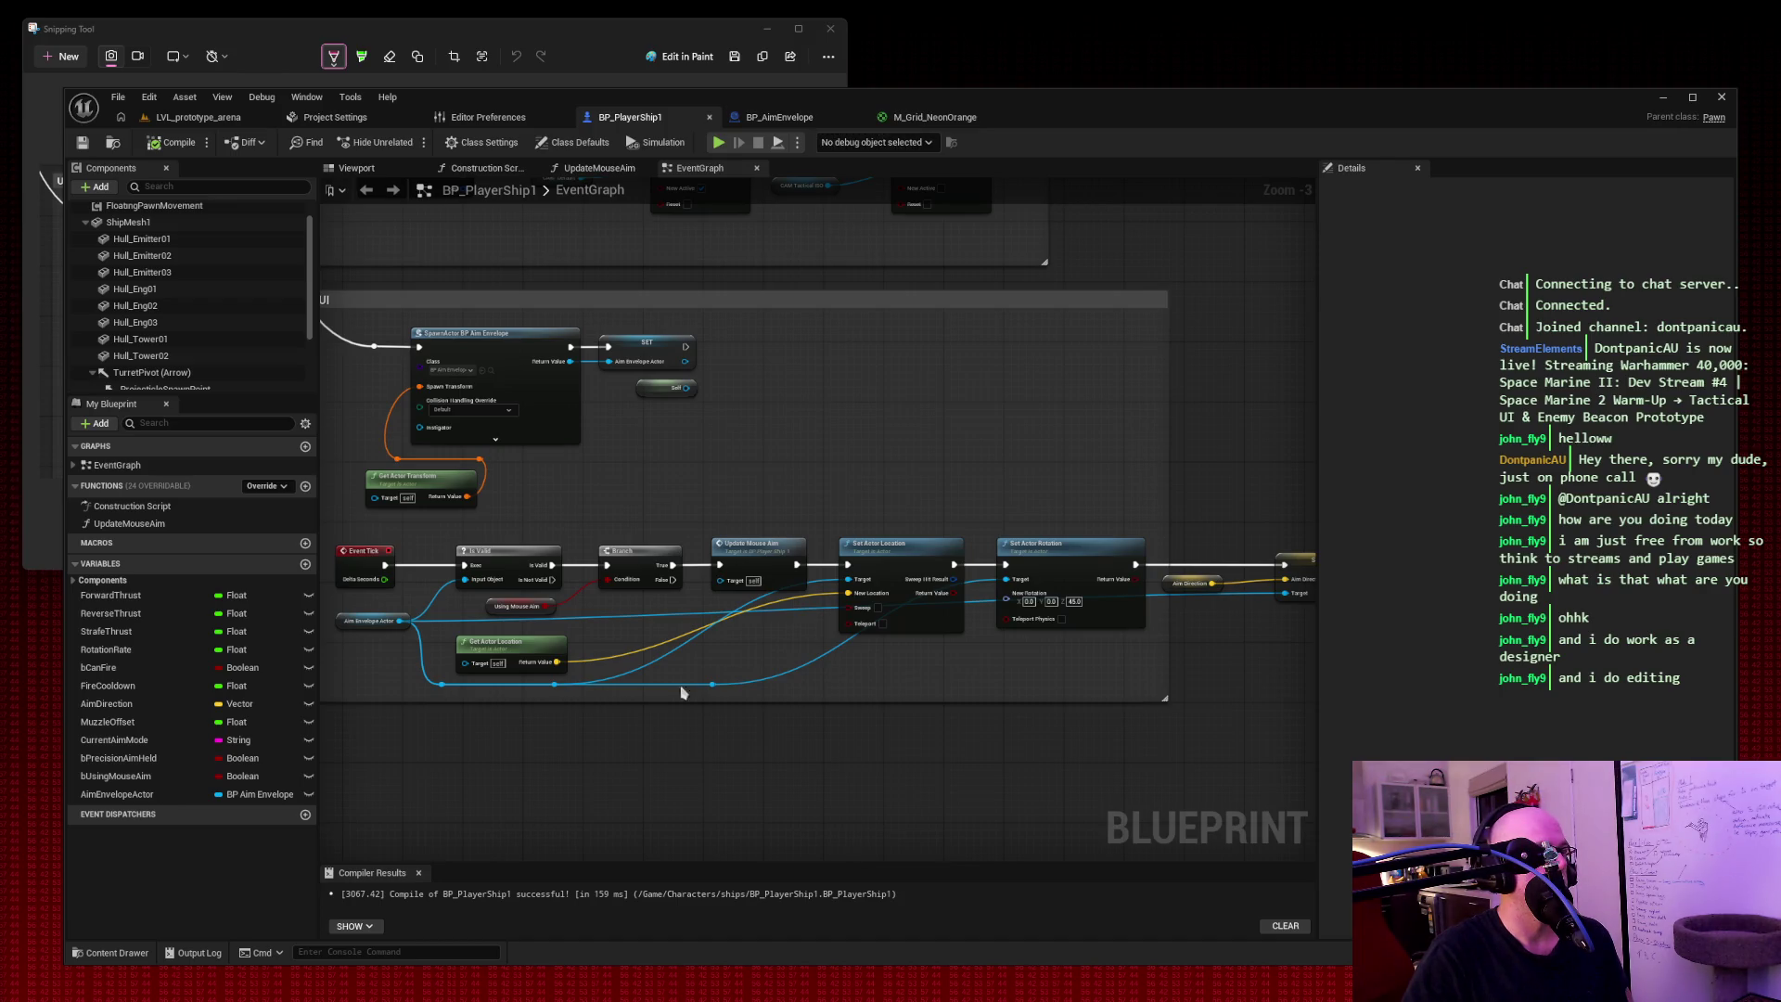
Look over BP_PlayerShip1's weapons and Event Tick aim nodes, then open BP_AimEnvelope.
mouse_move(755, 423)
left_mouse_down()
mouse_move(870, 446)
mouse_move(847, 442)
mouse_move(795, 684)
mouse_move(922, 510)
mouse_move(1090, 678)
mouse_move(1164, 683)
mouse_move(1146, 362)
left_mouse_up()
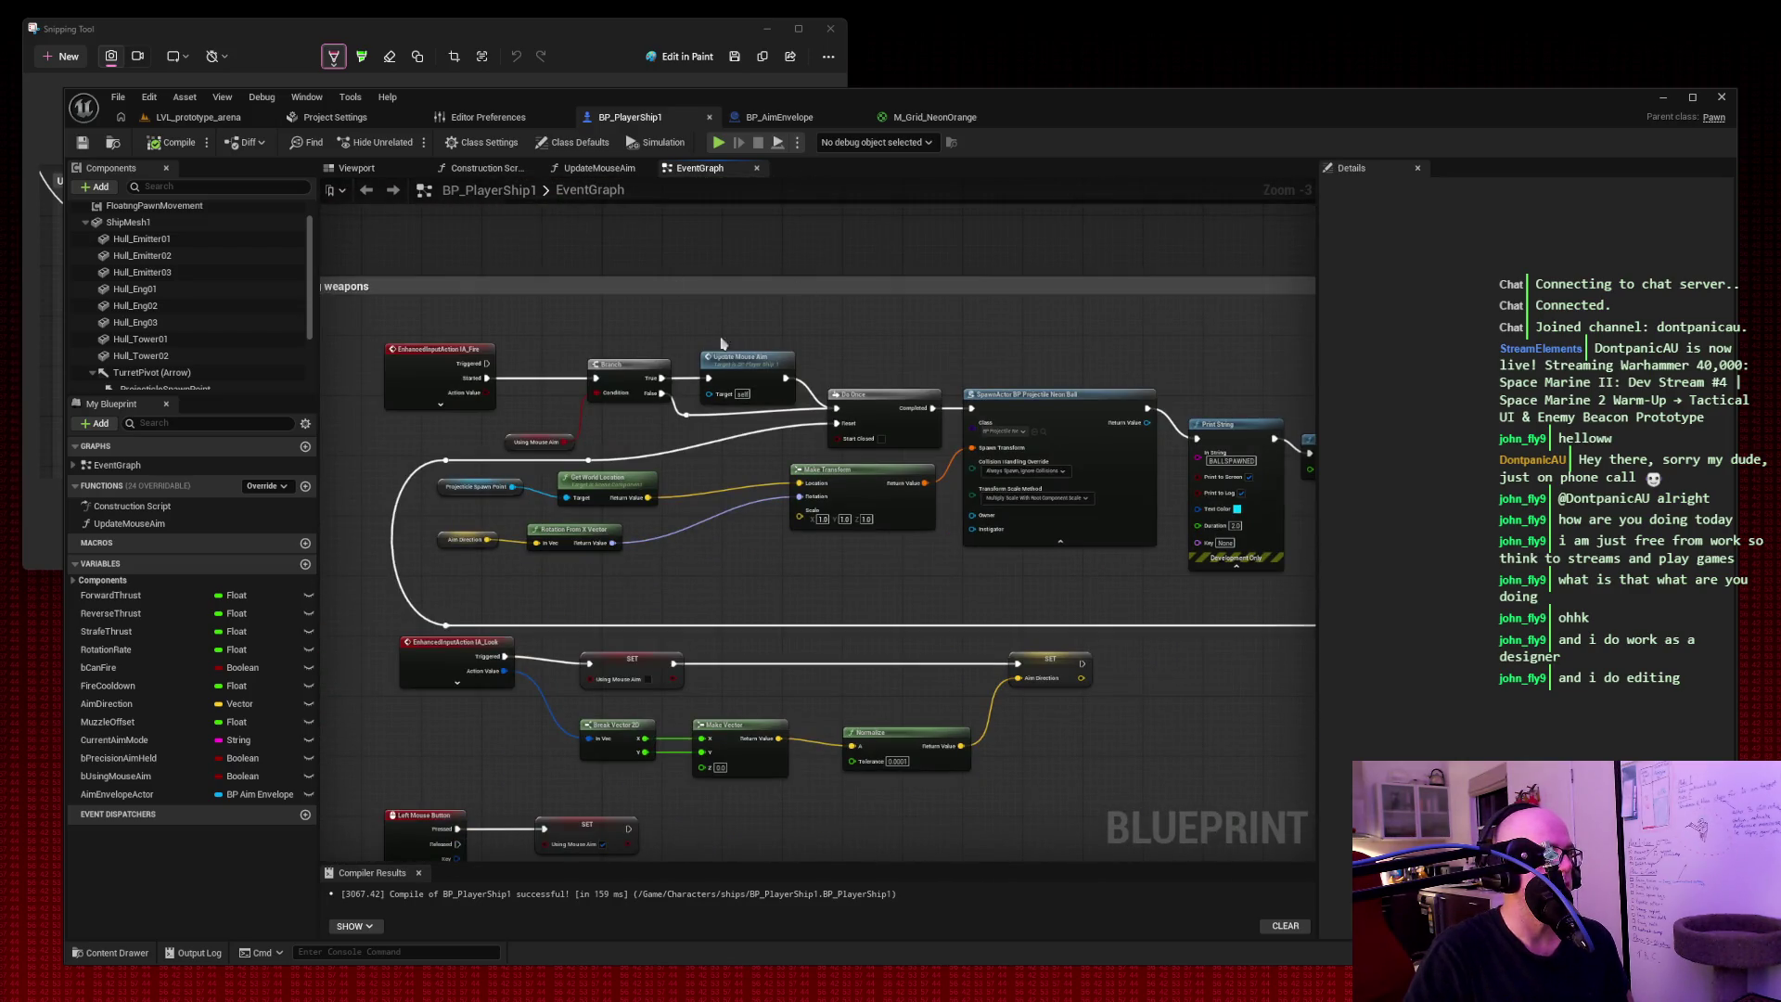
mouse_move(1000, 354)
left_mouse_down()
mouse_move(997, 210)
mouse_move(626, 306)
left_mouse_up()
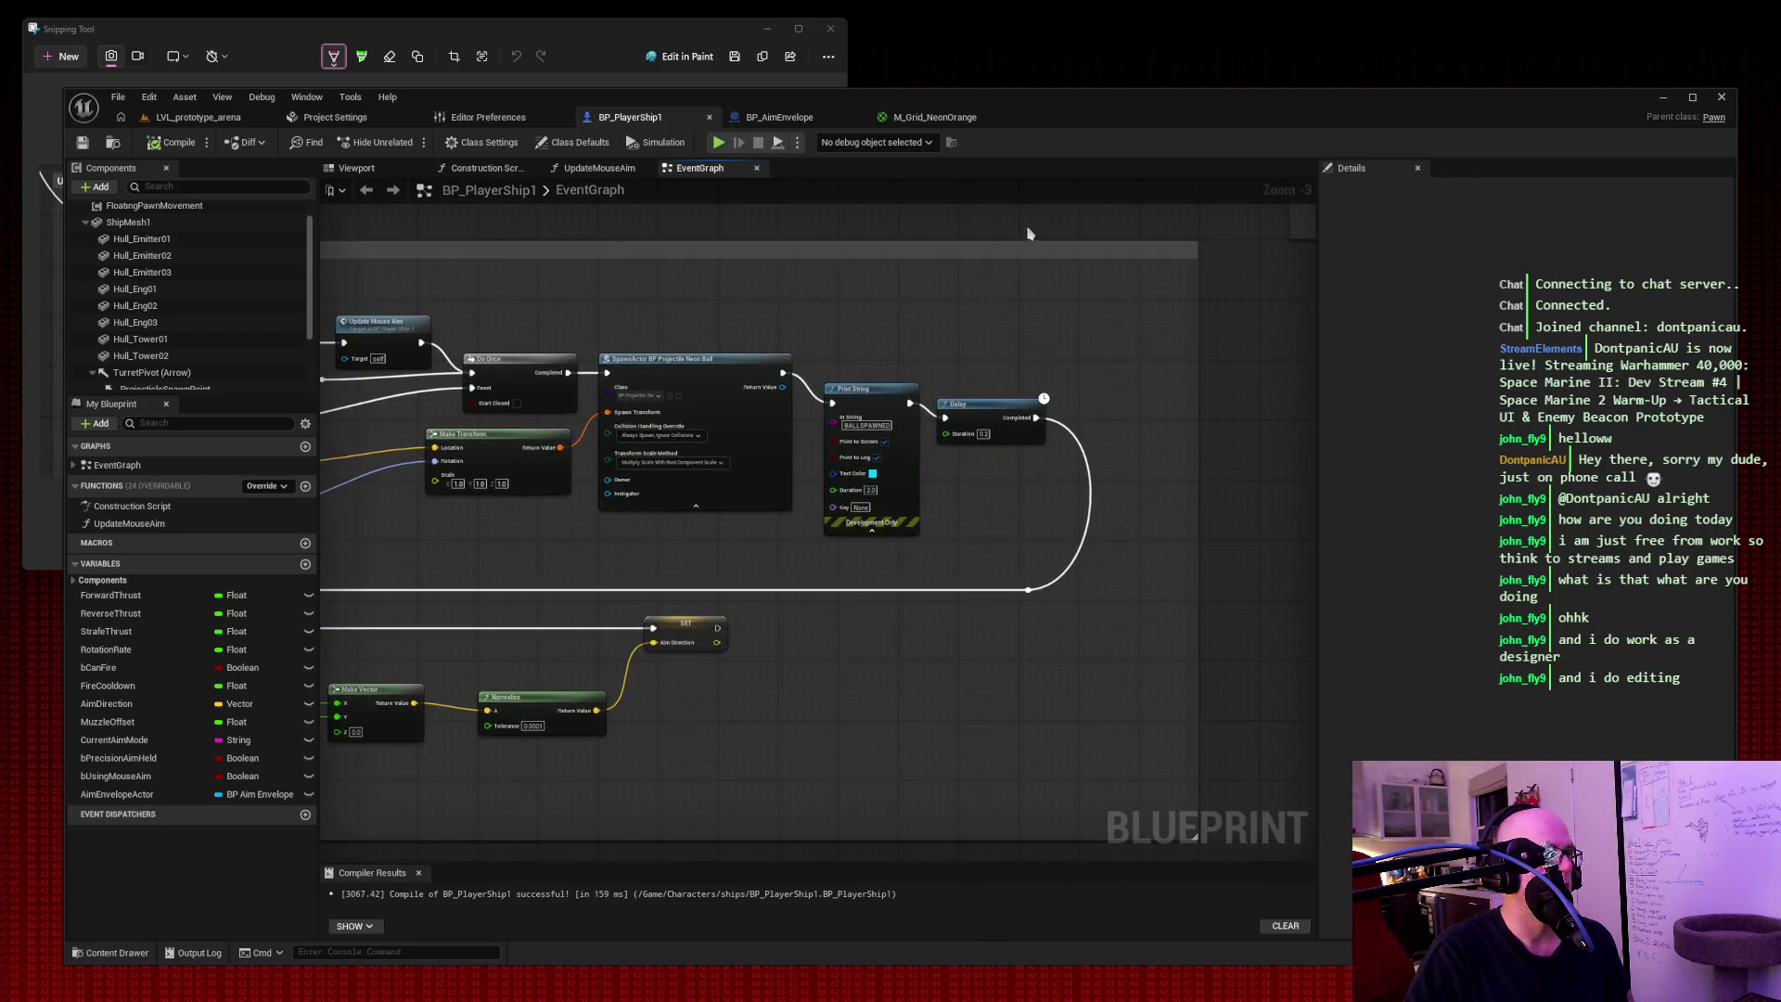
left_click_drag(1032, 233, 757, 428)
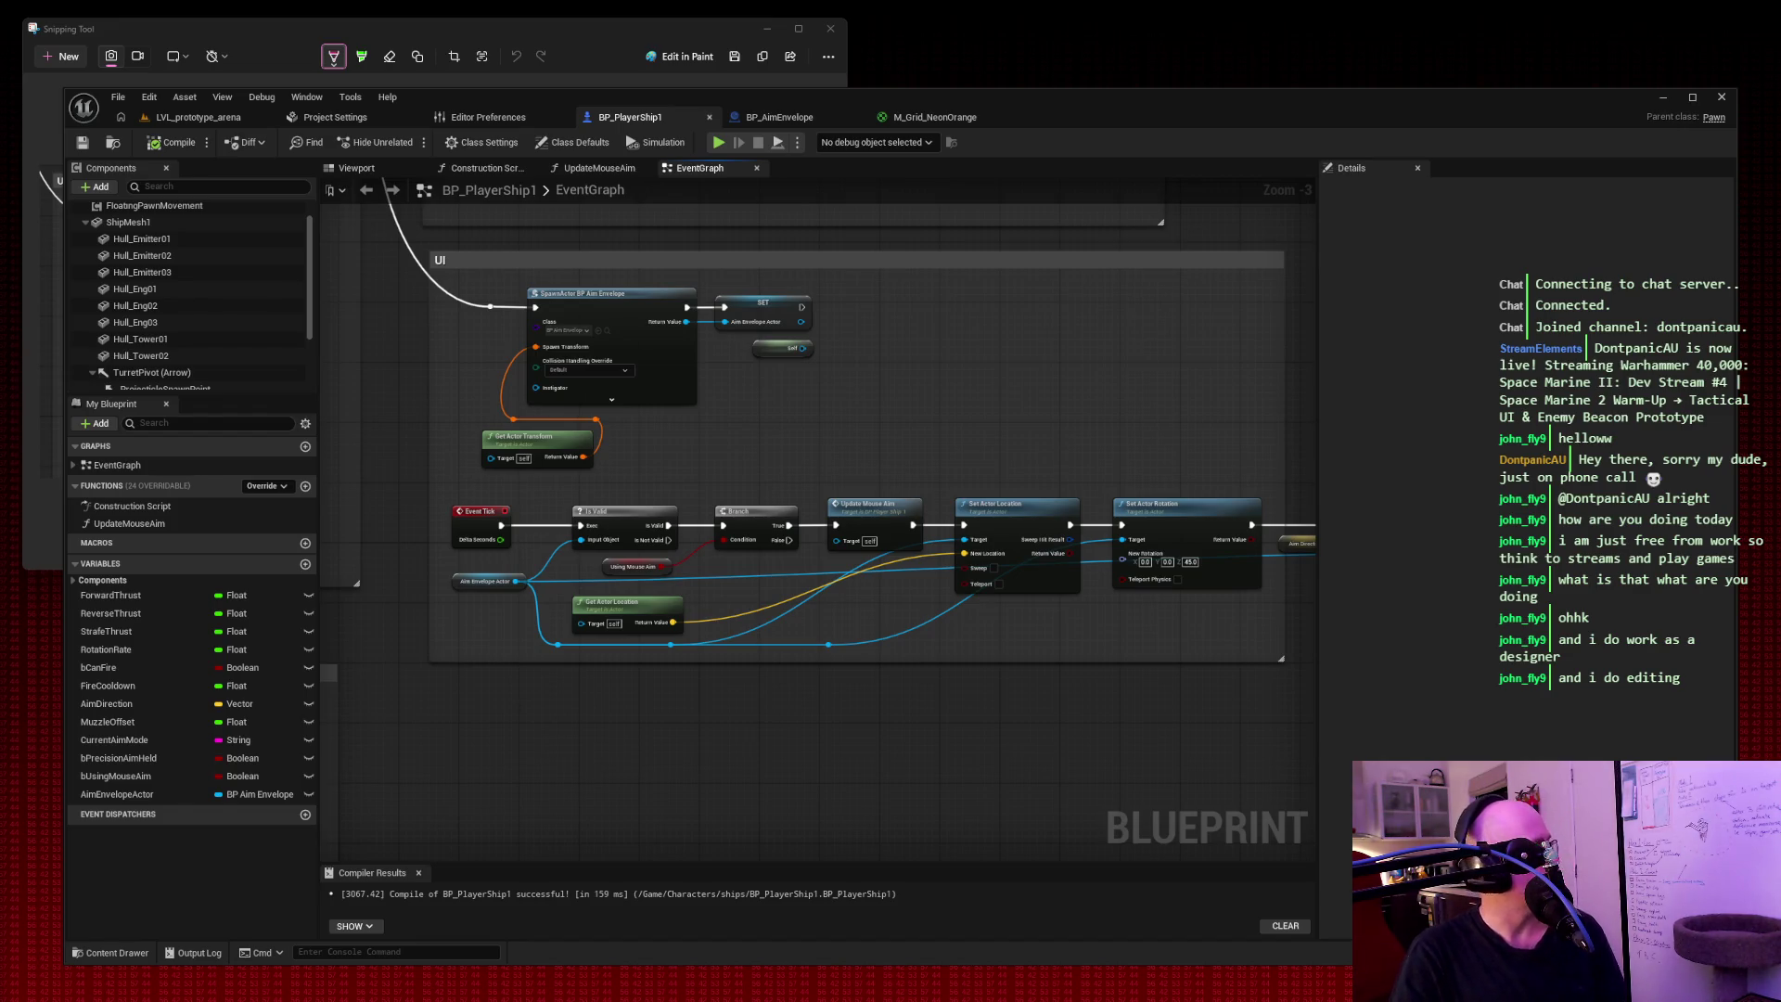
left_click(808, 119)
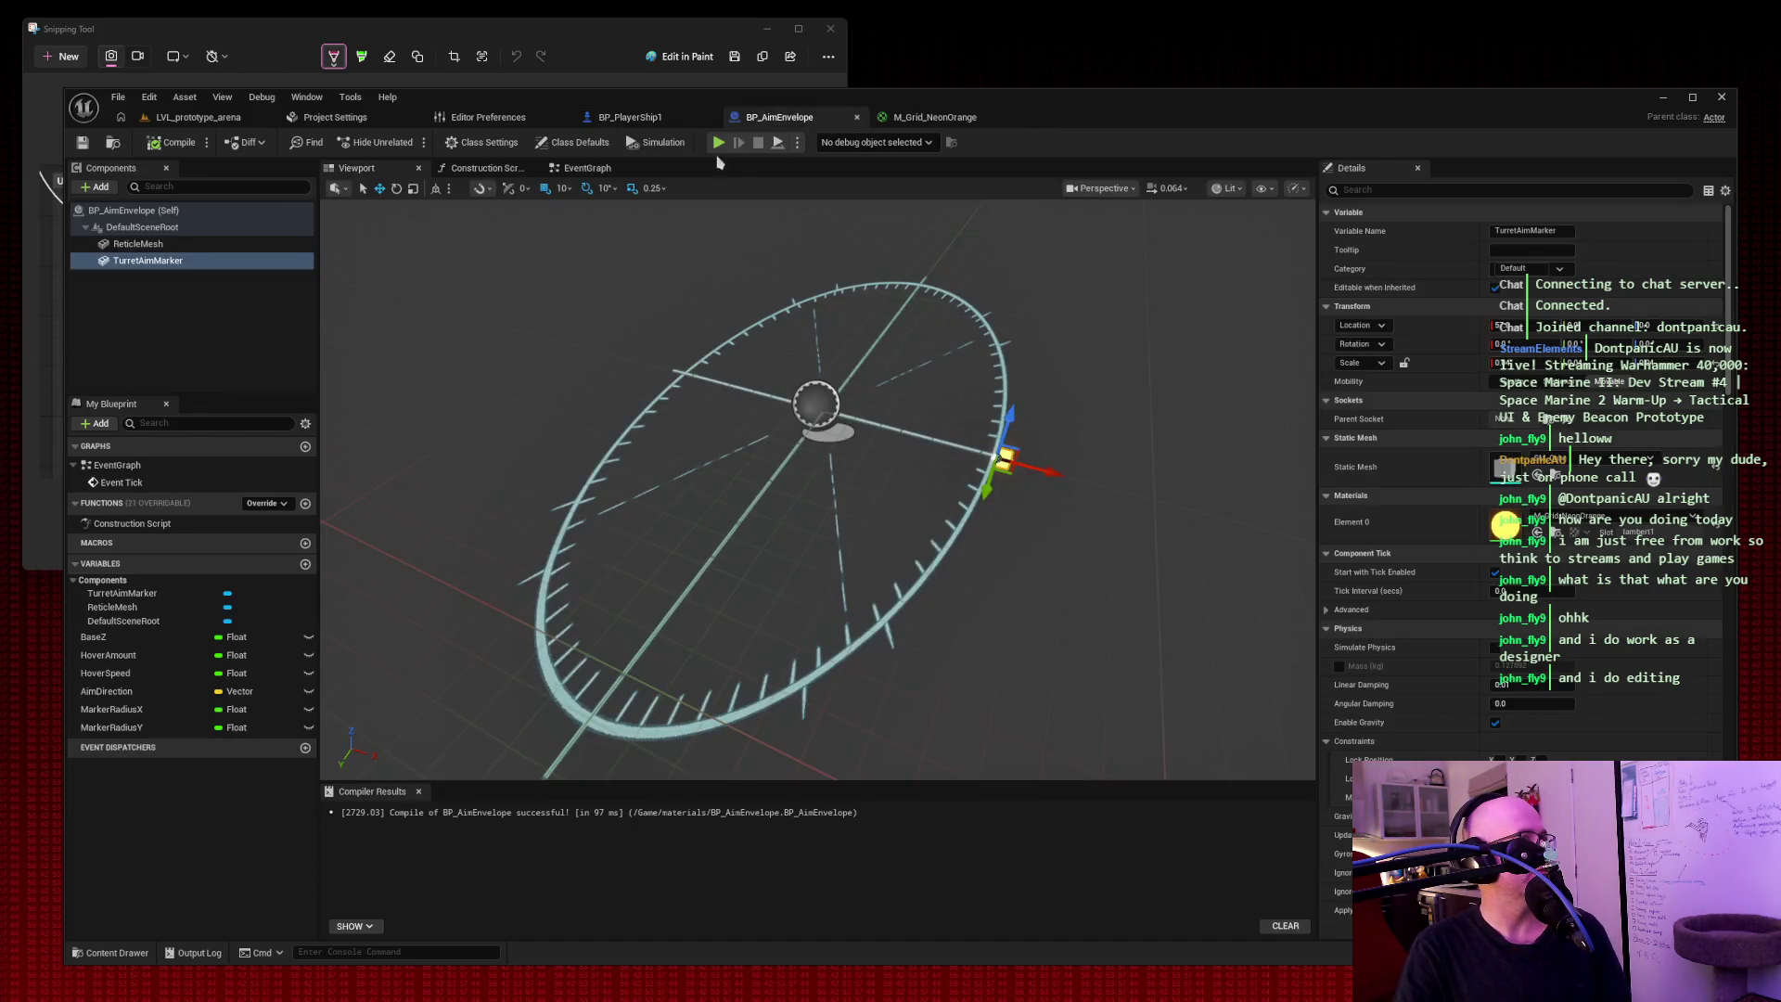
Show BP_AimEnvelope's event graph, drop in an AimDirection variable, then return to BP_PlayerShip1.
left_click(577, 169)
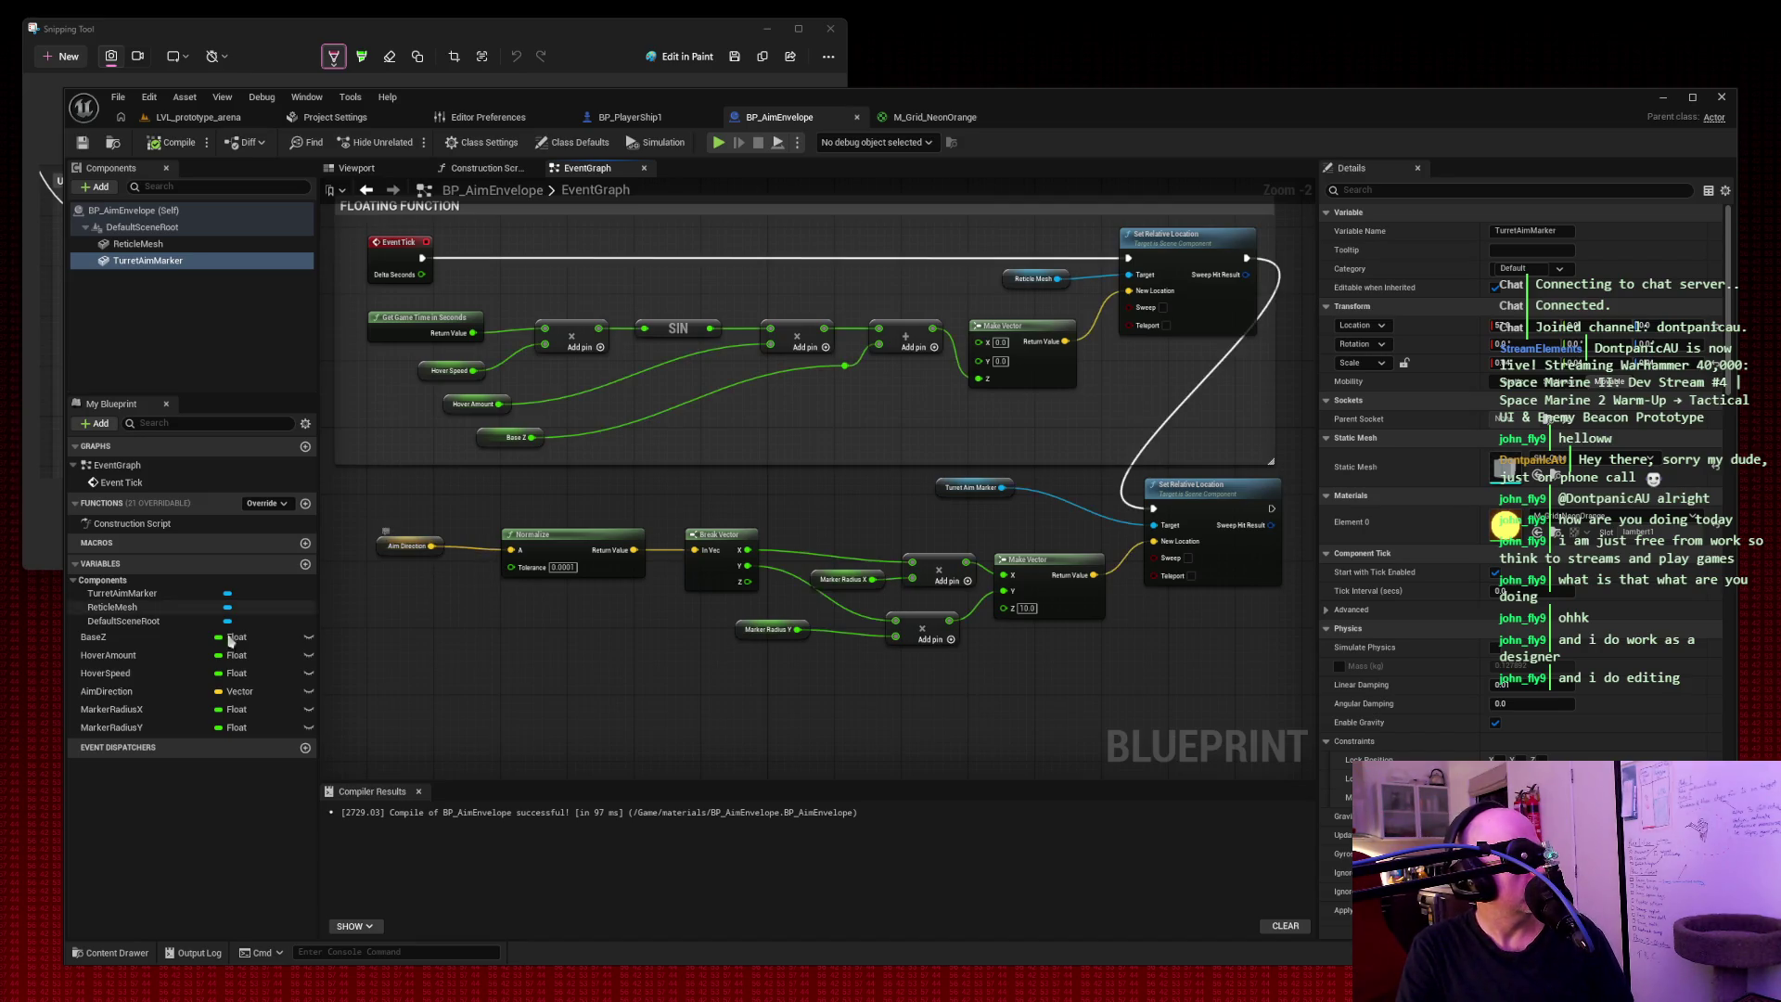
left_click_drag(107, 691, 385, 702)
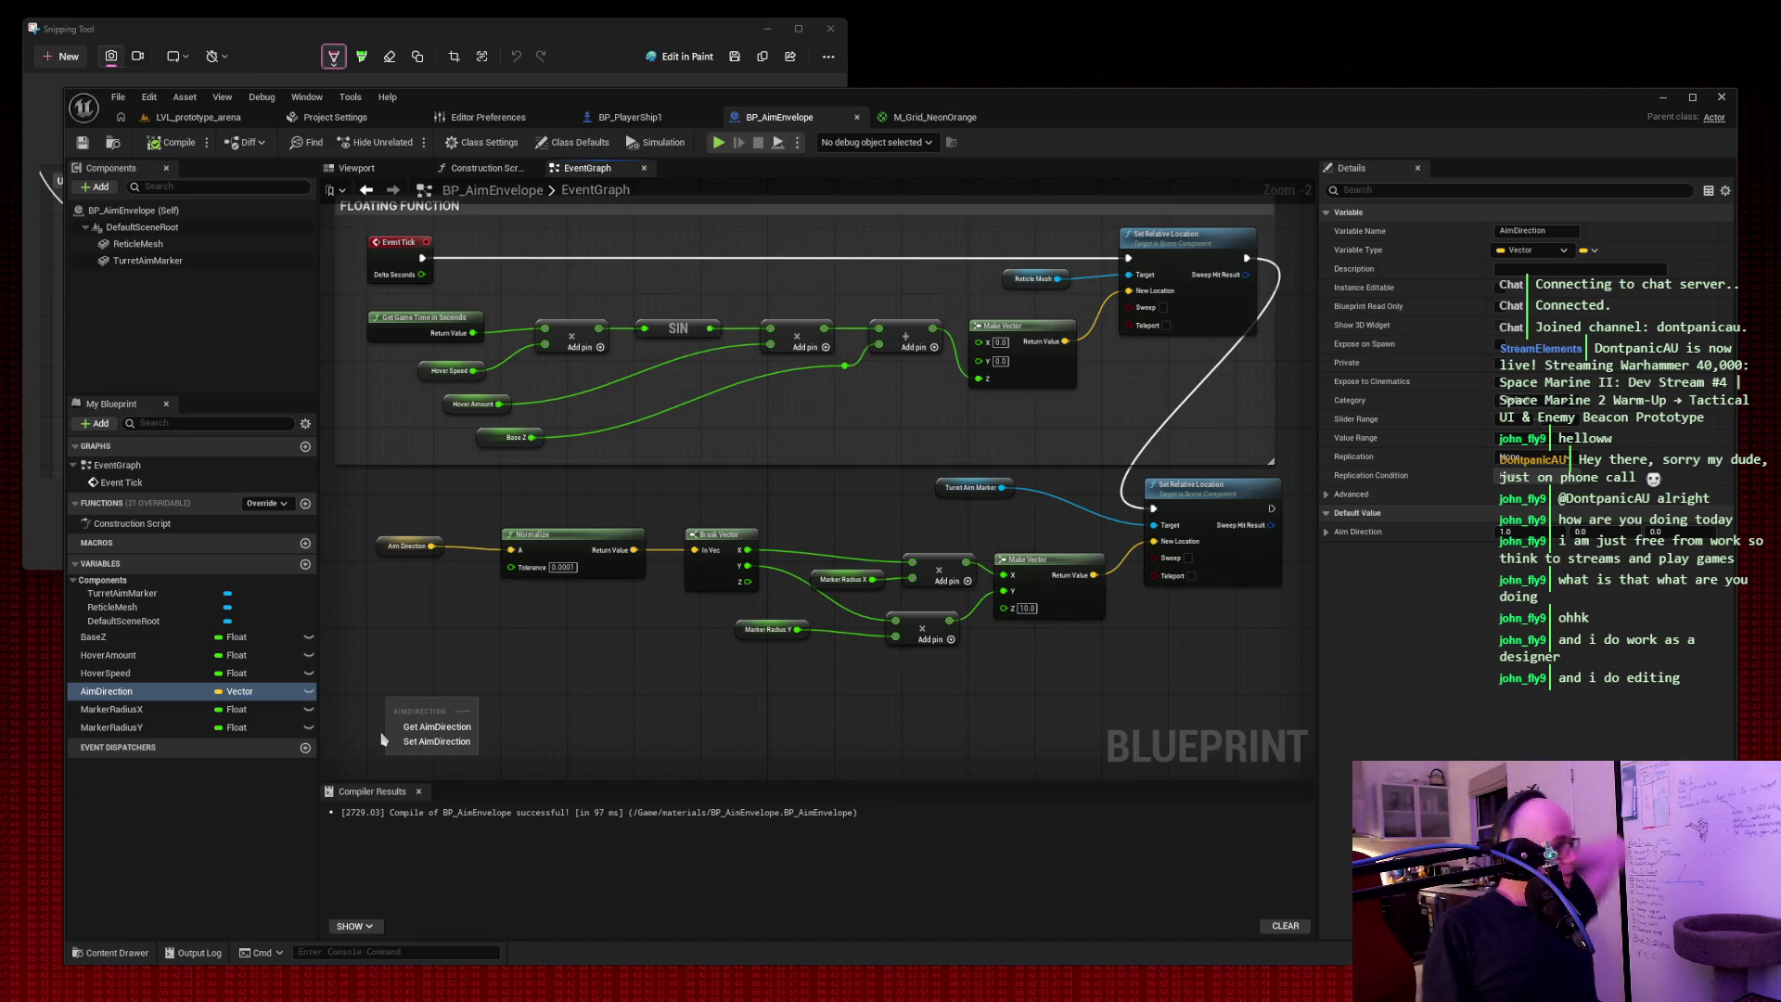
left_click(614, 121)
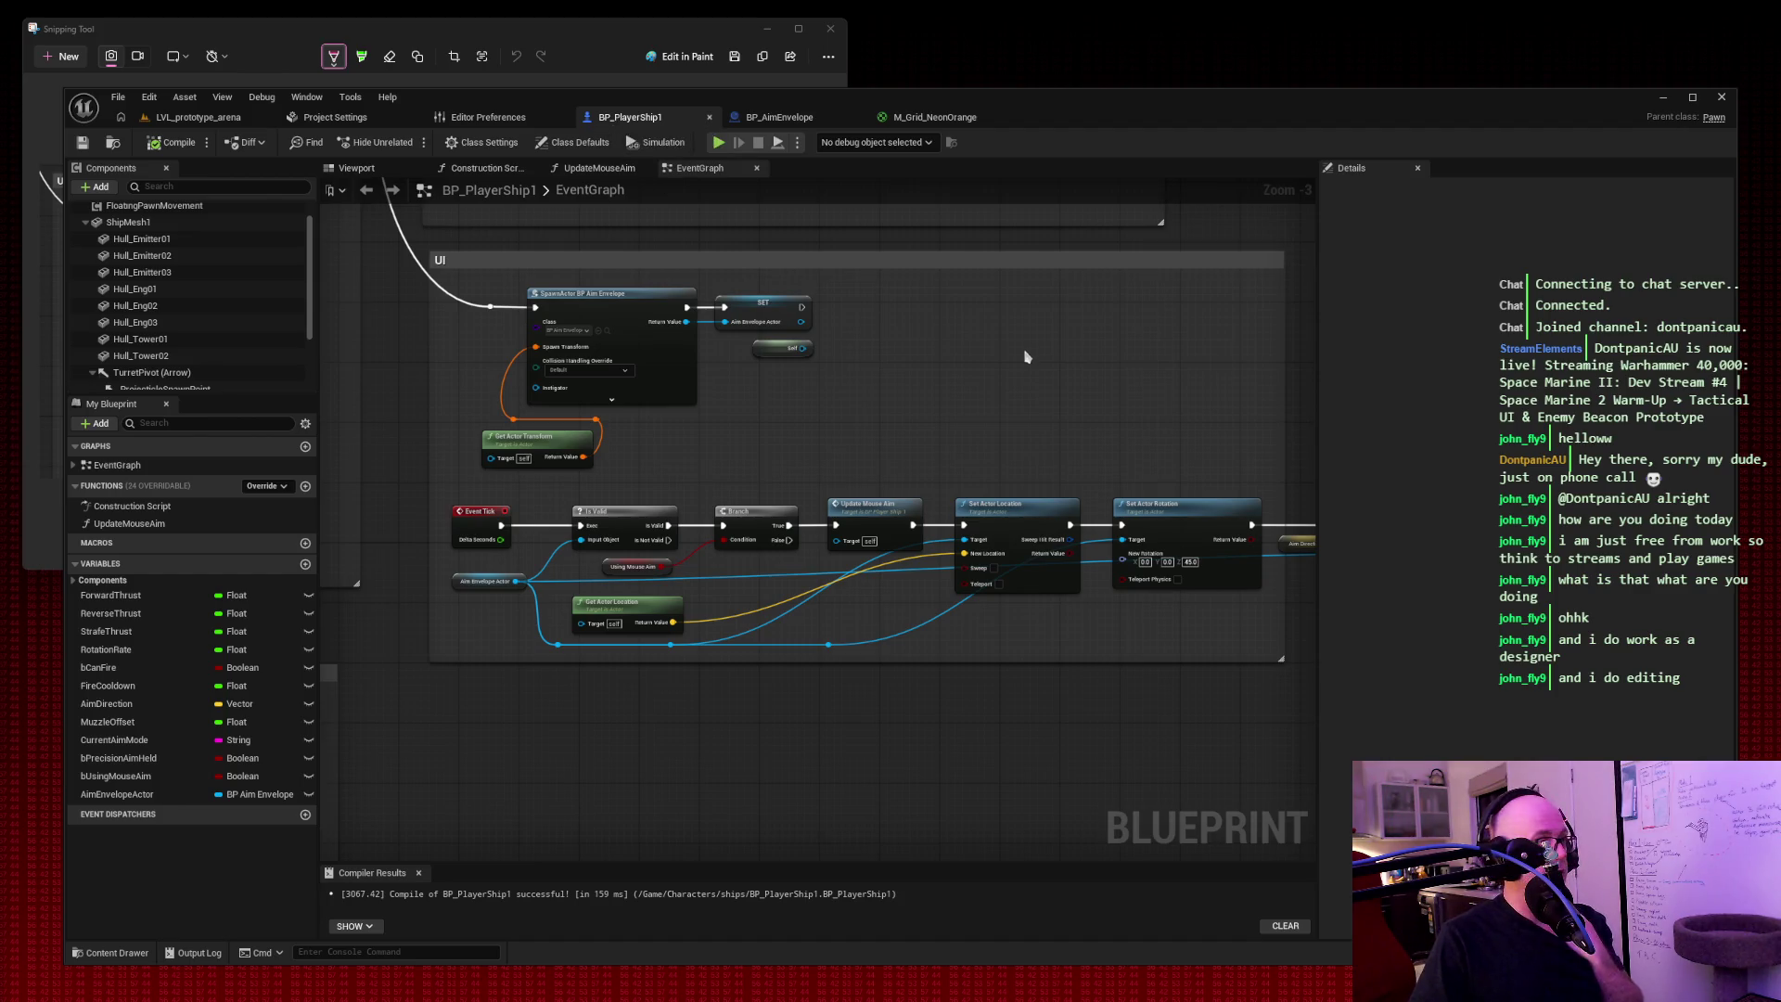
Undo the last spawn-node edit to restore the Return Value link, then switch to Notepad.
mouse_move(990, 326)
left_mouse_down()
mouse_move(946, 696)
mouse_move(965, 377)
mouse_move(924, 381)
left_mouse_up()
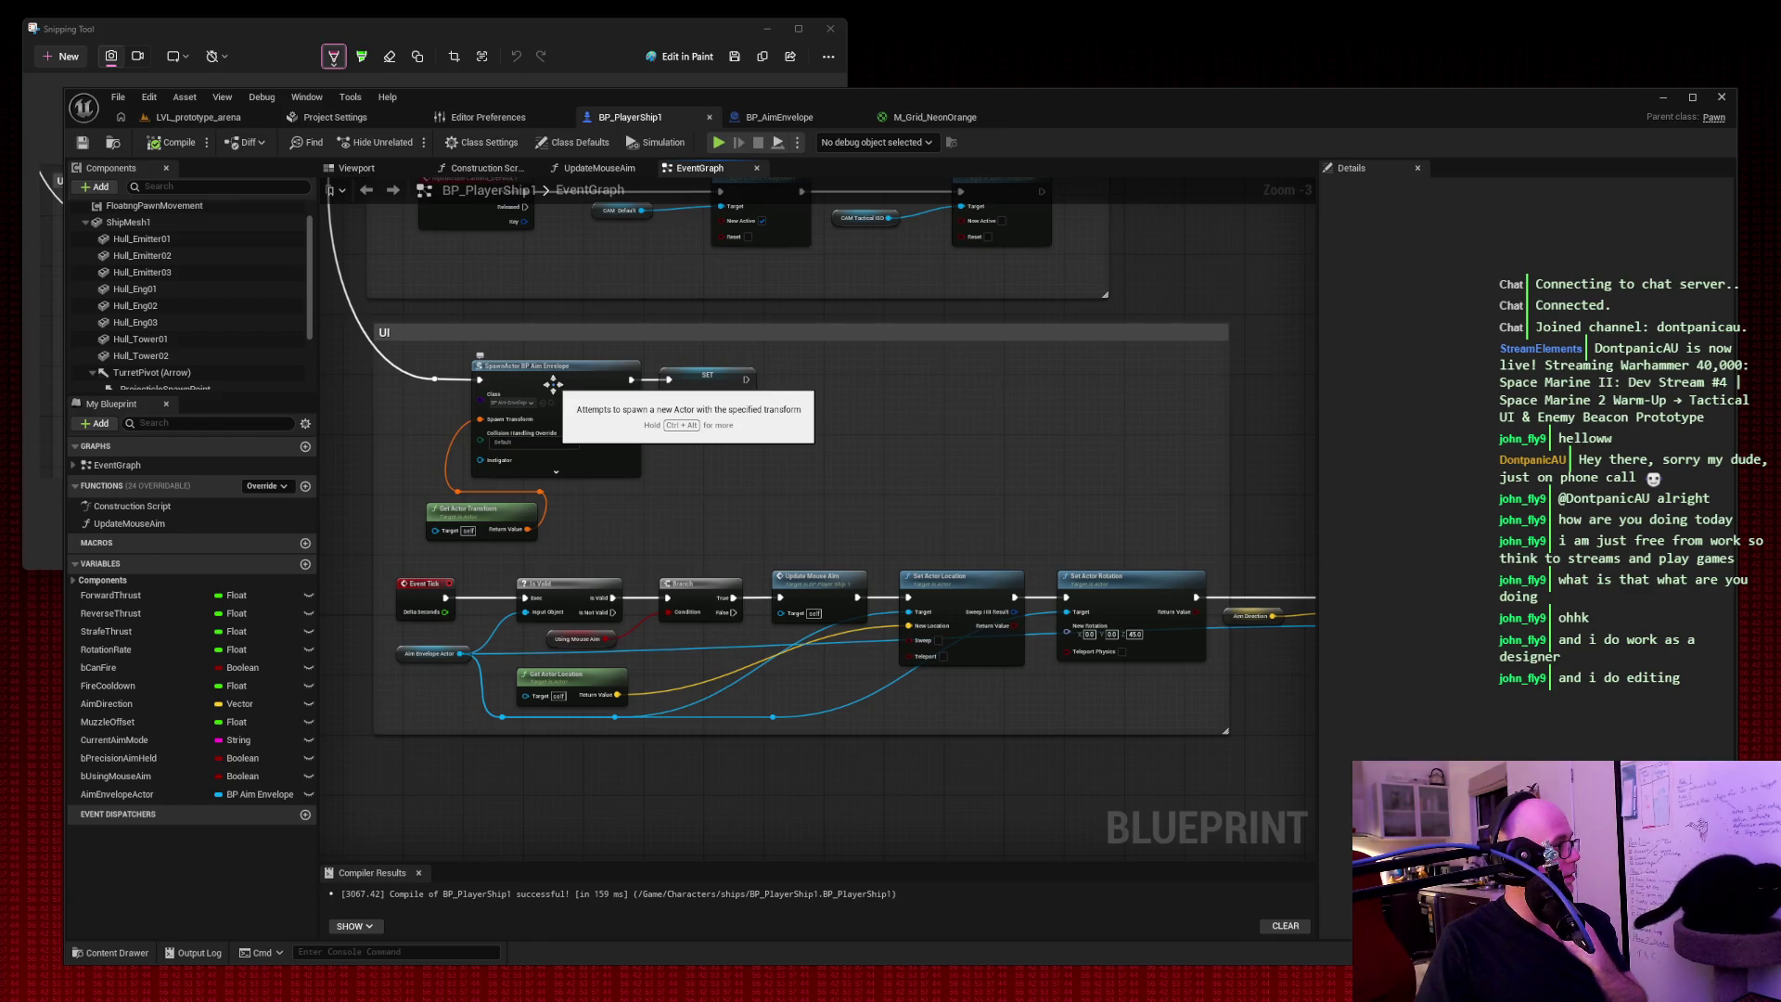
key("ctrl+z")
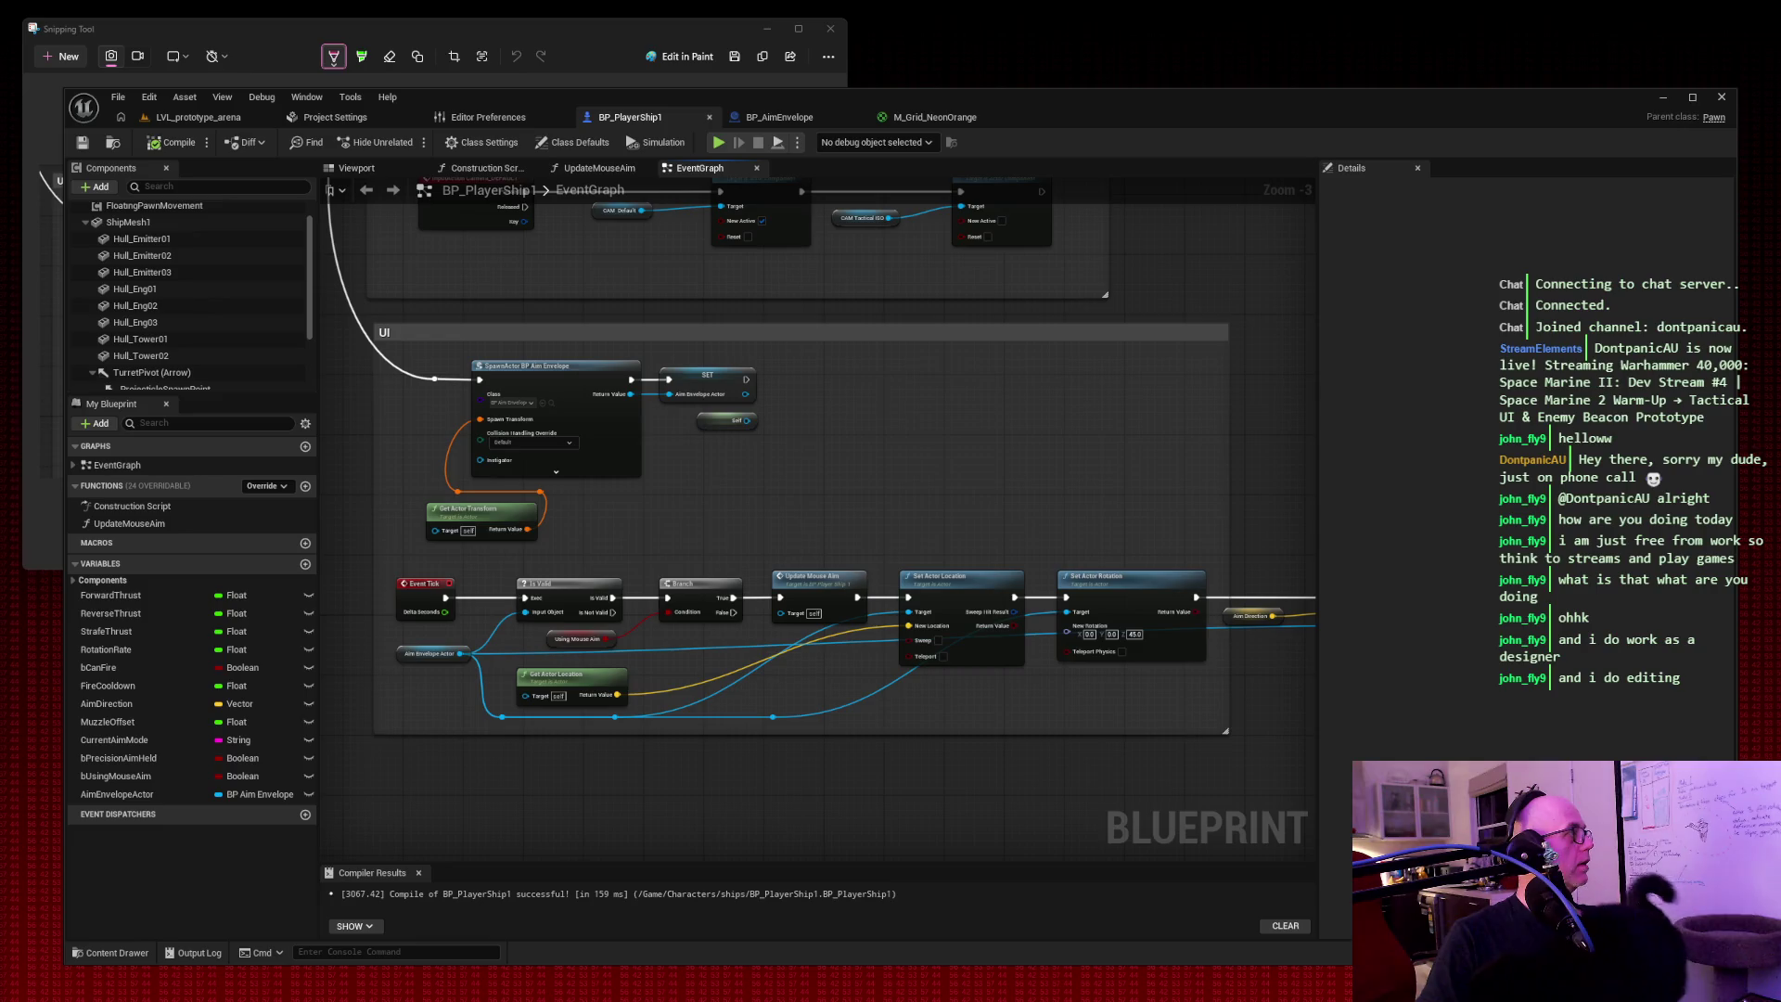
key("alt+Tab")
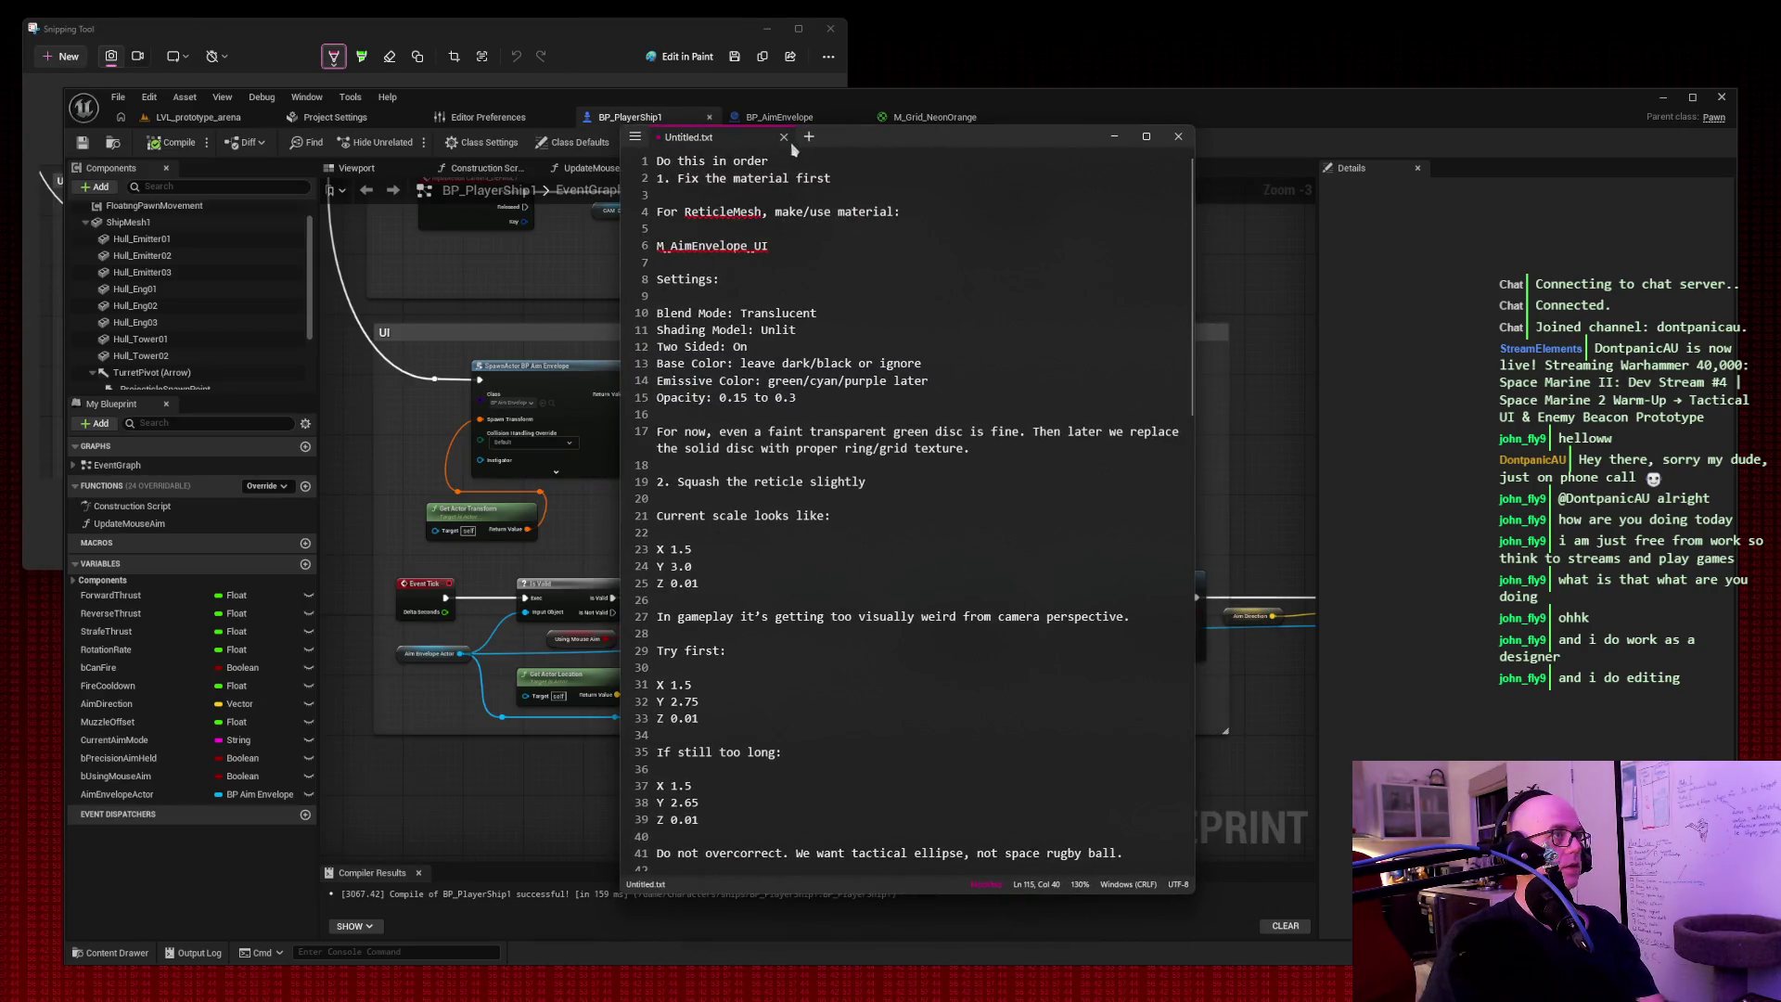
Paste the copied aim-fix notes into a new empty Untitled.txt tab.
left_click(806, 143)
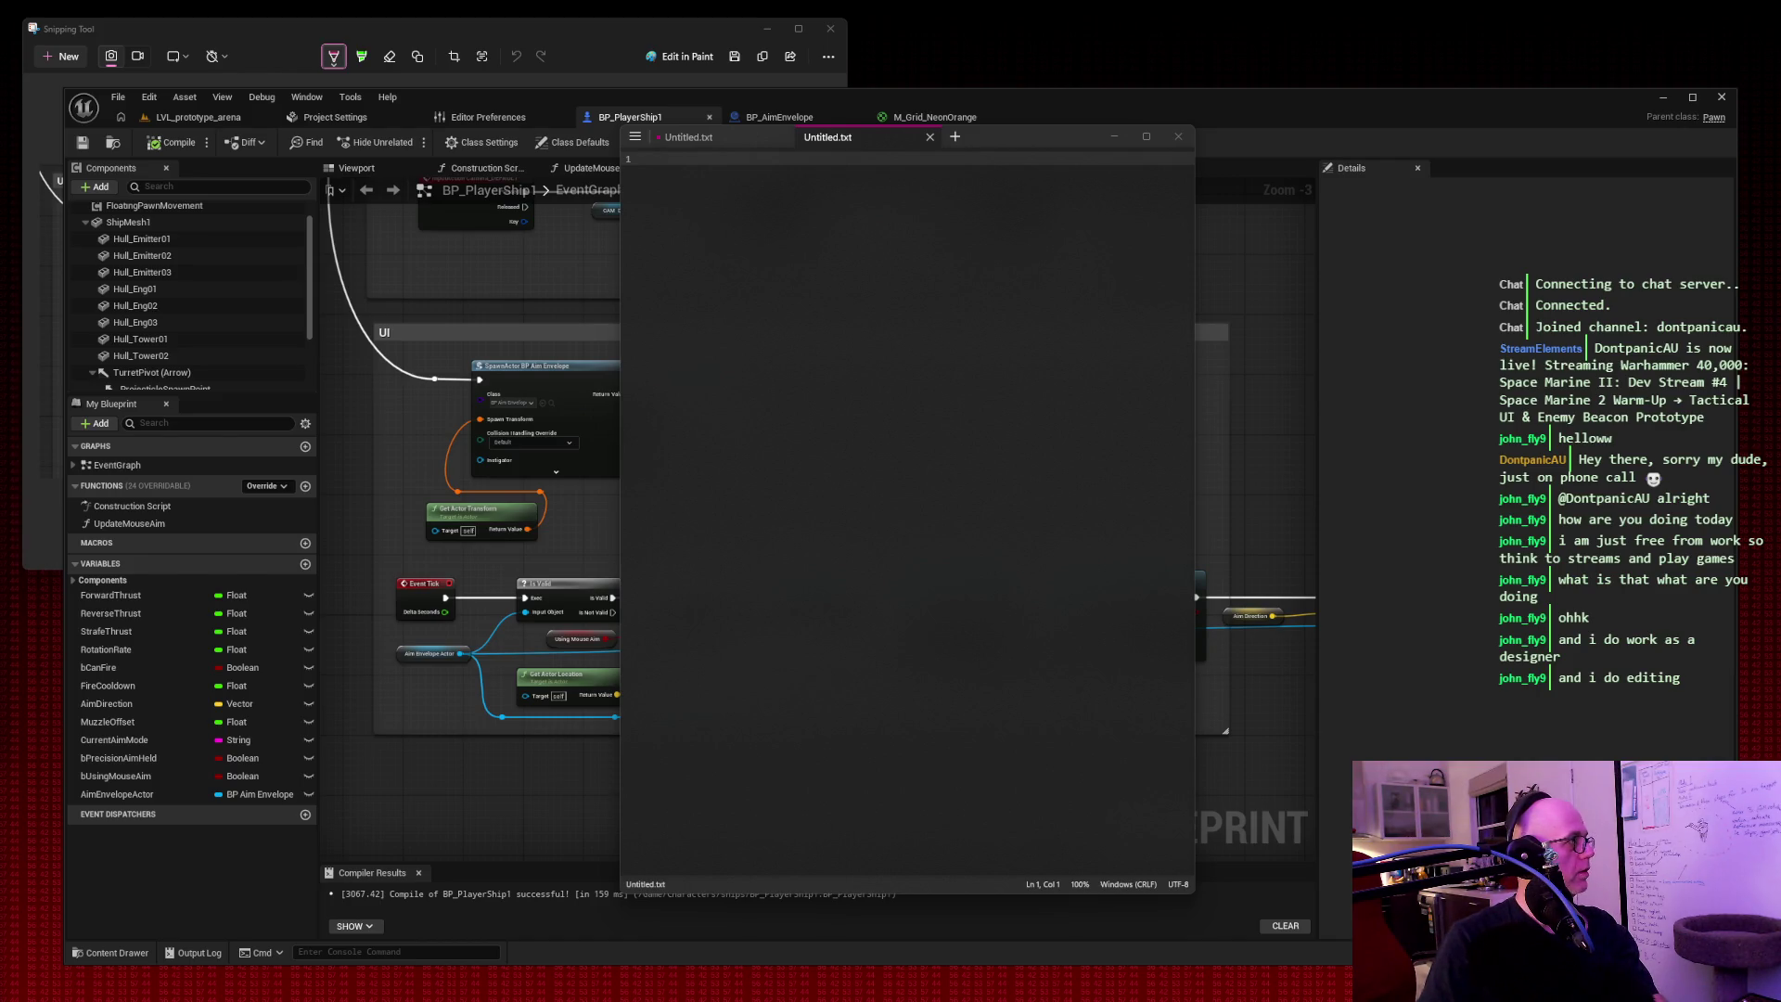
left_click(861, 384)
key("ctrl+v")
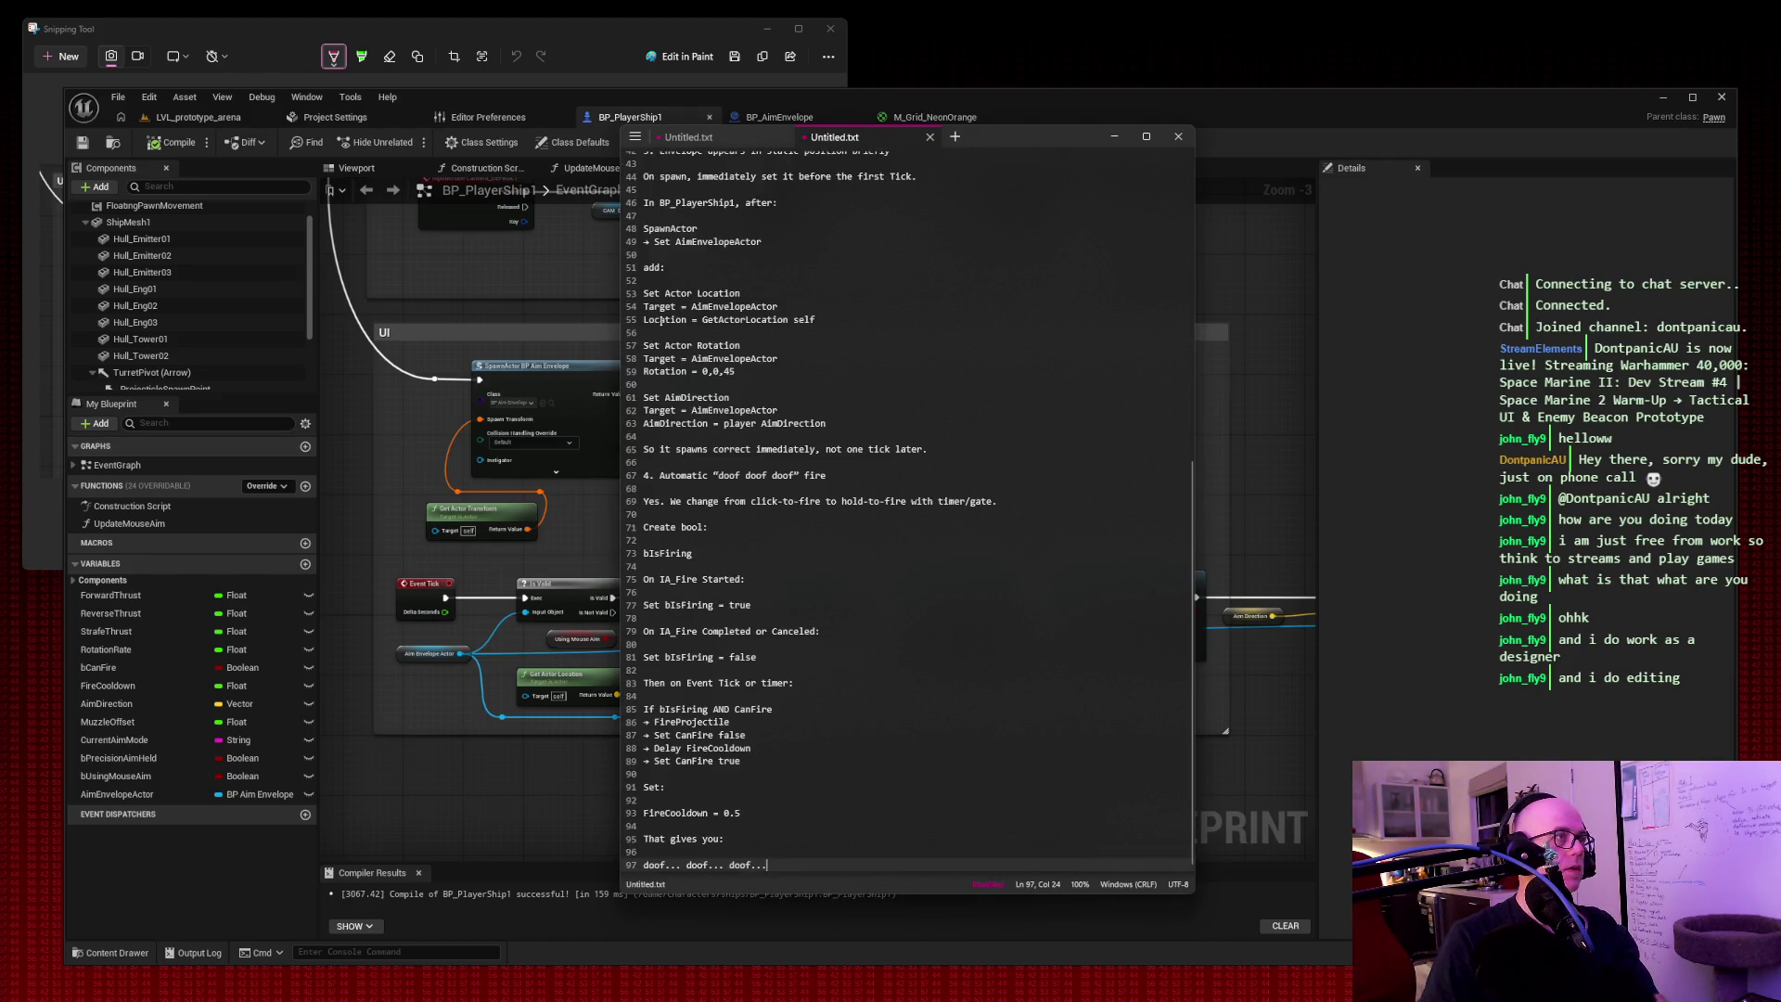
Move the notes window higher, then minimise Notepad to reveal the event graph.
left_click(1114, 136)
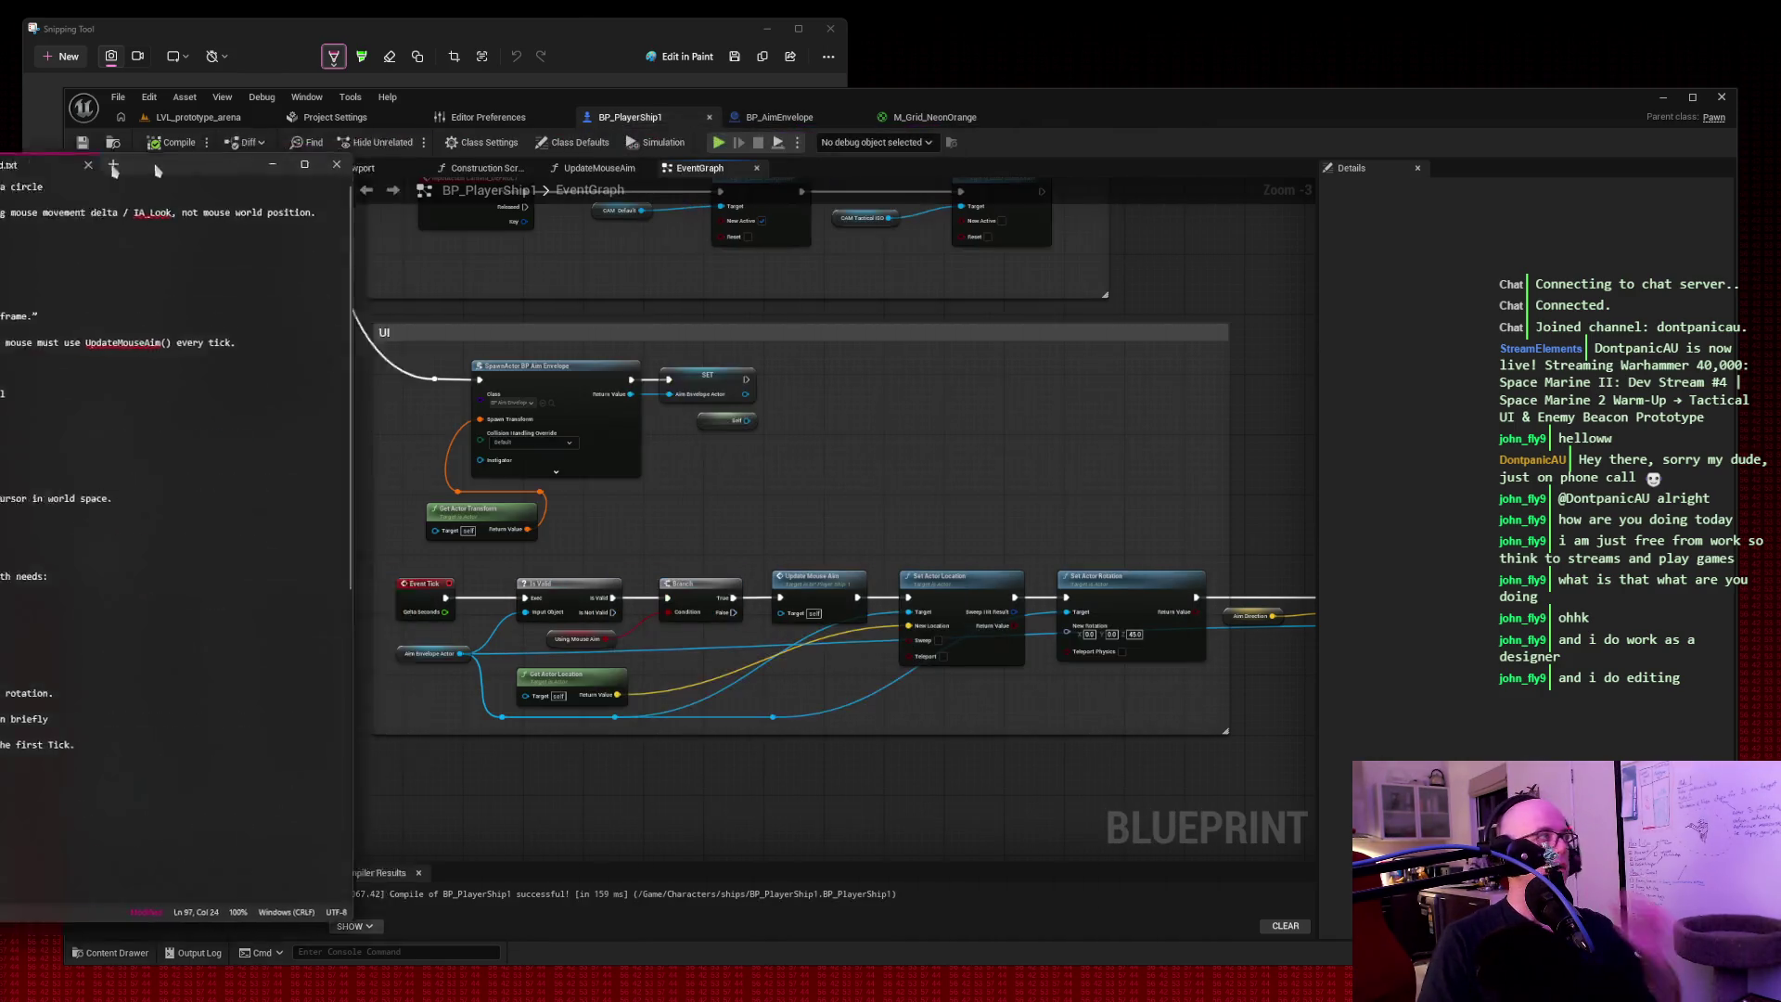
key("alt+Tab")
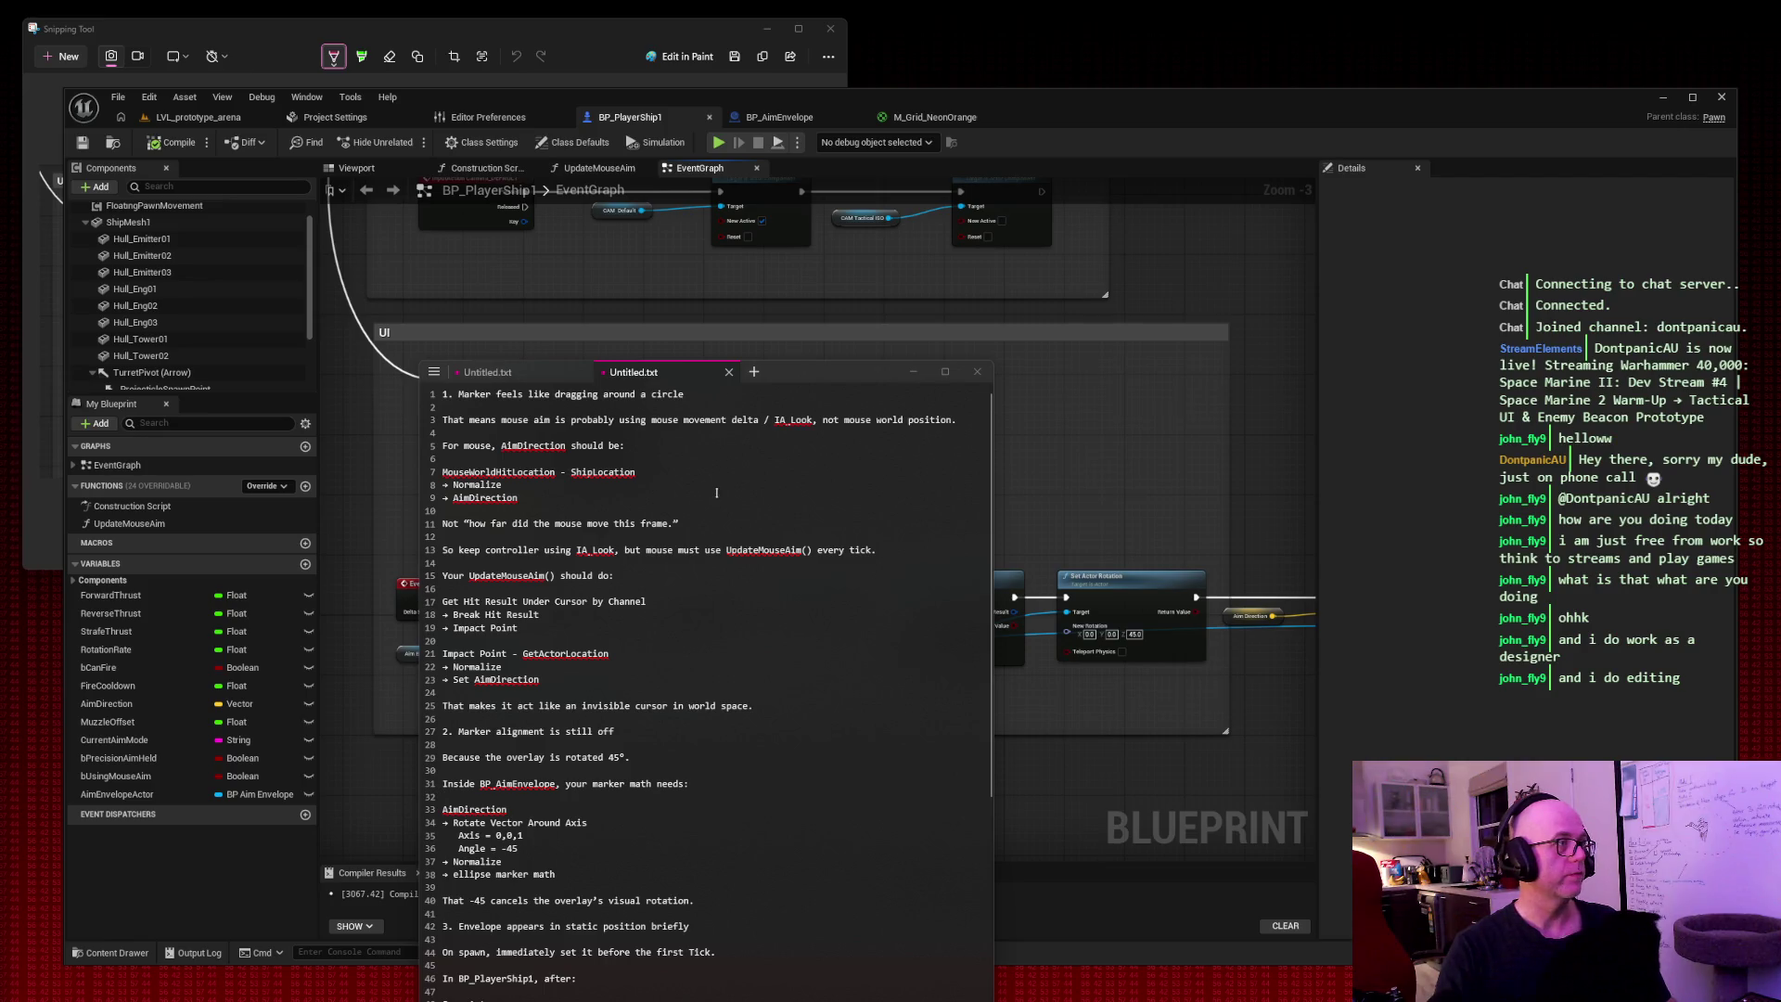
left_click_drag(824, 377, 742, 218)
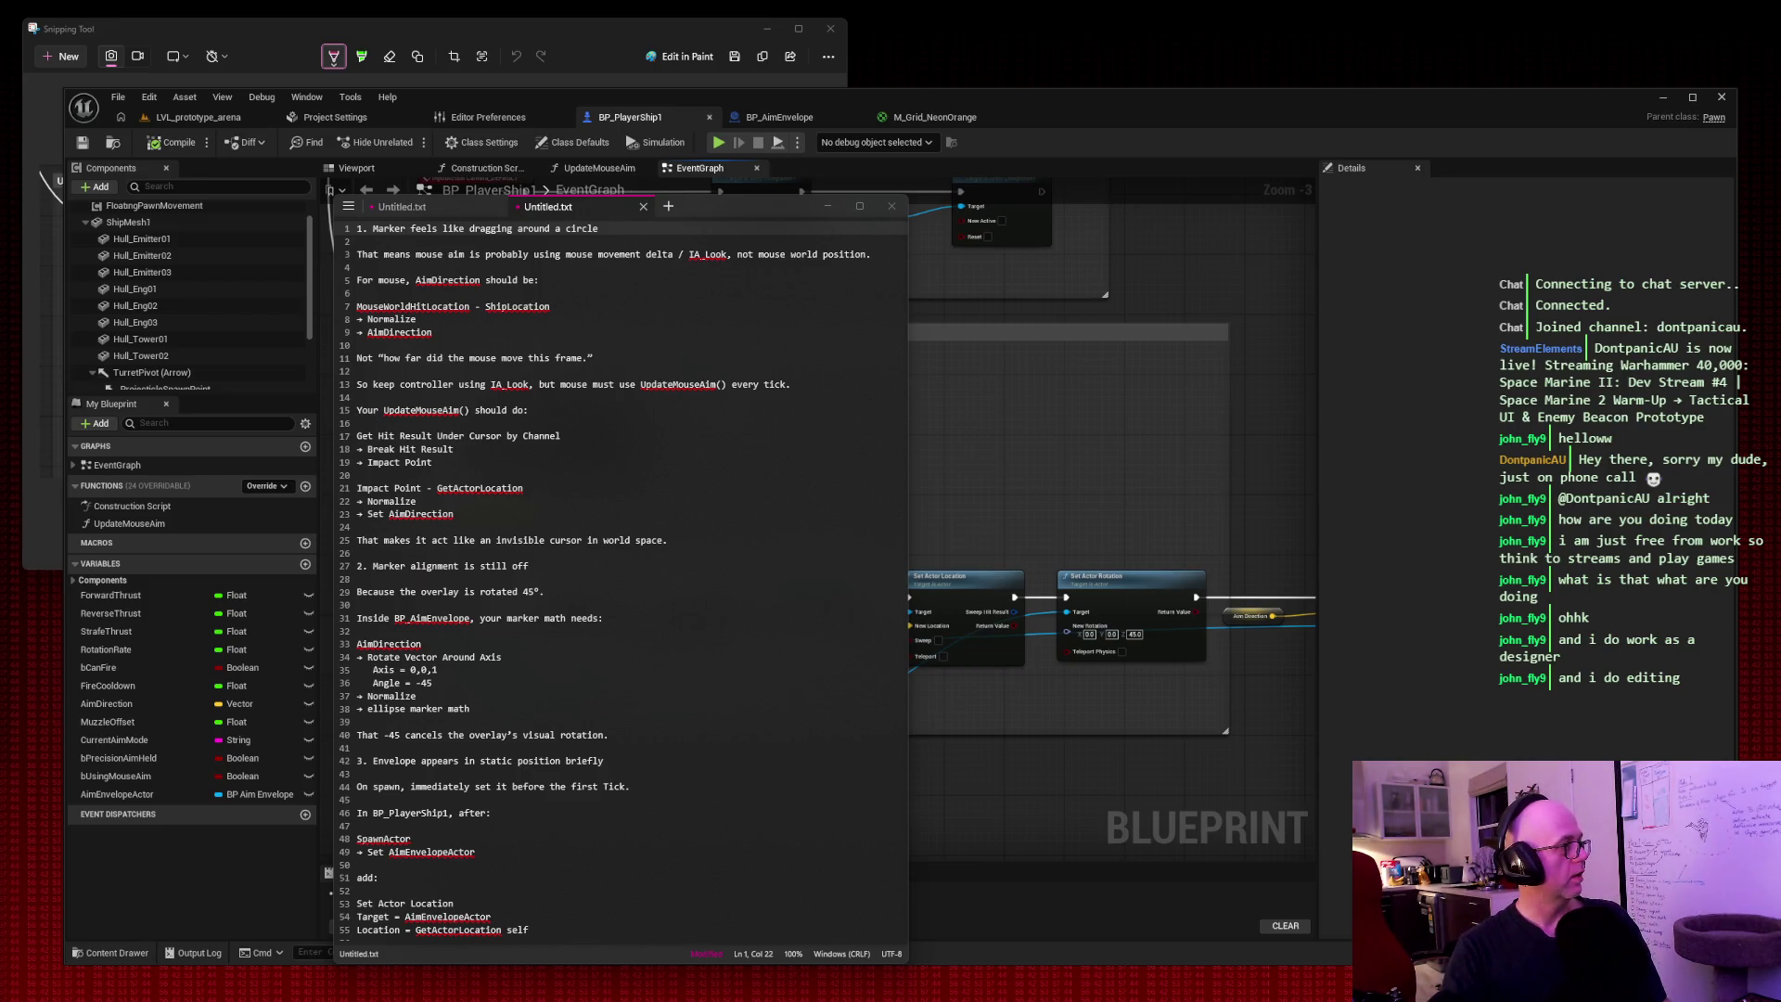
left_click(827, 206)
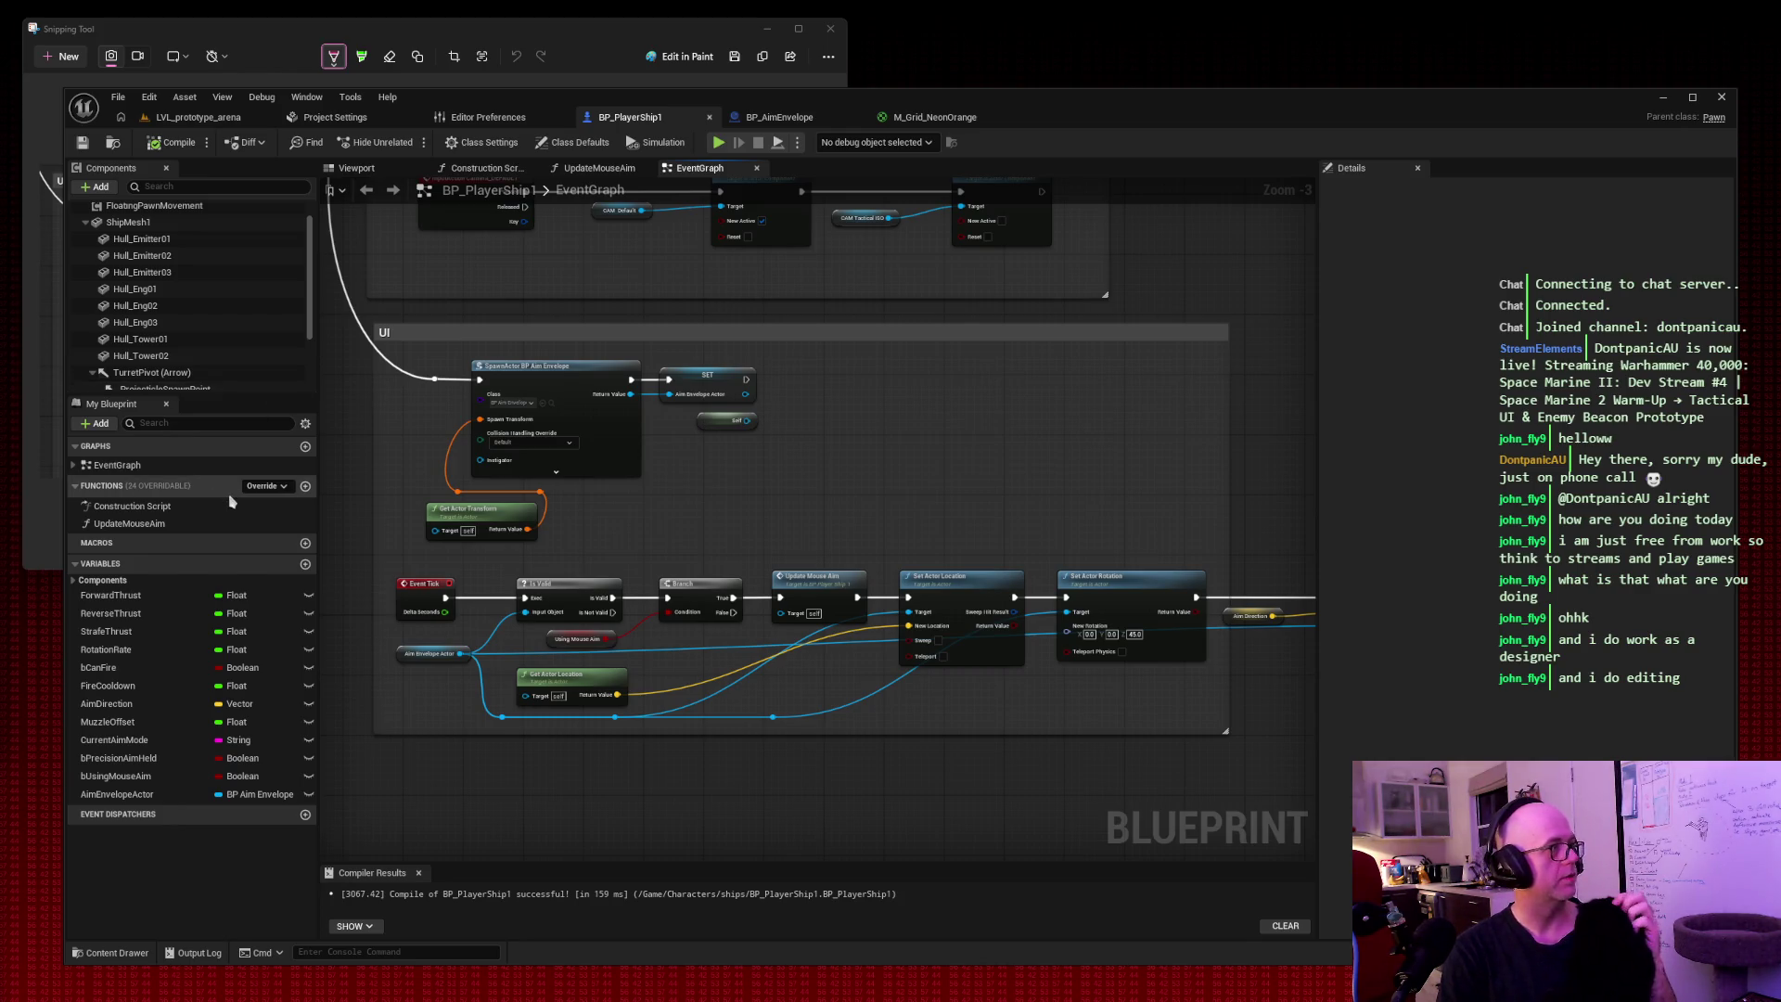
Open BP_PlayerShip1's UpdateMouseAim function graph from the My Blueprint Functions list.
left_click(129, 524)
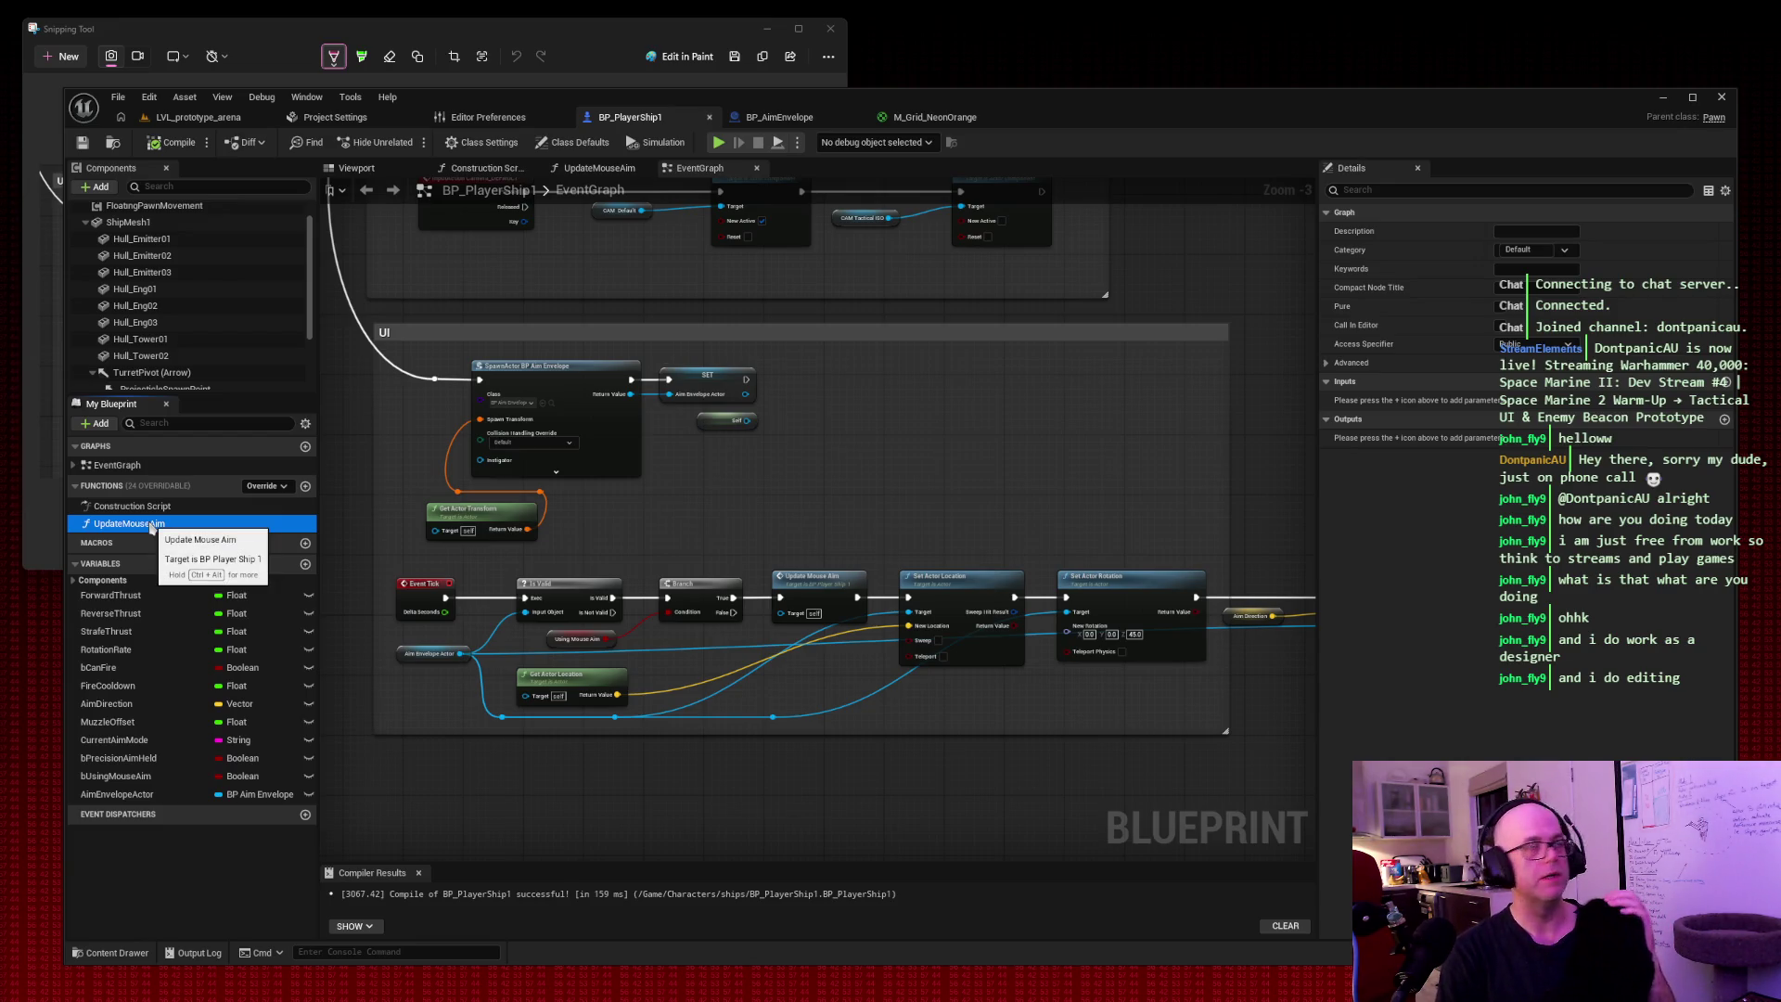
double_click(151, 525)
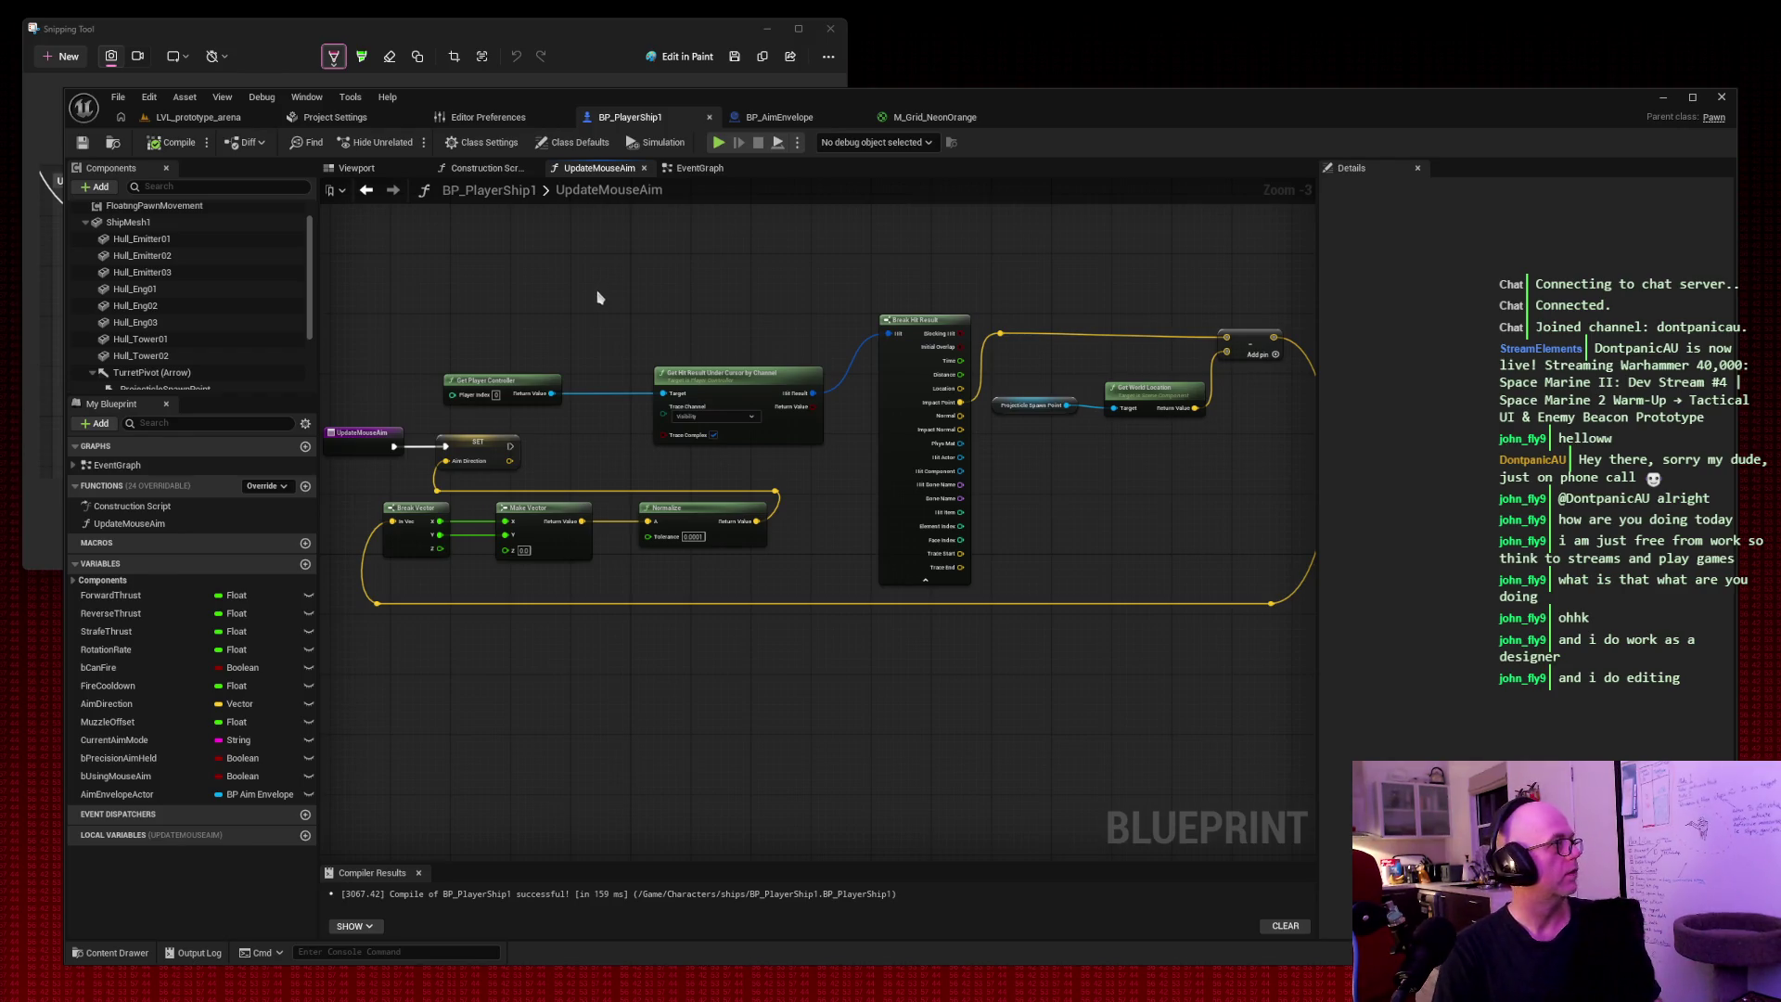
Pan the UpdateMouseAim graph from its left side to its right end, framing the whole function.
mouse_move(594, 295)
left_mouse_down()
mouse_move(719, 274)
mouse_move(594, 408)
left_mouse_up()
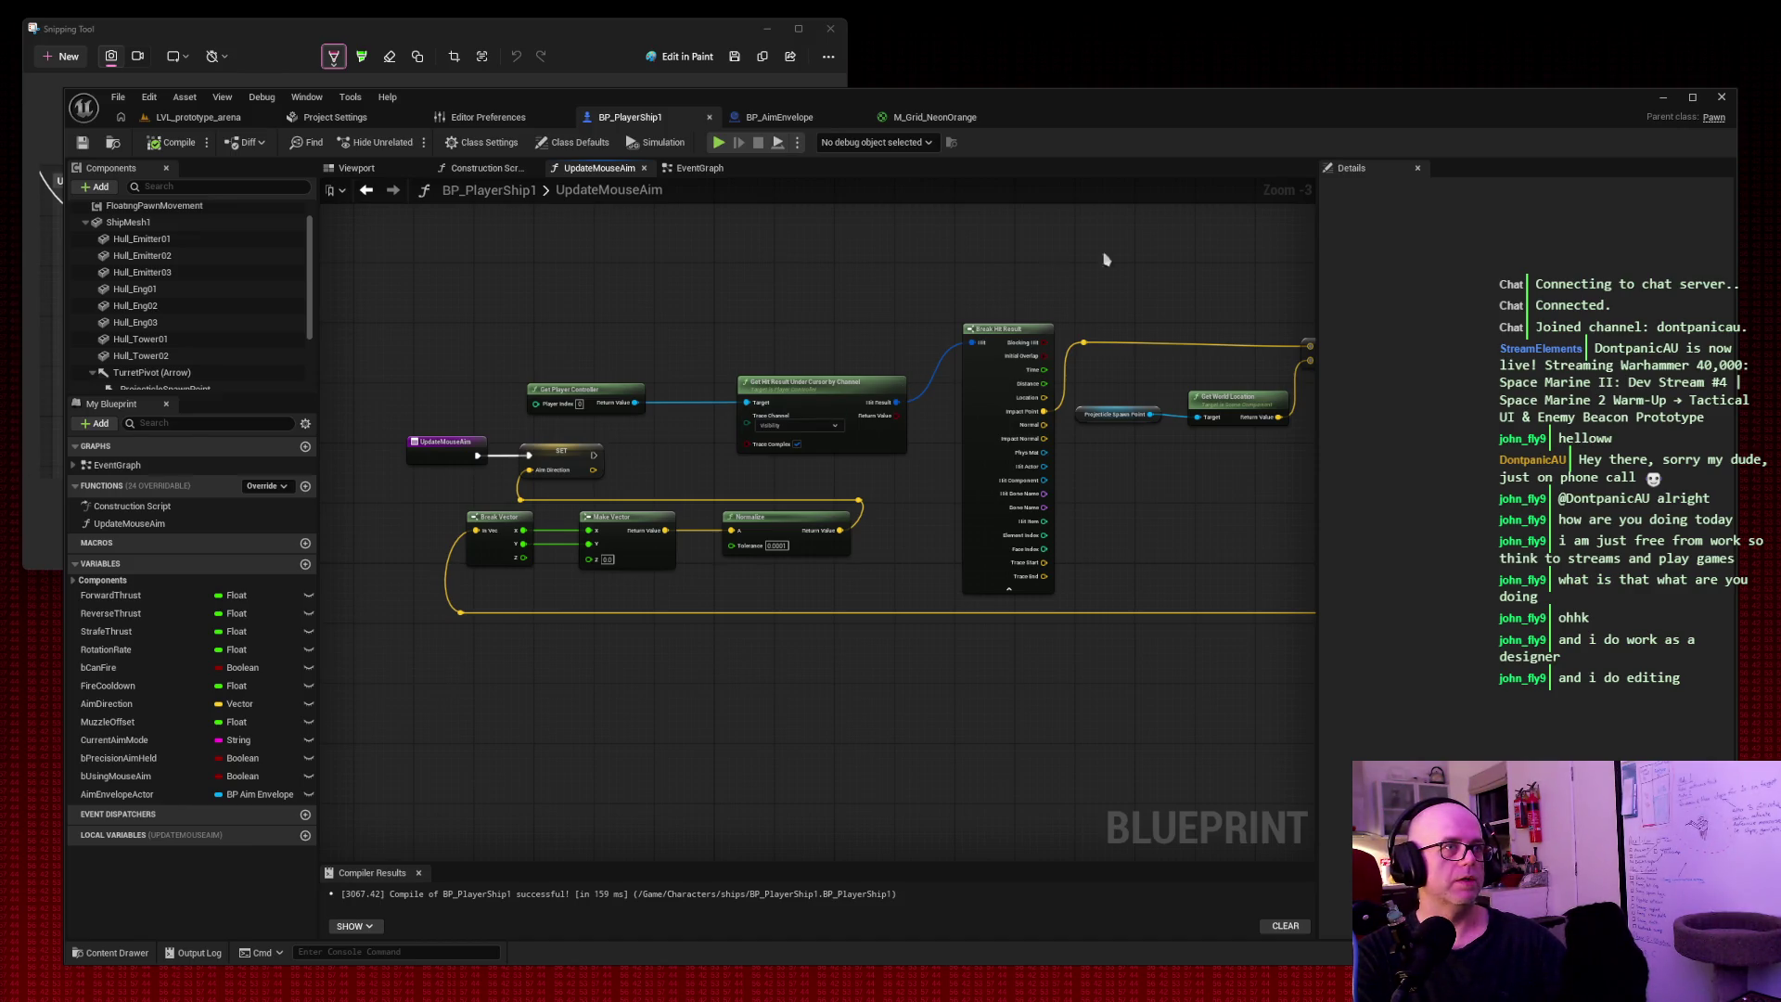
mouse_move(1107, 260)
left_mouse_down()
mouse_move(831, 293)
mouse_move(867, 290)
left_mouse_up()
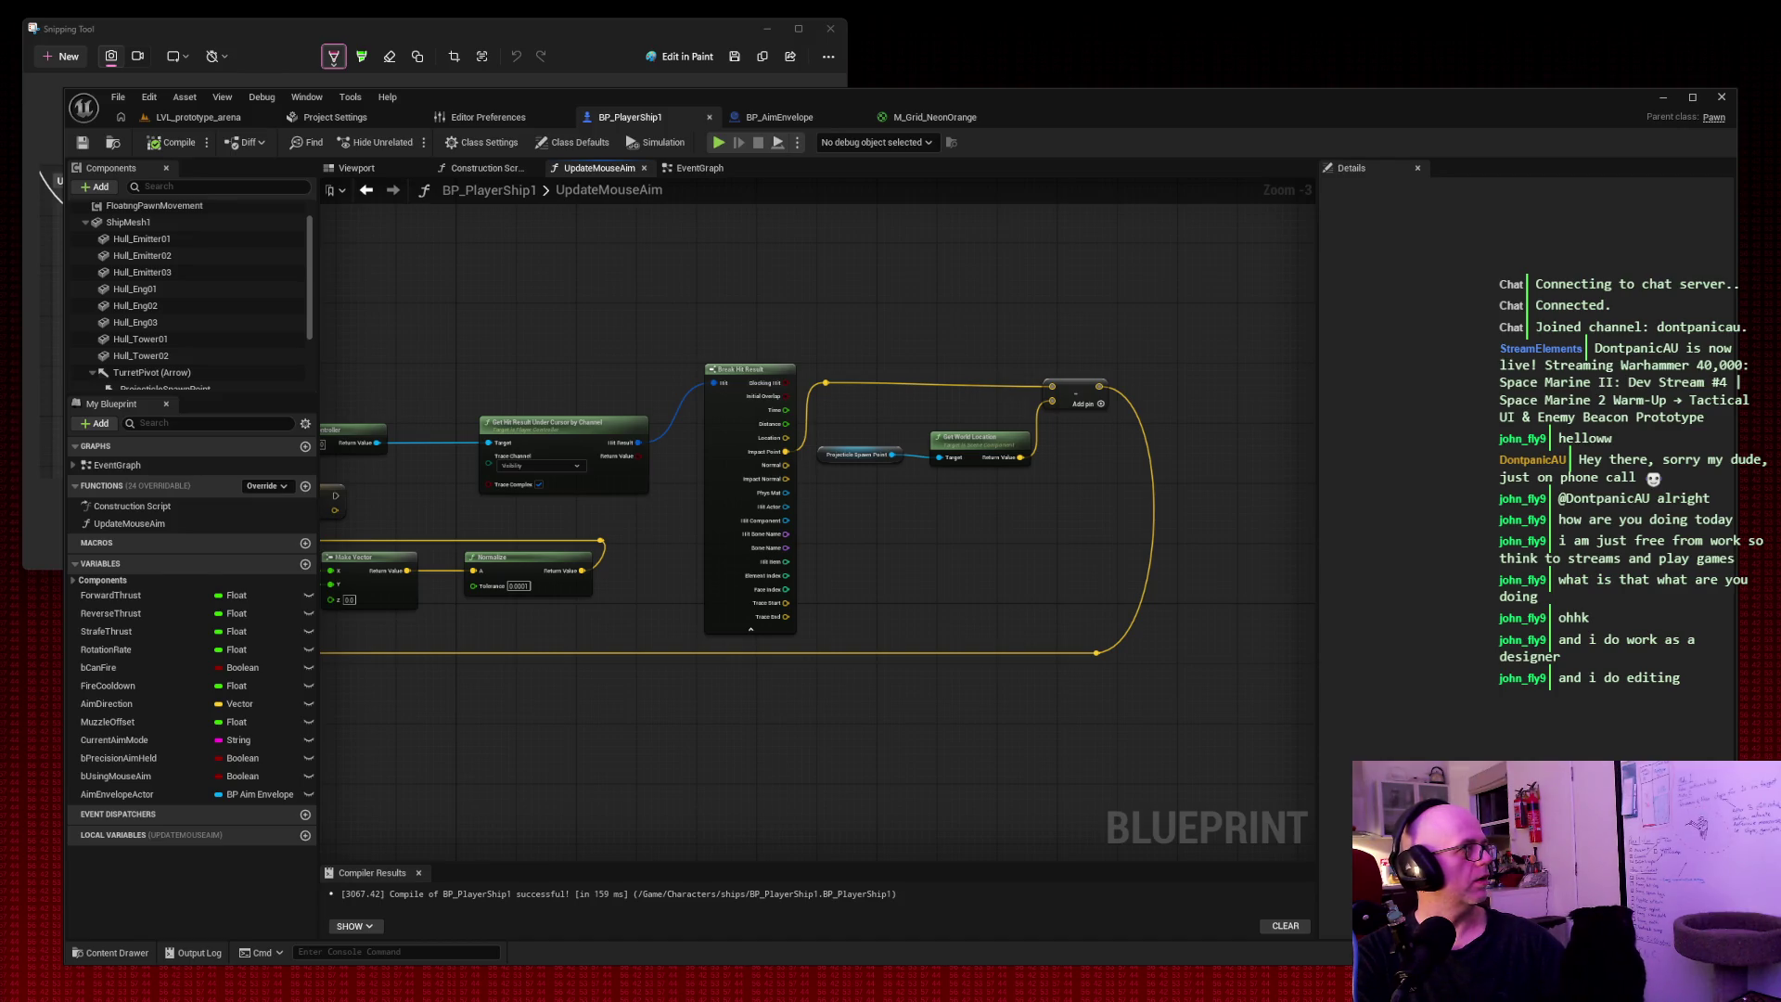
left_click_drag(683, 290, 874, 275)
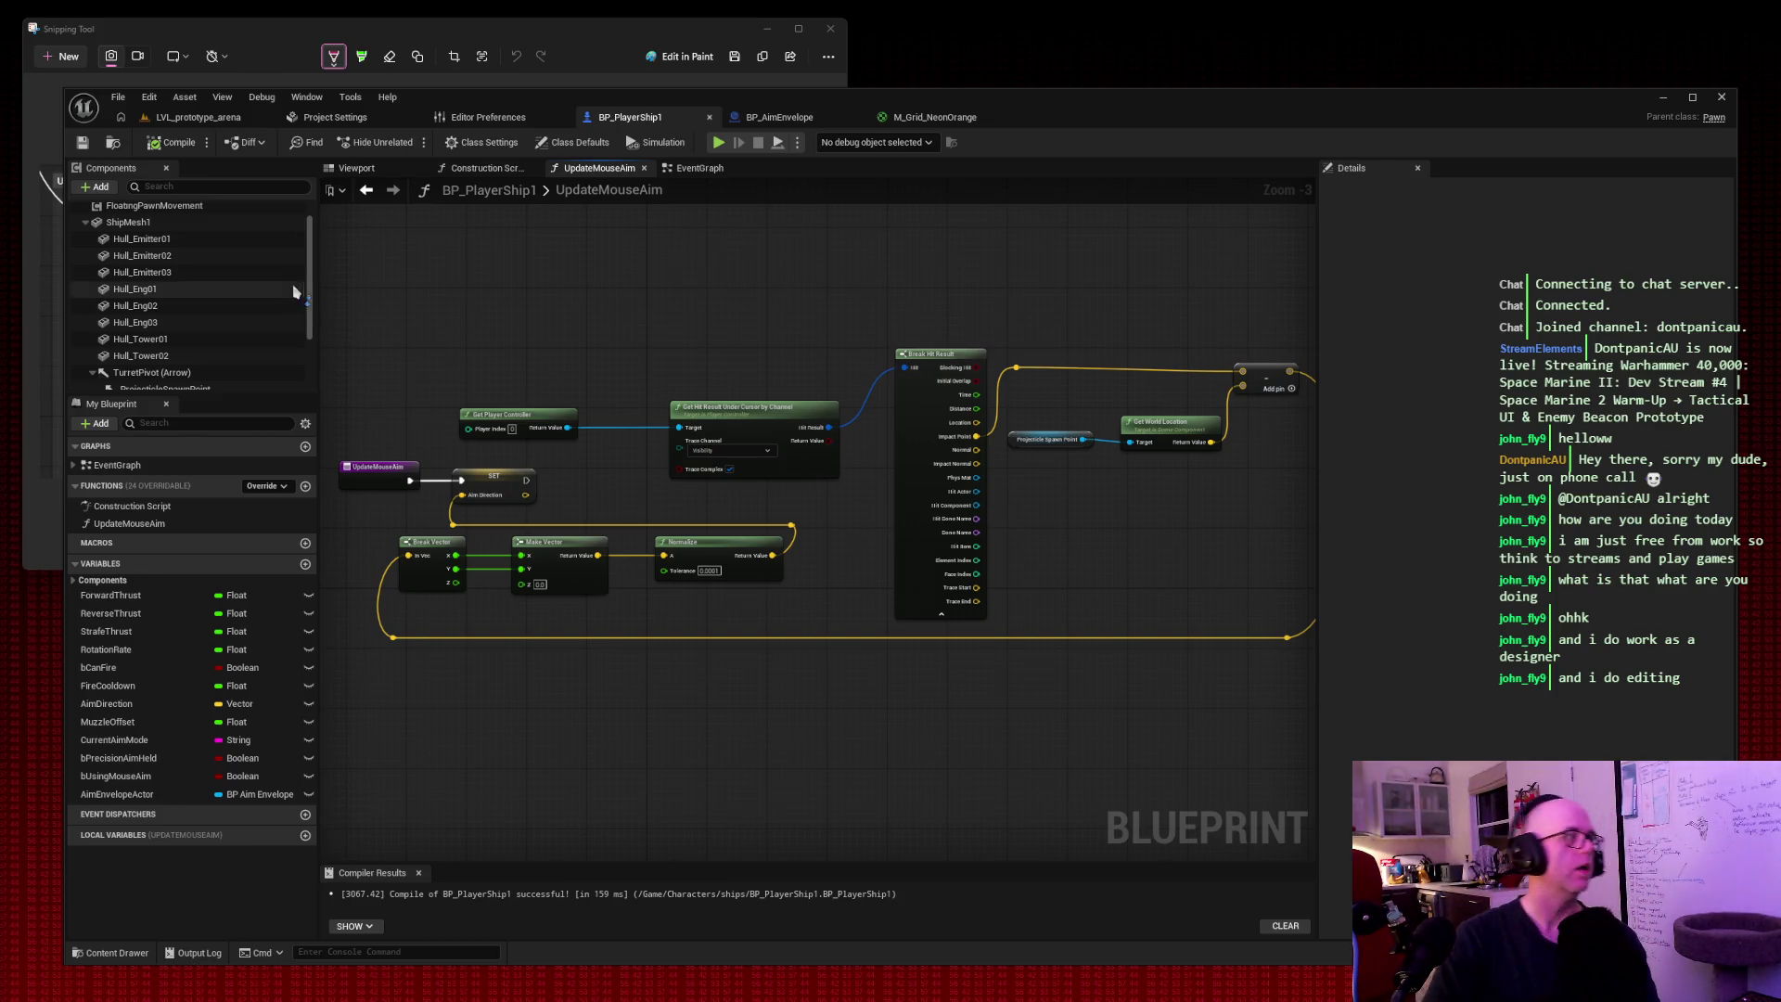
Snip a screenshot of the blueprint graph area and position the new Chrome window.
left_click(65, 55)
left_click_drag(61, 61, 1518, 817)
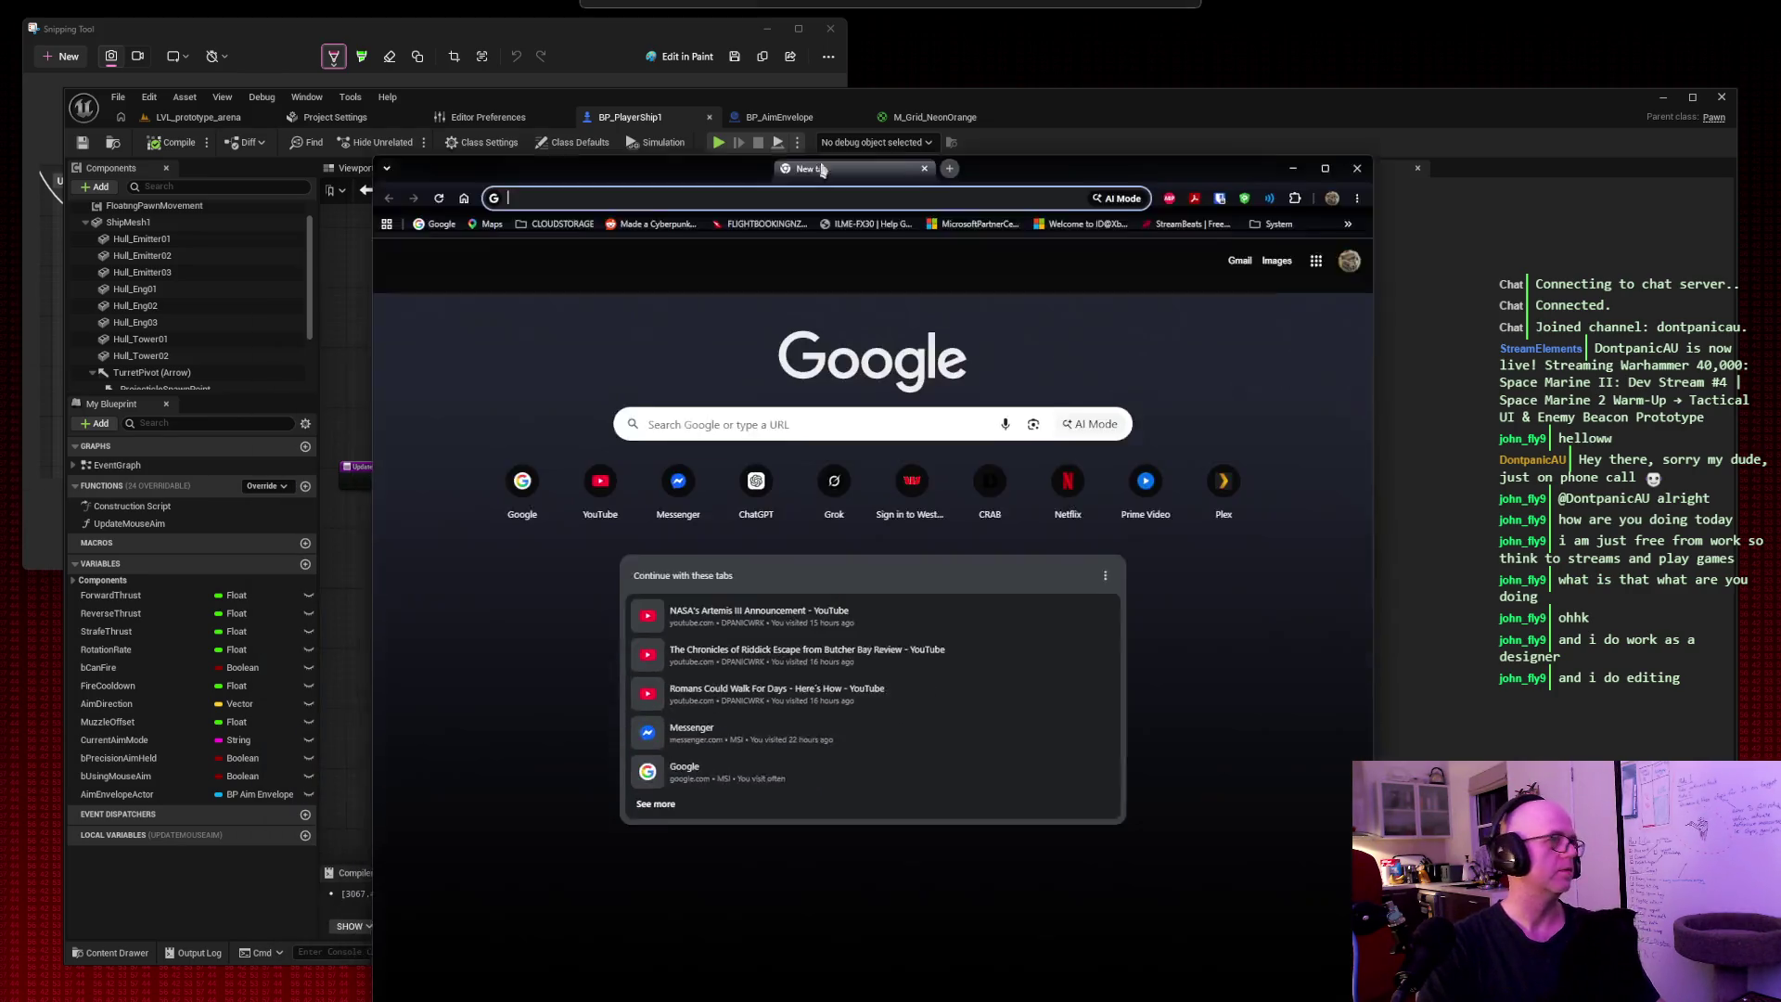
left_click_drag(808, 171, 960, 84)
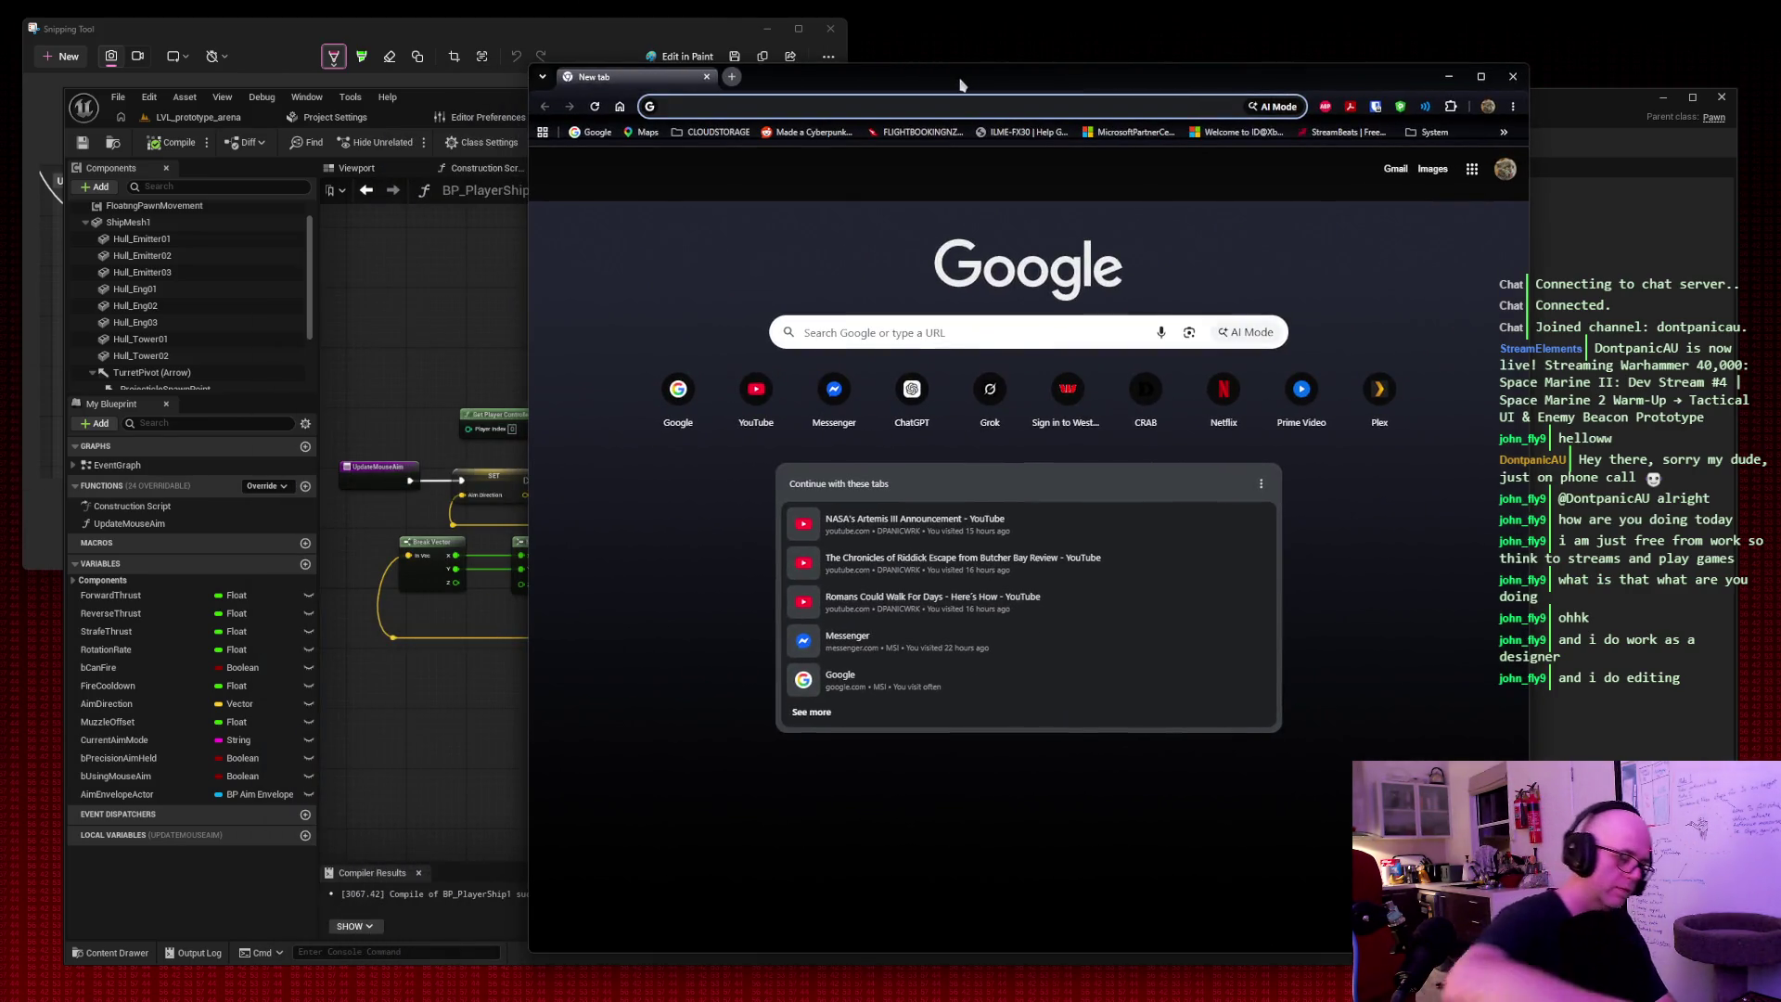
Google 'new simpsonsgame', scroll through the results, and close the browser window.
left_click(677, 390)
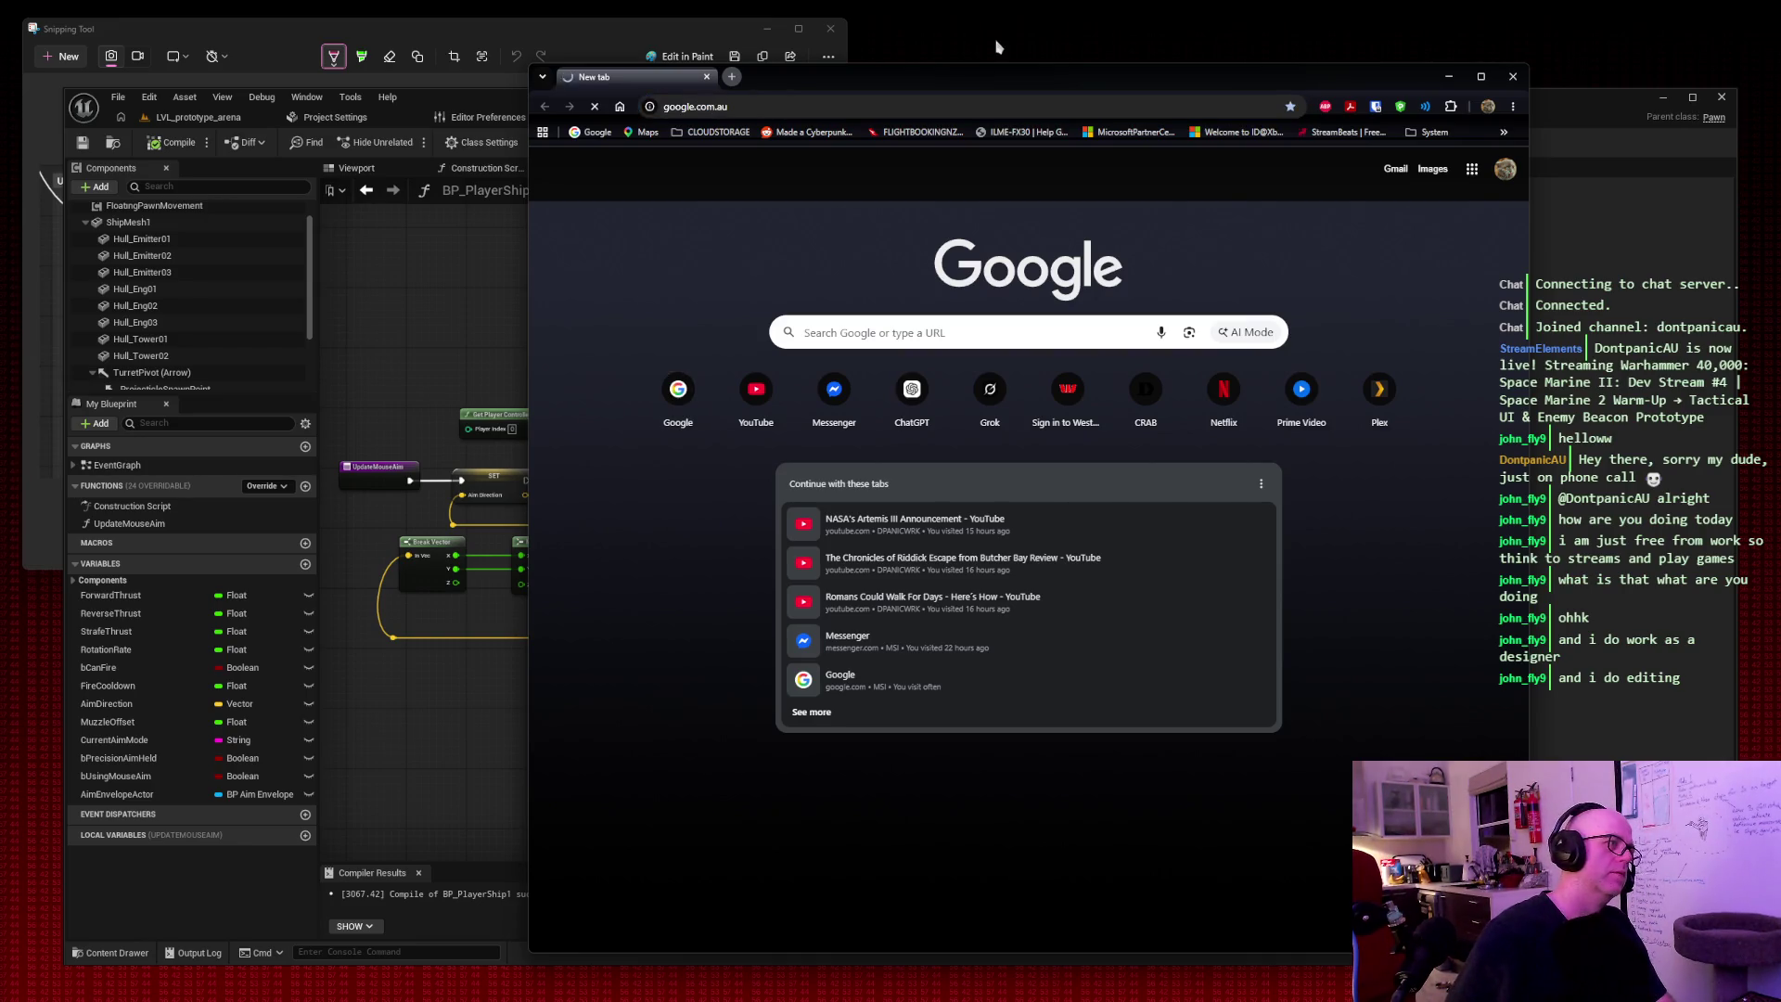
type("new s")
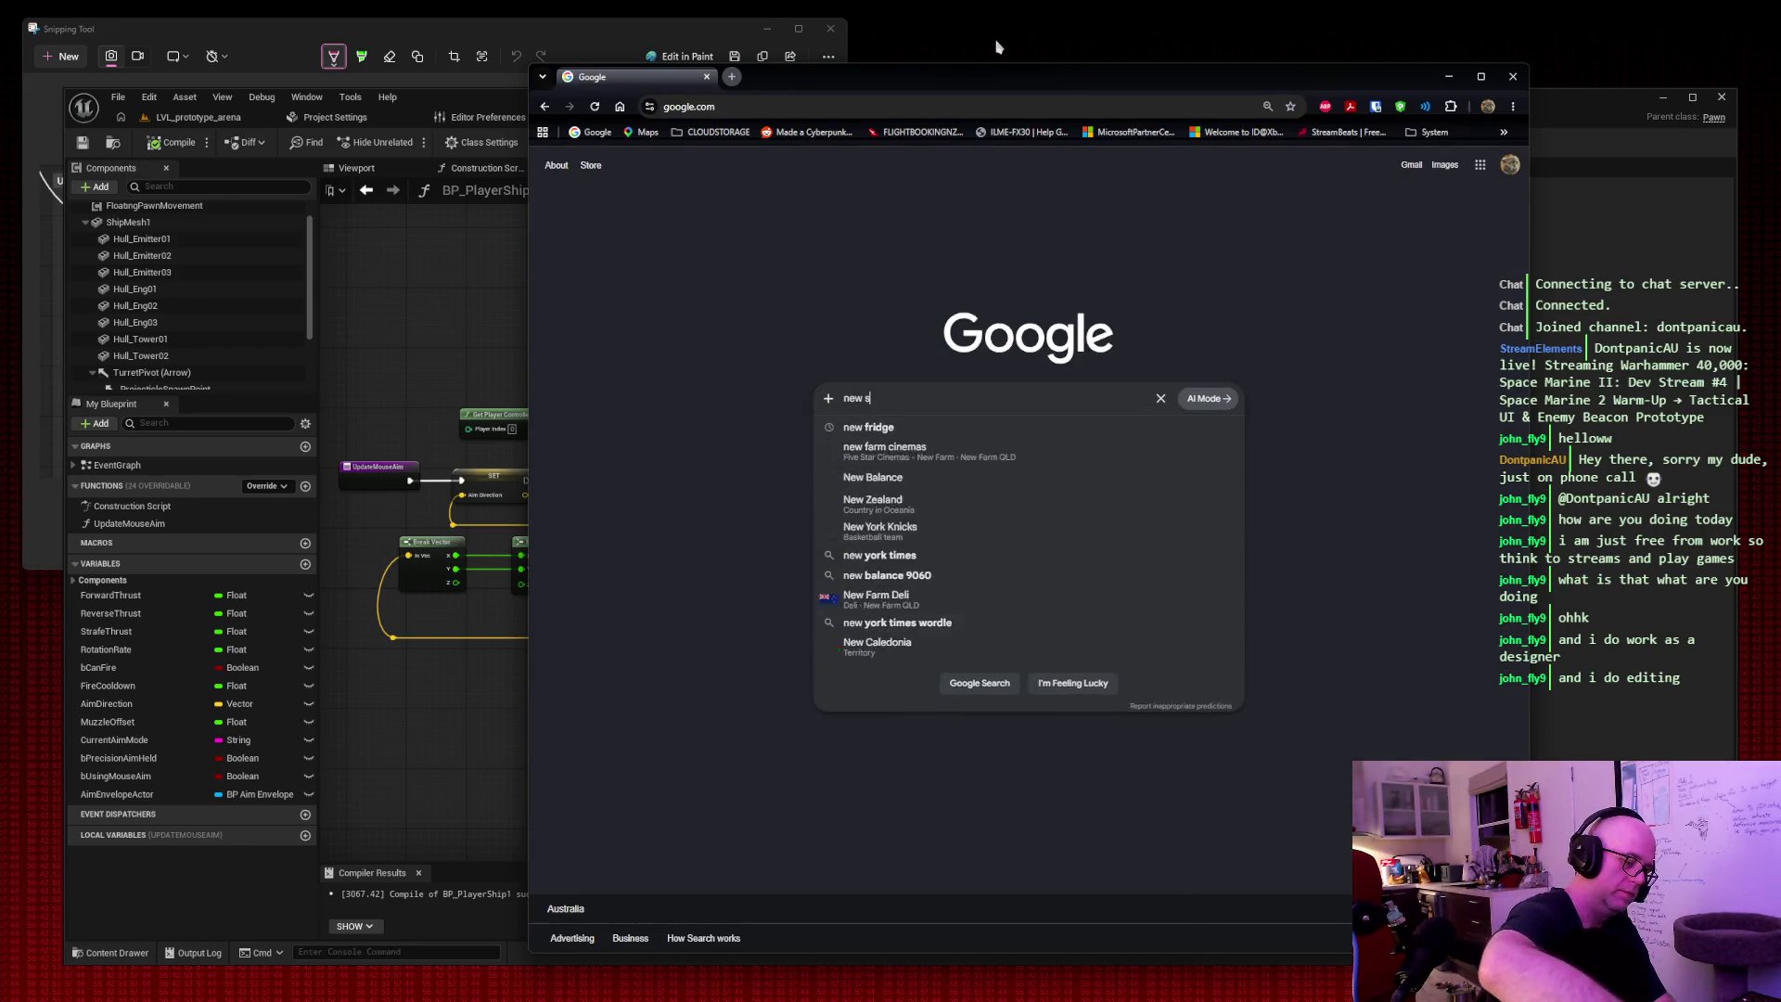
type("impsonsg")
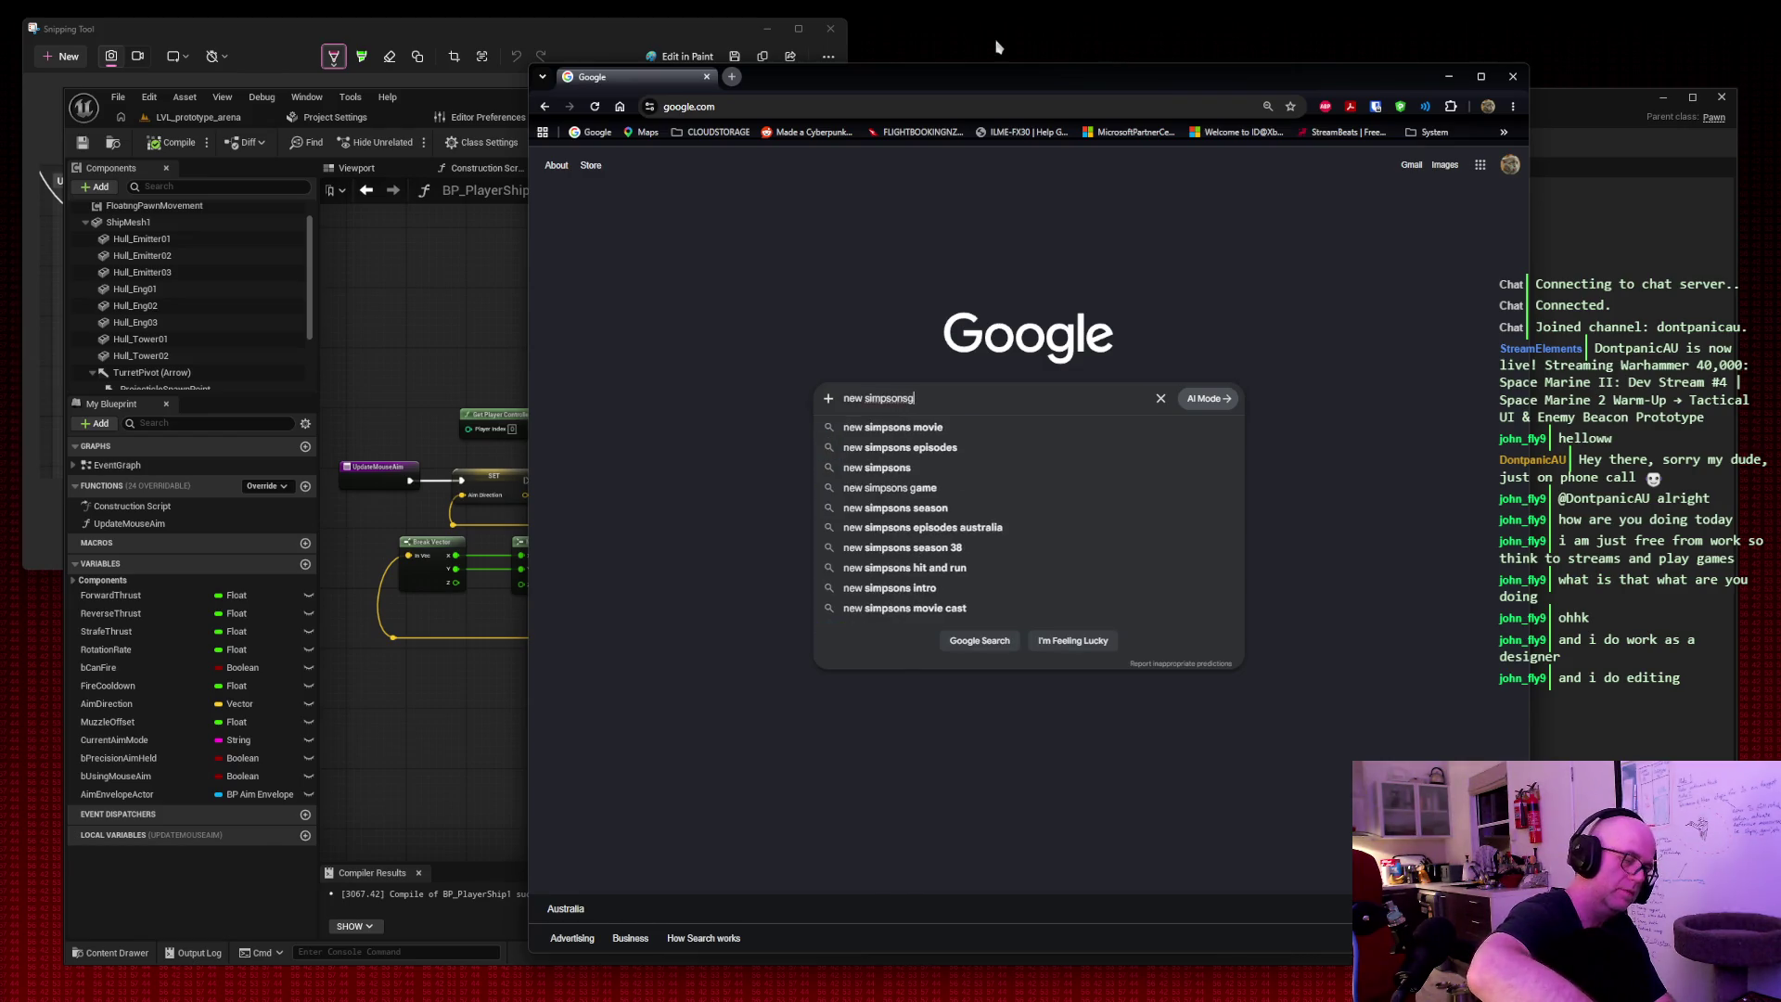
type("ame")
key("Return")
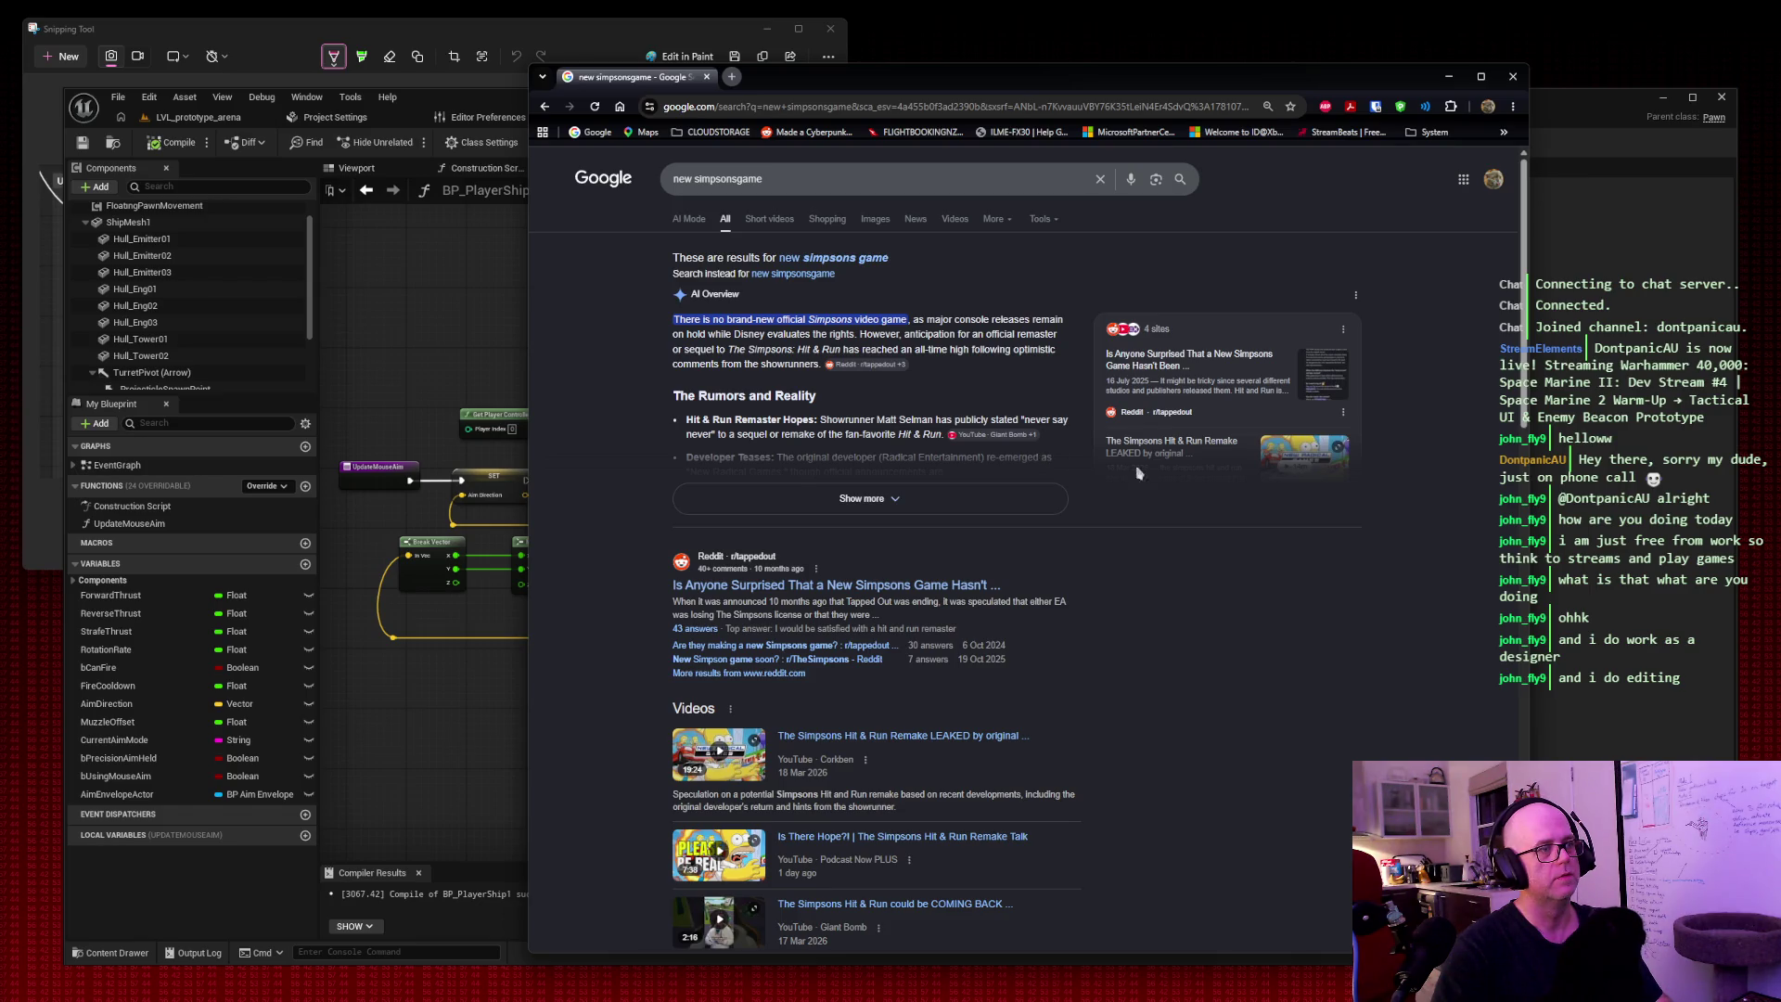
scroll(1169, 477, "down", 3)
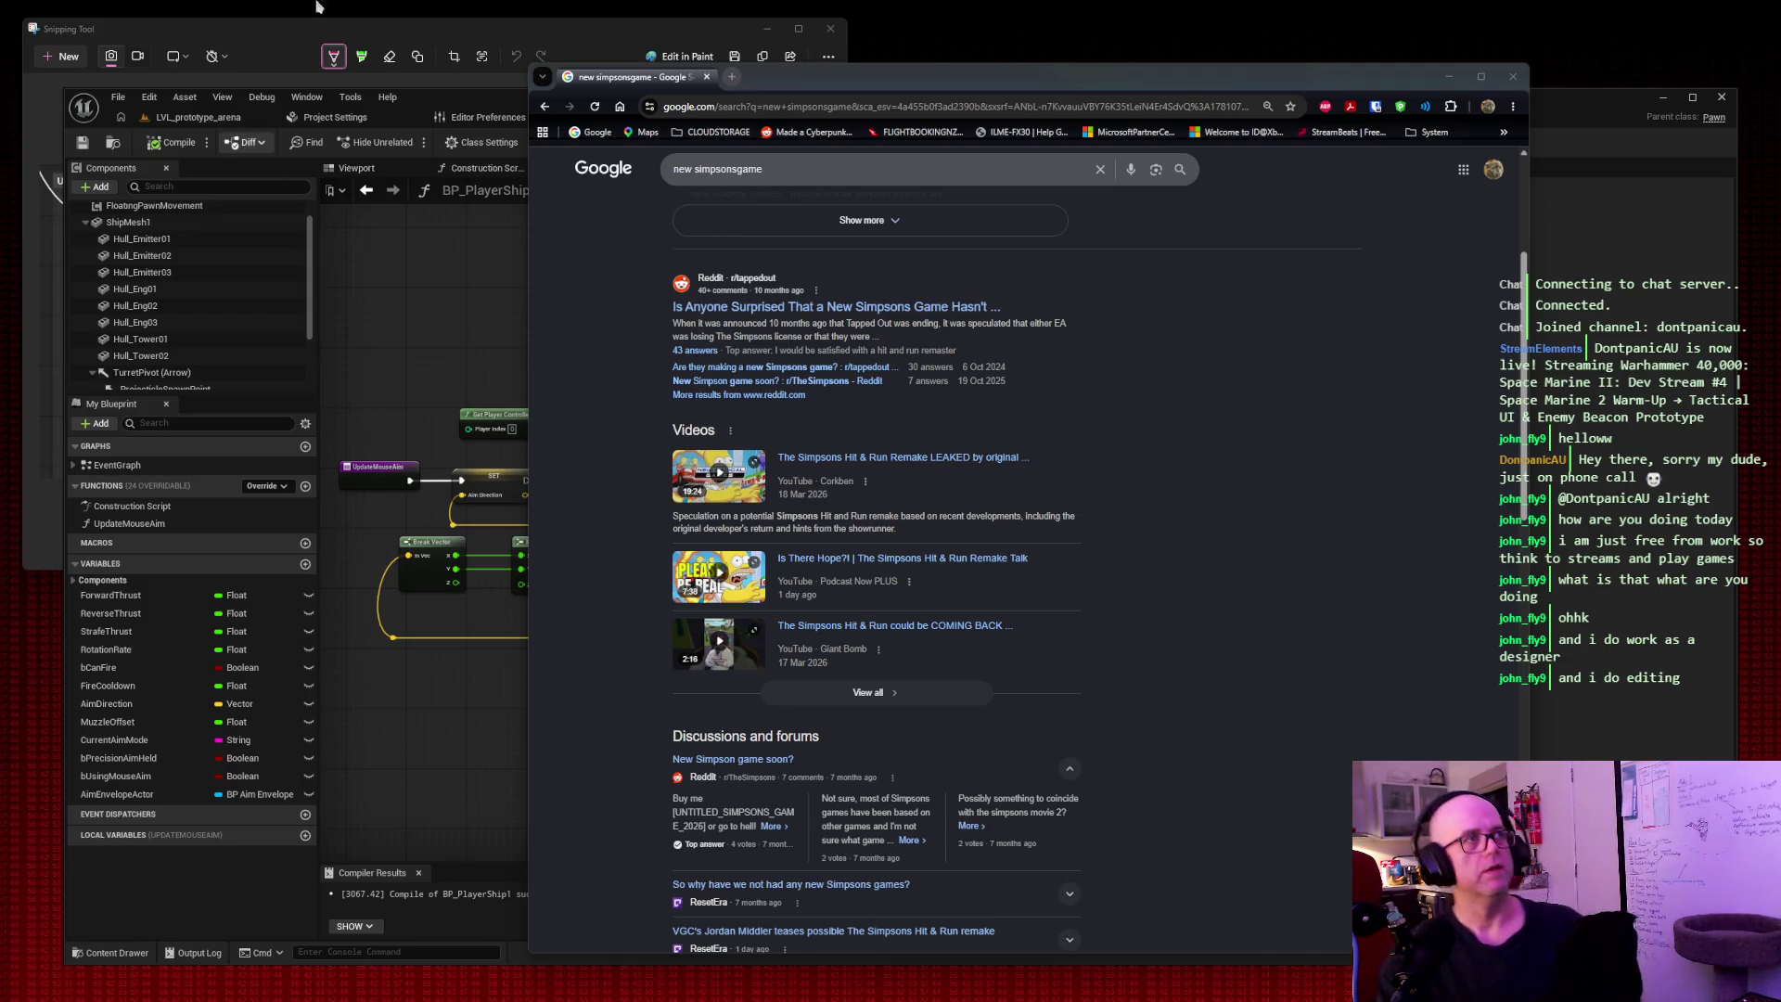
left_click(1514, 78)
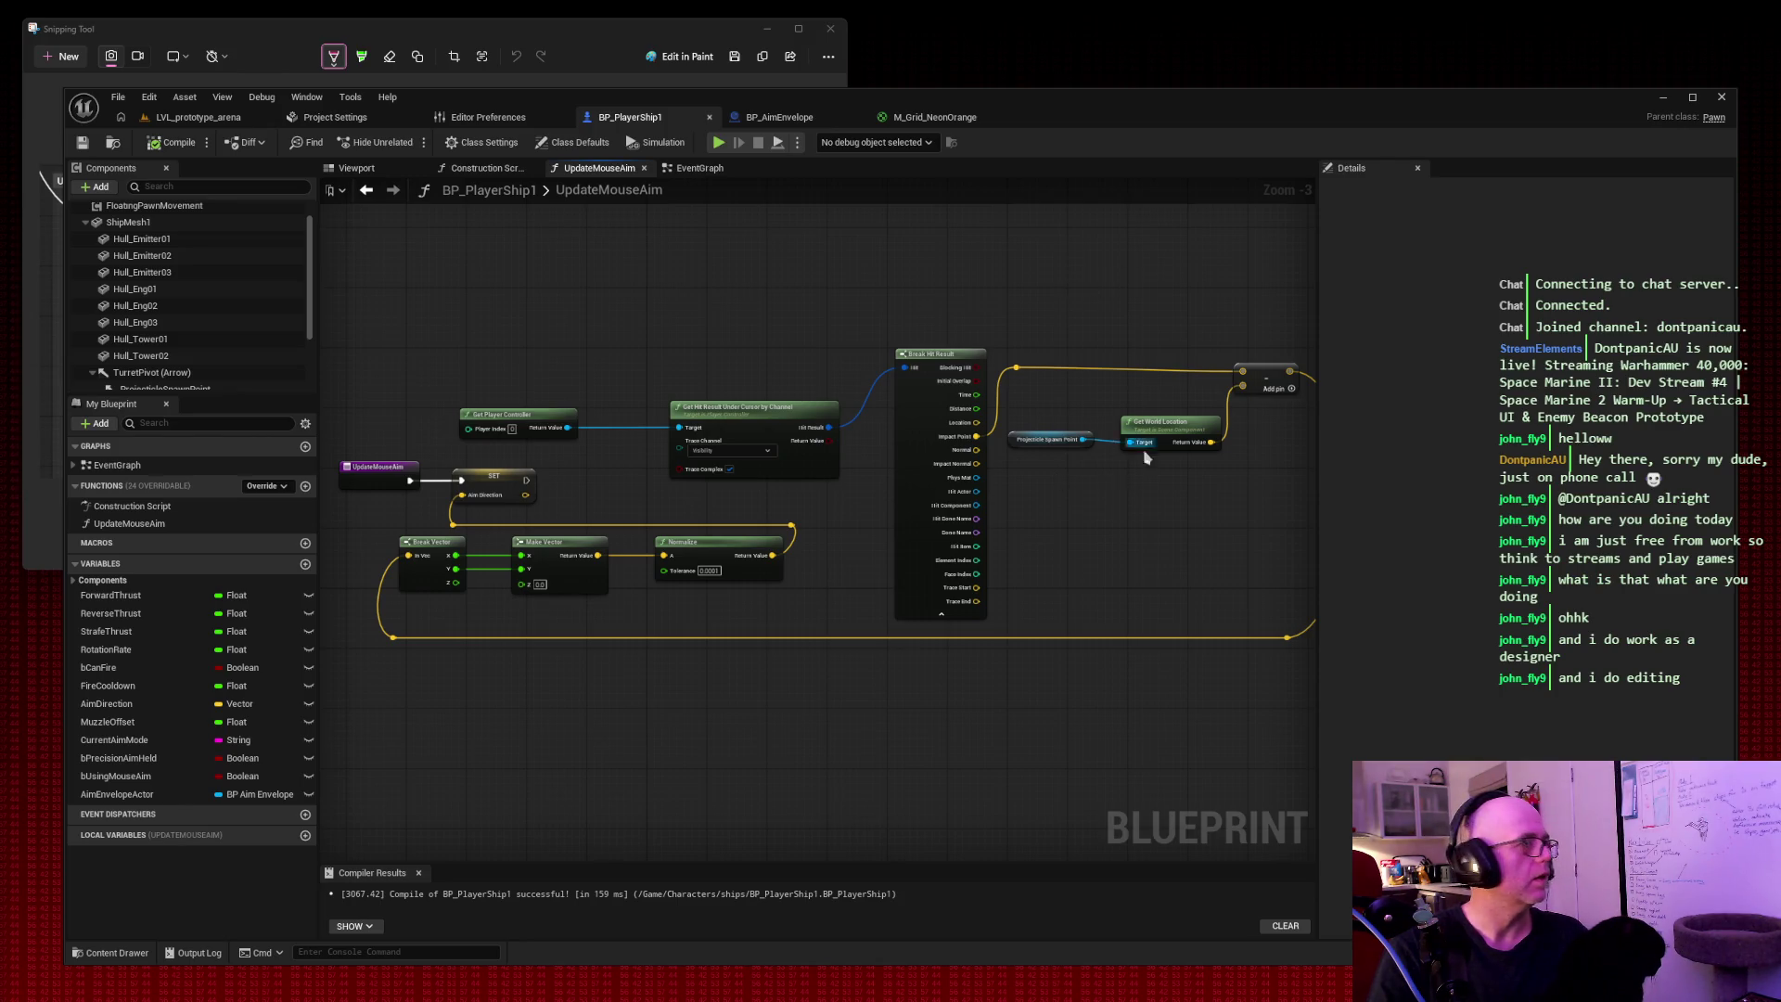
Zoom and pan the graph to show the Get Hit Result Under Cursor and Break Hit Result nodes.
scroll(1141, 385, "up", 2)
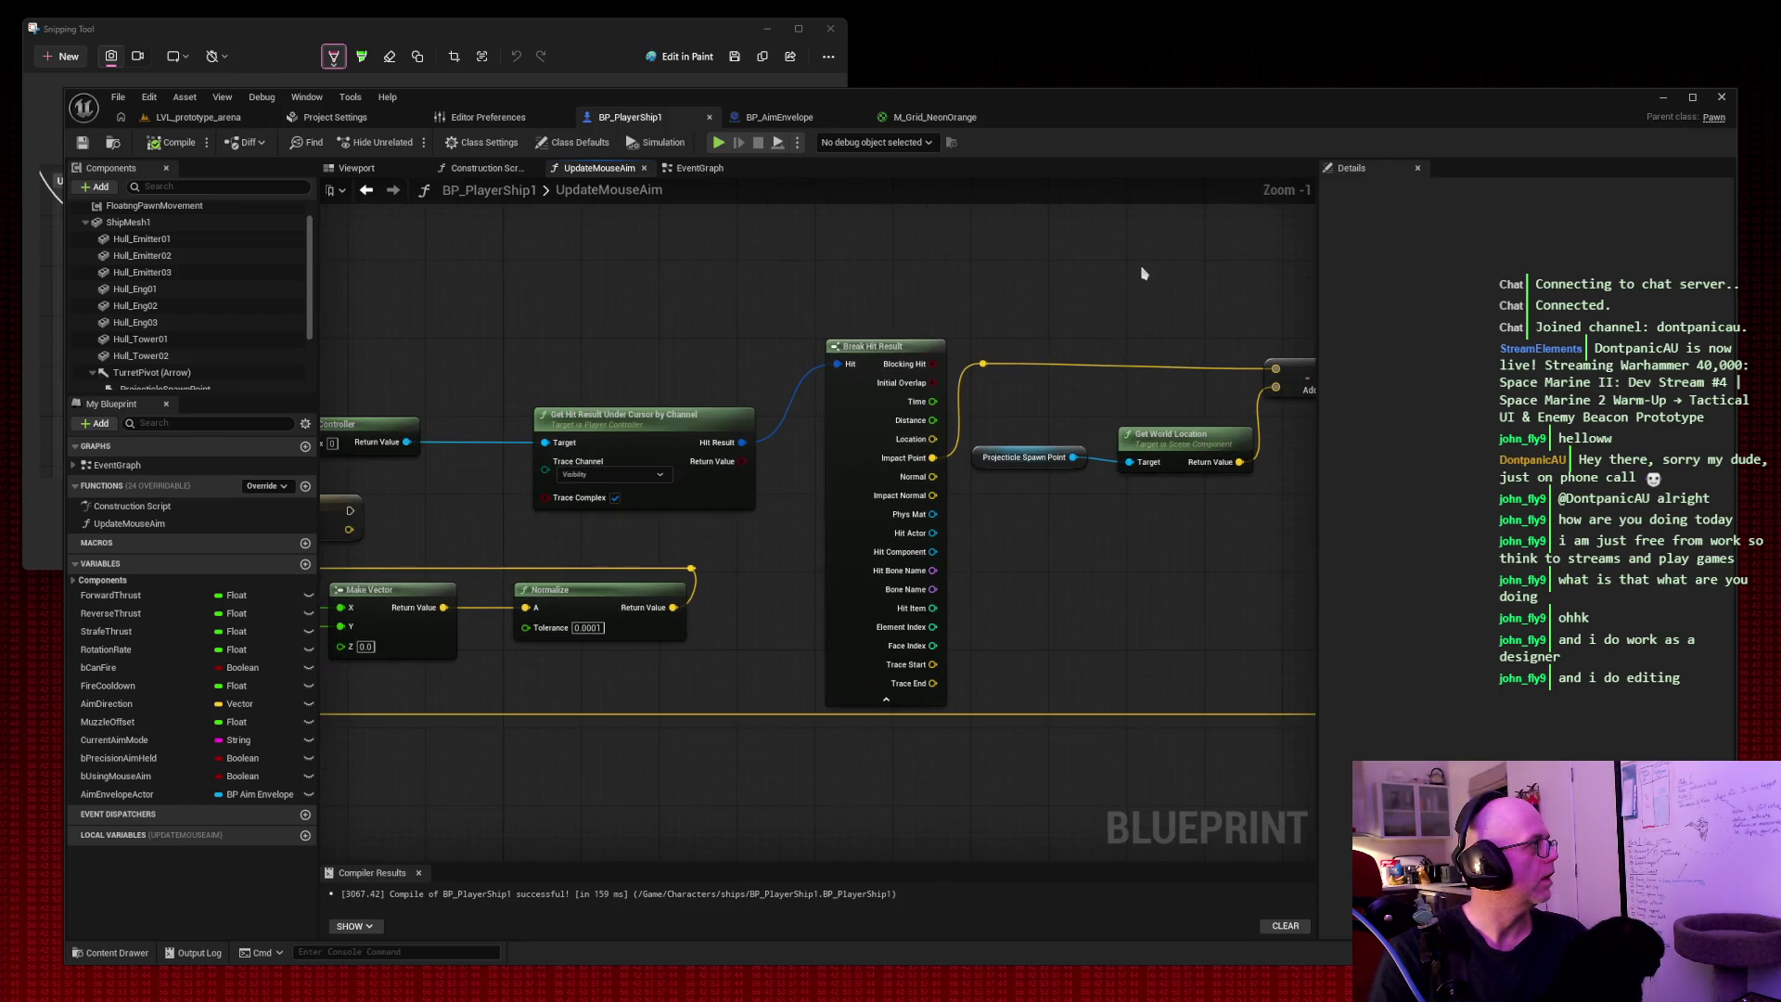
left_click_drag(1143, 274, 946, 231)
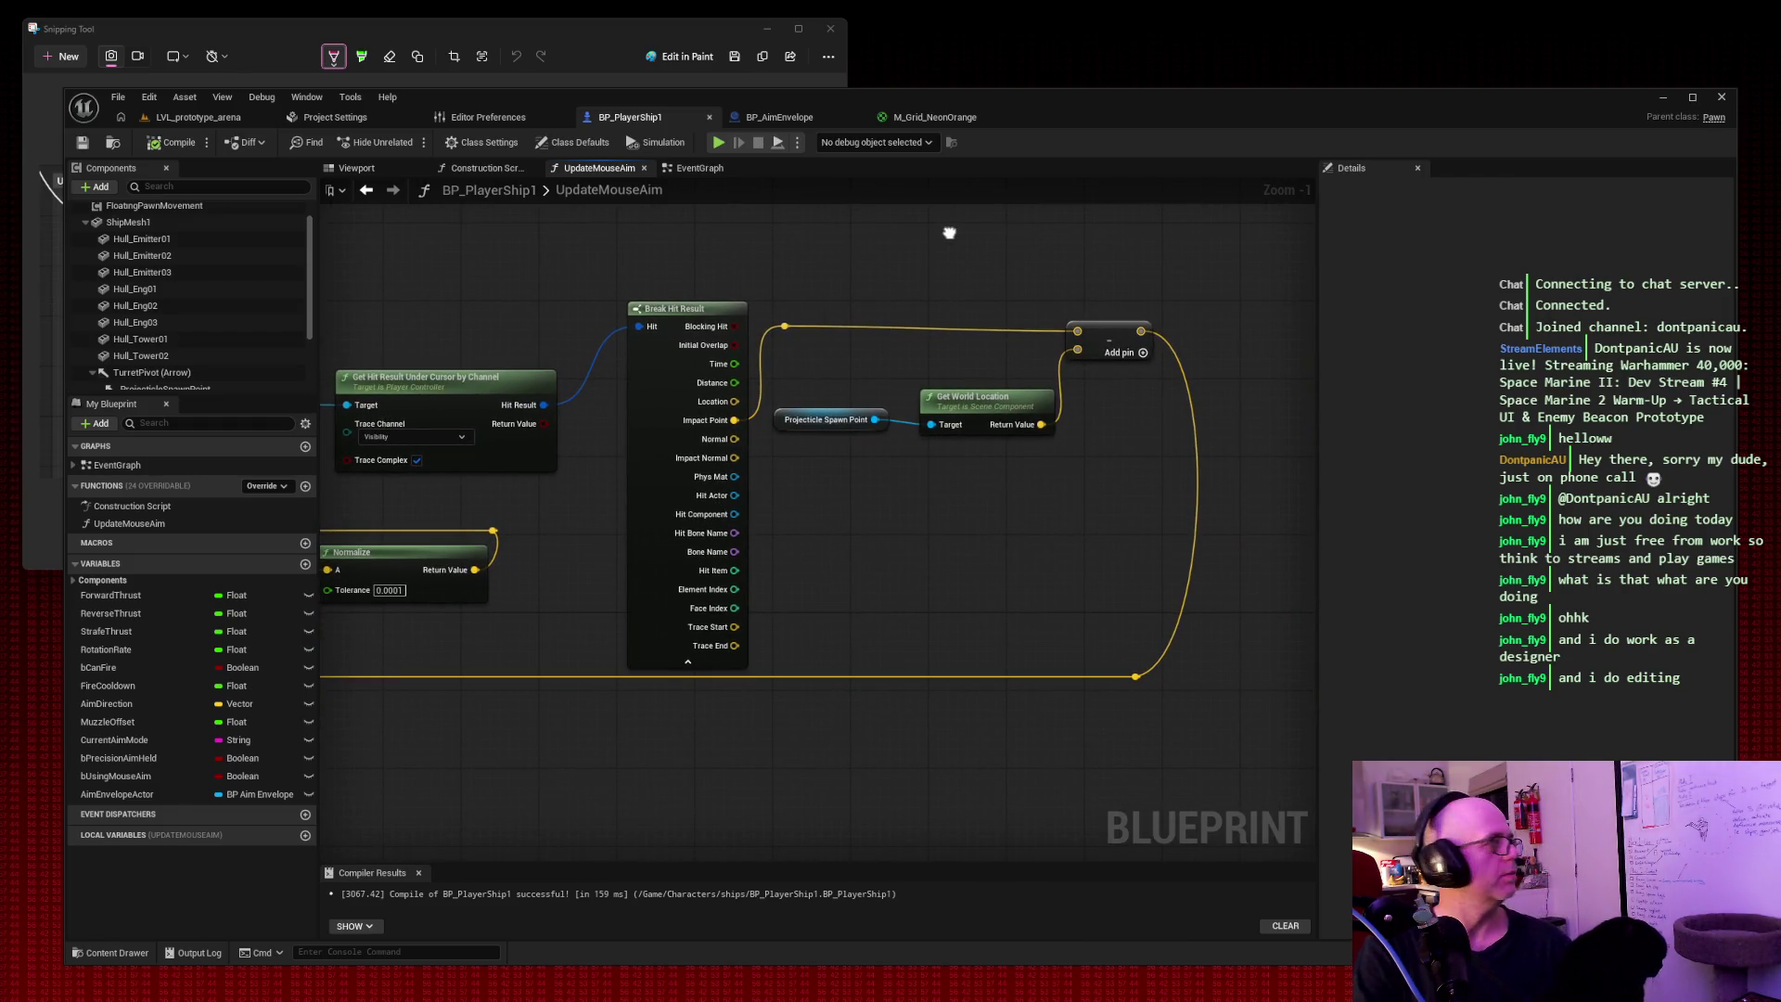
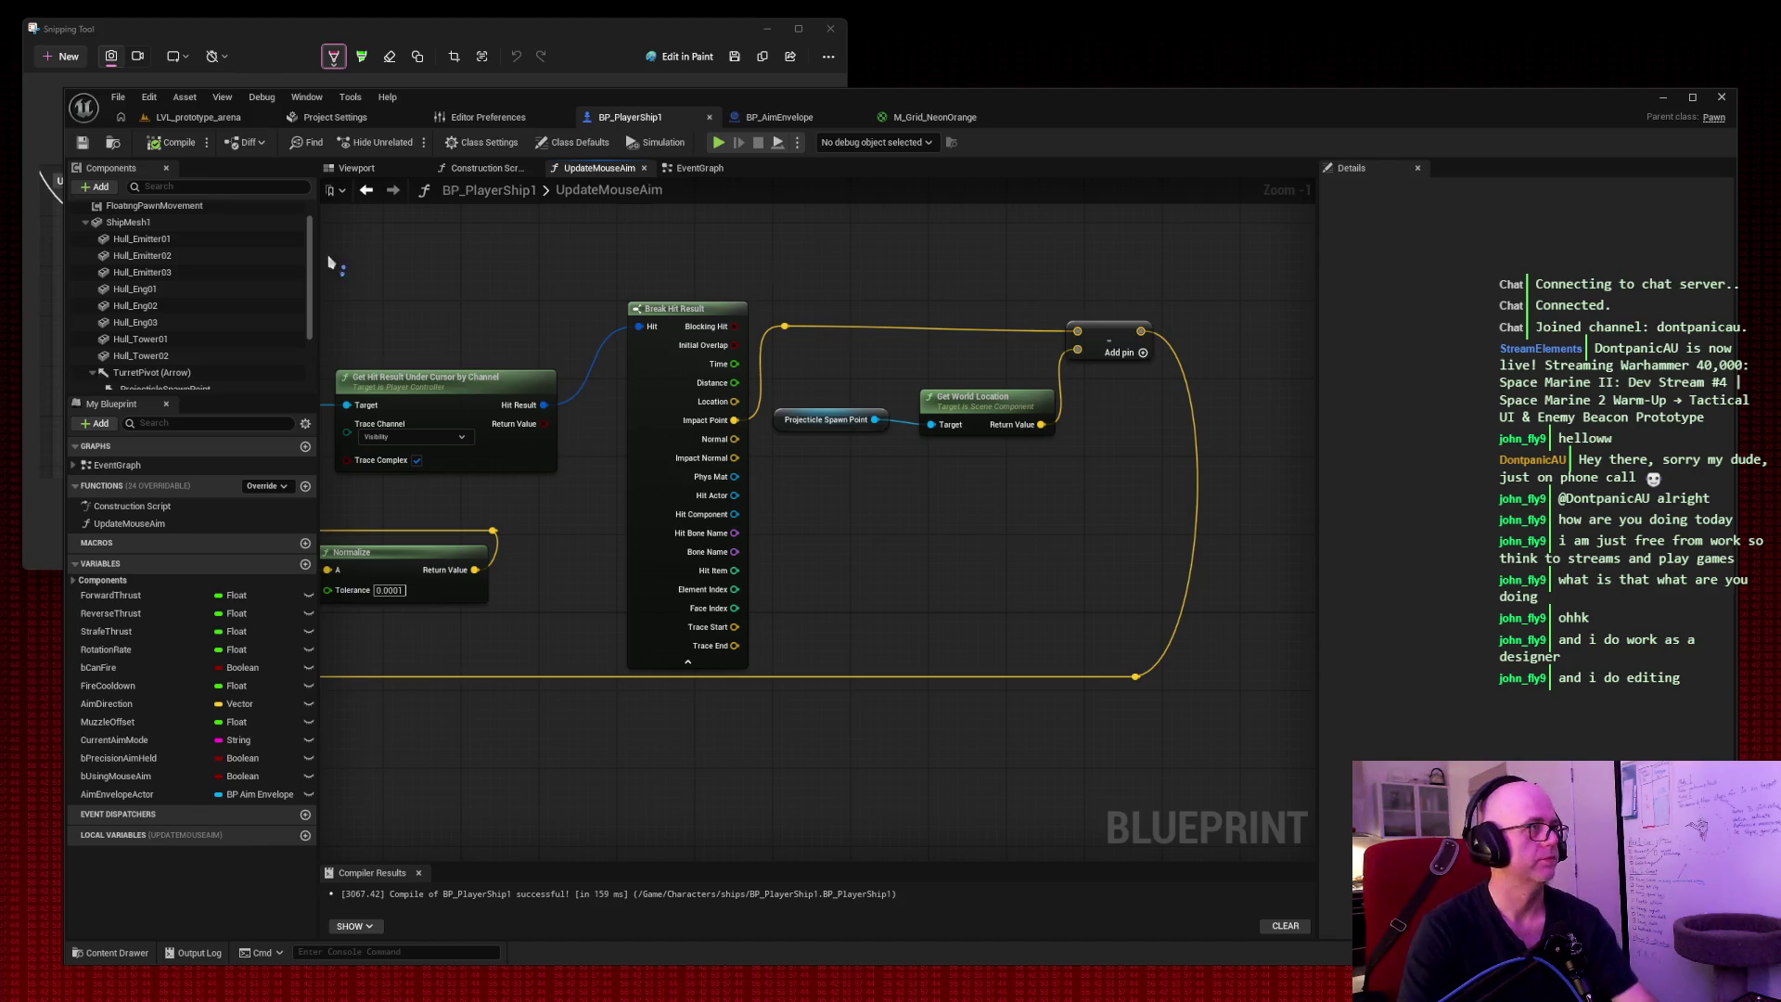
Add a Get Actor Location node to UpdateMouseAim, just right of the existing nodes.
key("super+shift+s")
key("Escape")
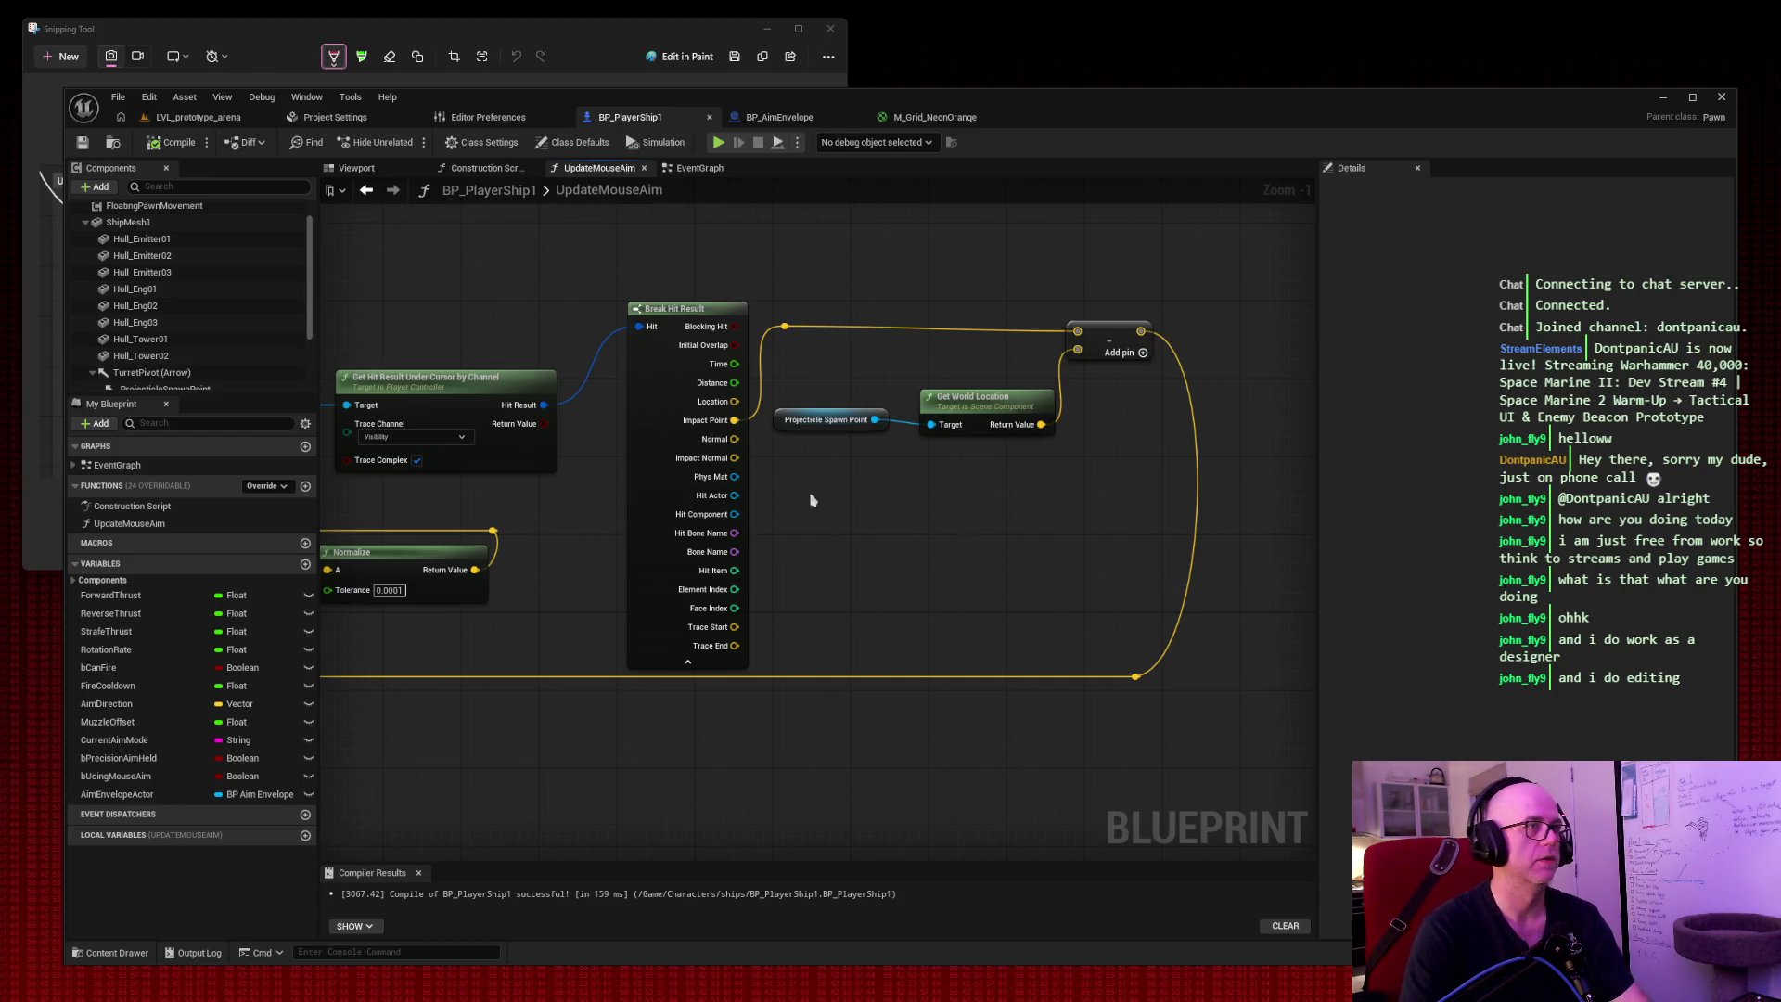
right_click(802, 495)
type("get actor location")
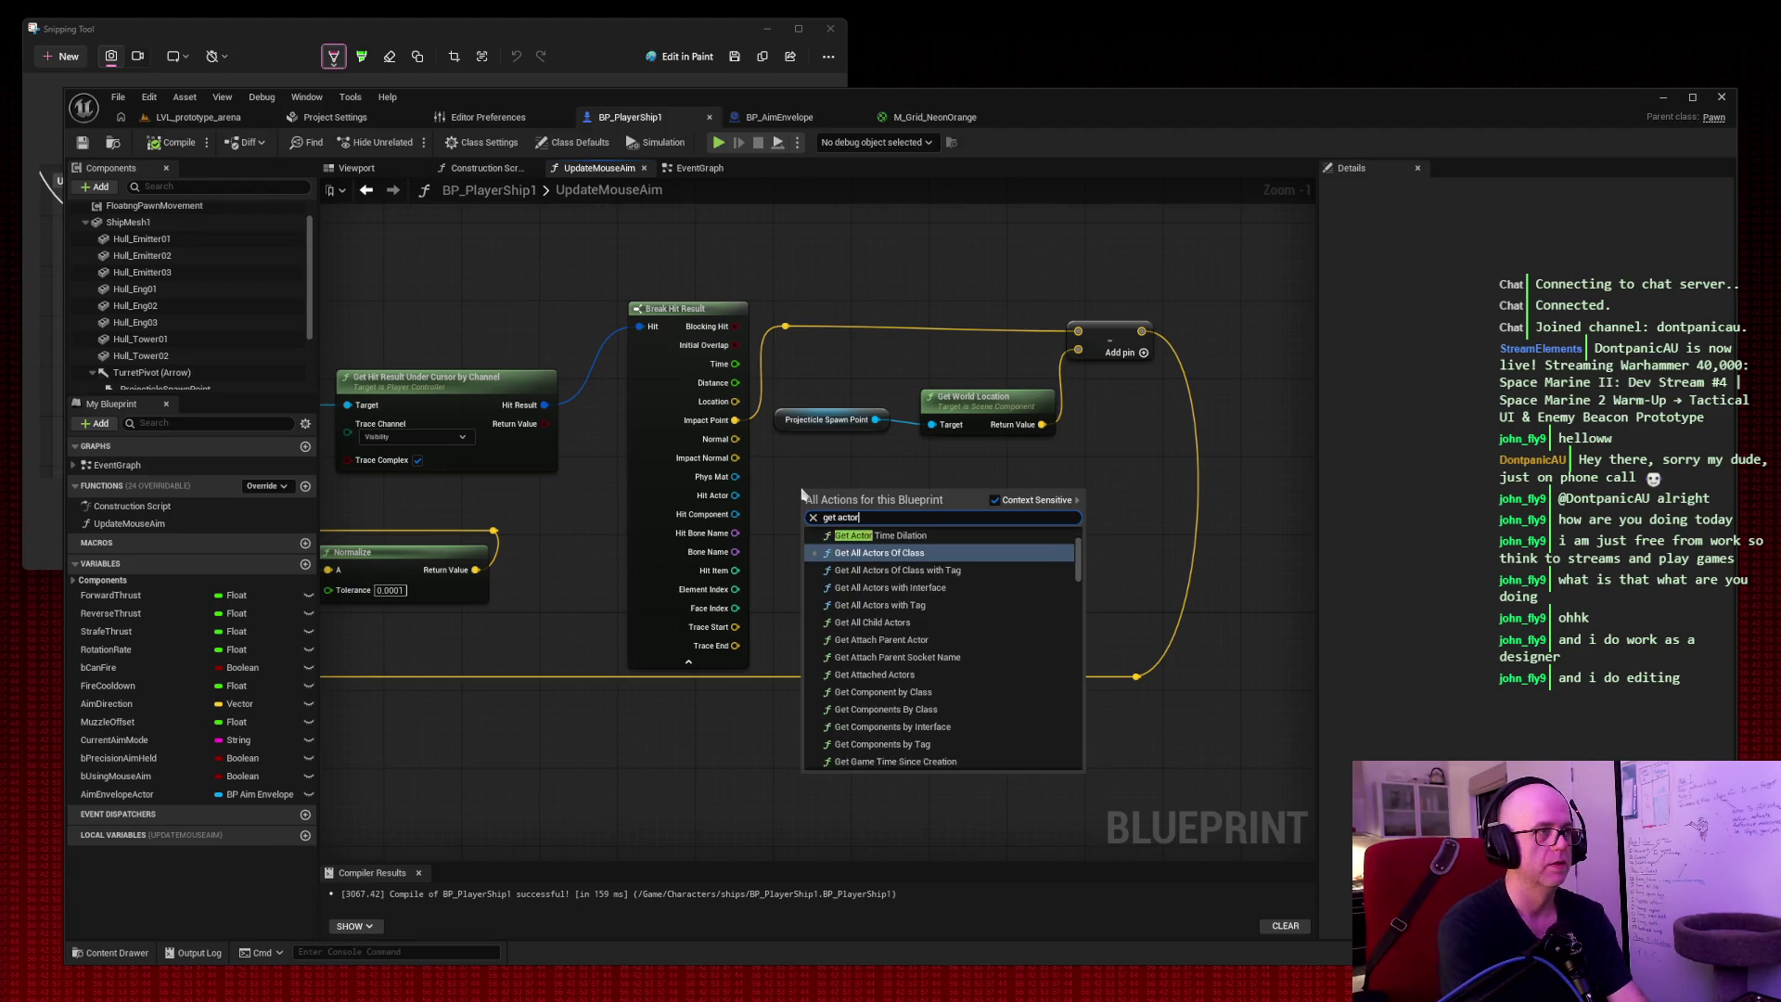
key("Return")
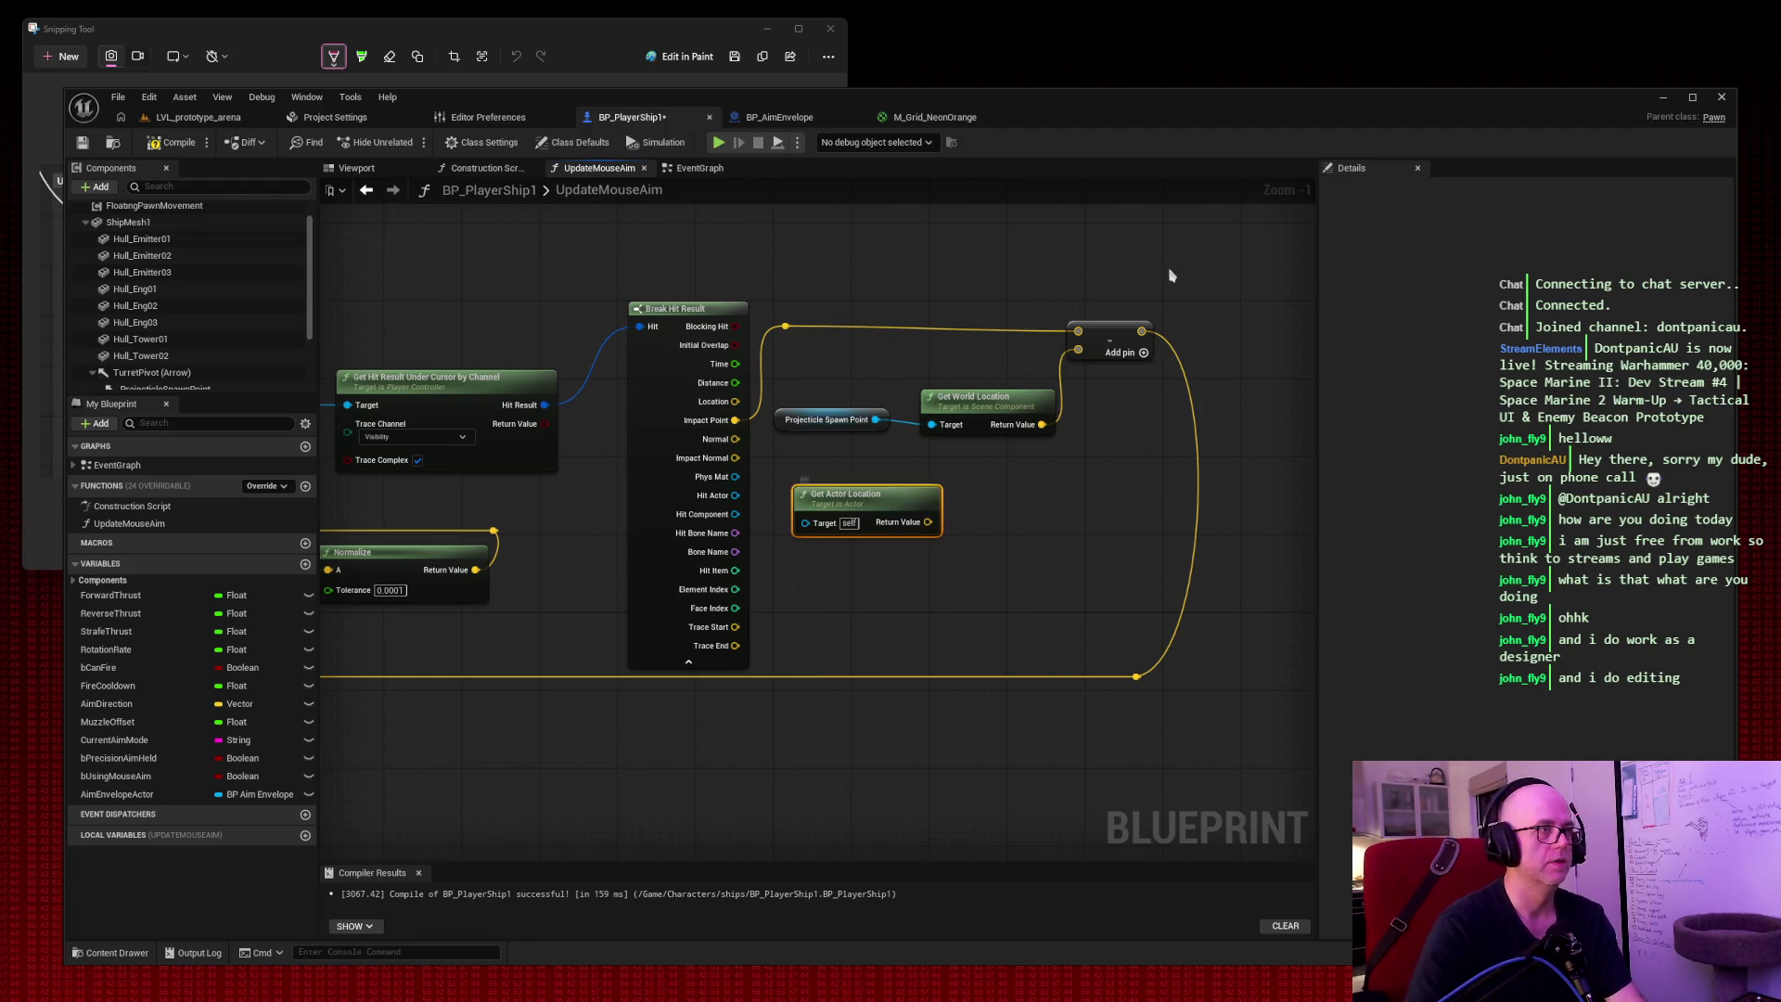
left_click_drag(881, 496, 920, 487)
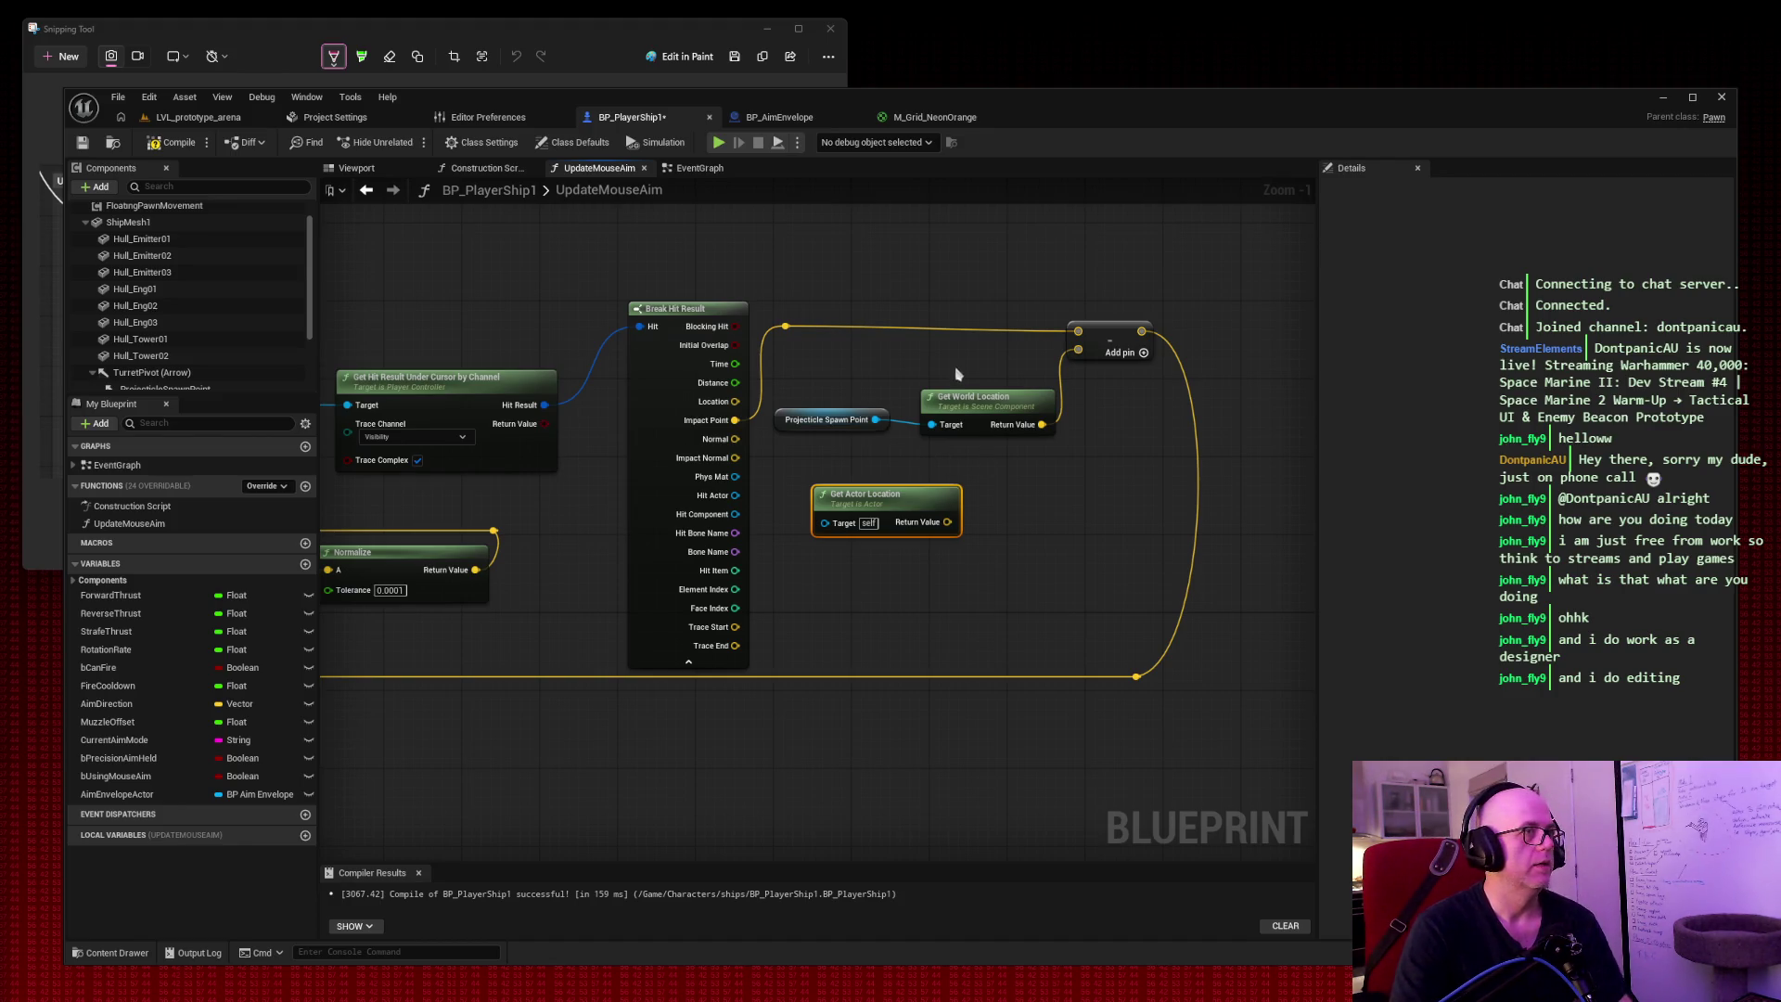
Delete Get World Location and wire Get Actor Location's Return Value into the Add node's second input.
left_click(1018, 429)
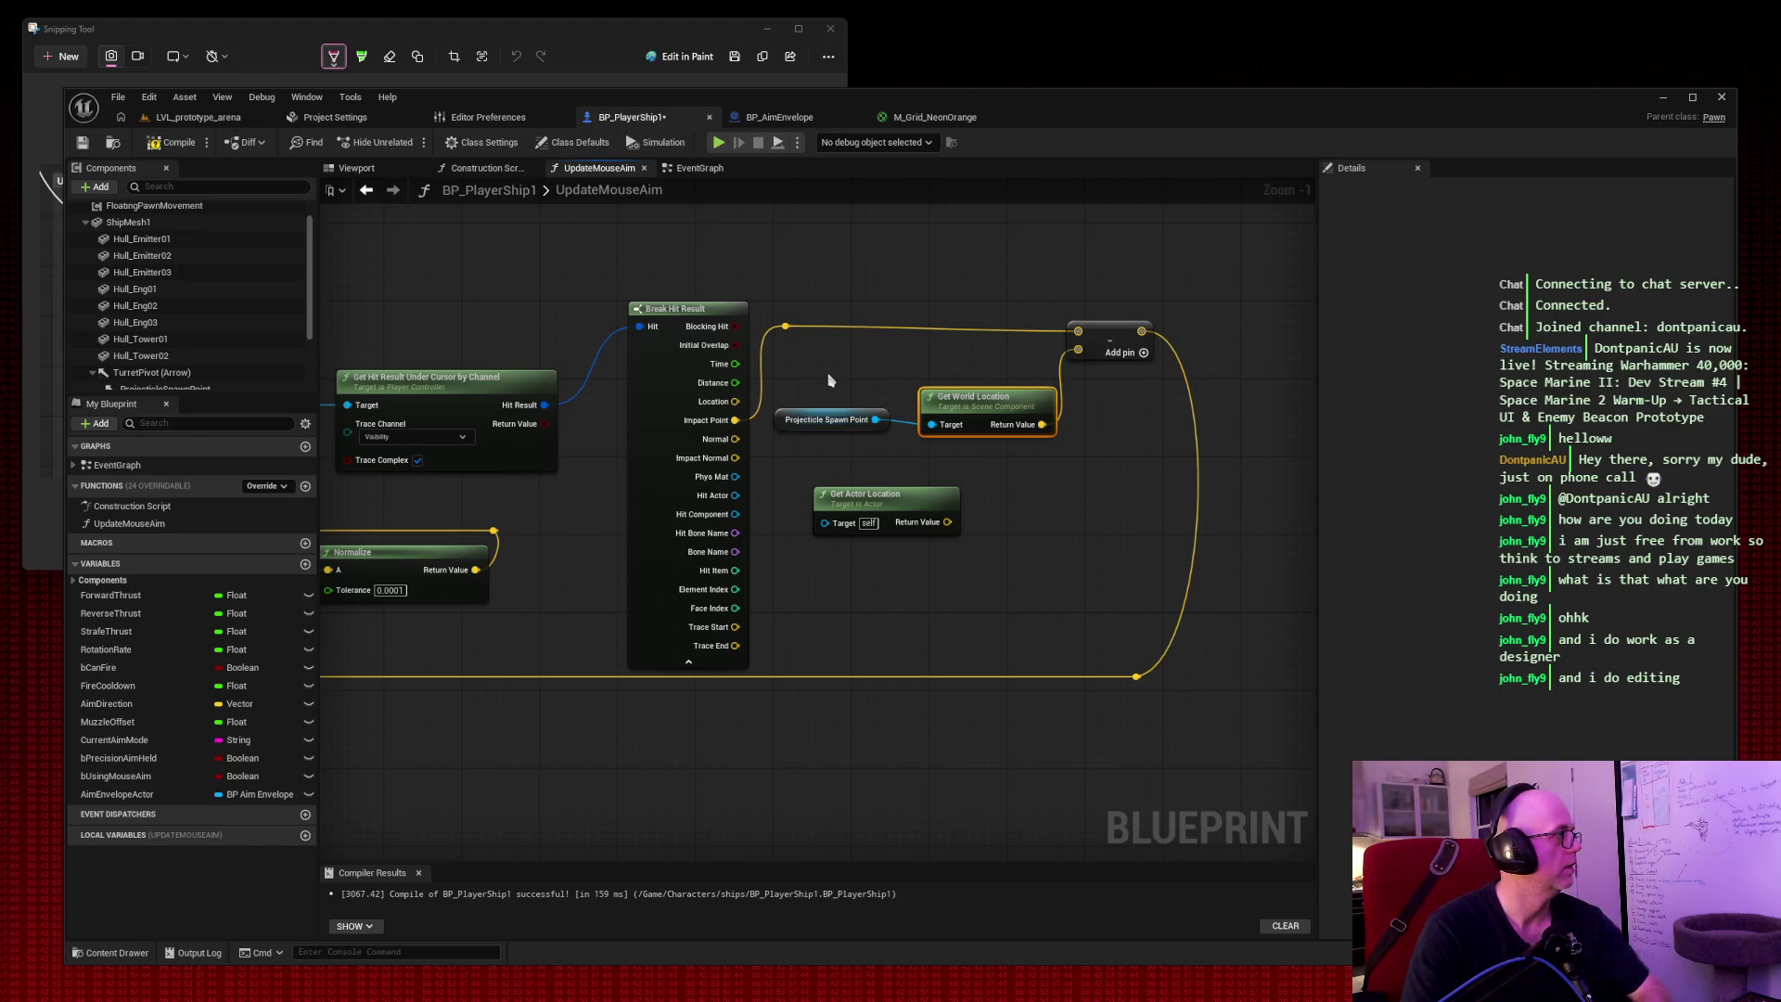
key("Delete")
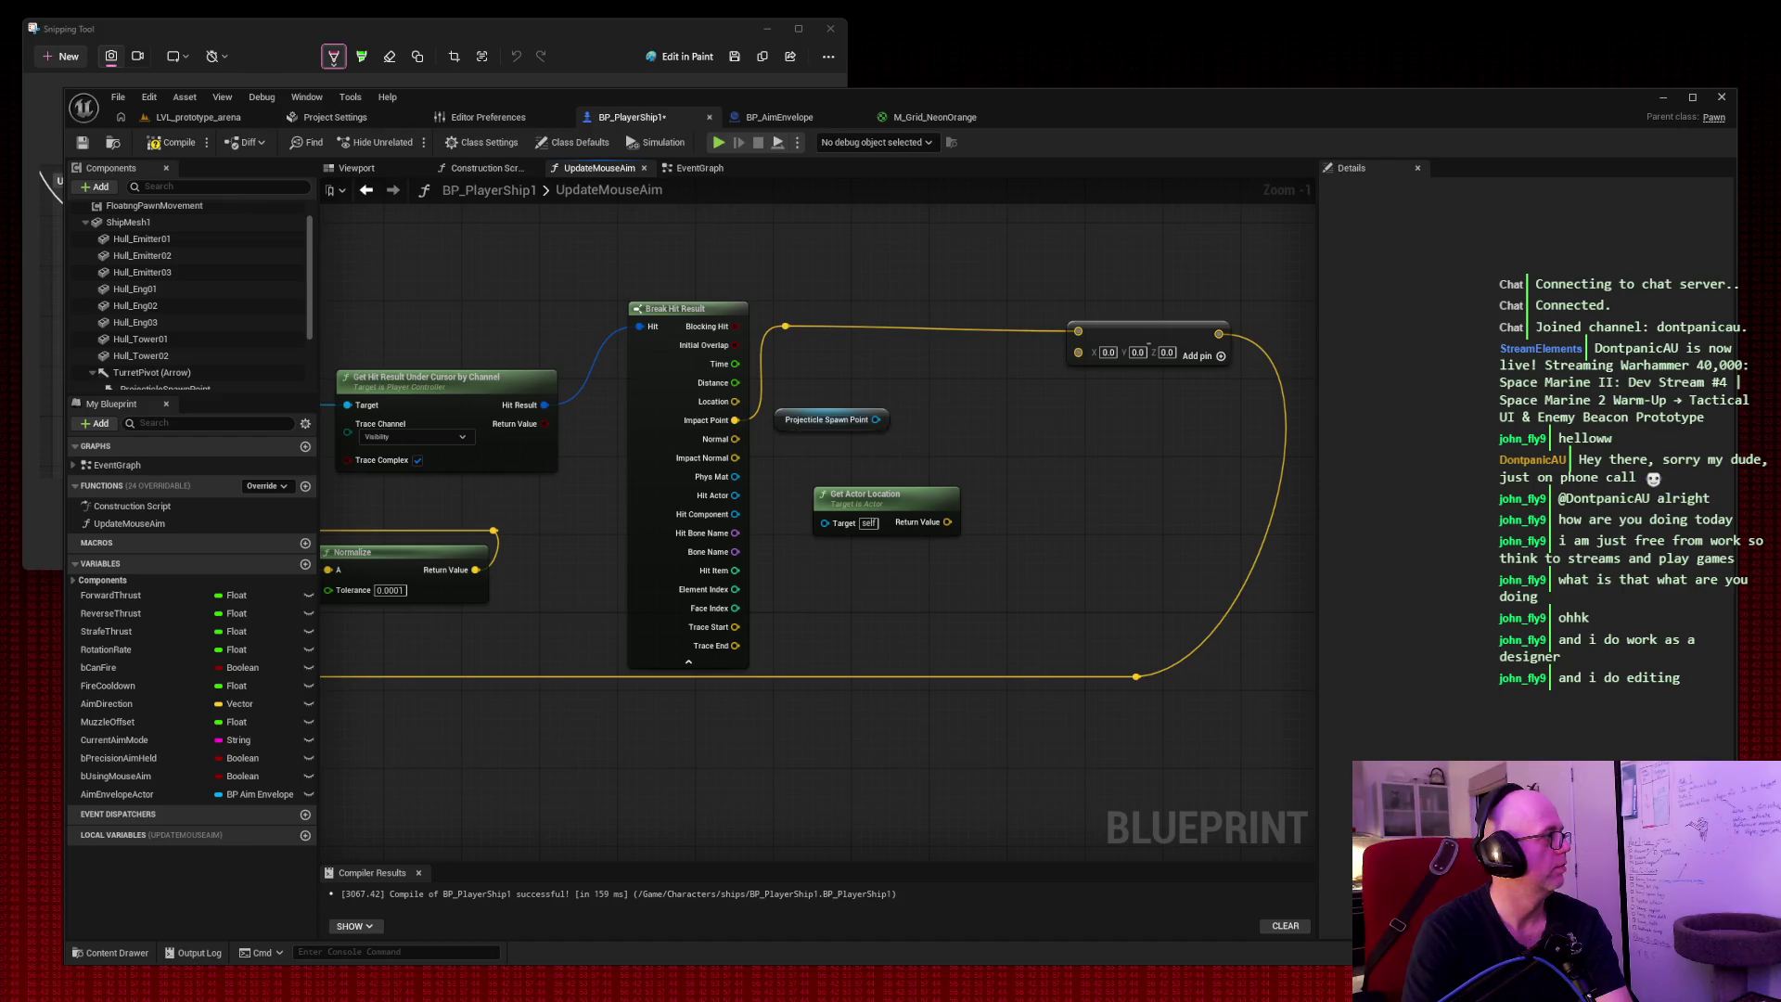
left_click_drag(918, 496, 985, 476)
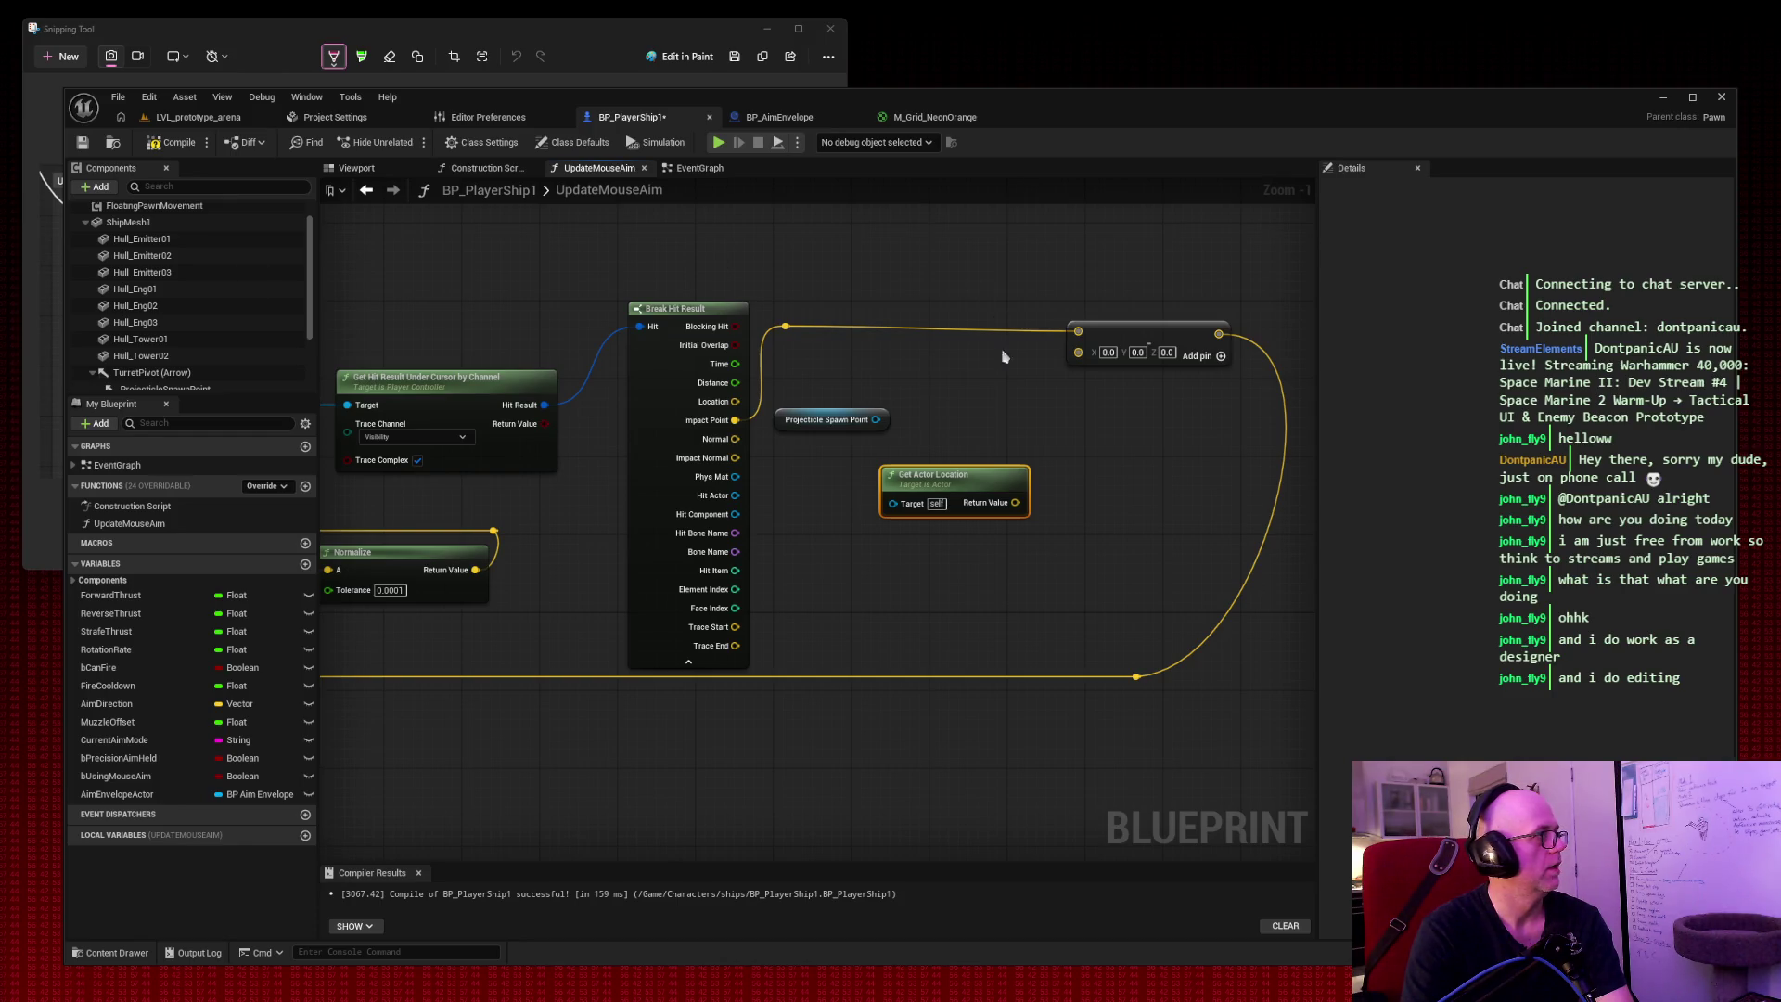
left_click_drag(1016, 502, 1078, 351)
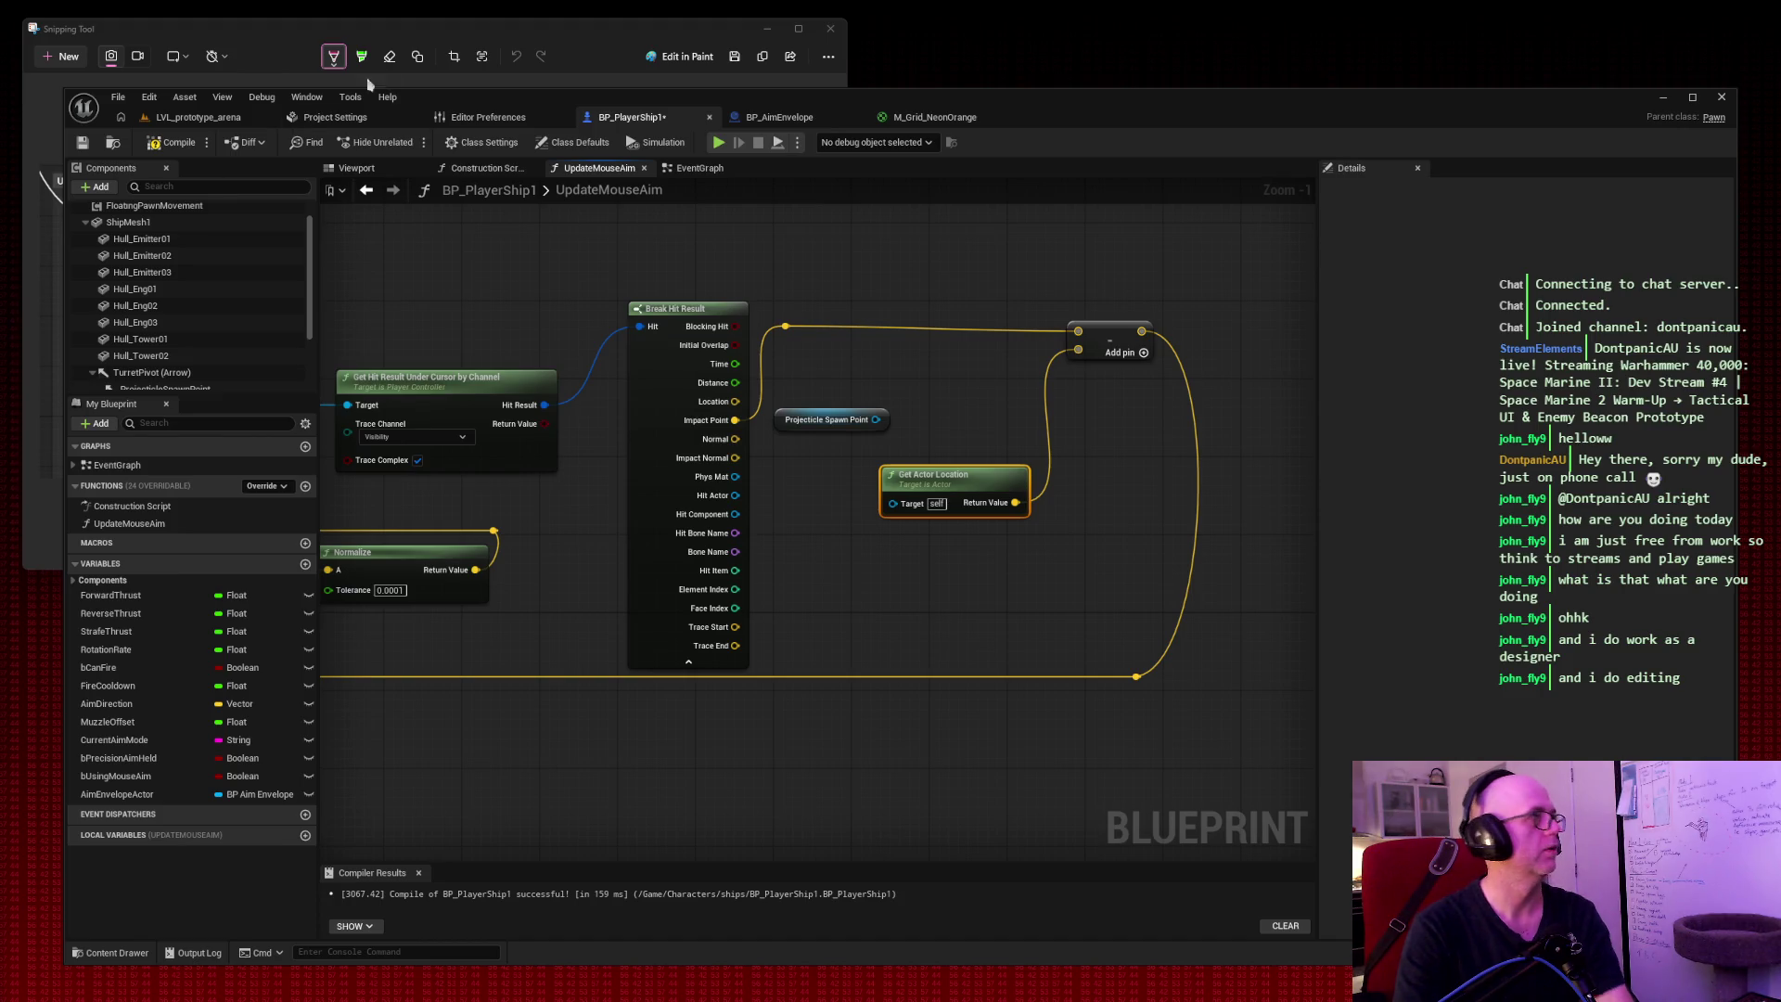
Play-test LVL_prototype_arena twice to watch the projectiles, then go back to BP_PlayerShip1's graph.
left_click(181, 118)
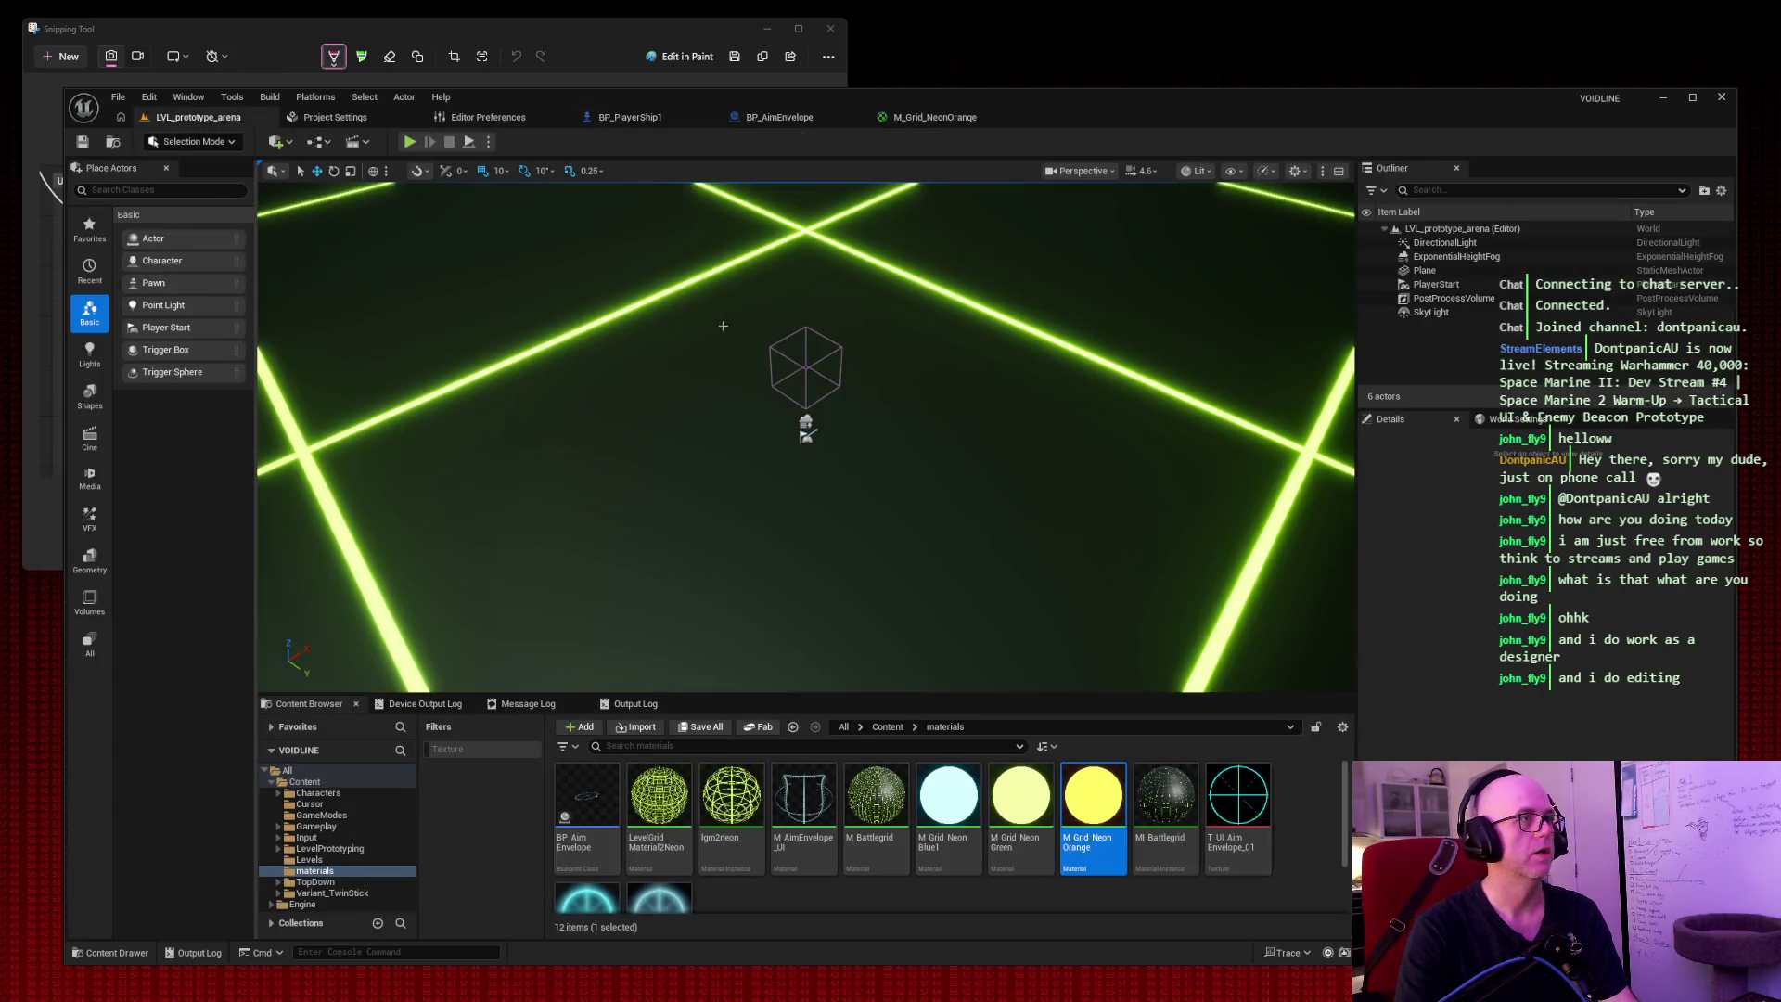
left_click(411, 142)
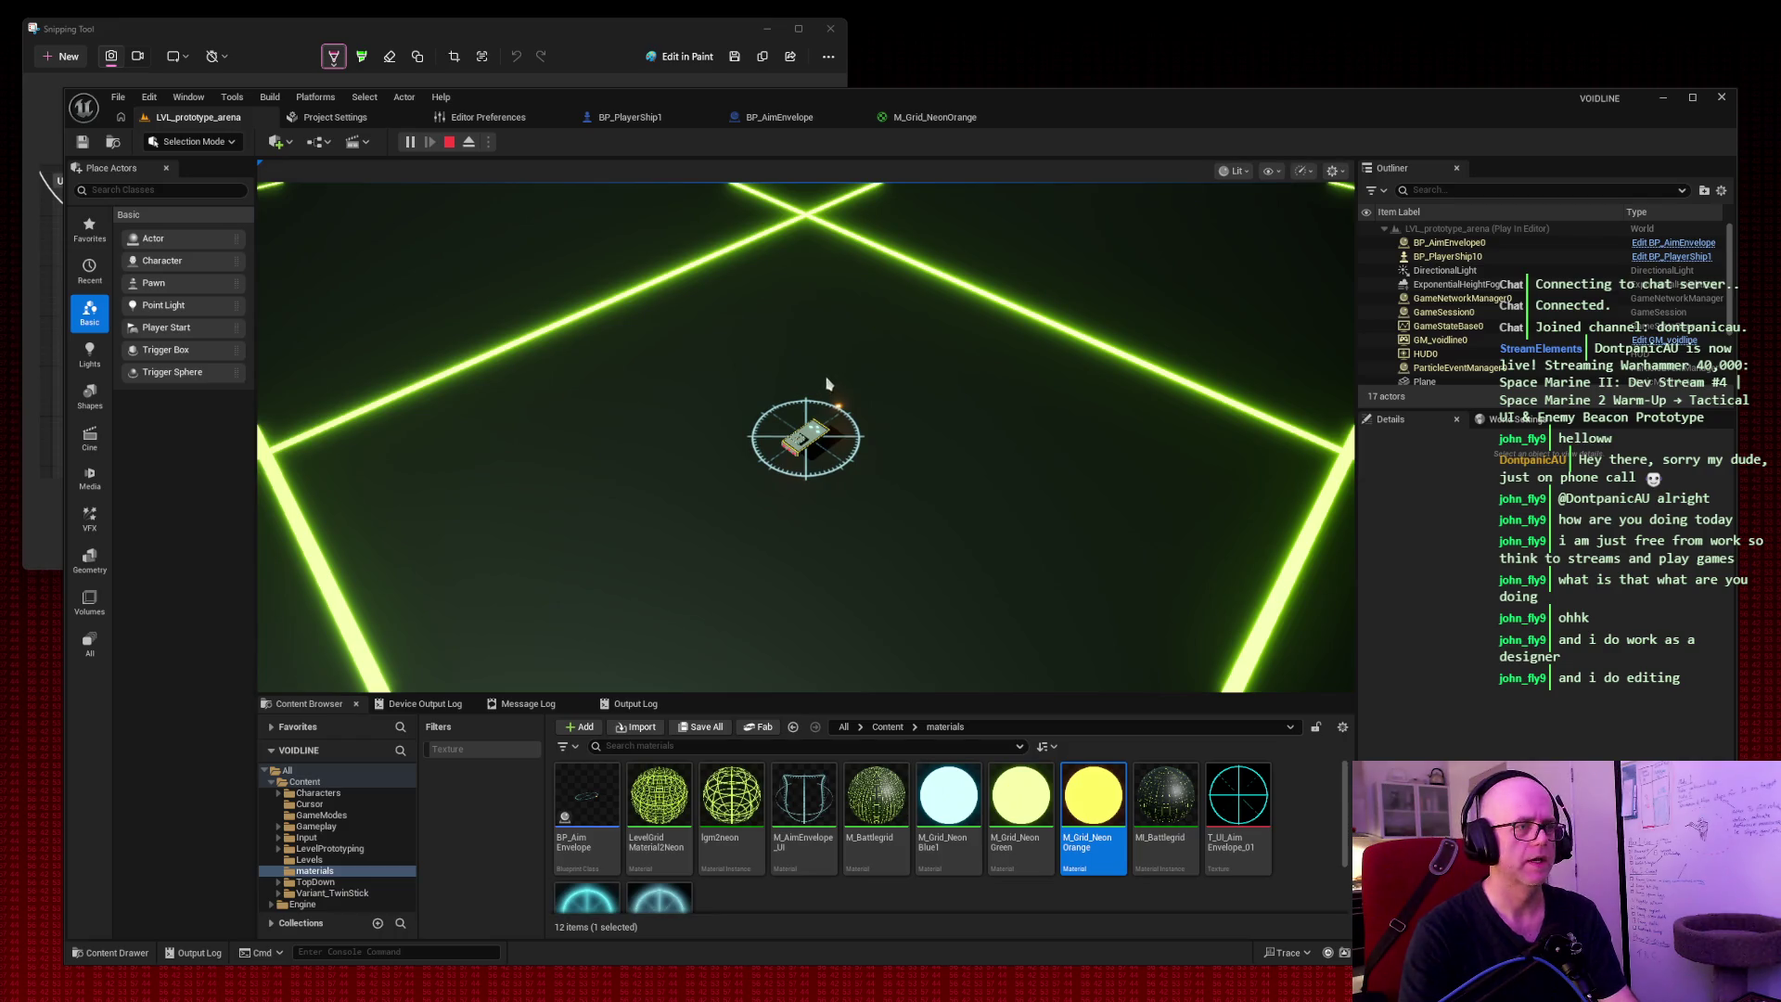
key("Escape")
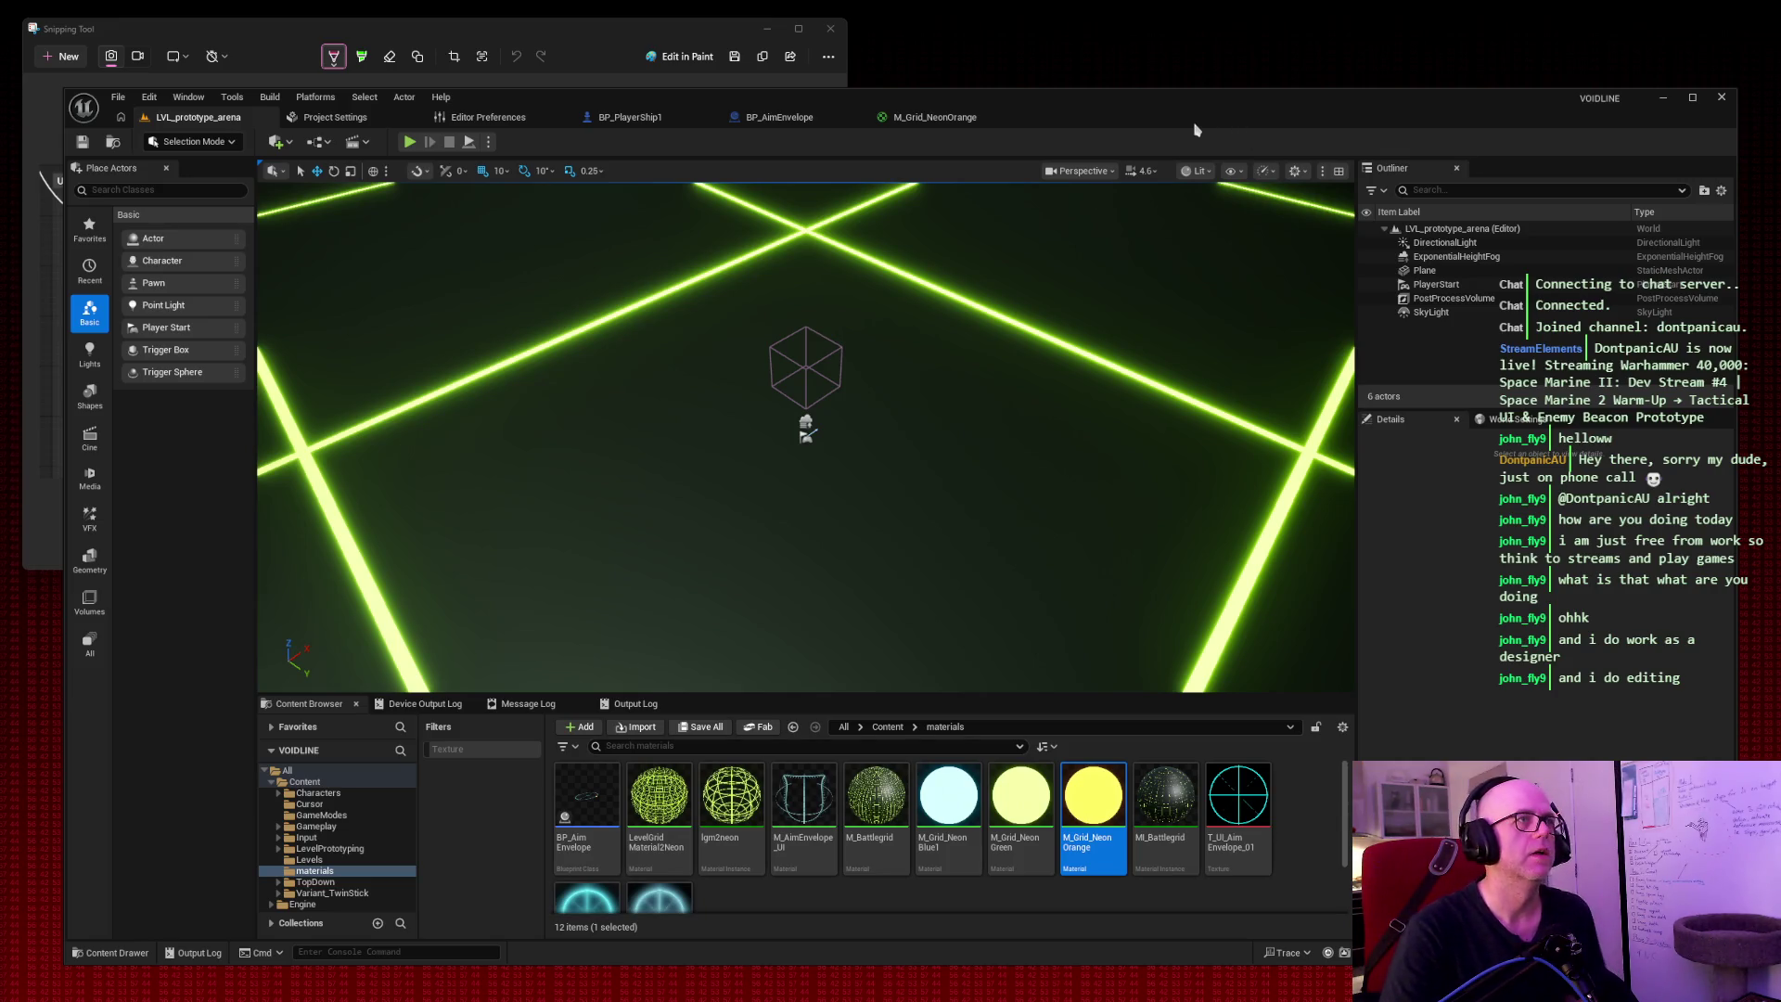
left_click(409, 141)
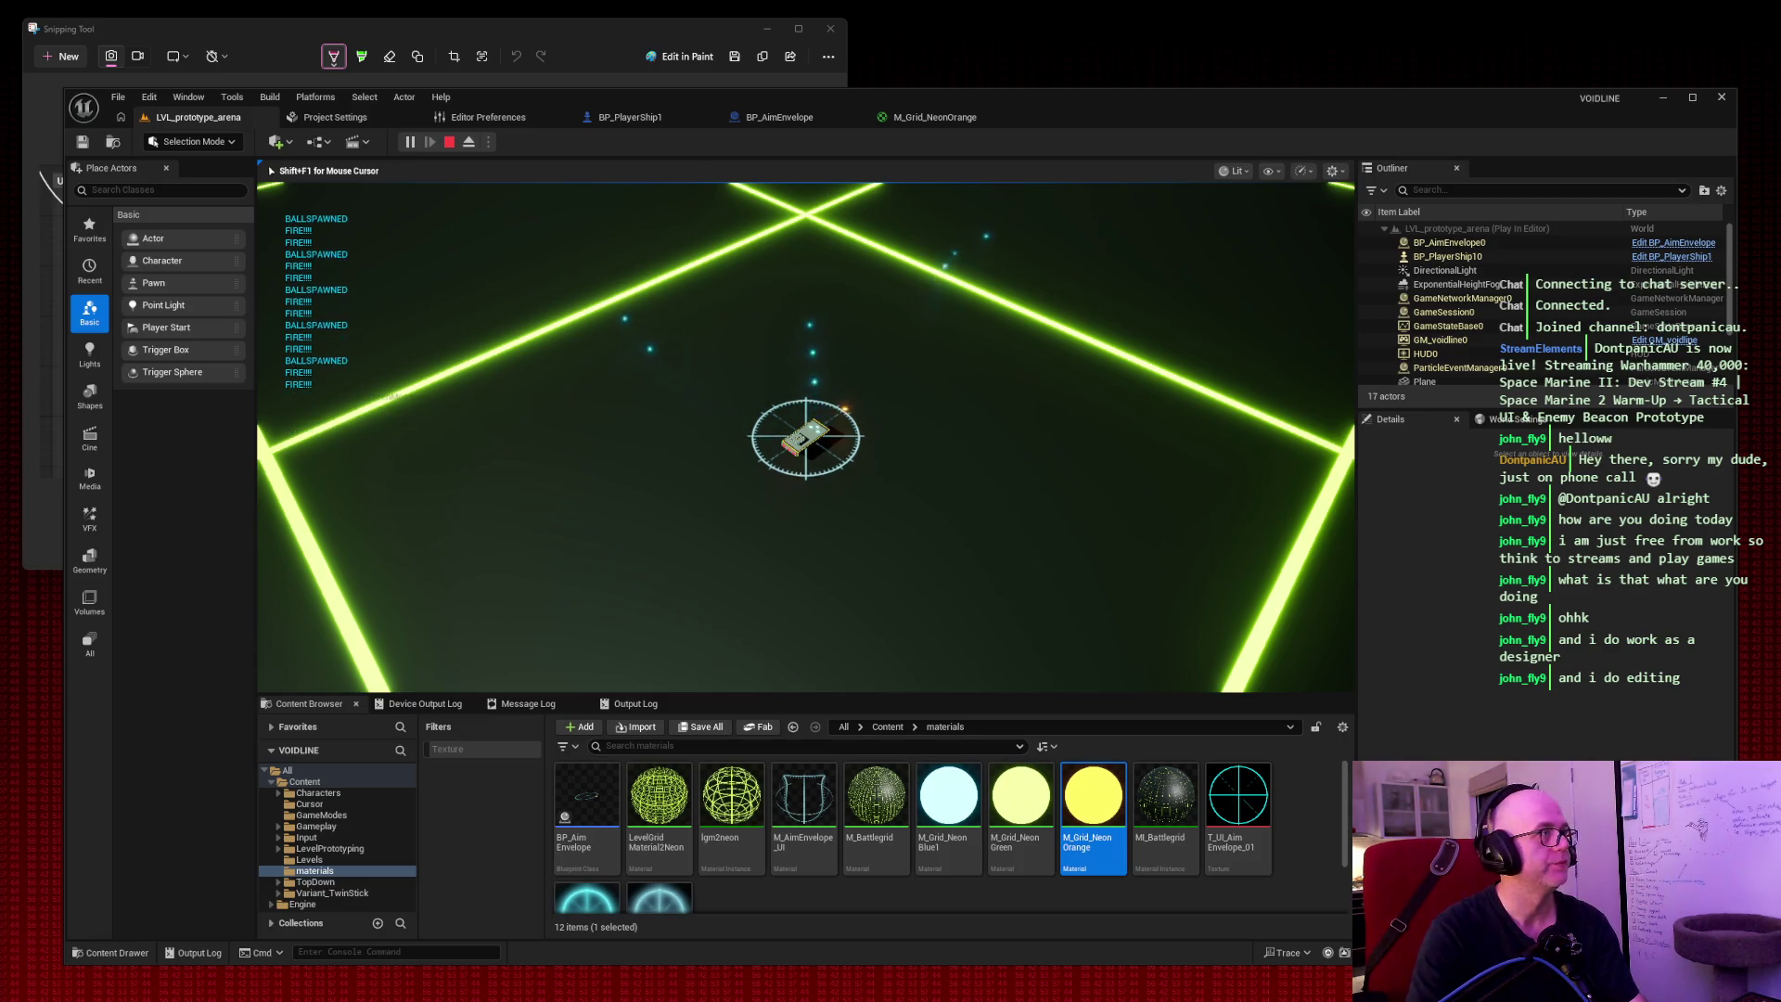
key("Escape")
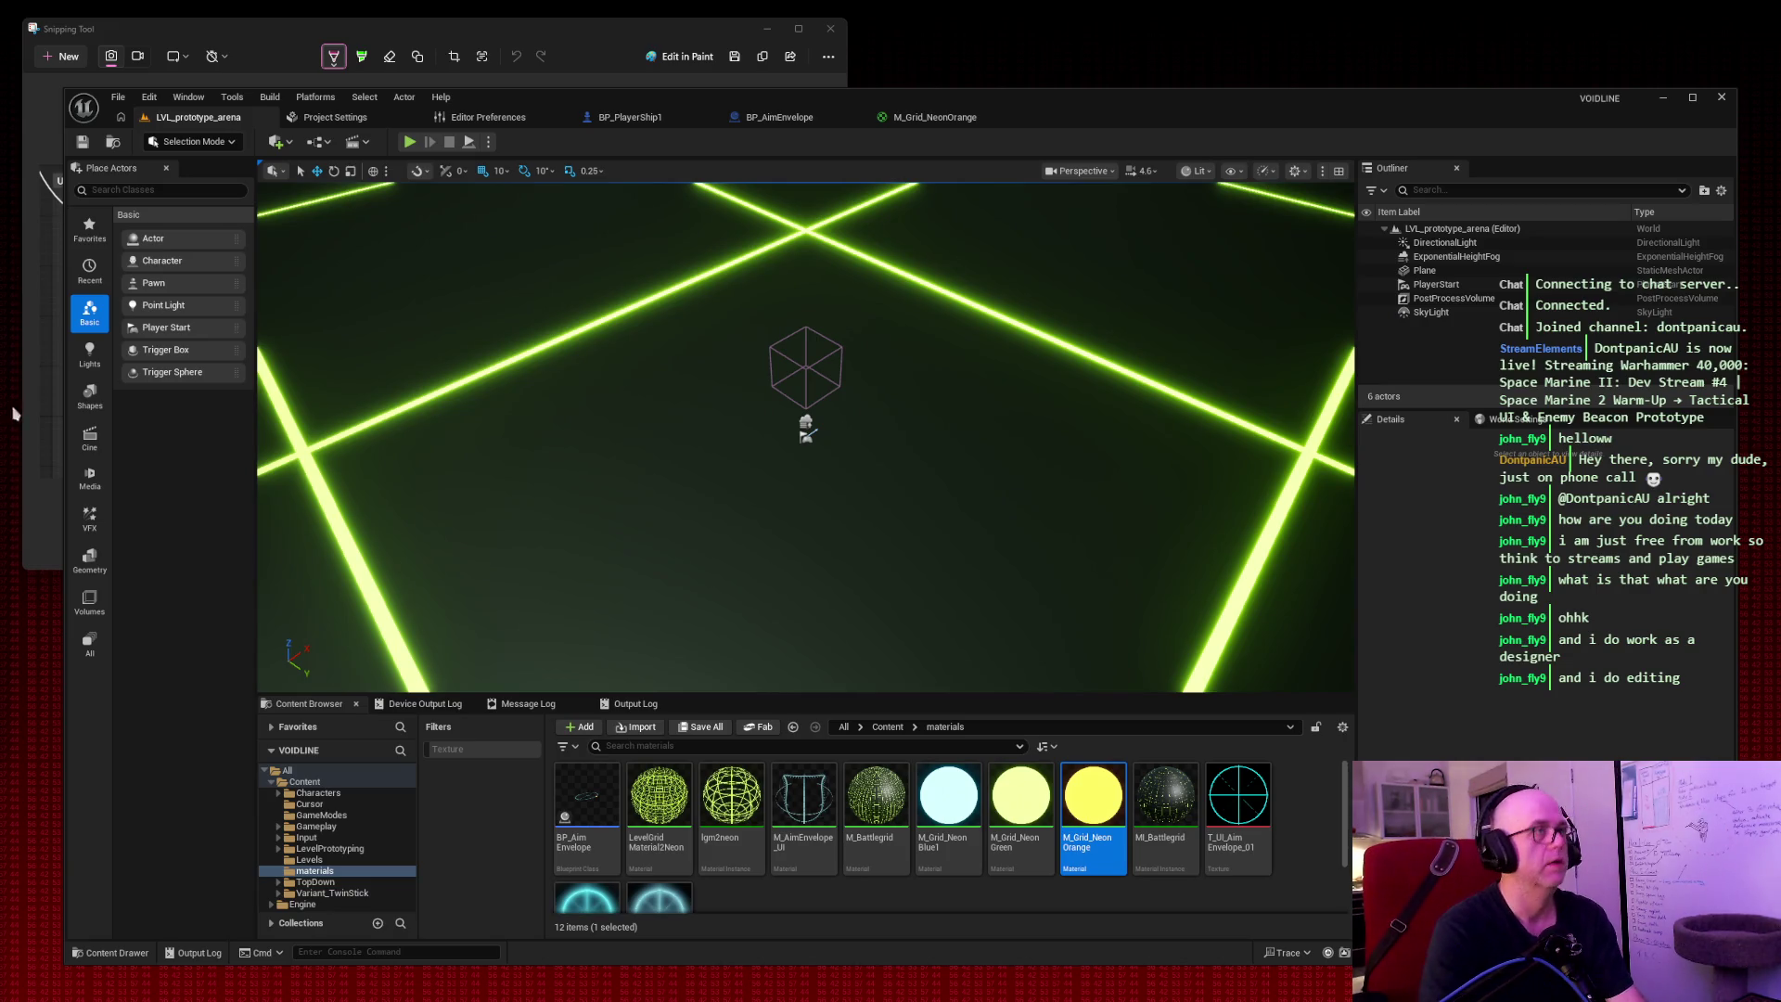
left_click(630, 117)
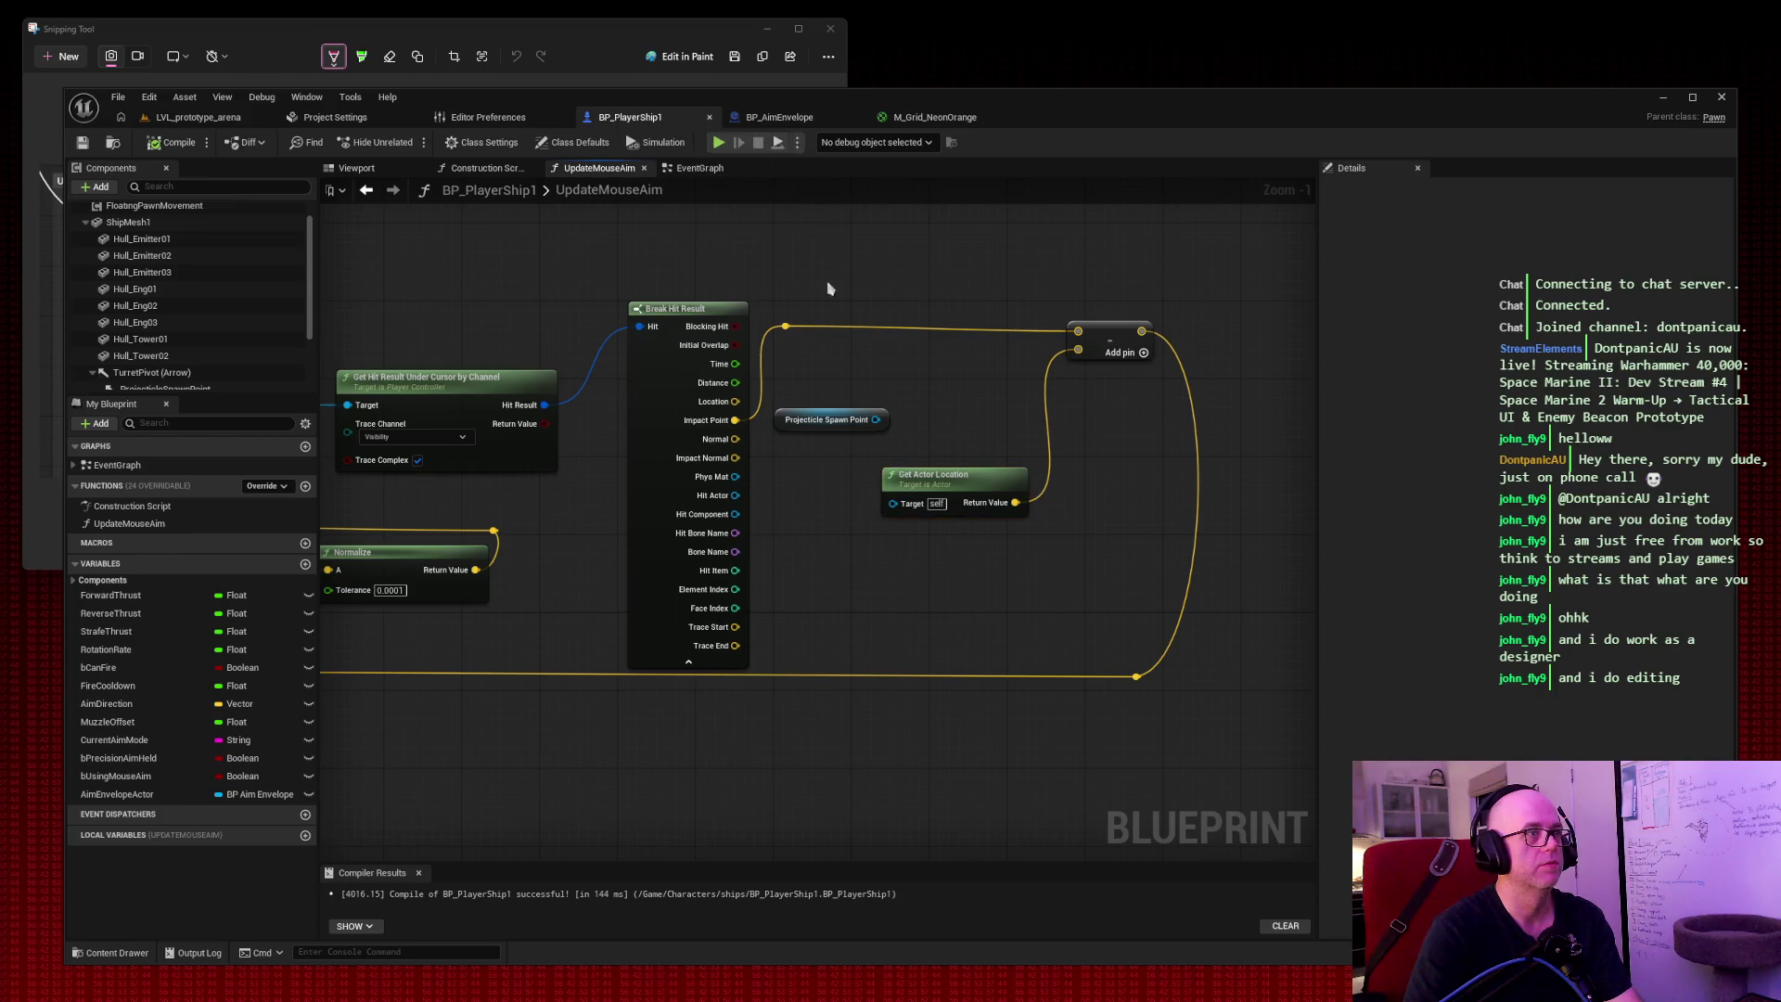
Delete the unused Projectile Spawn Point node from the UpdateMouseAim graph.
left_click_drag(826, 287, 1014, 269)
scroll(1015, 269, "down", 2)
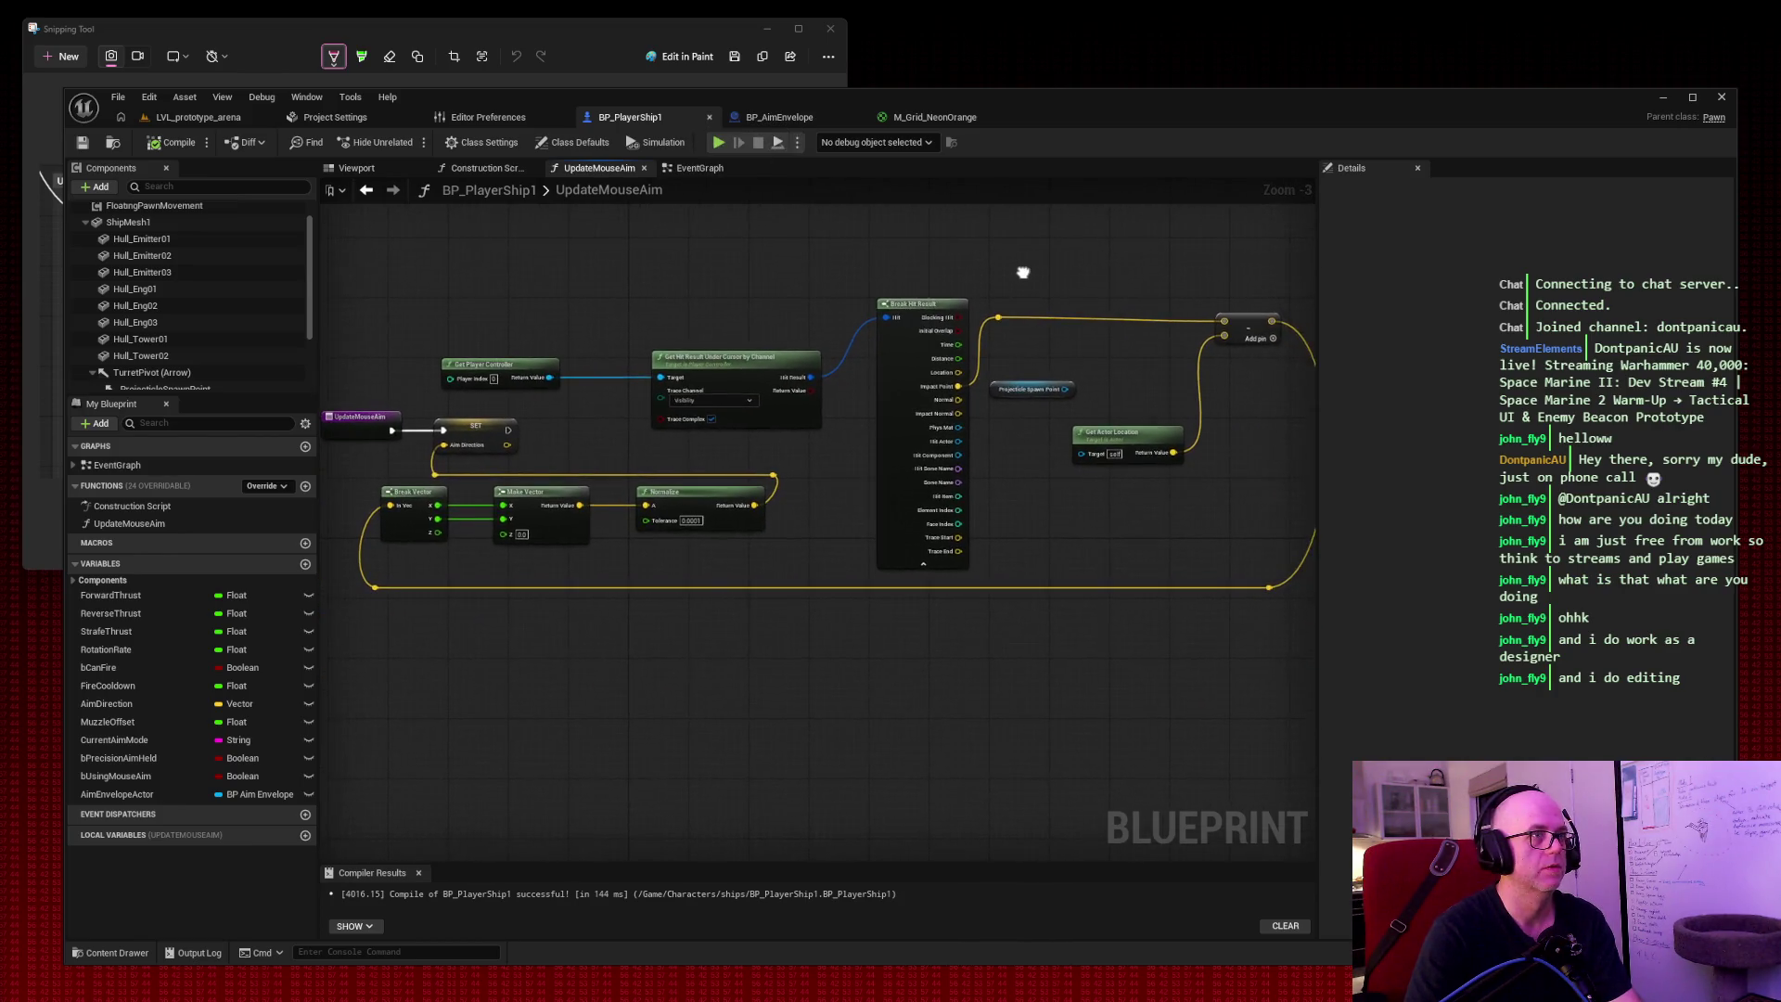
left_click(1029, 395)
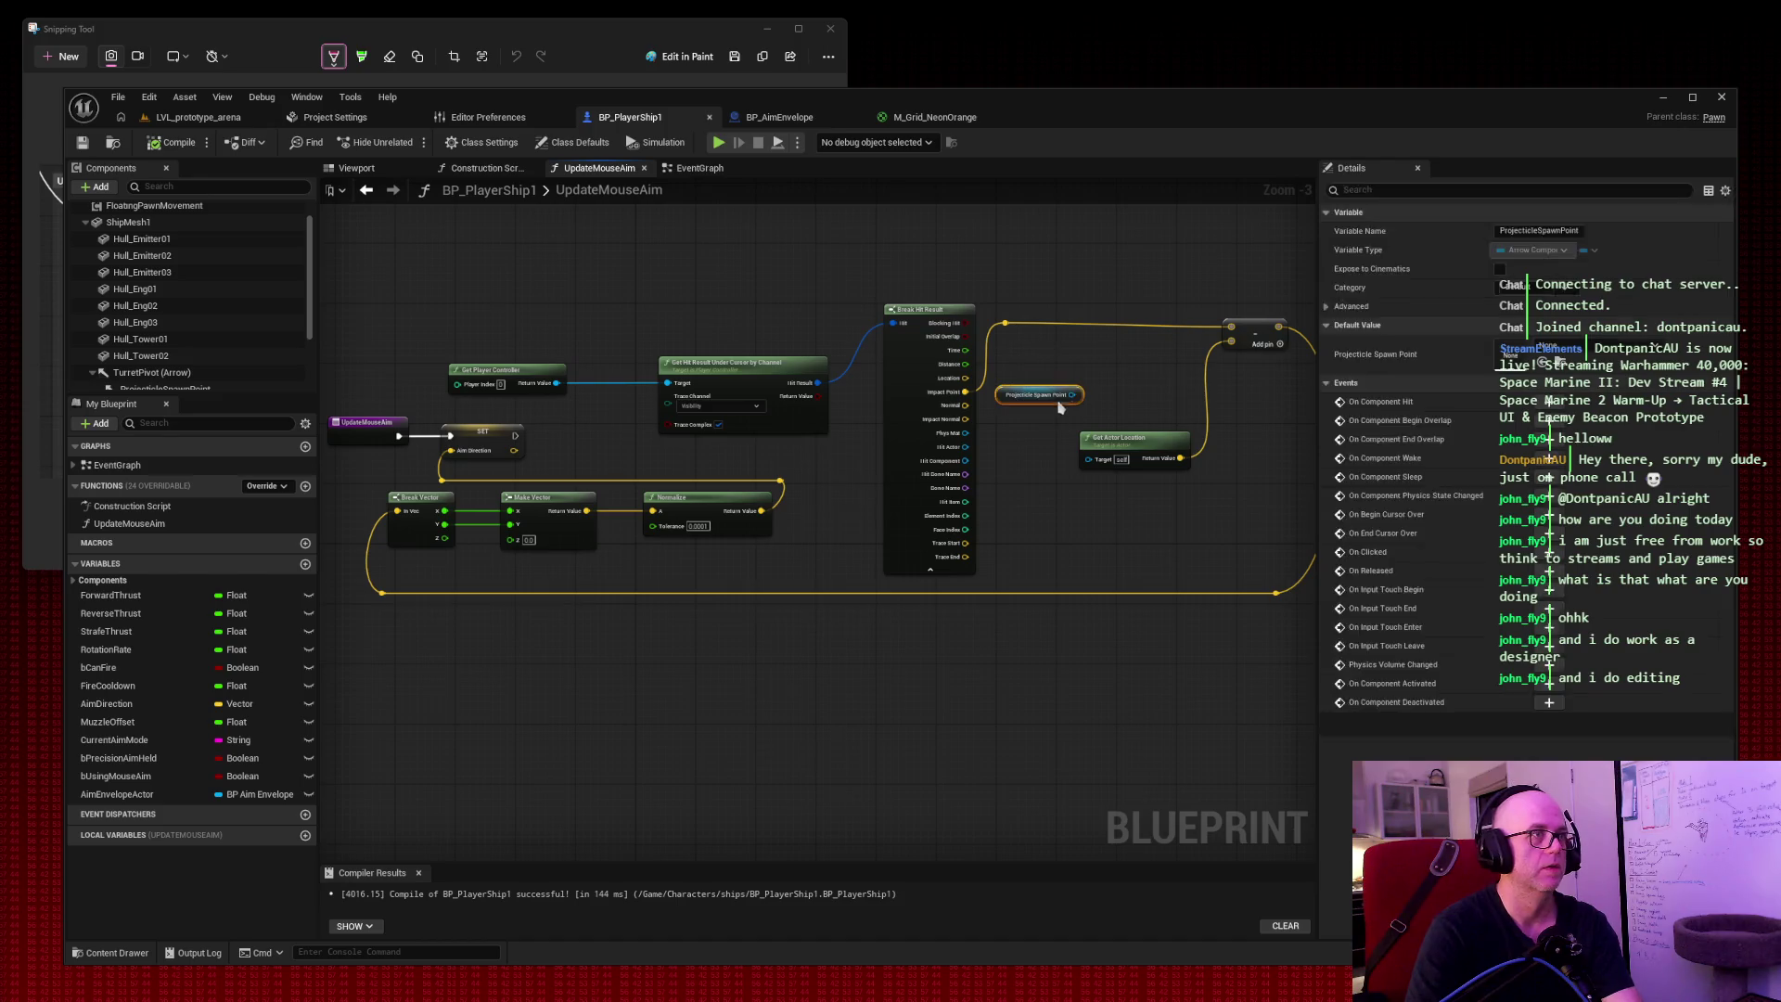
key("Delete")
Tidy Get Actor Location, the add node and the reroute knot, capture the graph, then return to the level.
left_click_drag(1114, 430, 1030, 355)
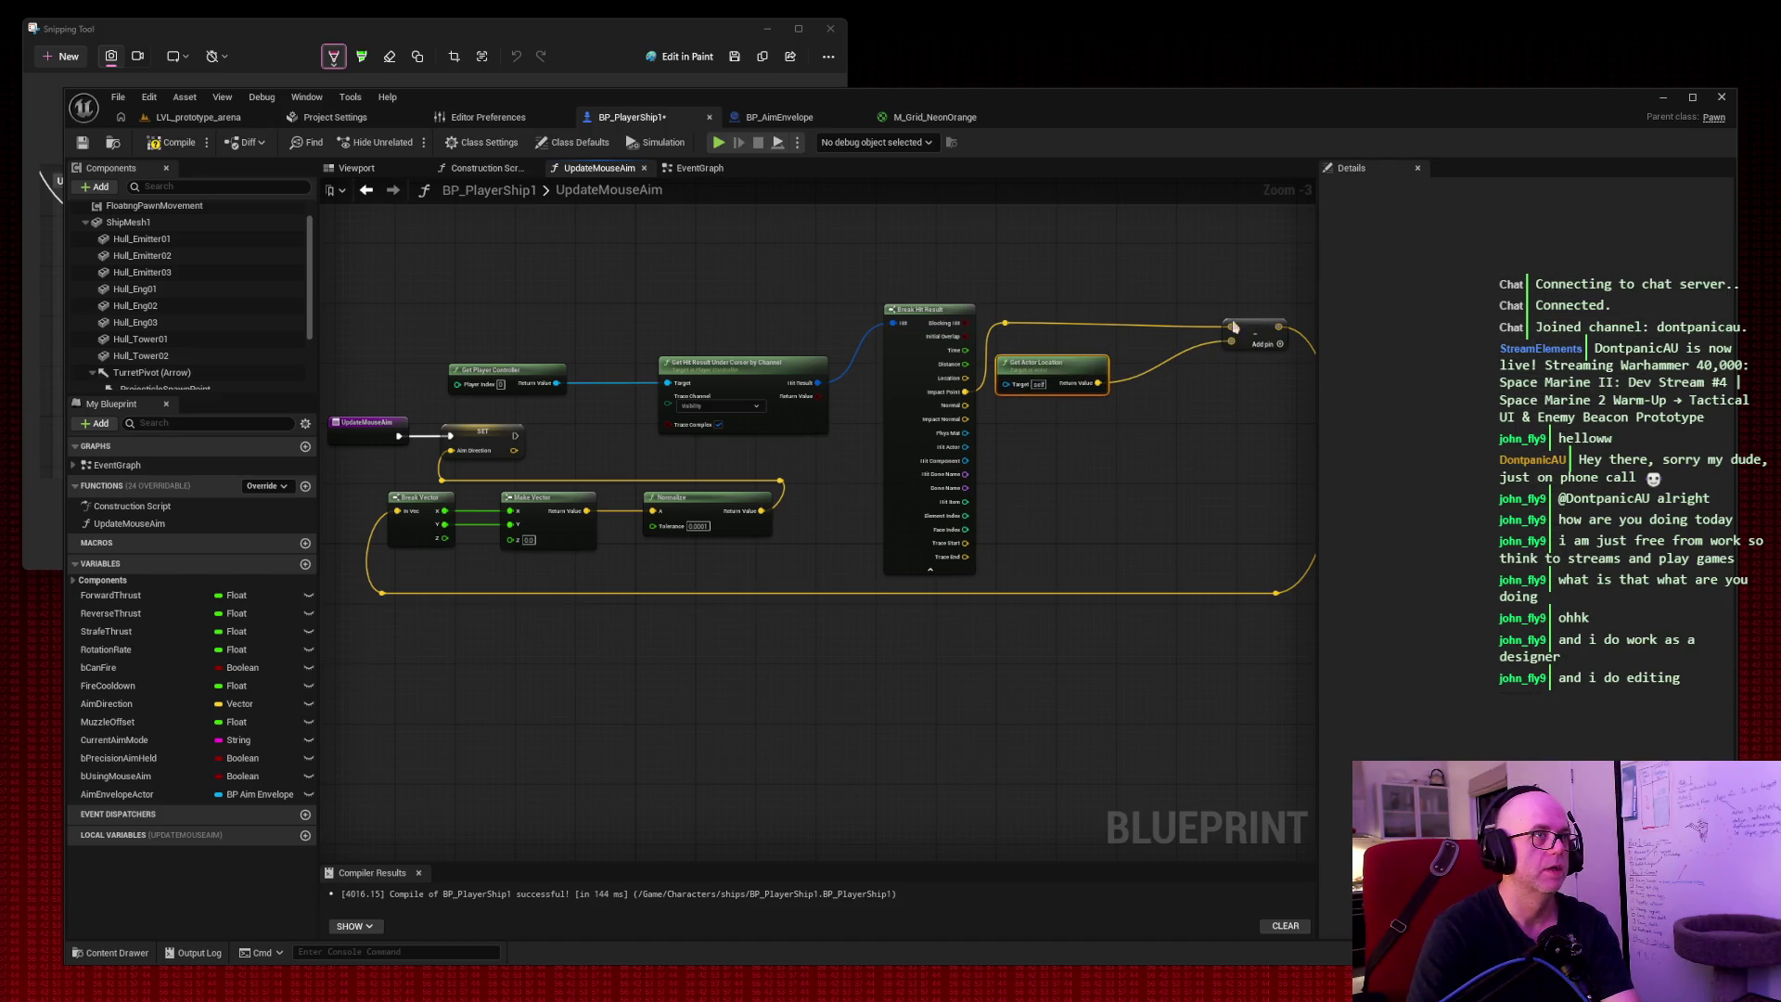
mouse_move(1265, 322)
left_mouse_down()
mouse_move(1148, 325)
mouse_move(1170, 325)
left_mouse_up()
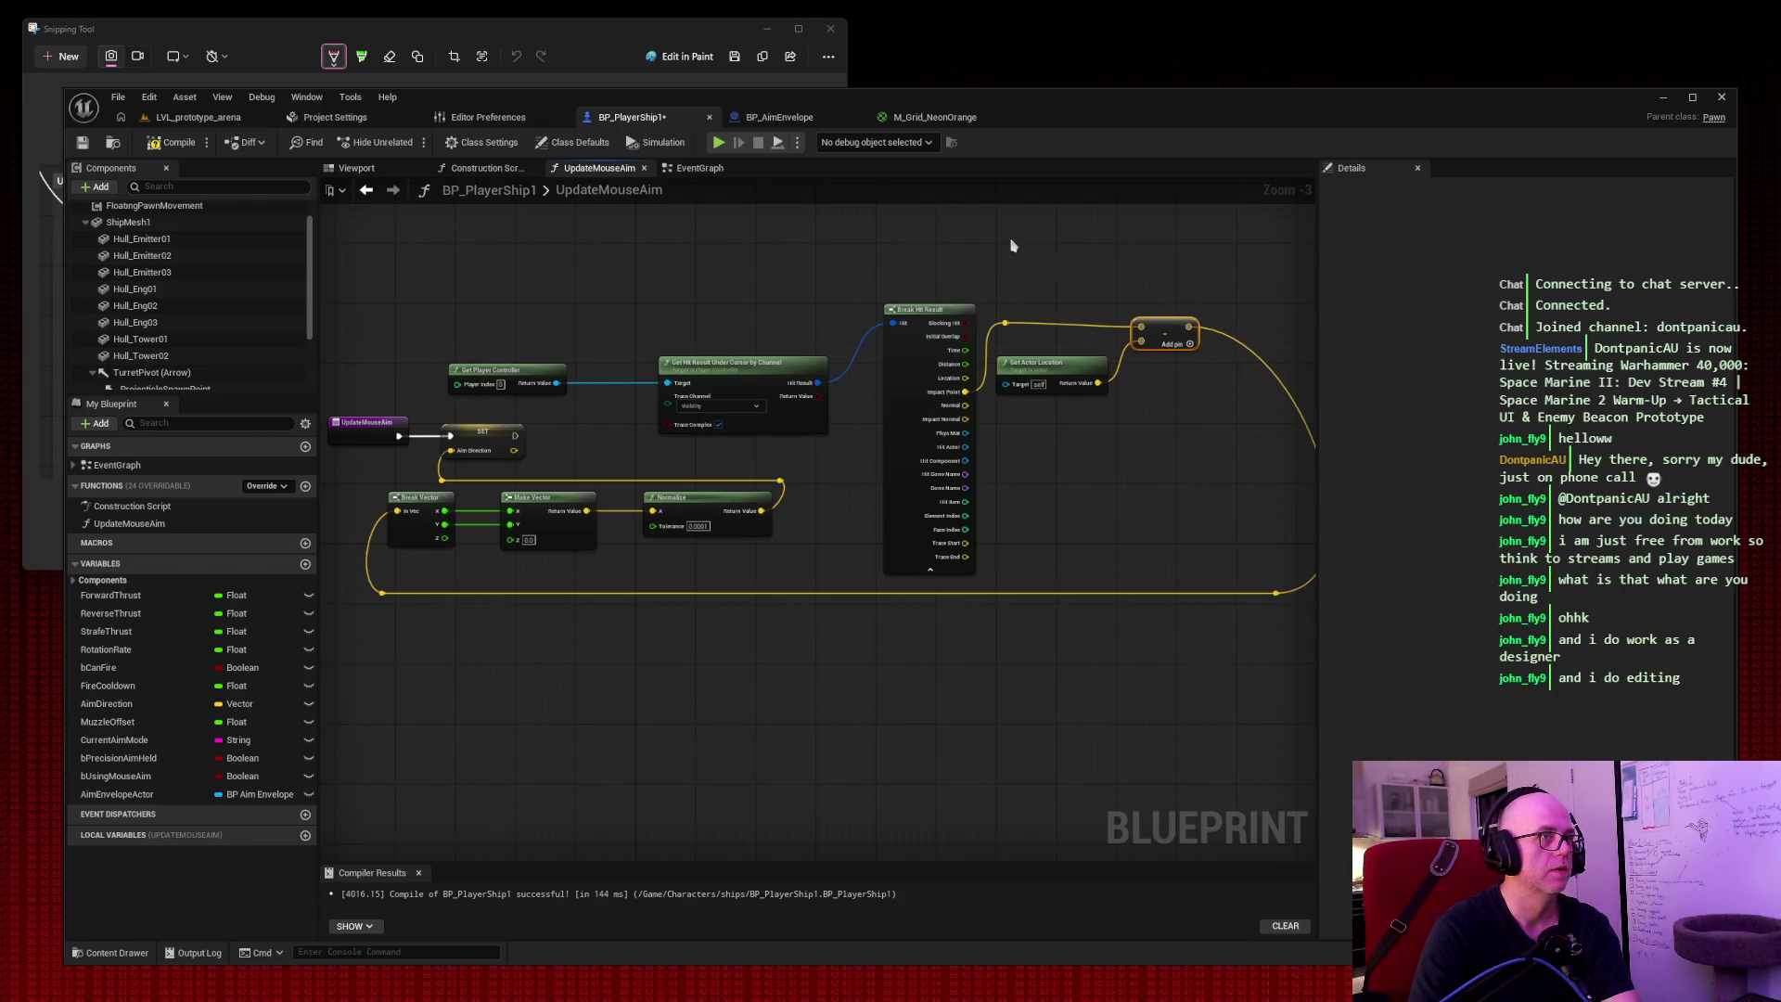
mouse_move(1010, 239)
left_mouse_down()
mouse_move(1038, 246)
mouse_move(931, 240)
left_mouse_up()
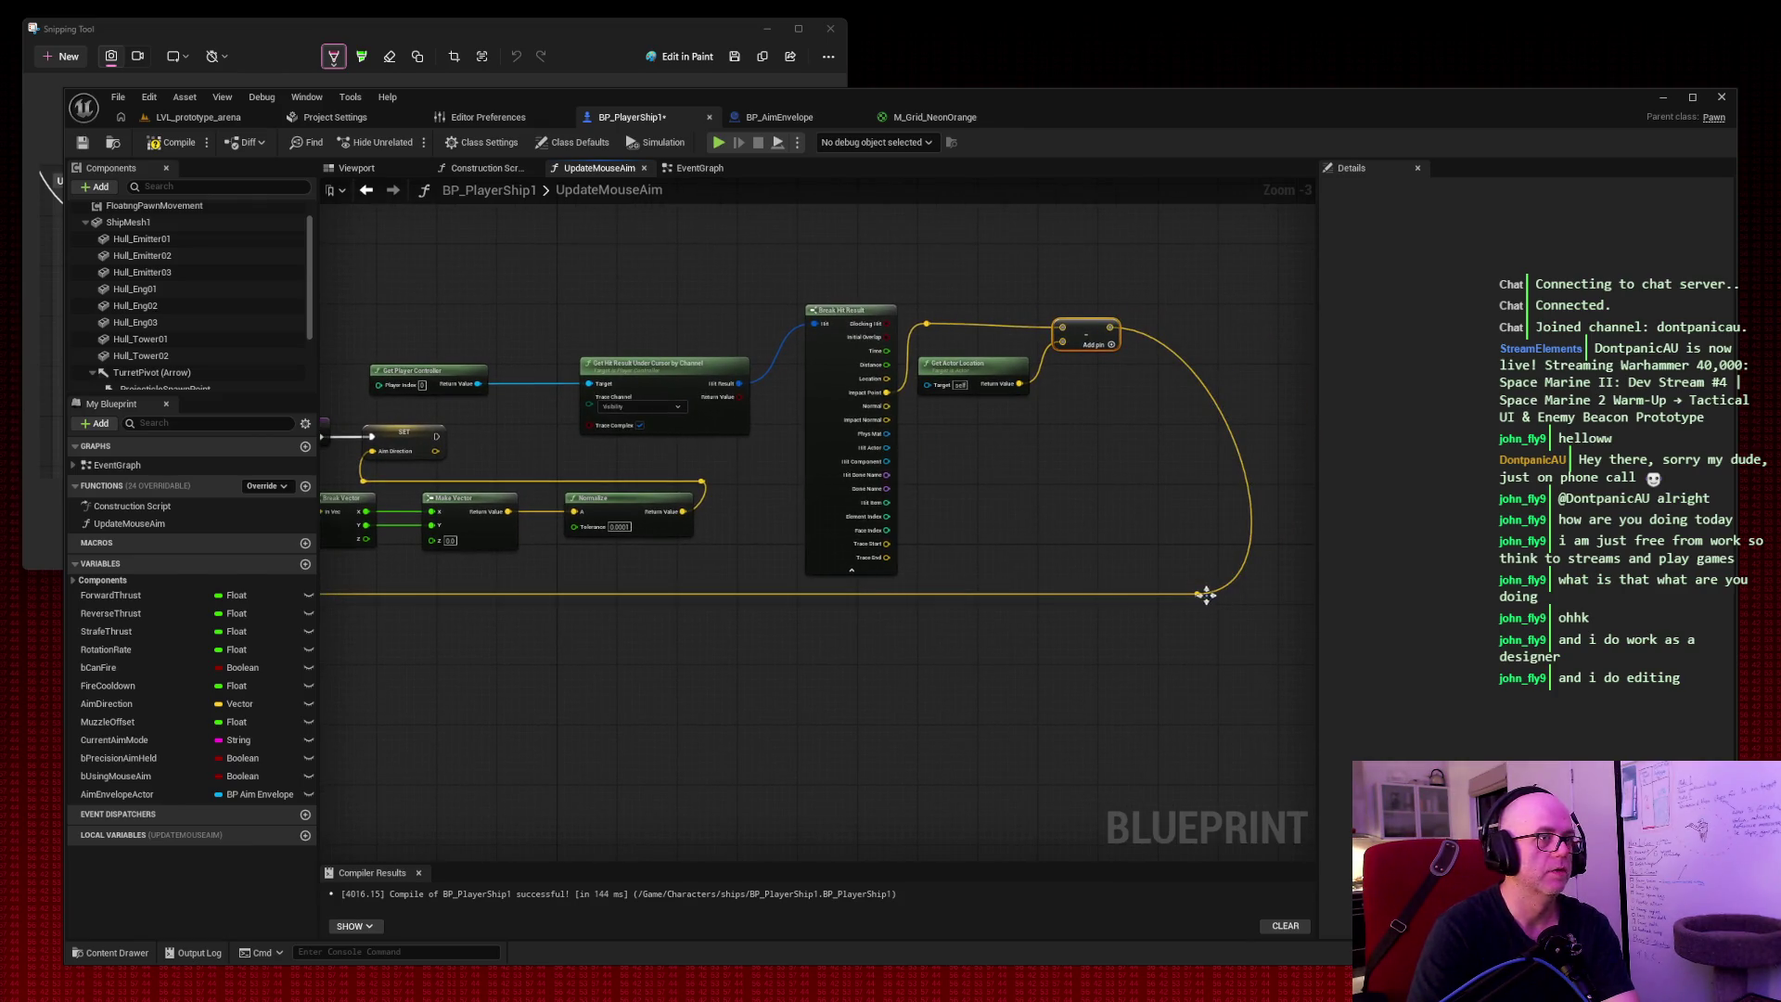
mouse_move(1202, 599)
left_mouse_down()
mouse_move(1059, 598)
mouse_move(1113, 598)
mouse_move(1156, 492)
mouse_move(1132, 495)
left_mouse_up()
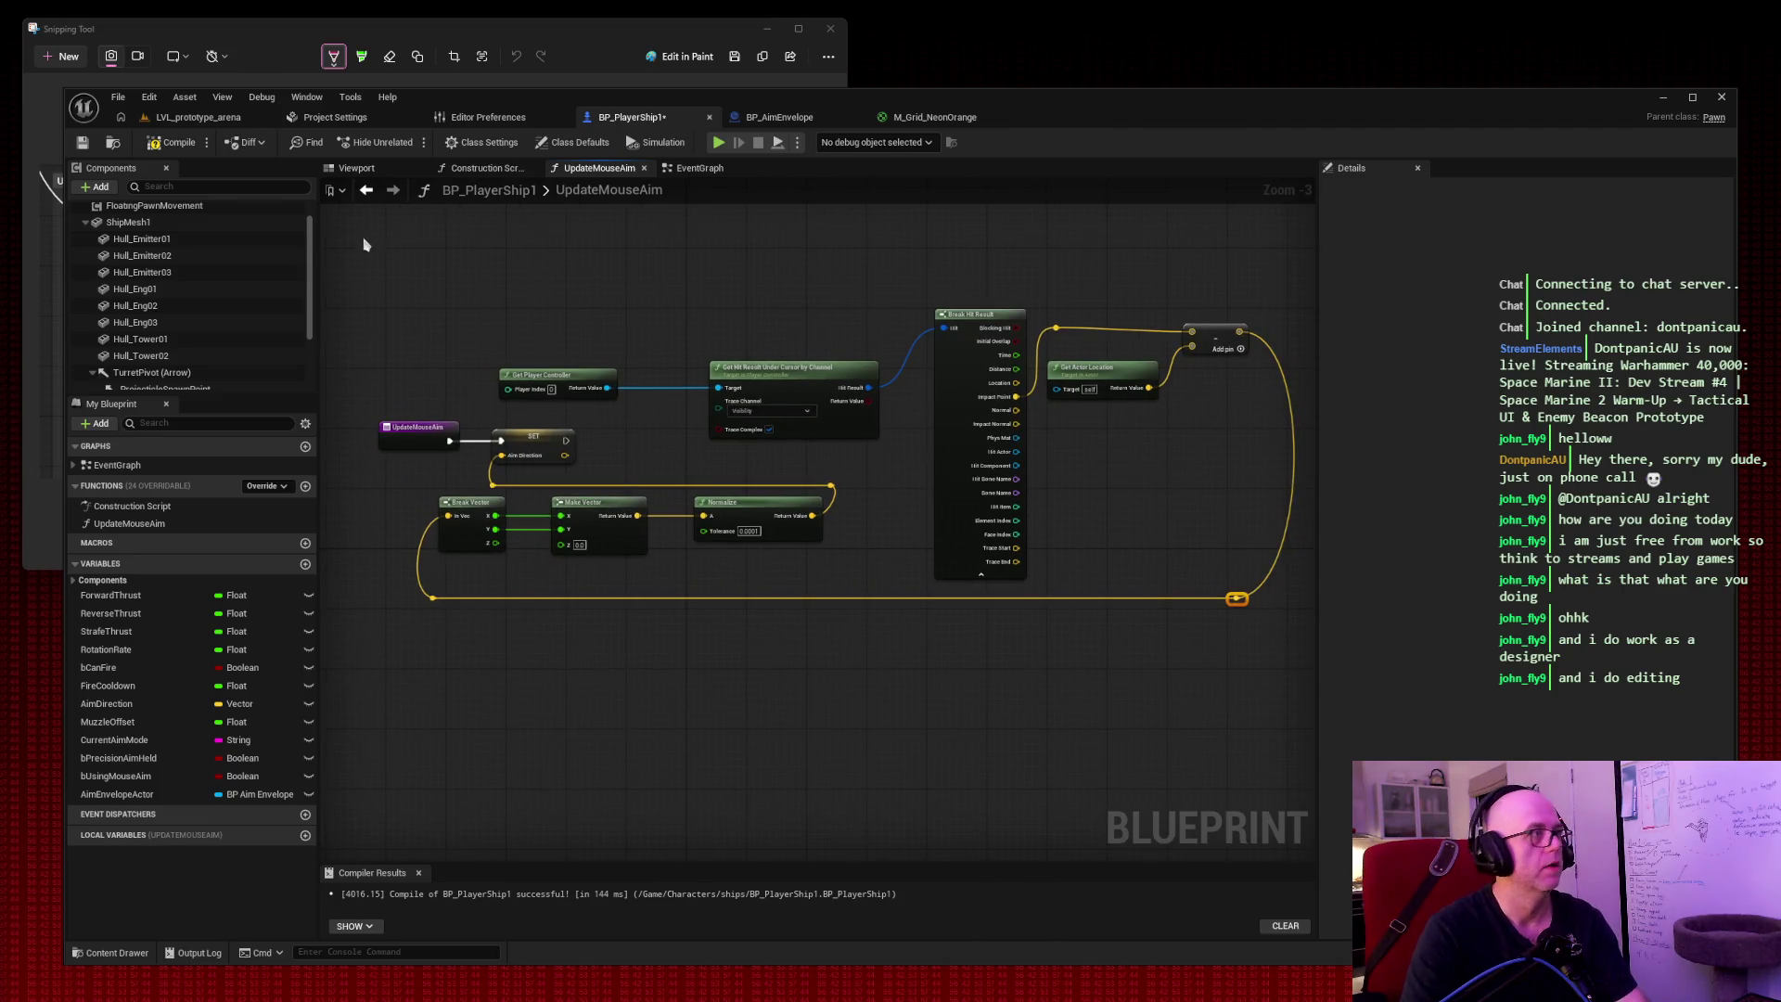
key("super+shift+s")
left_click_drag(344, 229, 1341, 674)
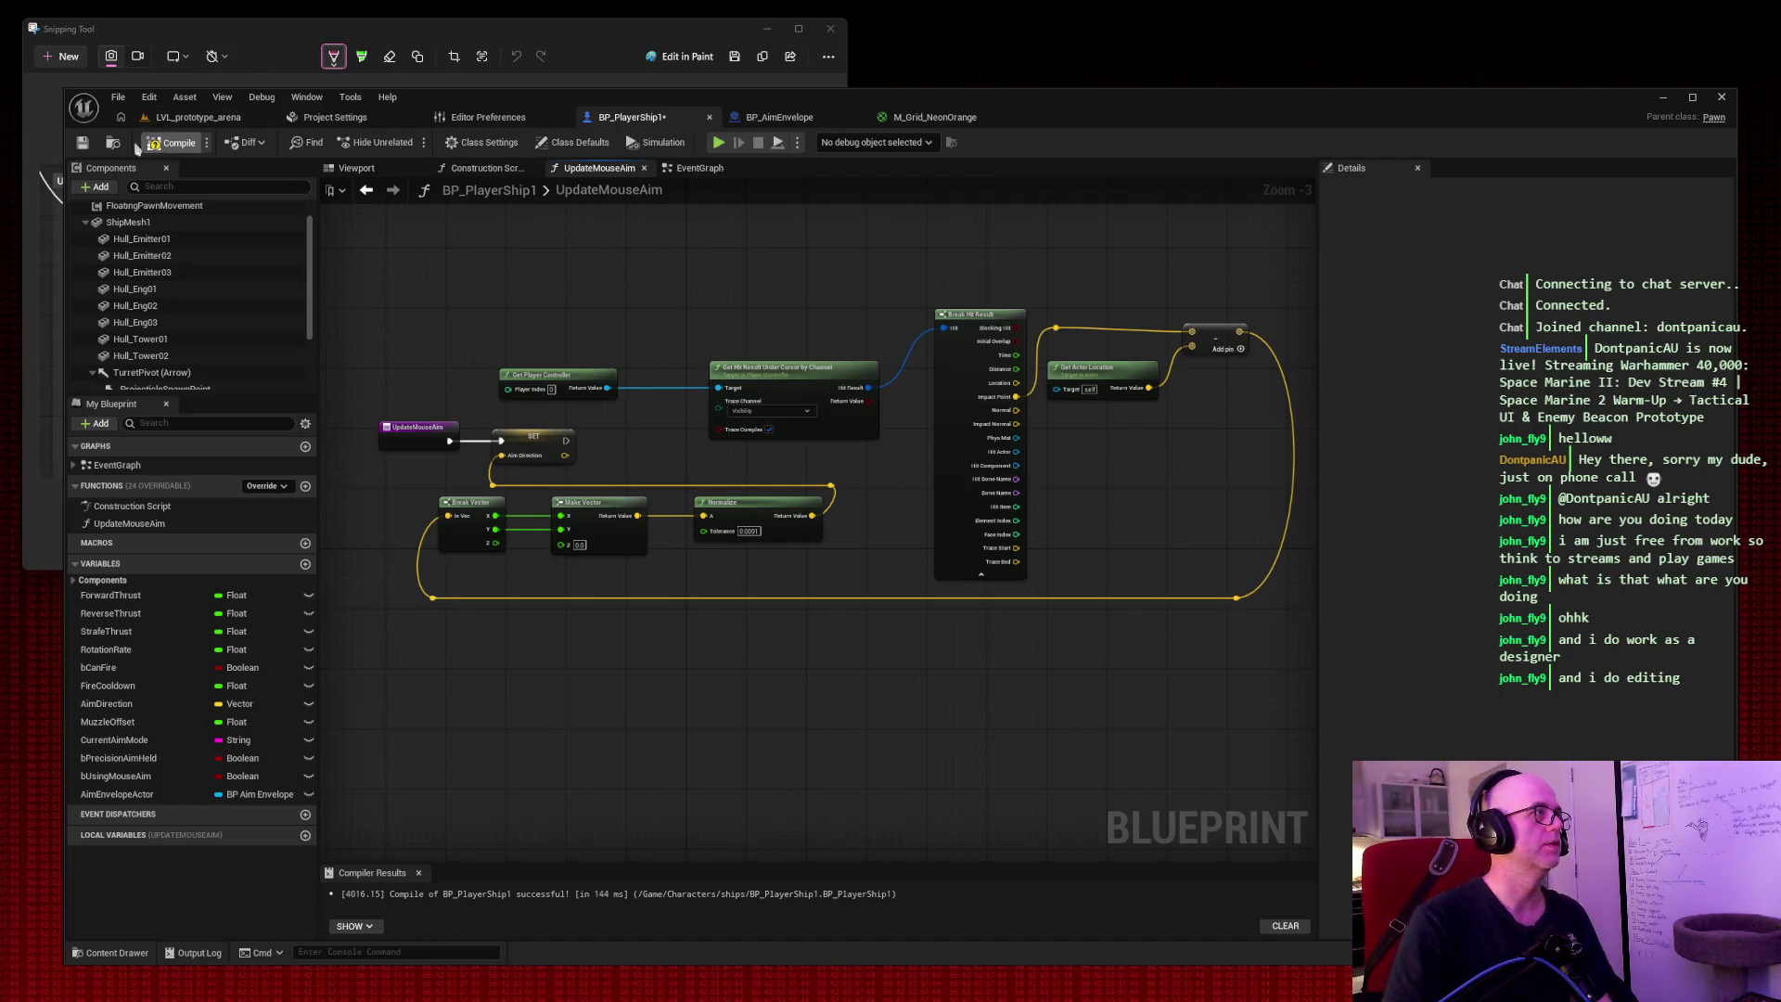
left_click(213, 117)
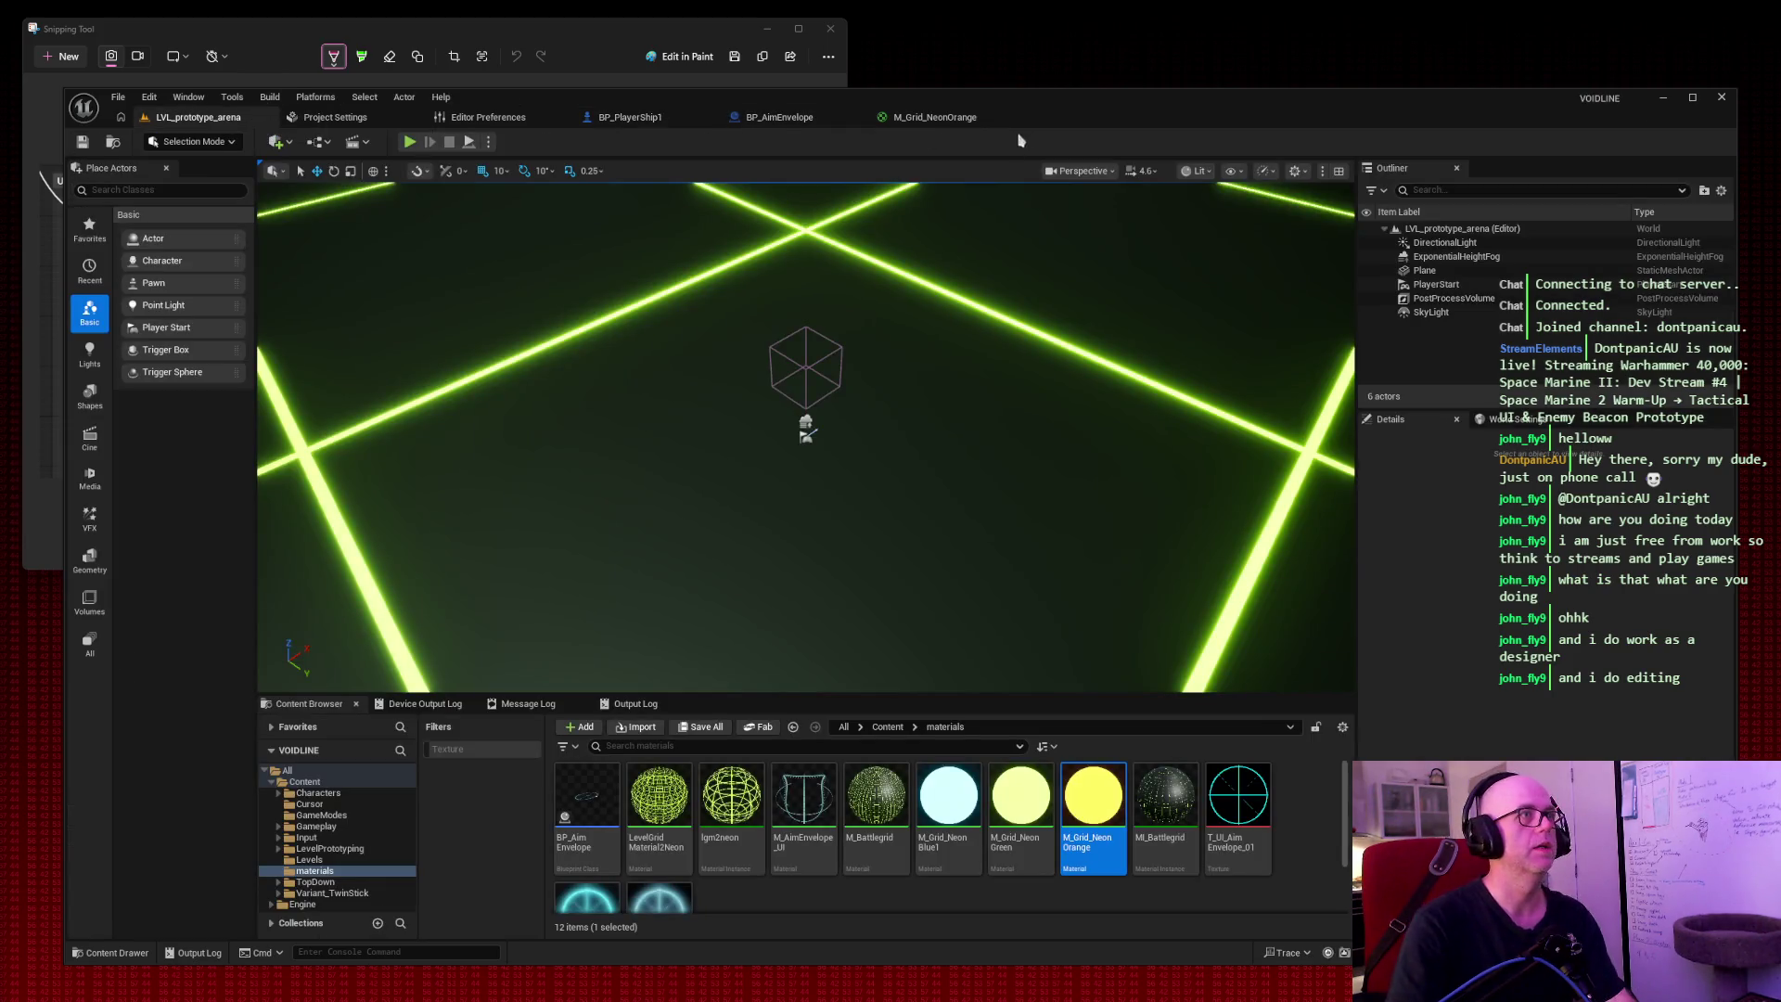
Play the arena and fire projectiles in the viewport, then stop and bring up BP_AimEnvelope.
left_click(409, 141)
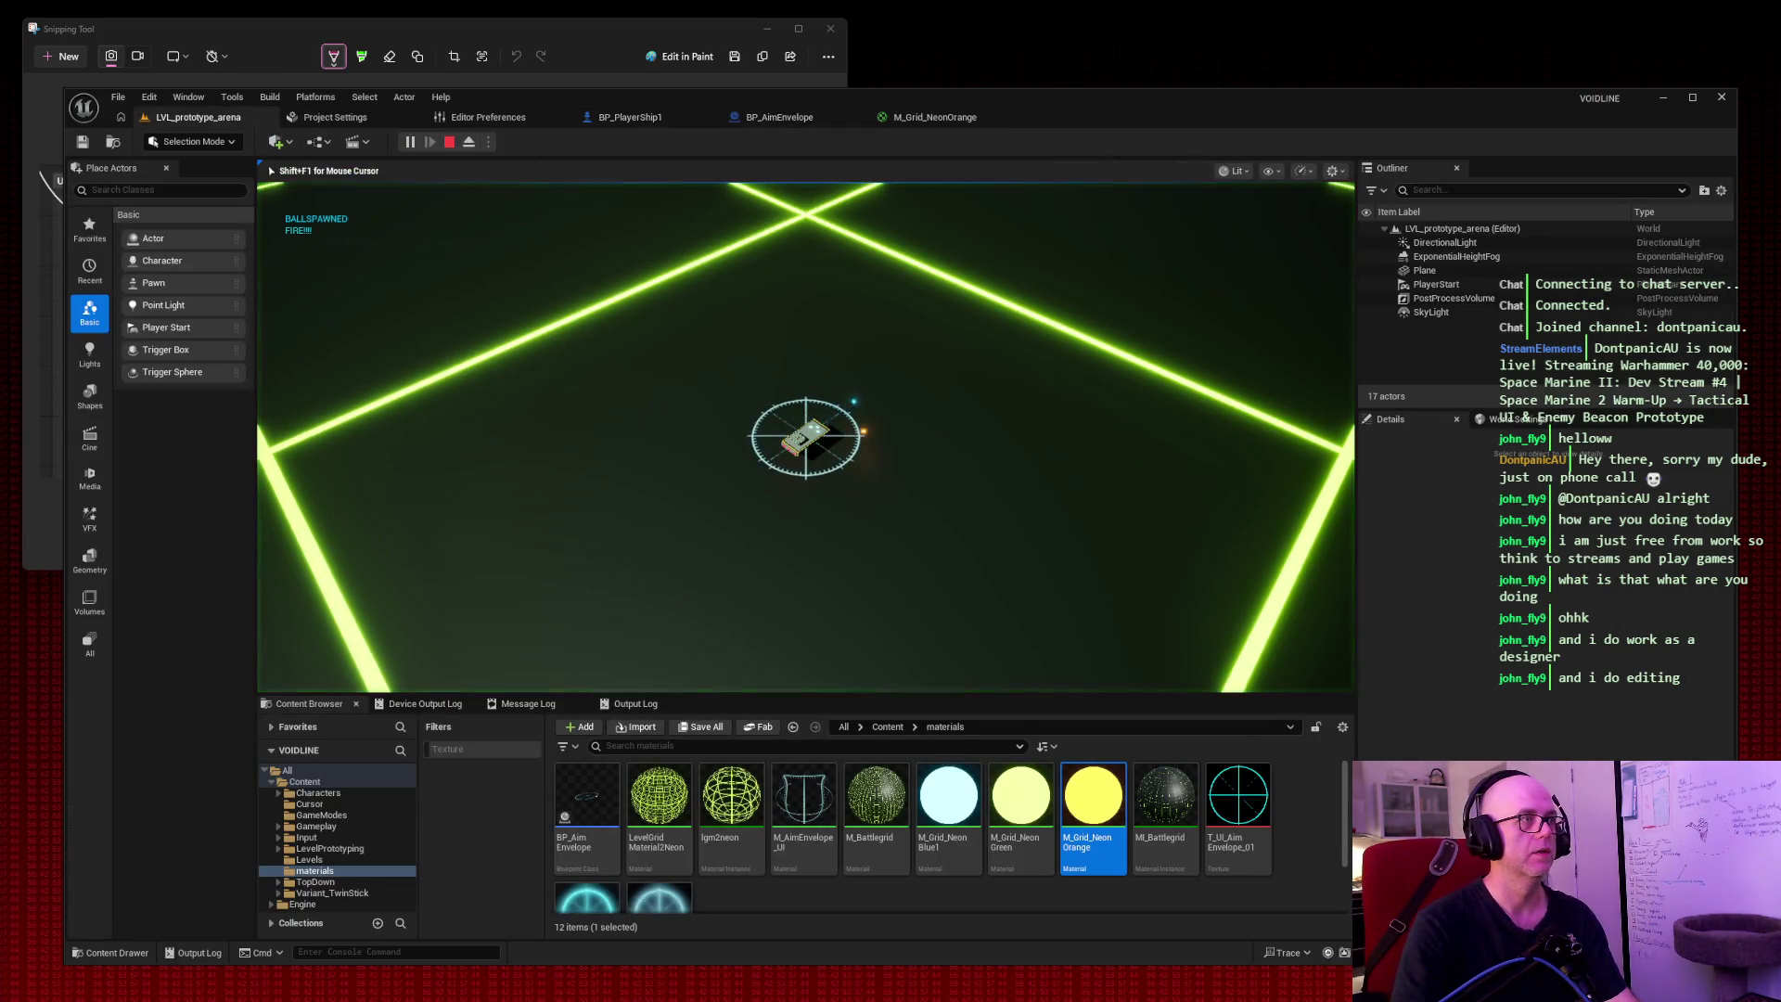
left_click(886, 385)
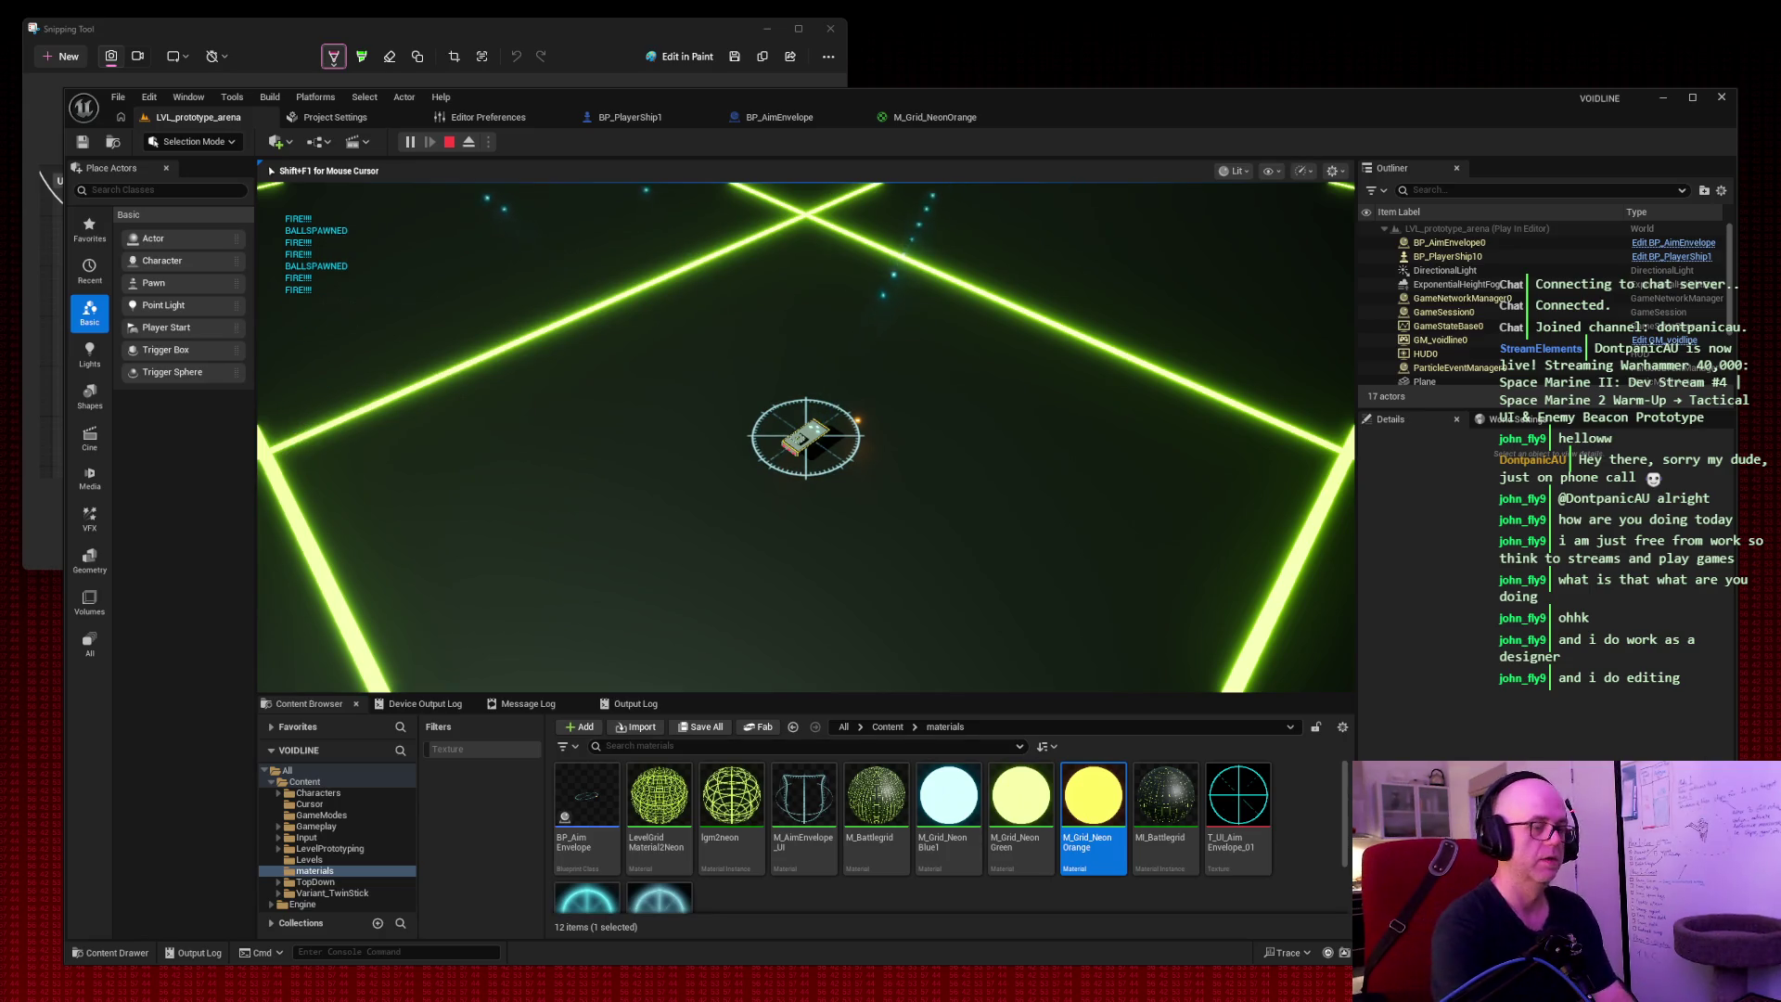
key("Escape")
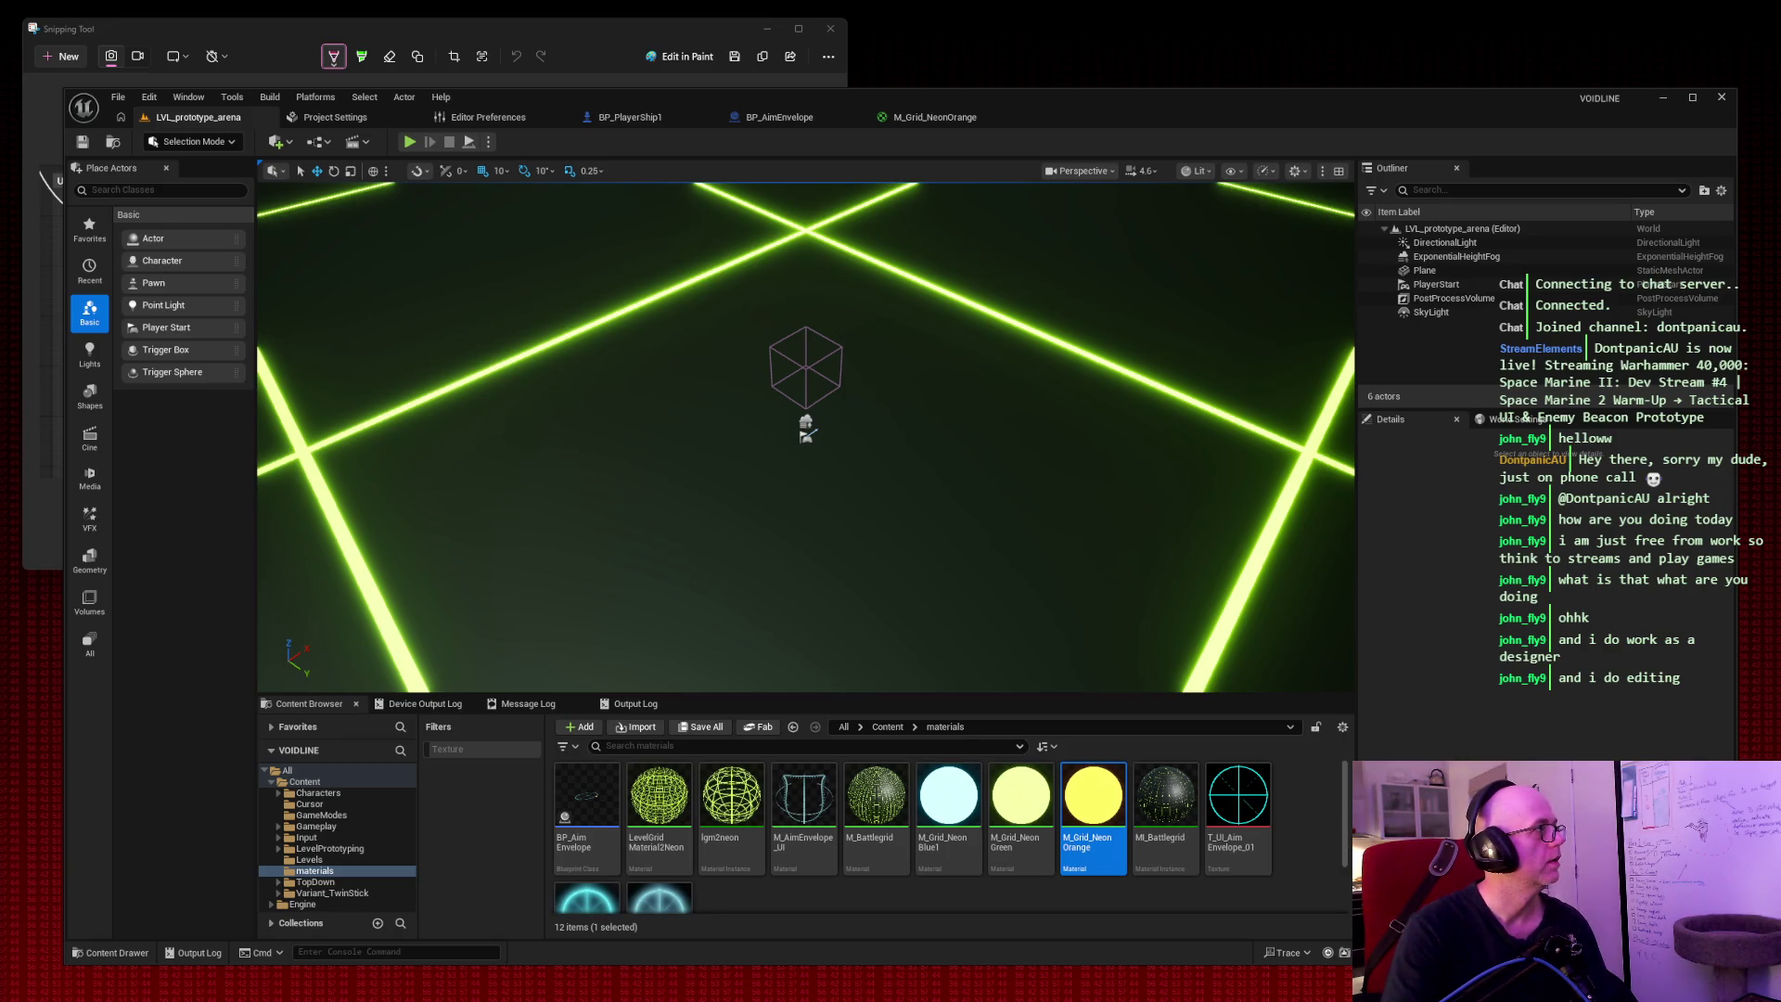
left_click(779, 117)
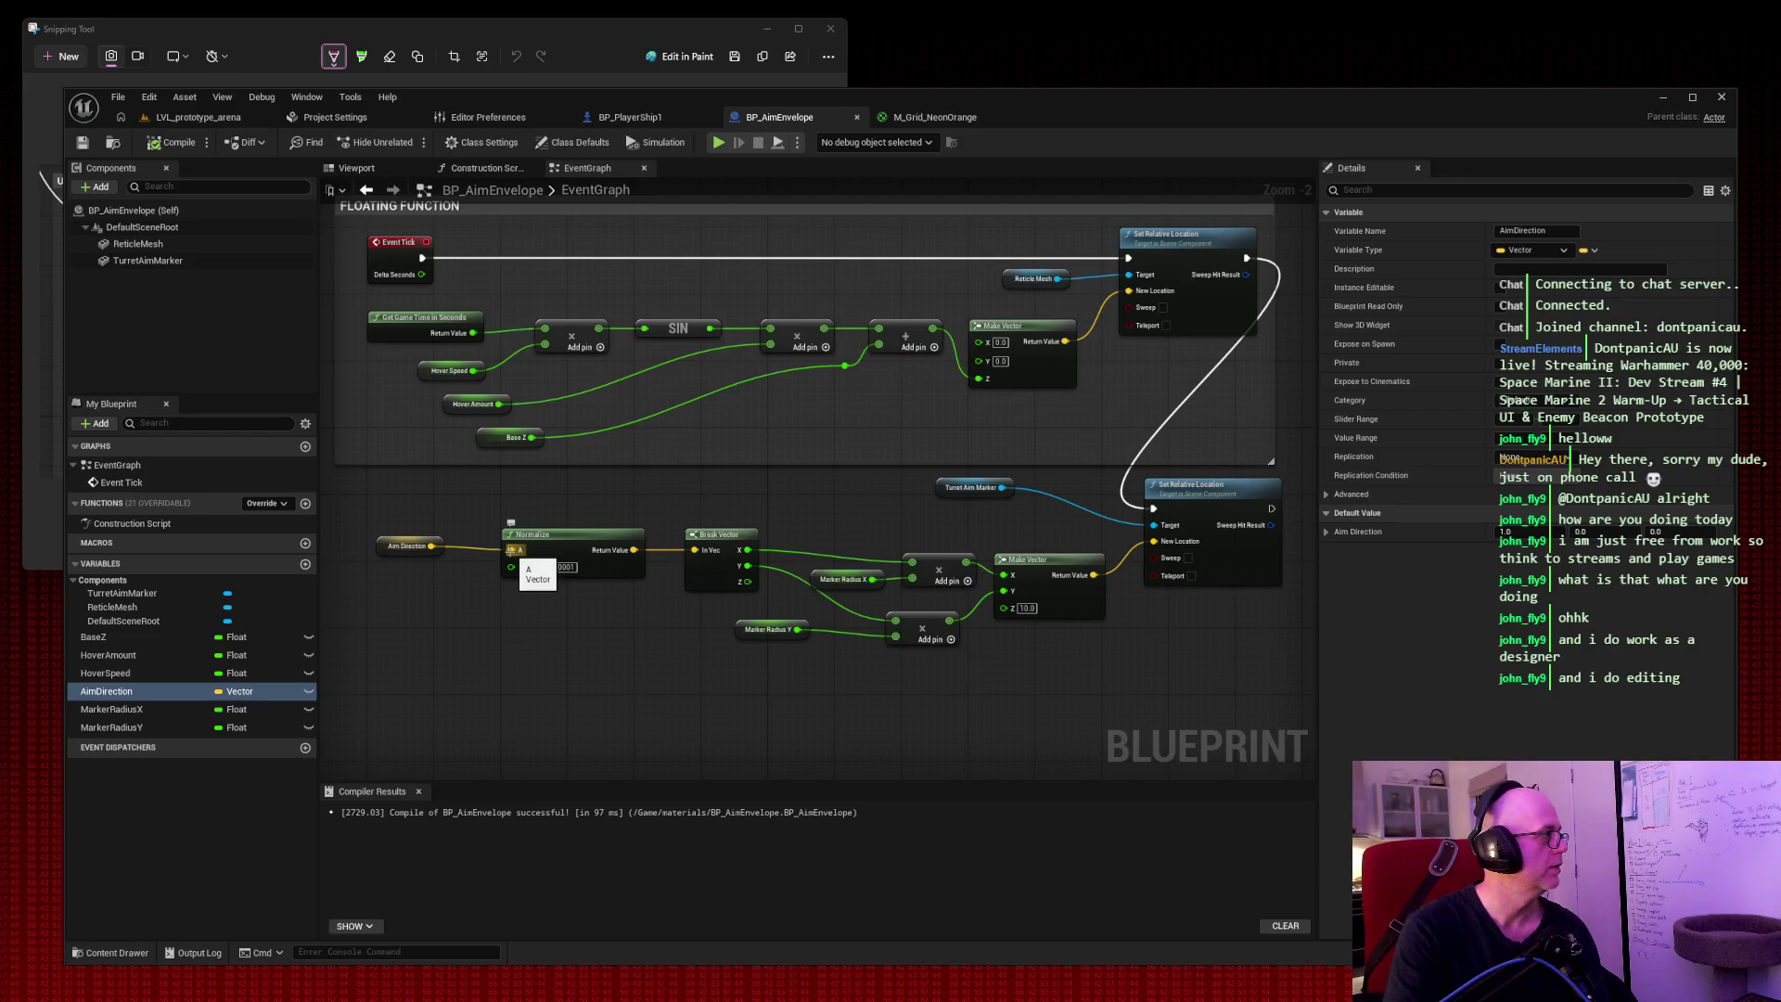
Pull a Rotate Vector Around Axis node from Aim Direction's output.
right_click(393, 680)
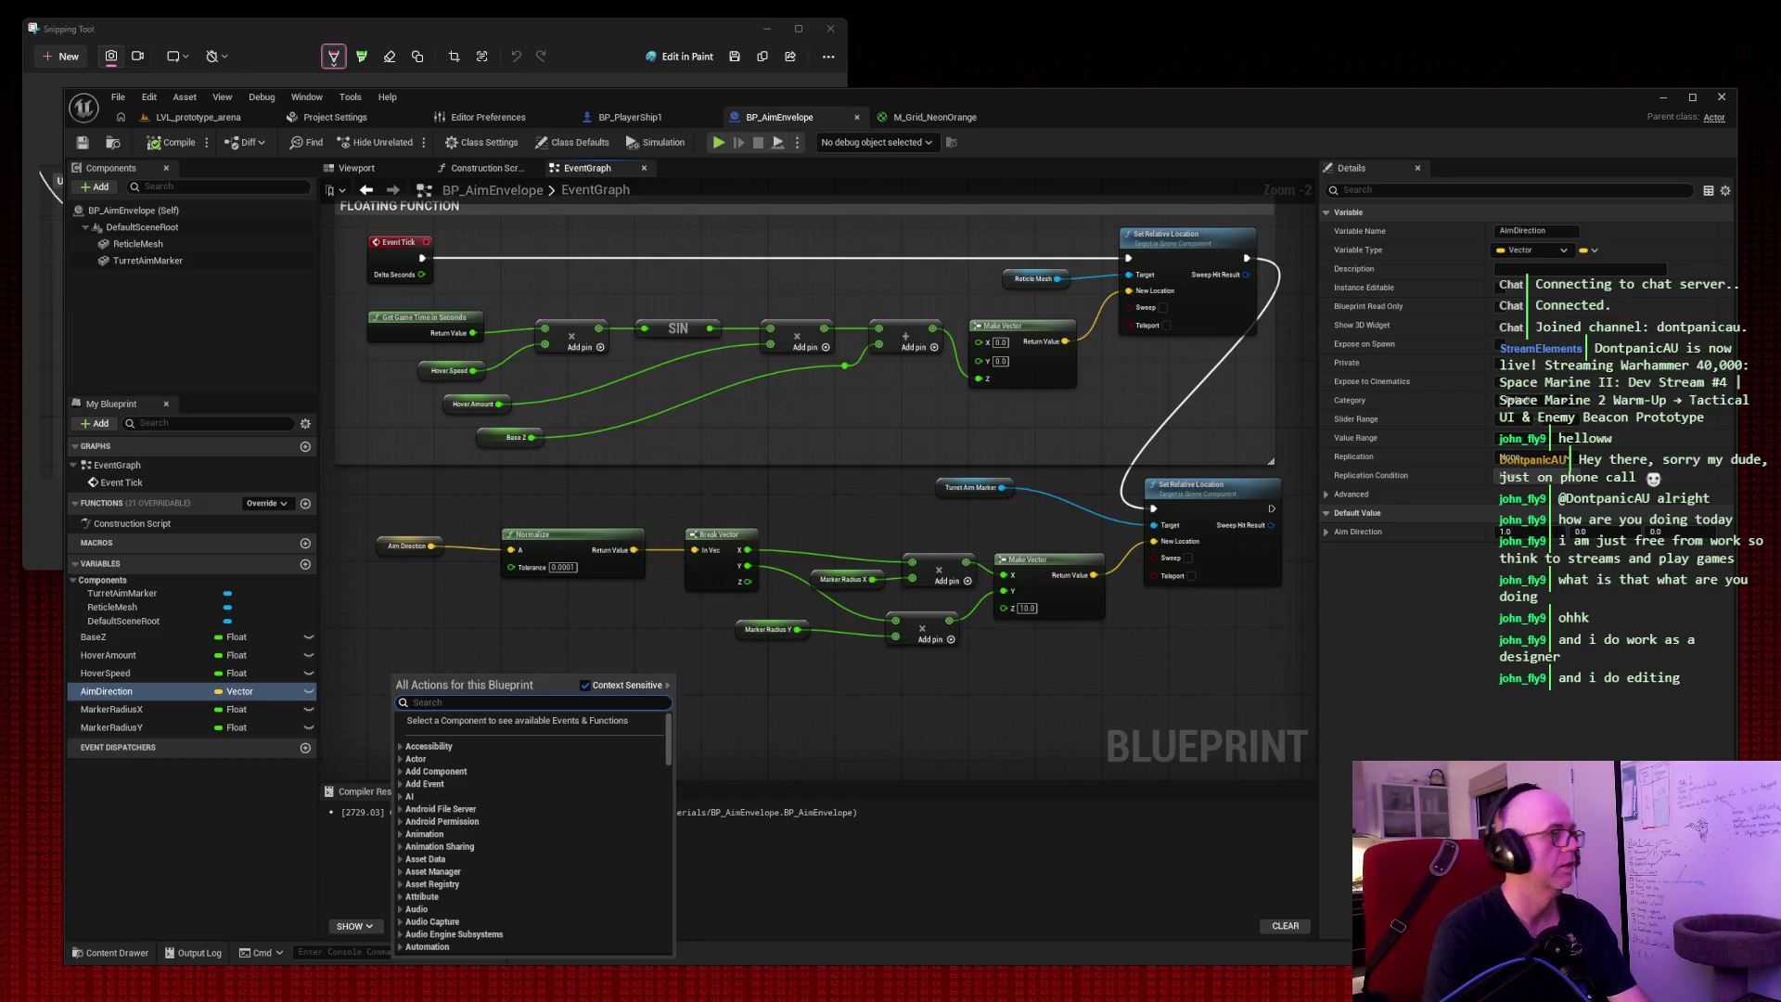
right_click(470, 554)
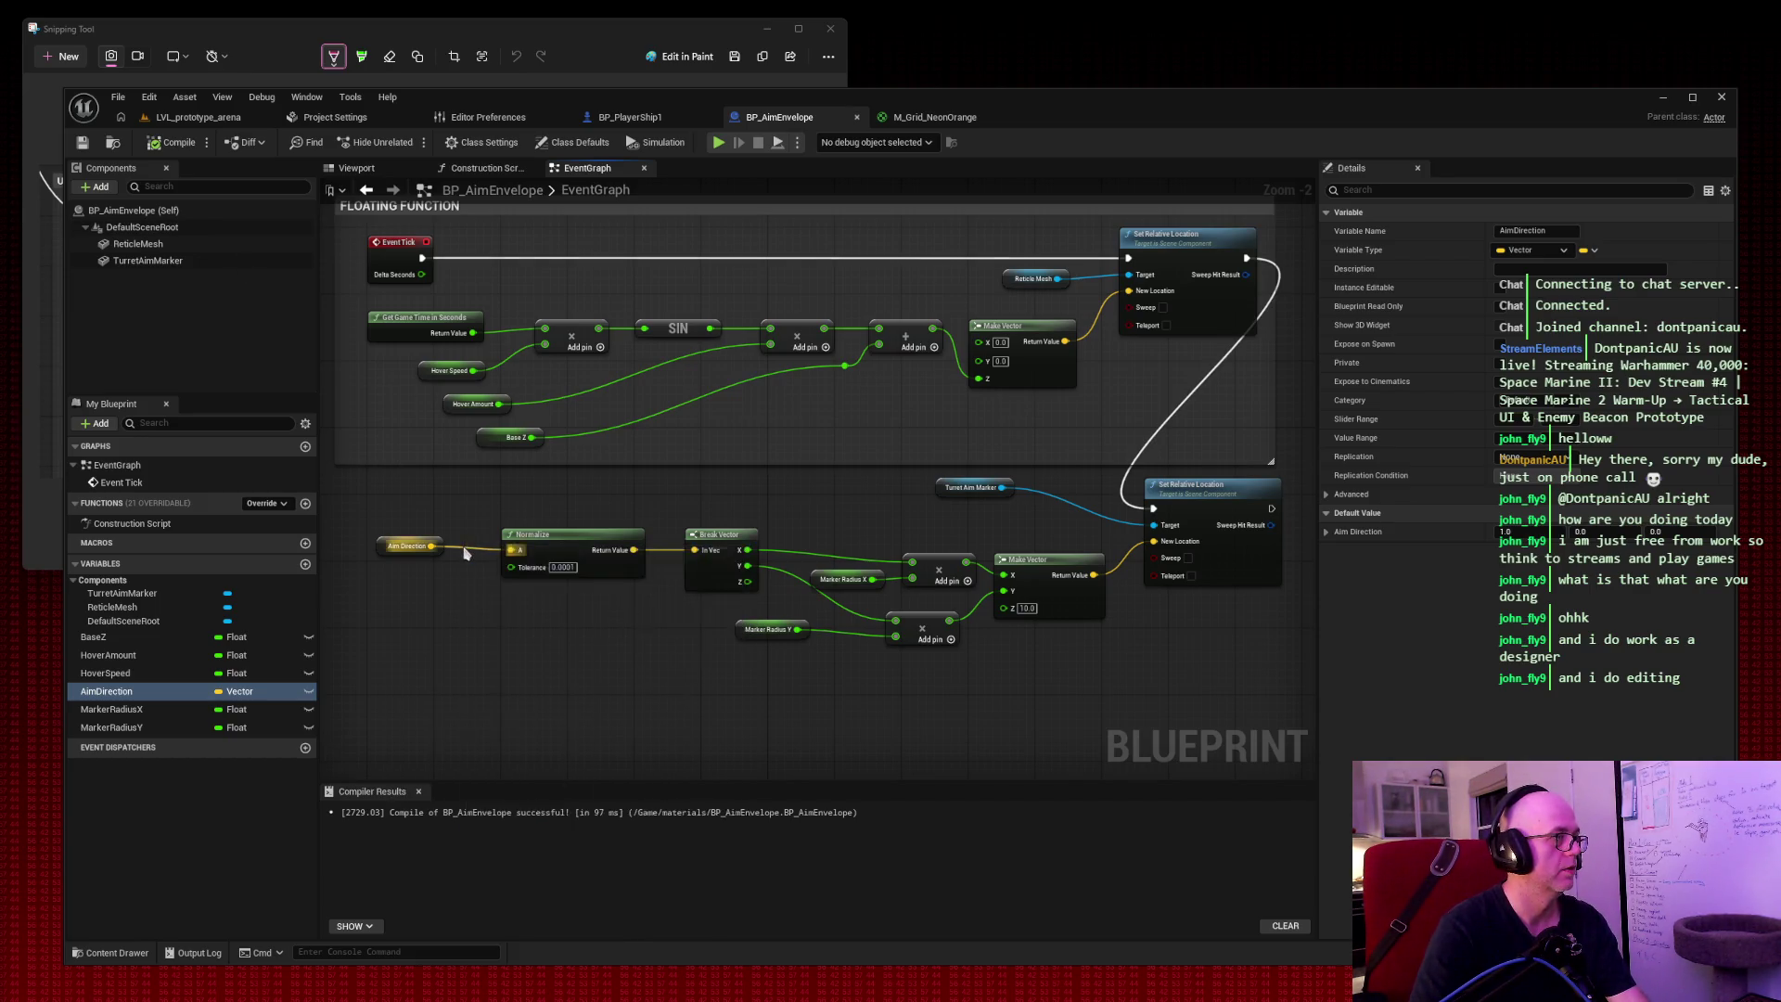
left_click_drag(432, 545, 464, 553)
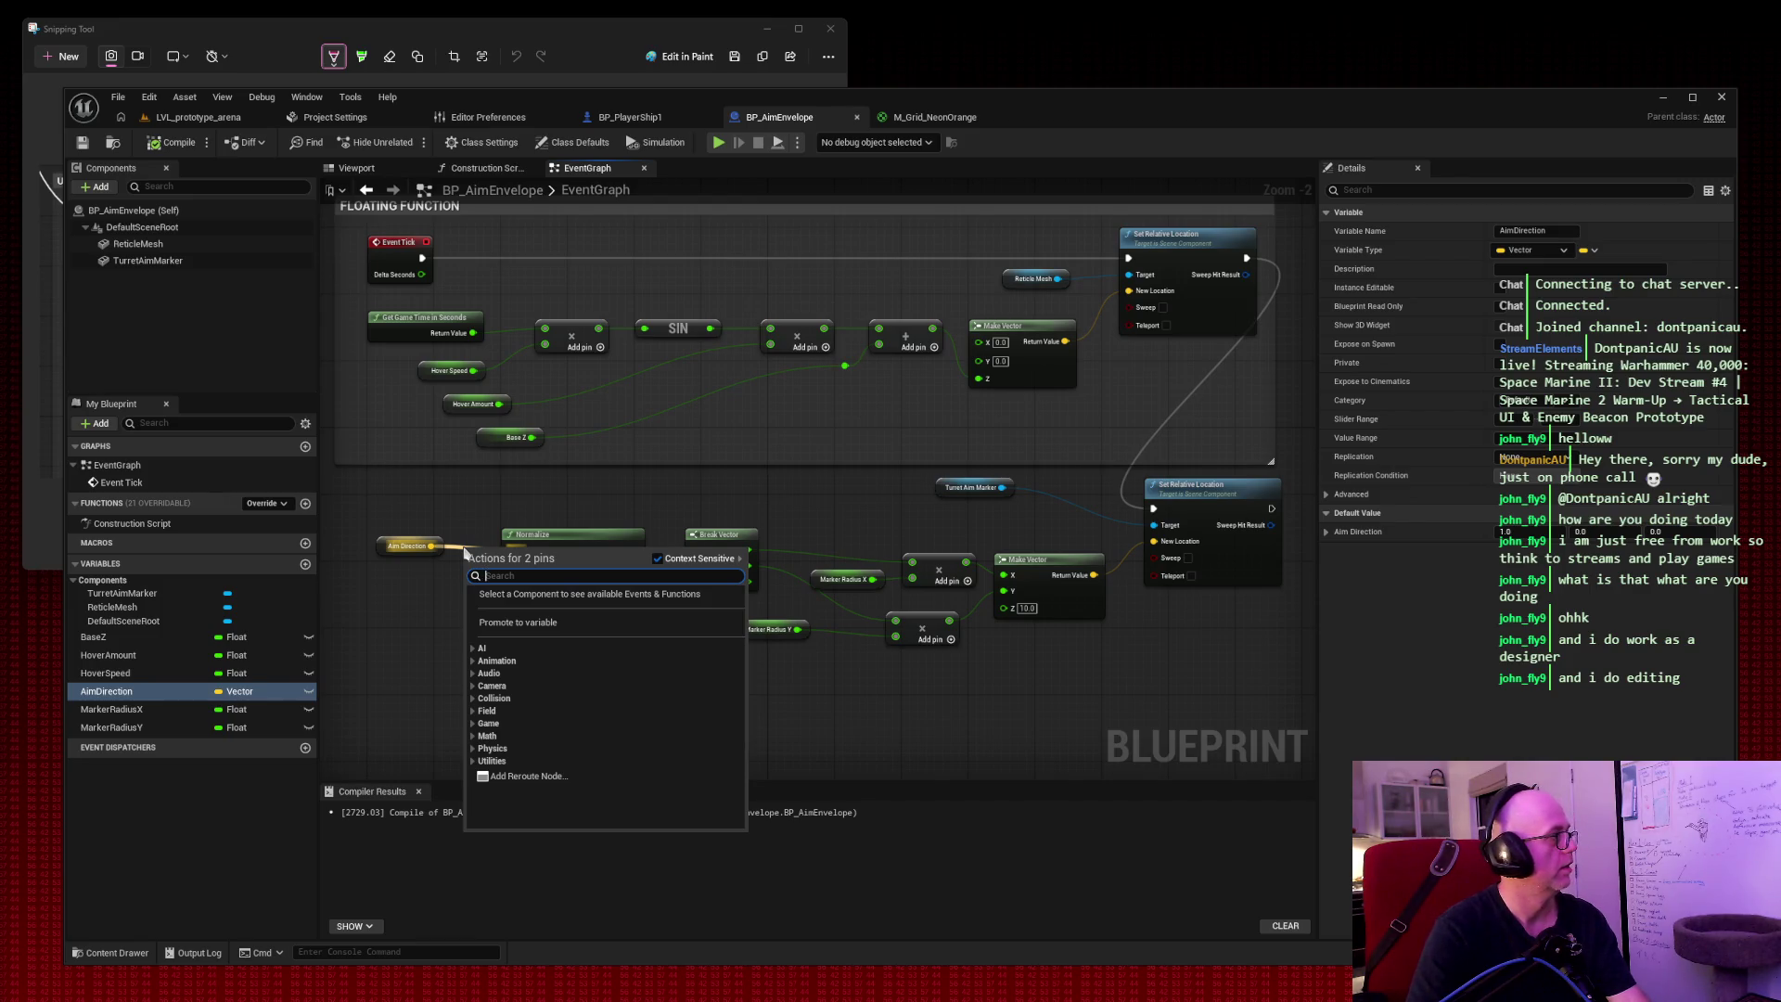
type("rotate vector arou")
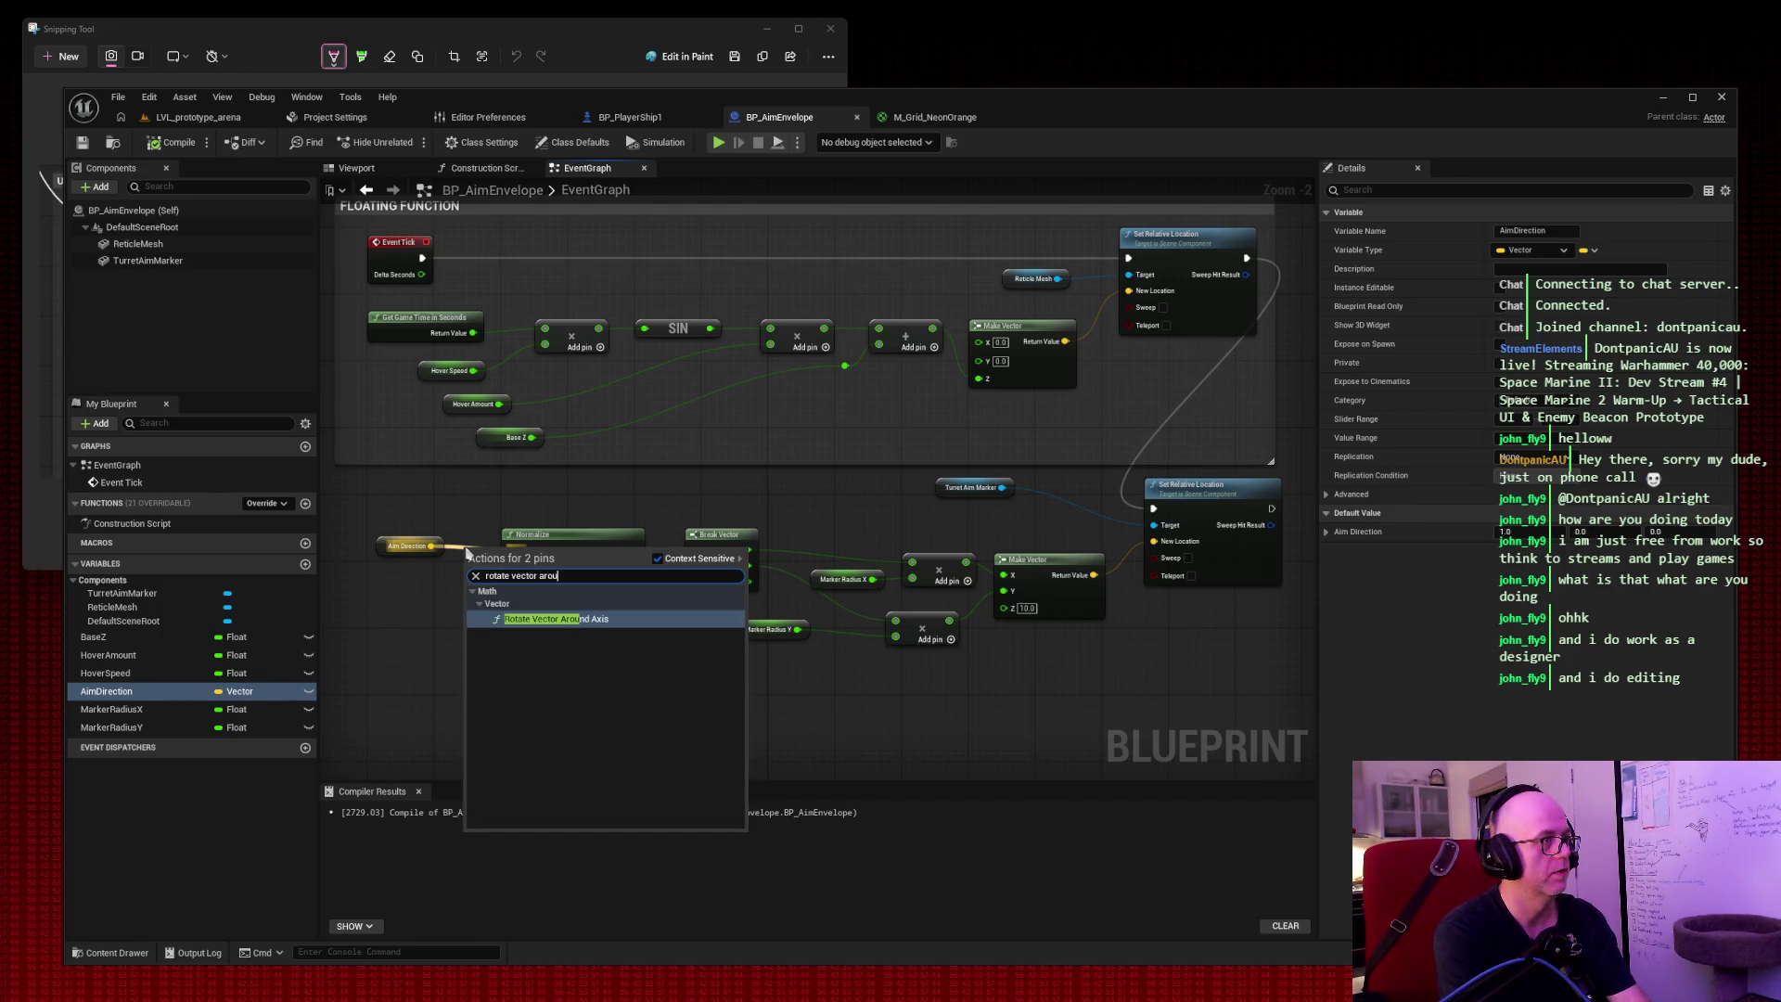
key("Return")
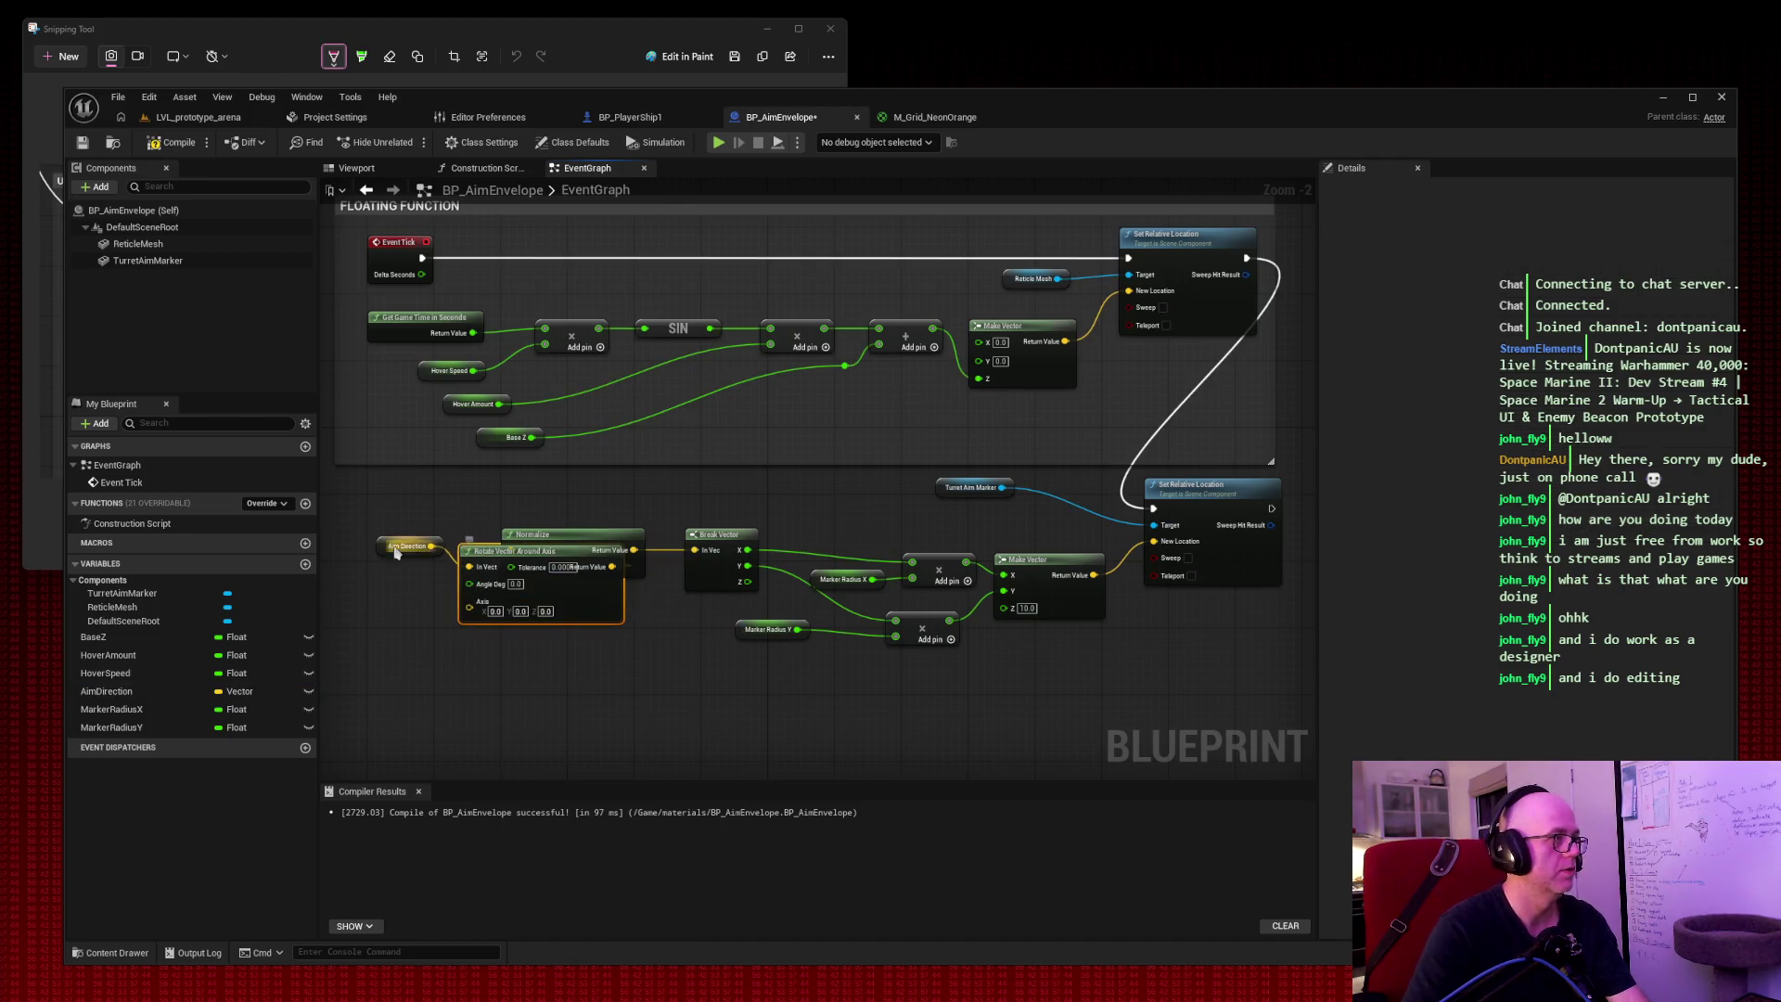
Arrange Aim Direction, the Rotate Vector Around Axis node and Normalize in sequence.
left_click_drag(396, 551, 373, 509)
mouse_move(545, 550)
left_mouse_down()
mouse_move(528, 541)
mouse_move(550, 492)
left_mouse_up()
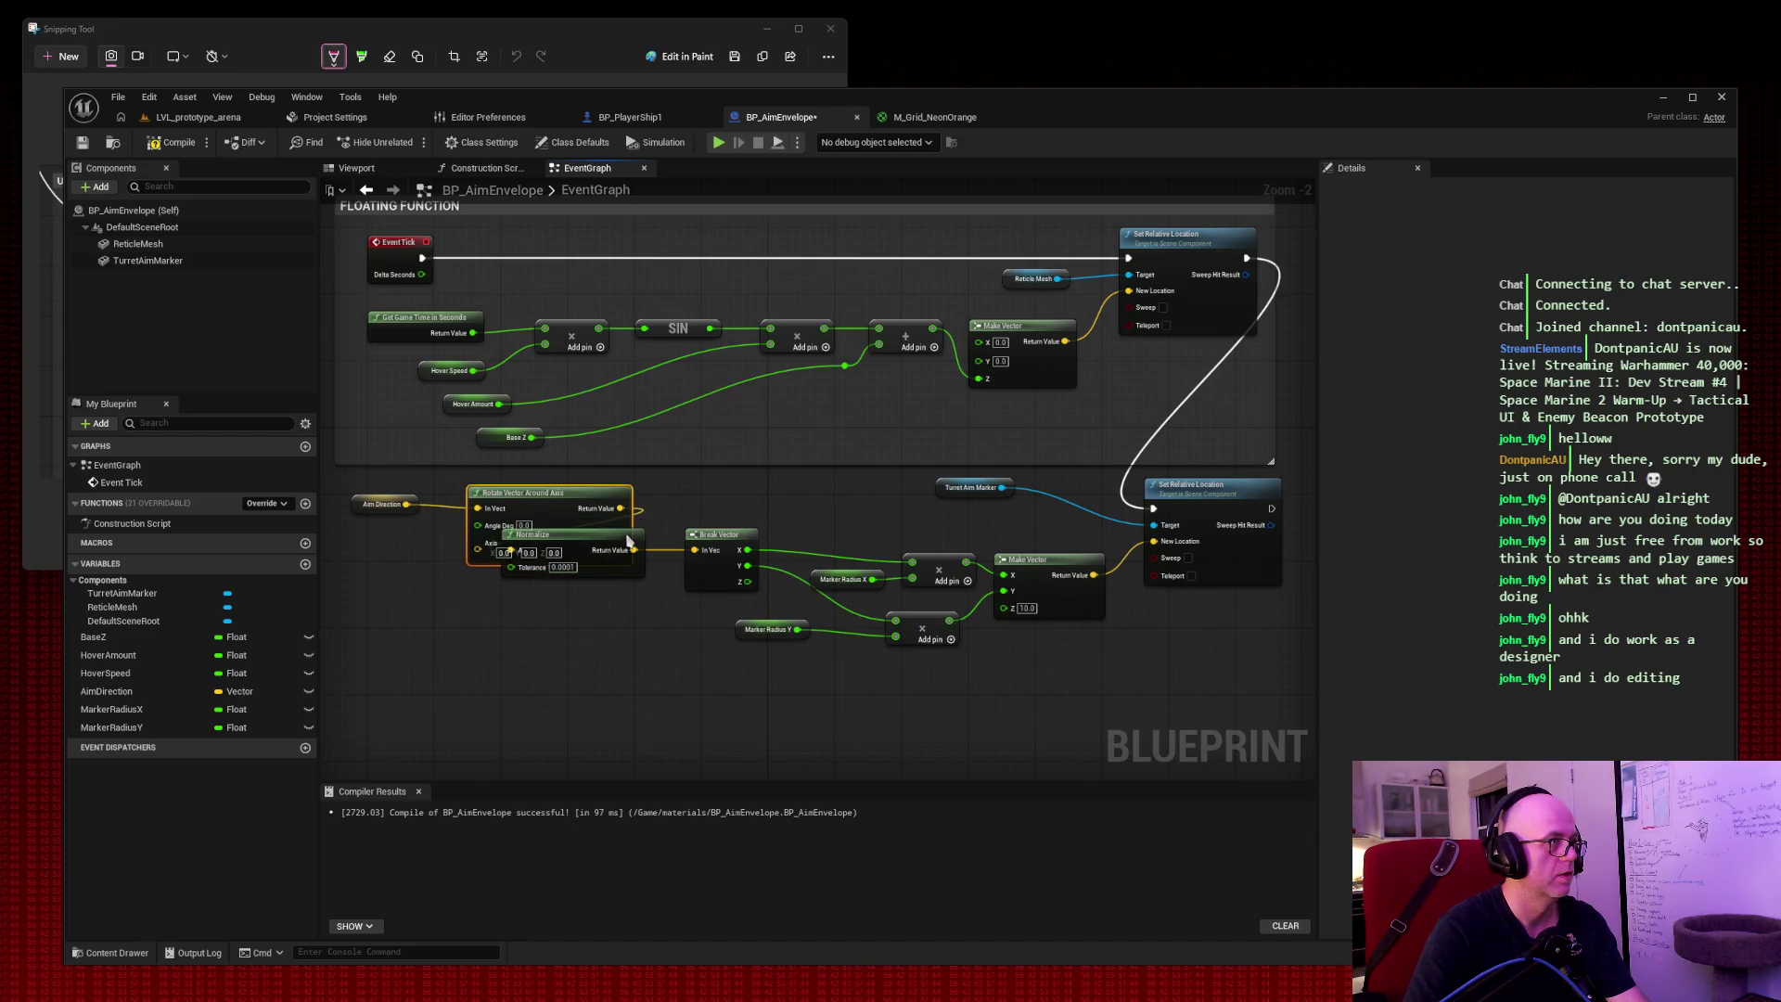
mouse_move(628, 540)
left_mouse_down()
mouse_move(579, 549)
mouse_move(620, 651)
left_mouse_up()
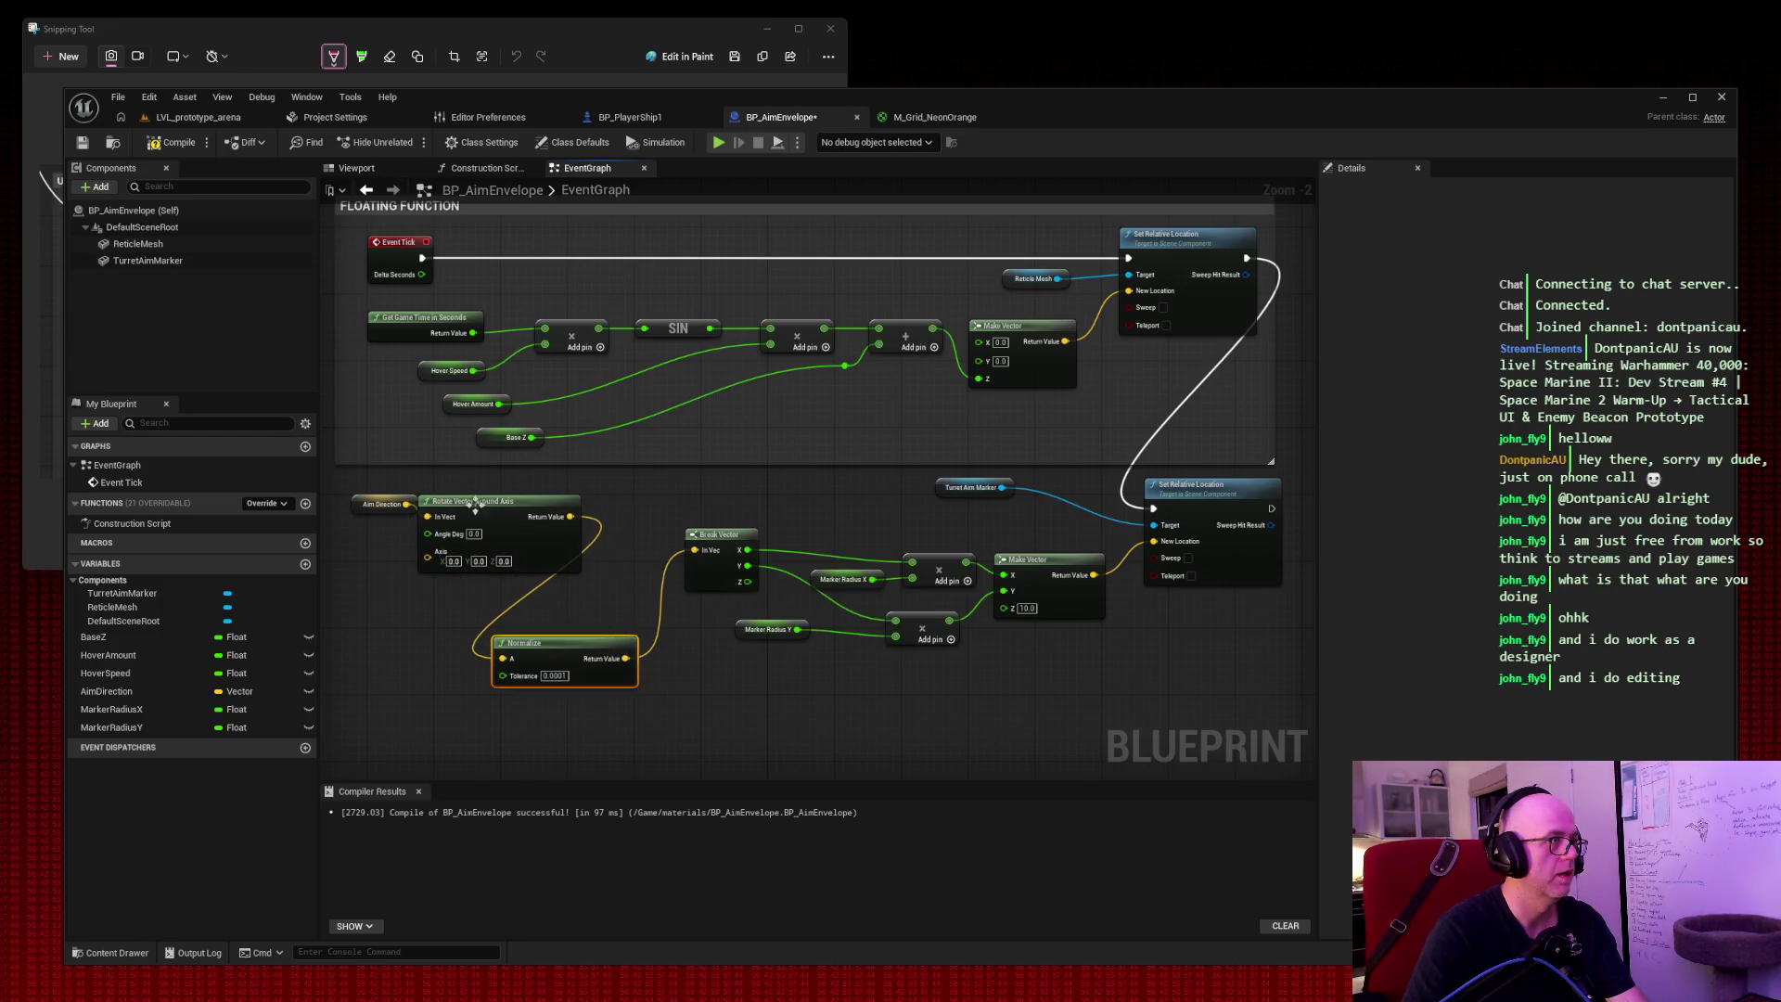
left_click_drag(475, 503, 528, 506)
left_click_drag(587, 647, 607, 599)
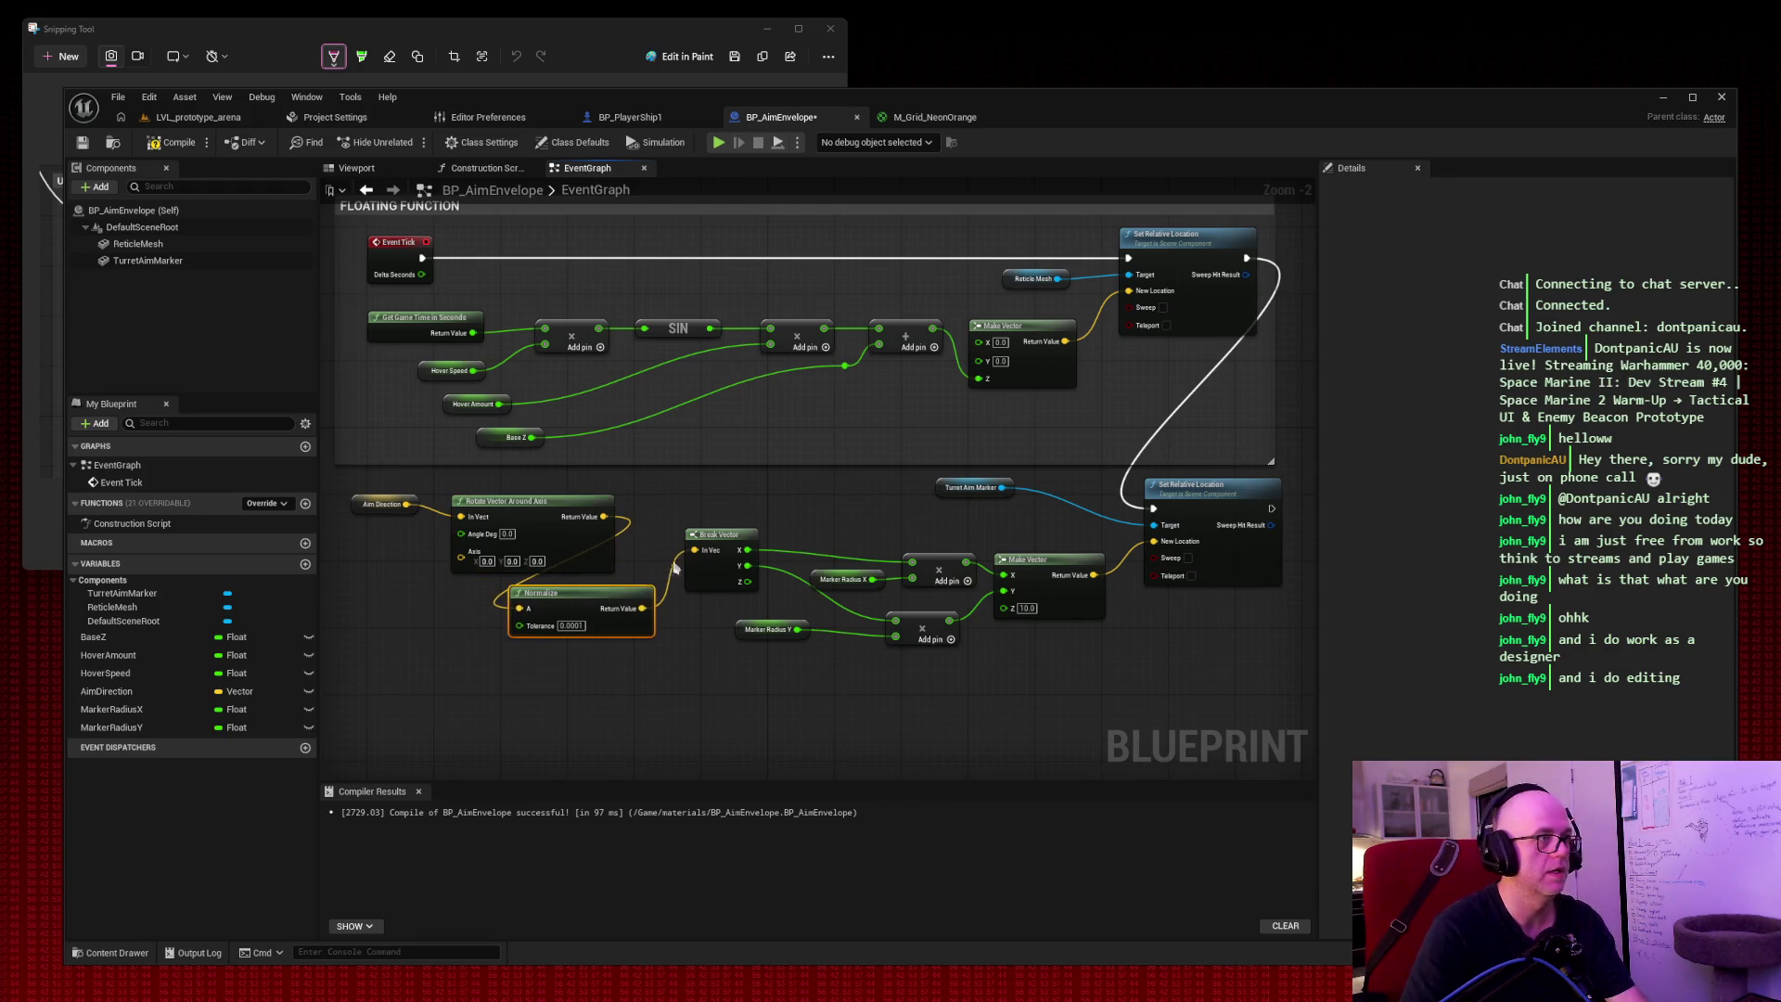
Place Break Vector beside Normalize and shift the marker calculation nodes down and right.
mouse_move(718, 540)
left_mouse_down()
mouse_move(714, 613)
mouse_move(575, 690)
left_mouse_up()
left_click_drag(611, 595, 745, 504)
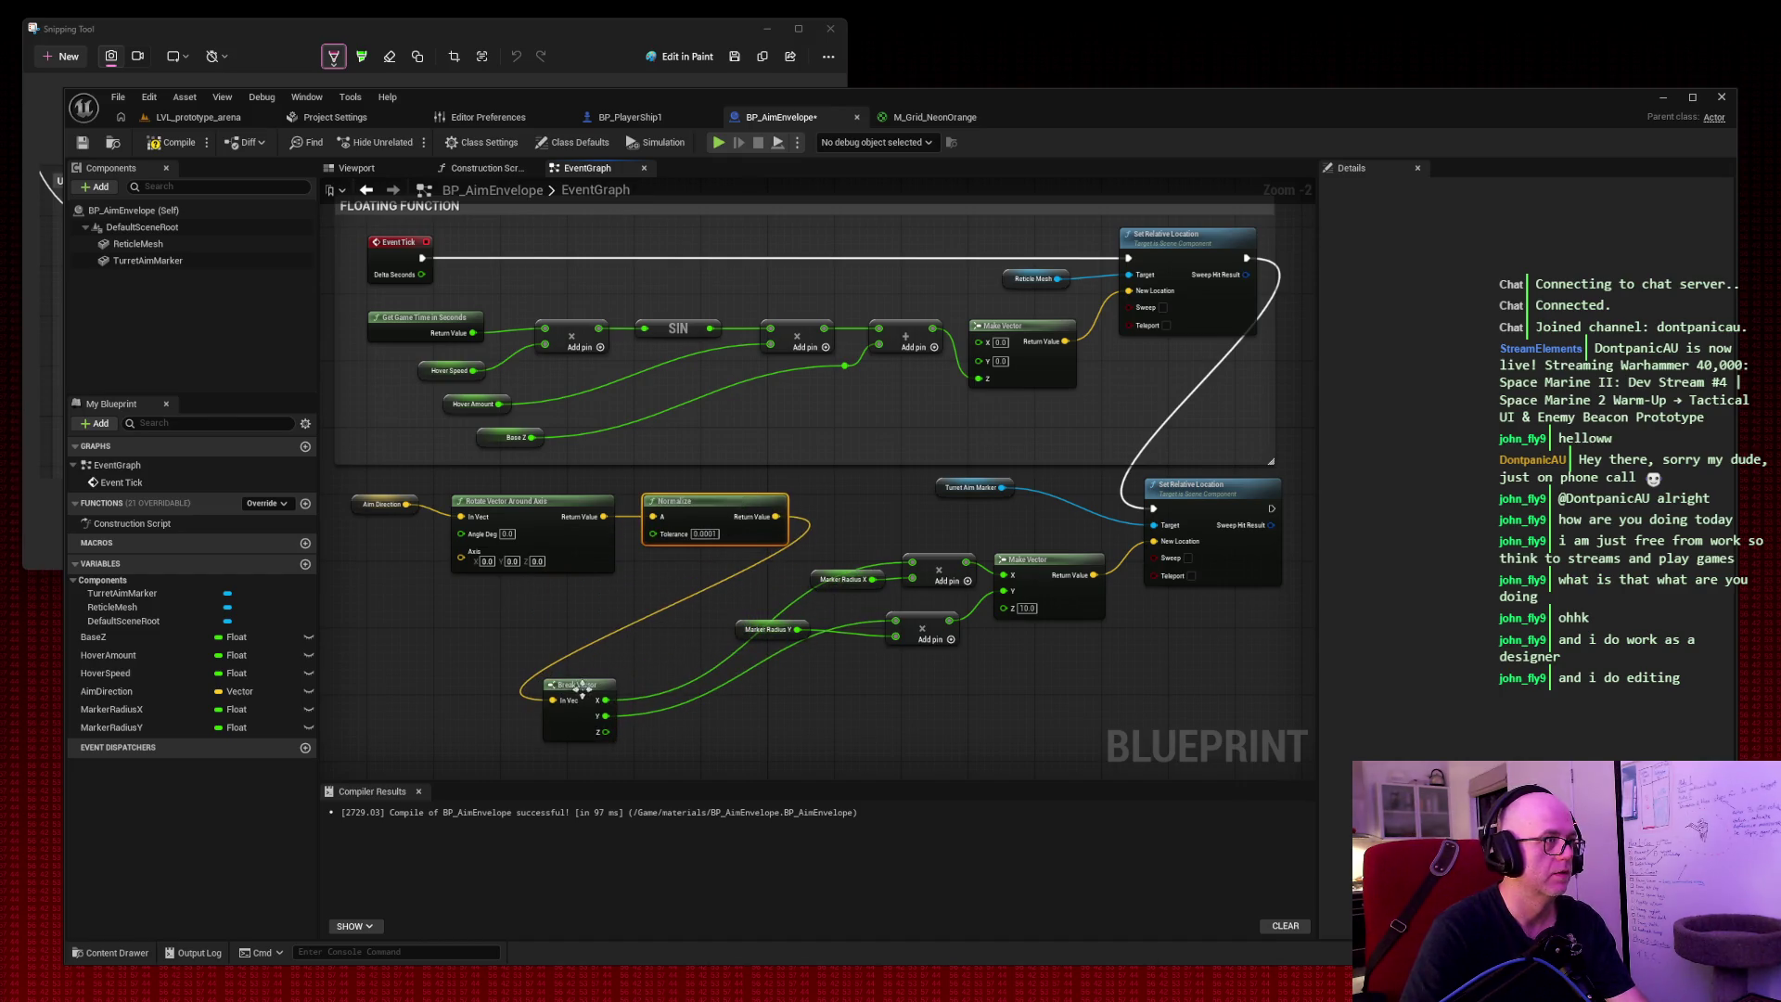
mouse_move(601, 684)
left_mouse_down()
mouse_move(695, 577)
mouse_move(849, 501)
mouse_move(871, 508)
mouse_move(747, 576)
mouse_move(692, 577)
mouse_move(635, 695)
mouse_move(631, 556)
mouse_move(683, 595)
mouse_move(1031, 658)
left_mouse_up()
left_click_drag(1051, 594, 1076, 695)
left_click(986, 590)
mouse_move(714, 693)
left_mouse_down()
mouse_move(771, 620)
mouse_move(750, 642)
left_mouse_up()
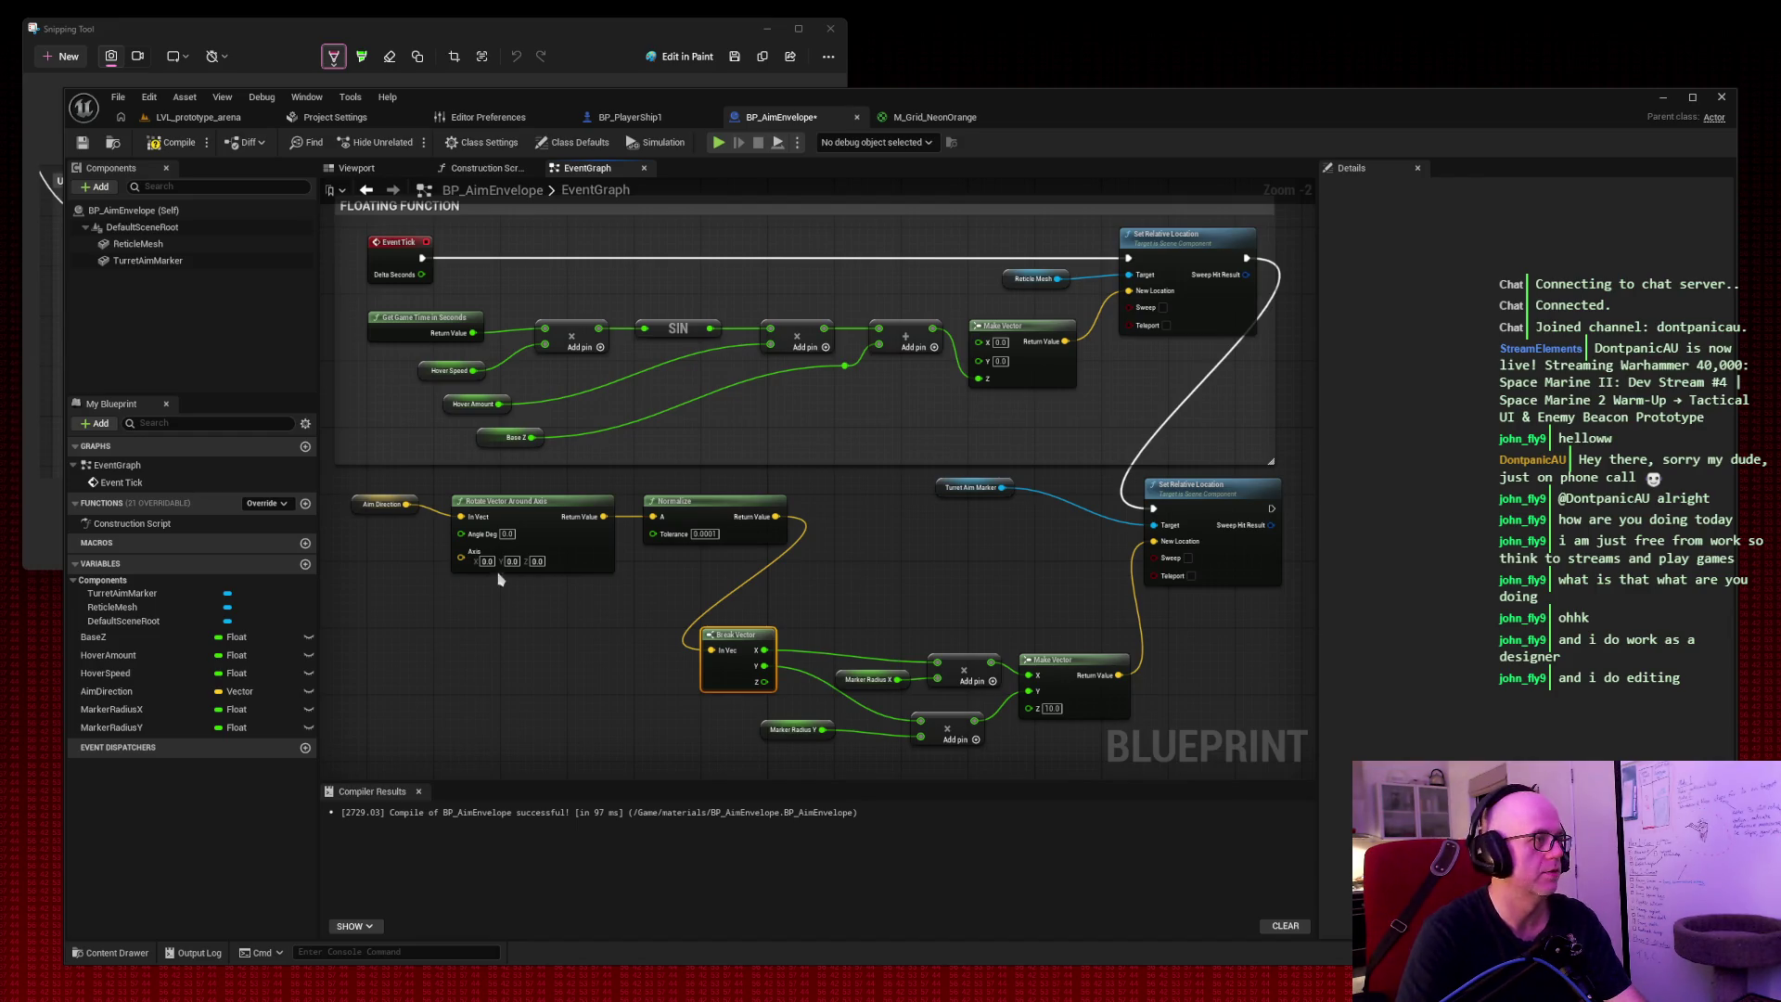
Set Rotate Vector Around Axis to Axis Z 1 and Angle Deg -45.
left_click(537, 561)
type("1")
key("Return")
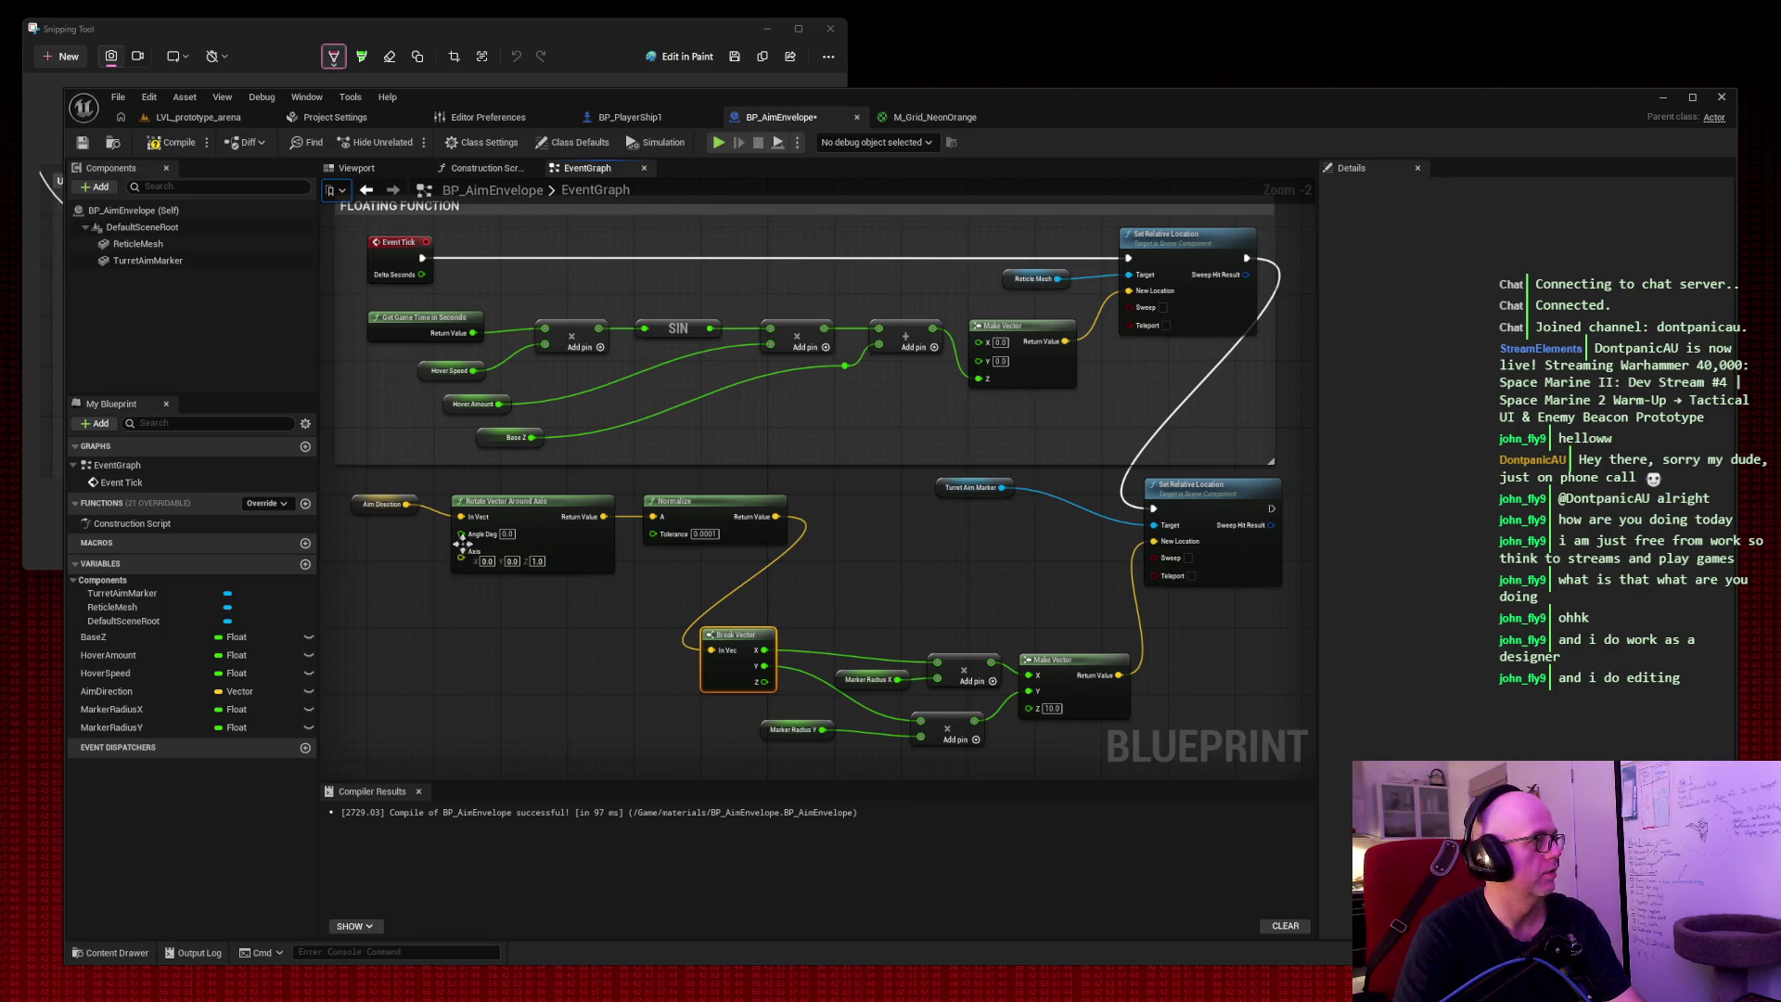
left_click(507, 533)
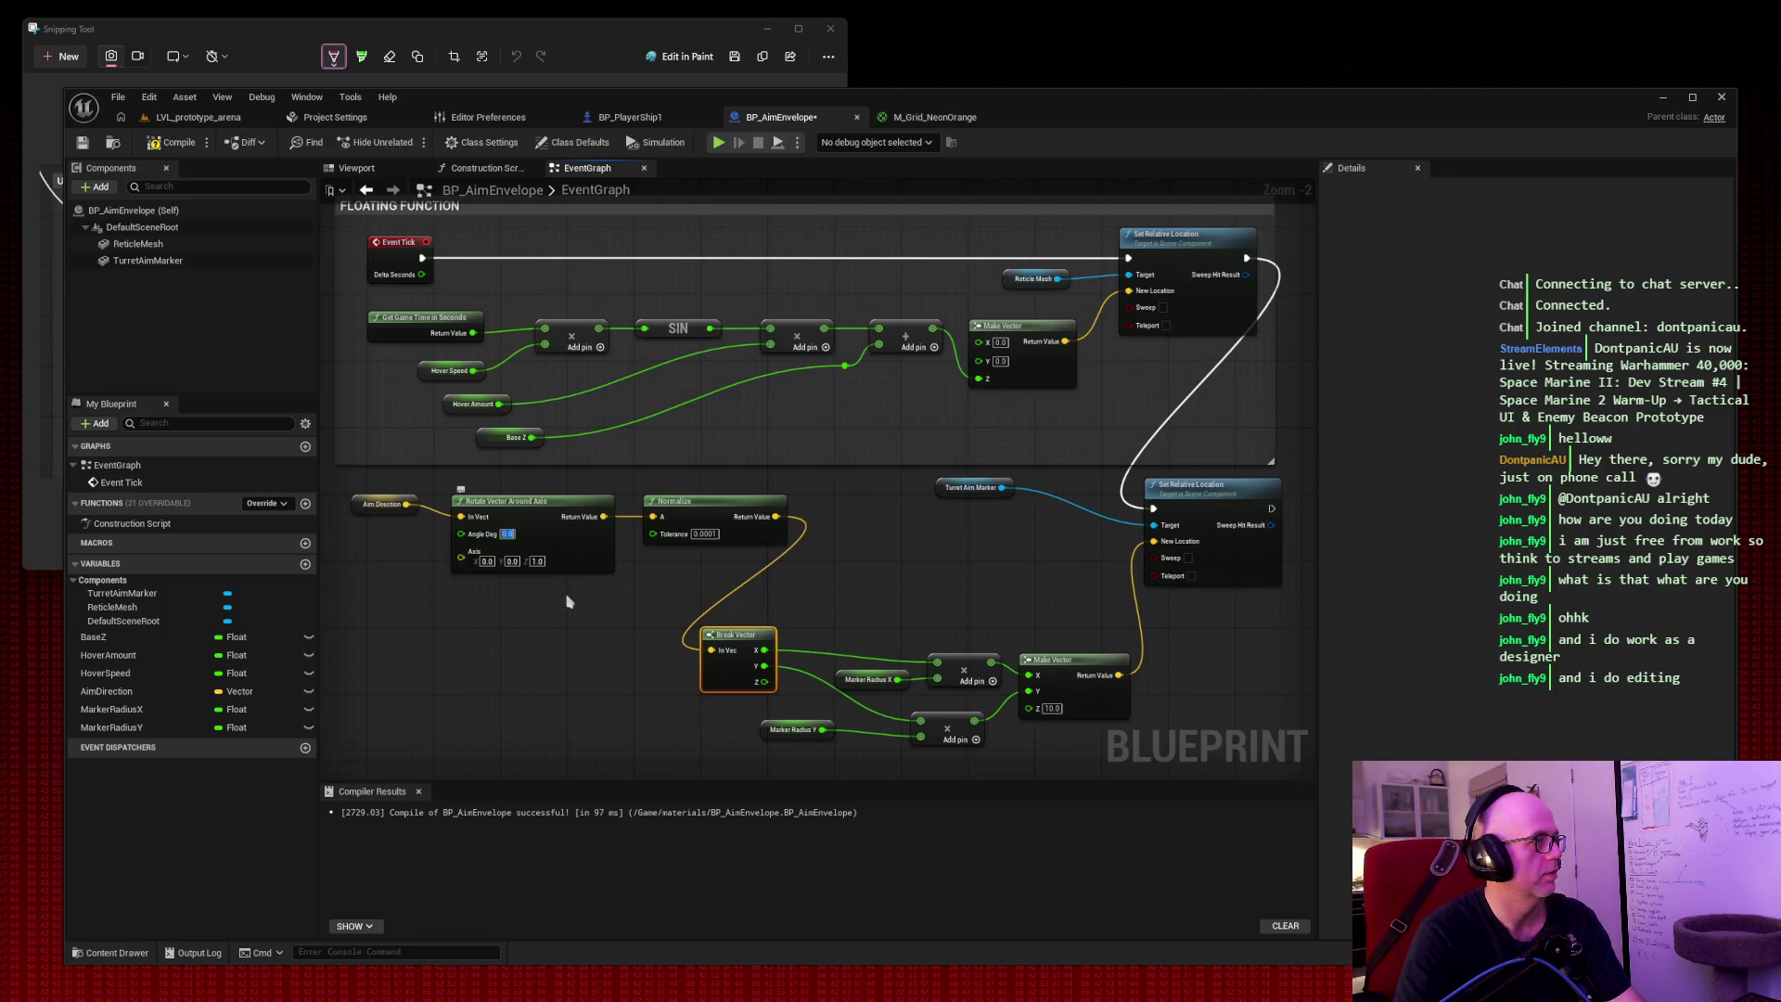
type("-45")
key("Tab")
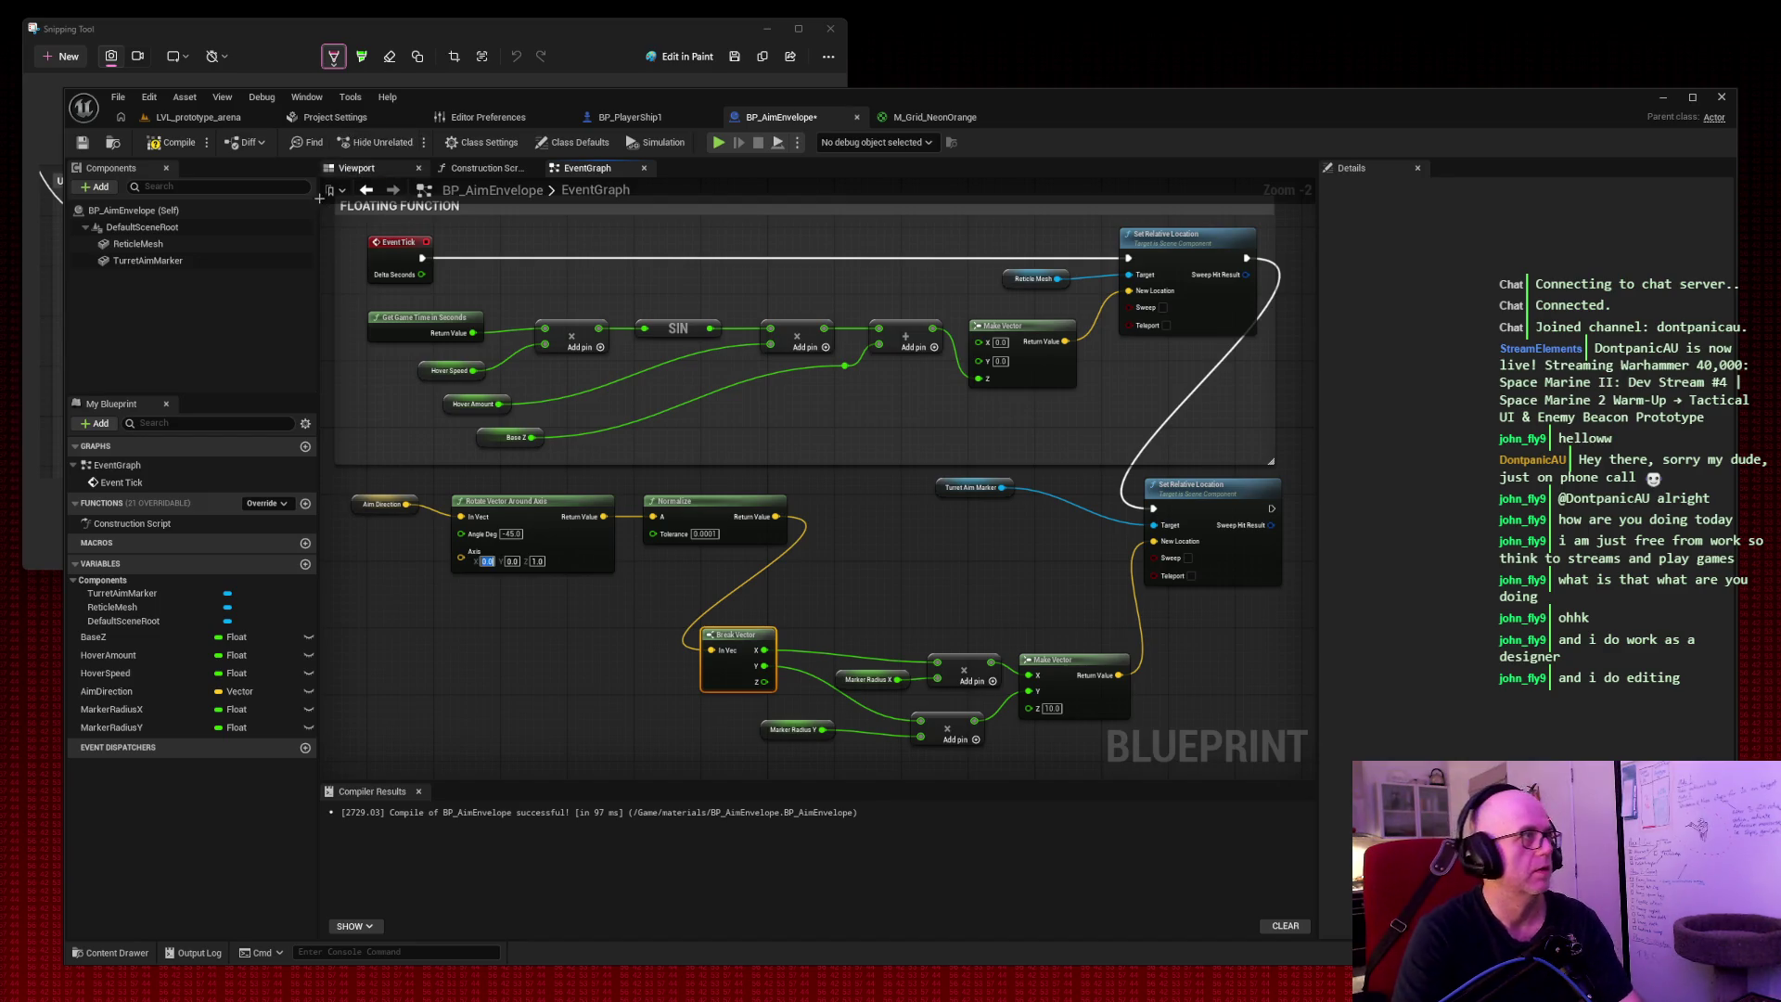
Capture the updated graph and compile BP_AimEnvelope successfully.
key("super+shift+s")
mouse_move(320, 178)
left_mouse_down()
mouse_move(537, 279)
mouse_move(1324, 805)
left_mouse_up()
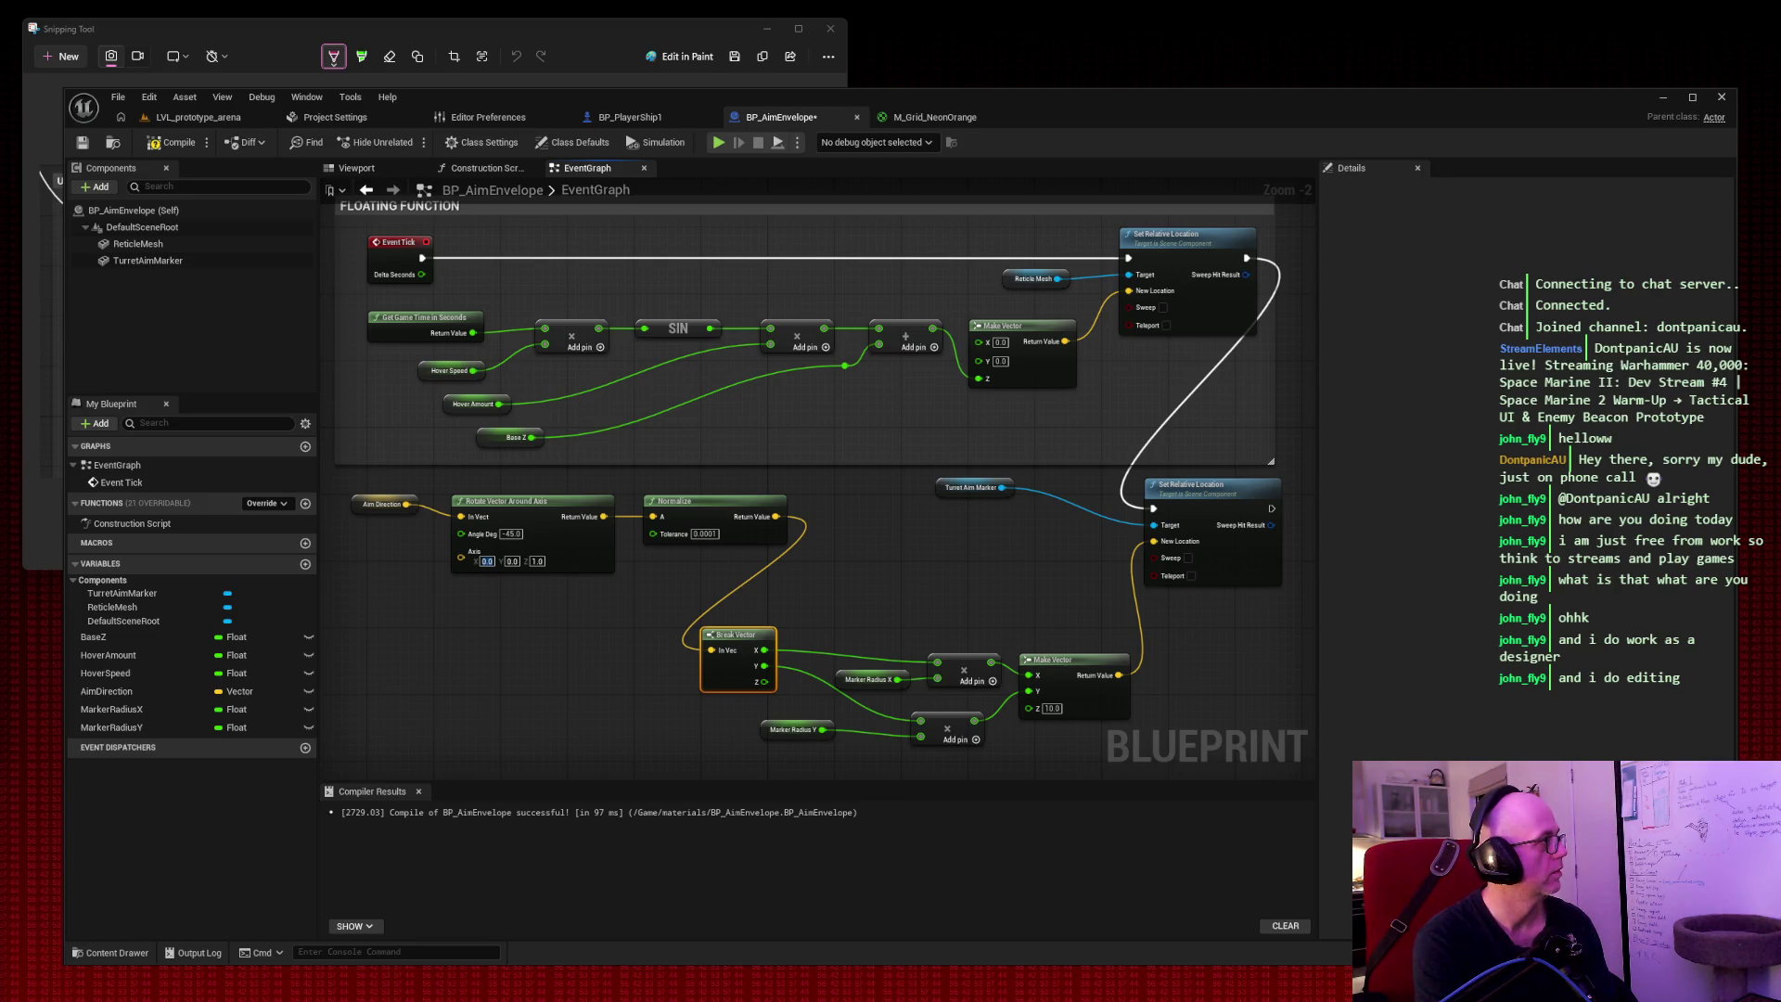
left_click(168, 144)
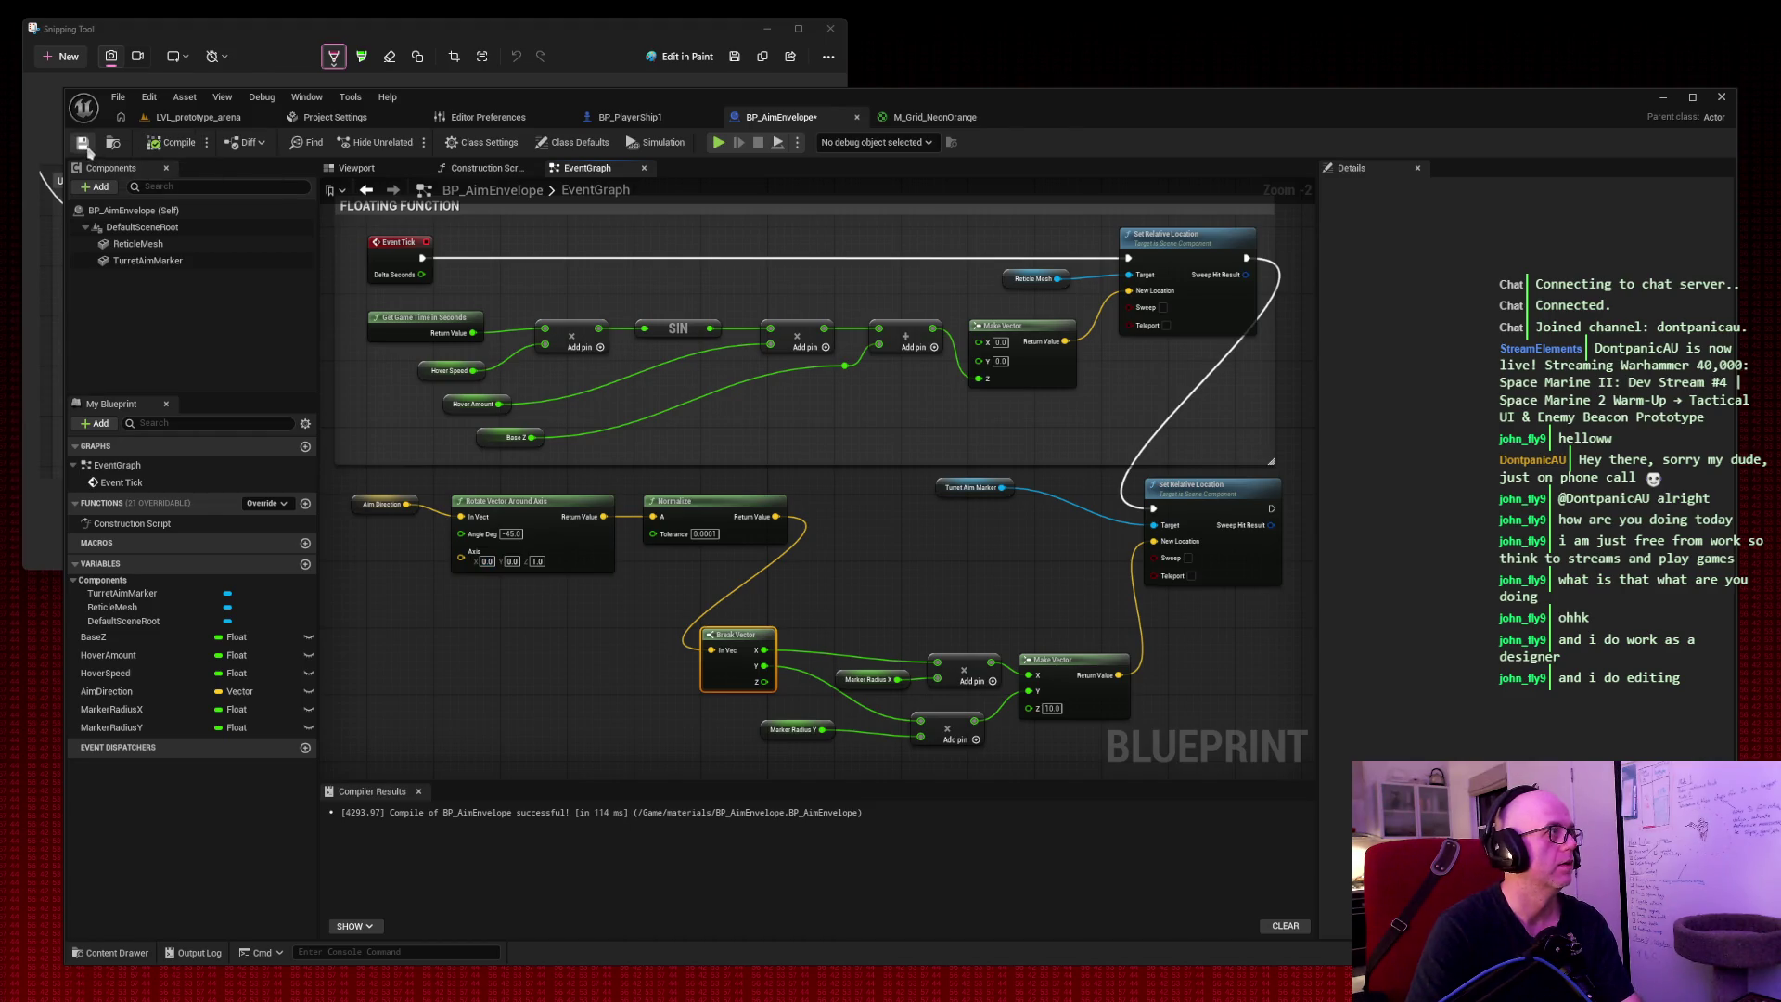
left_click(198, 116)
Run the arena and fire projectiles toward the aim point, capturing the game view.
left_click(409, 141)
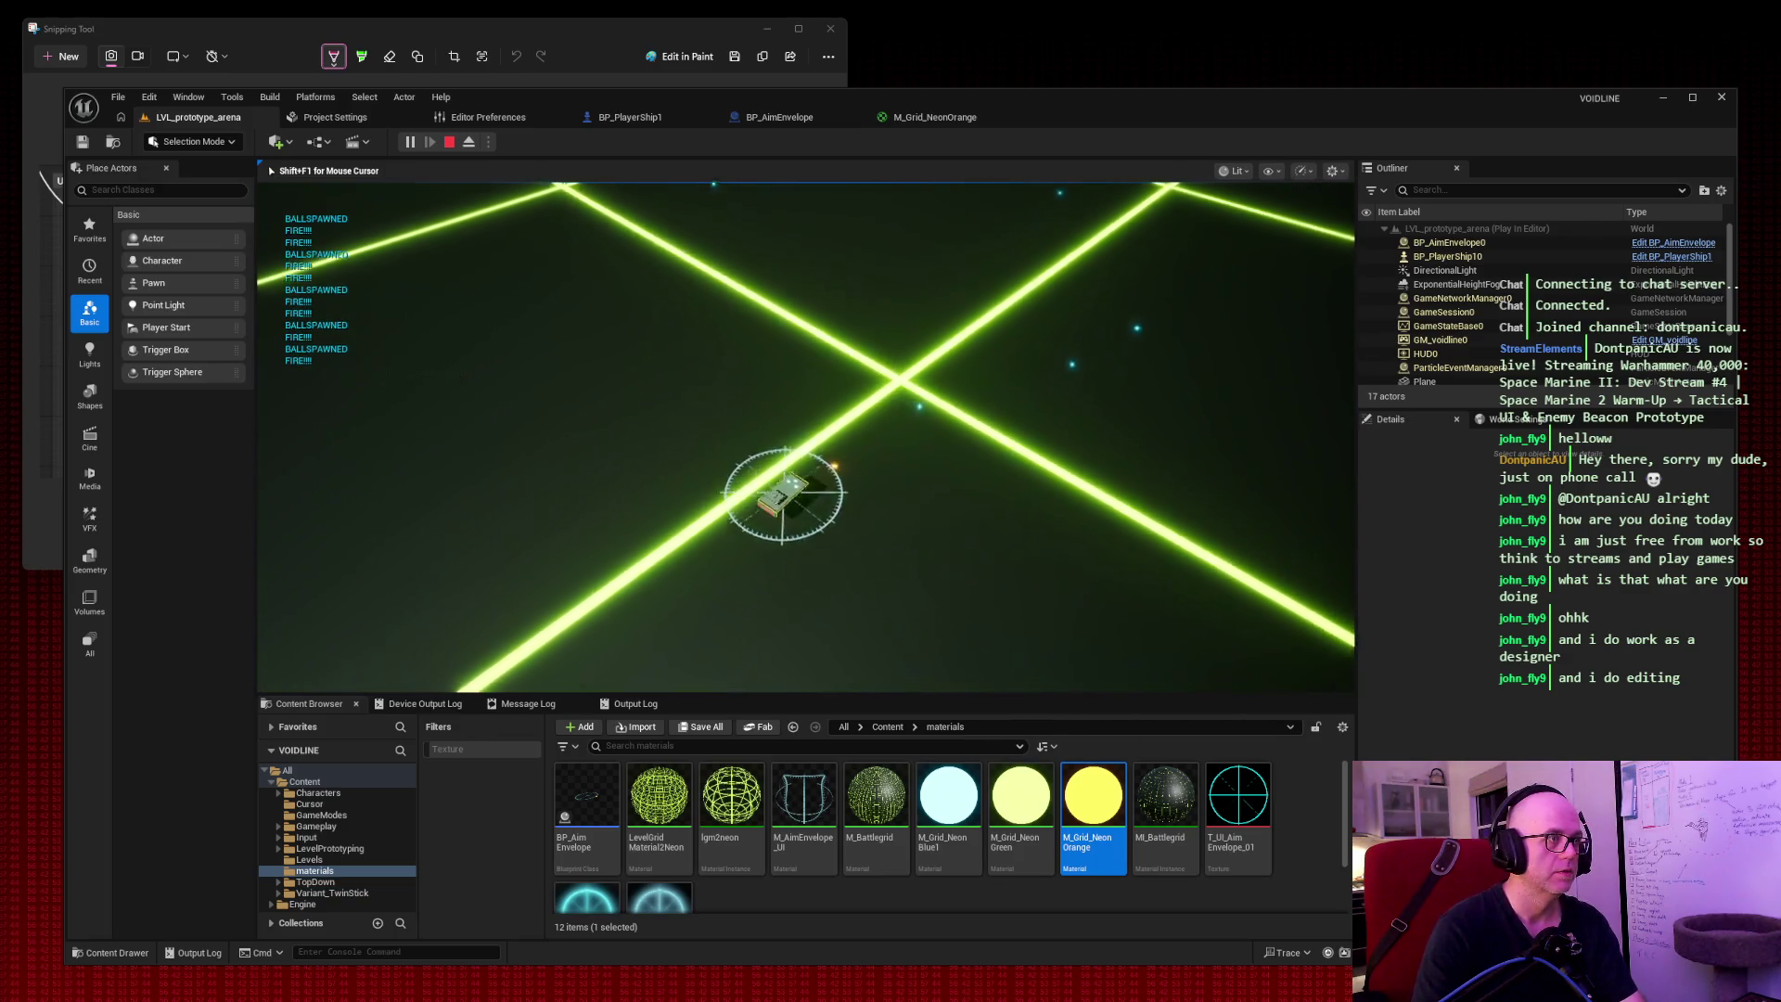
key("Escape")
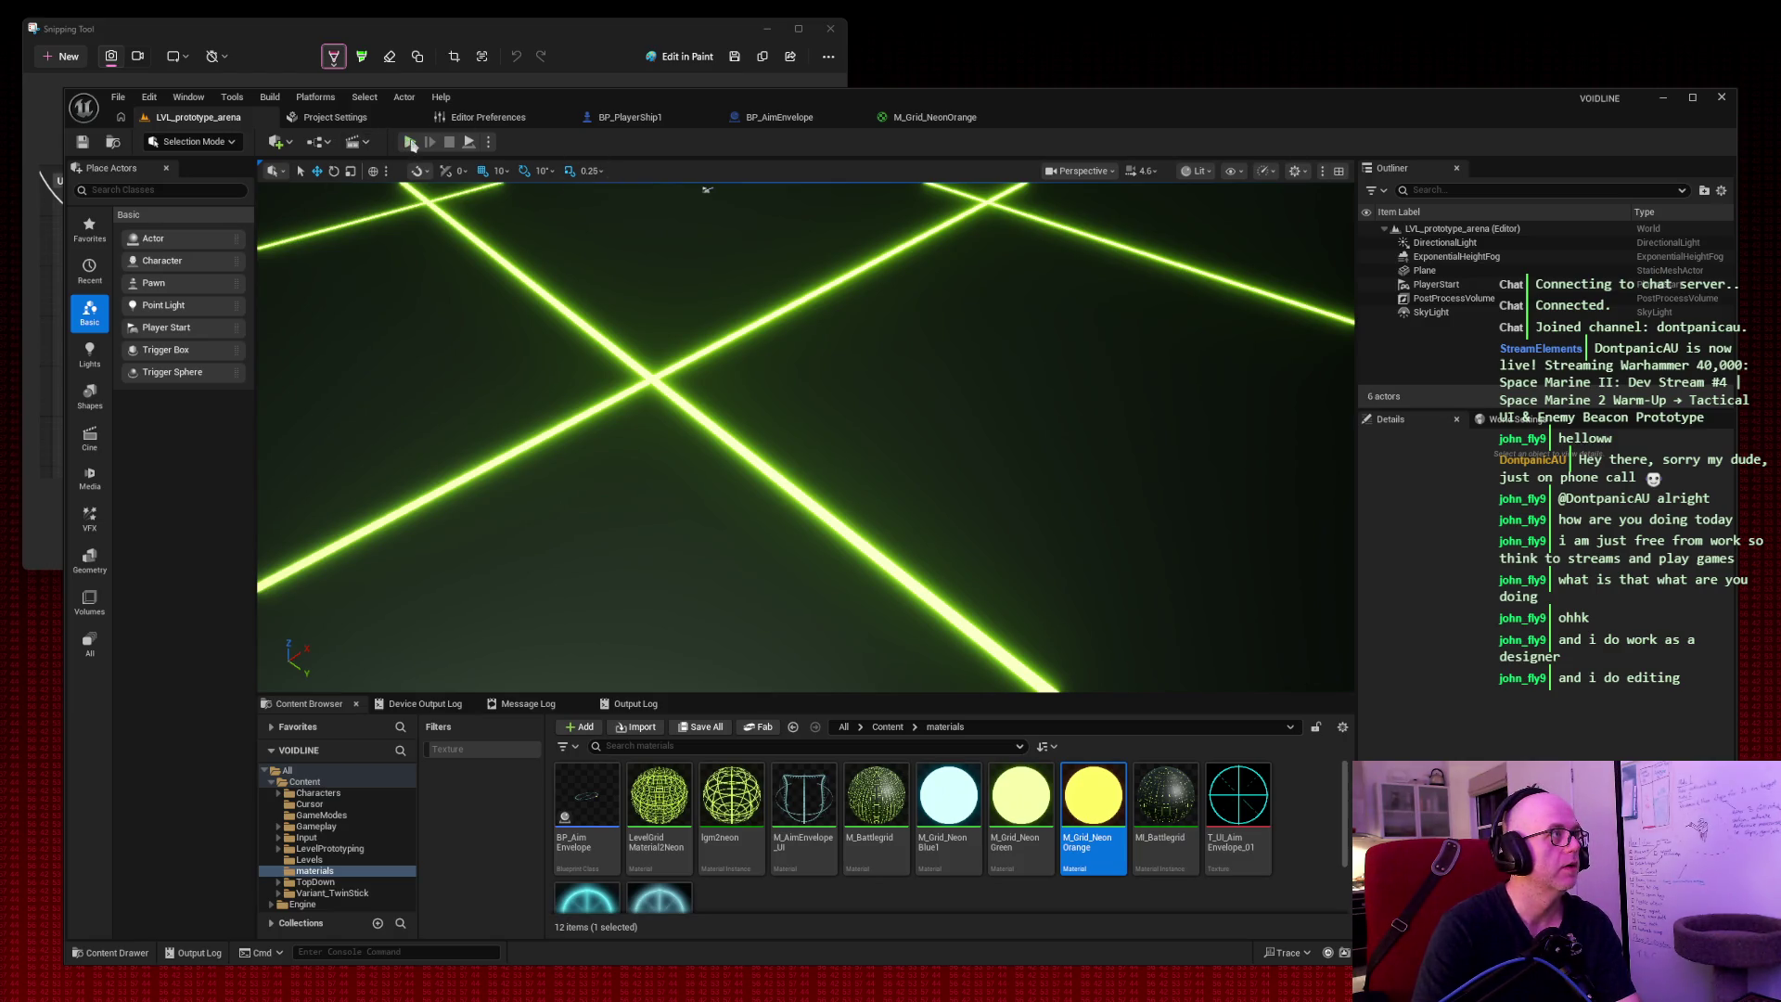
left_click(410, 142)
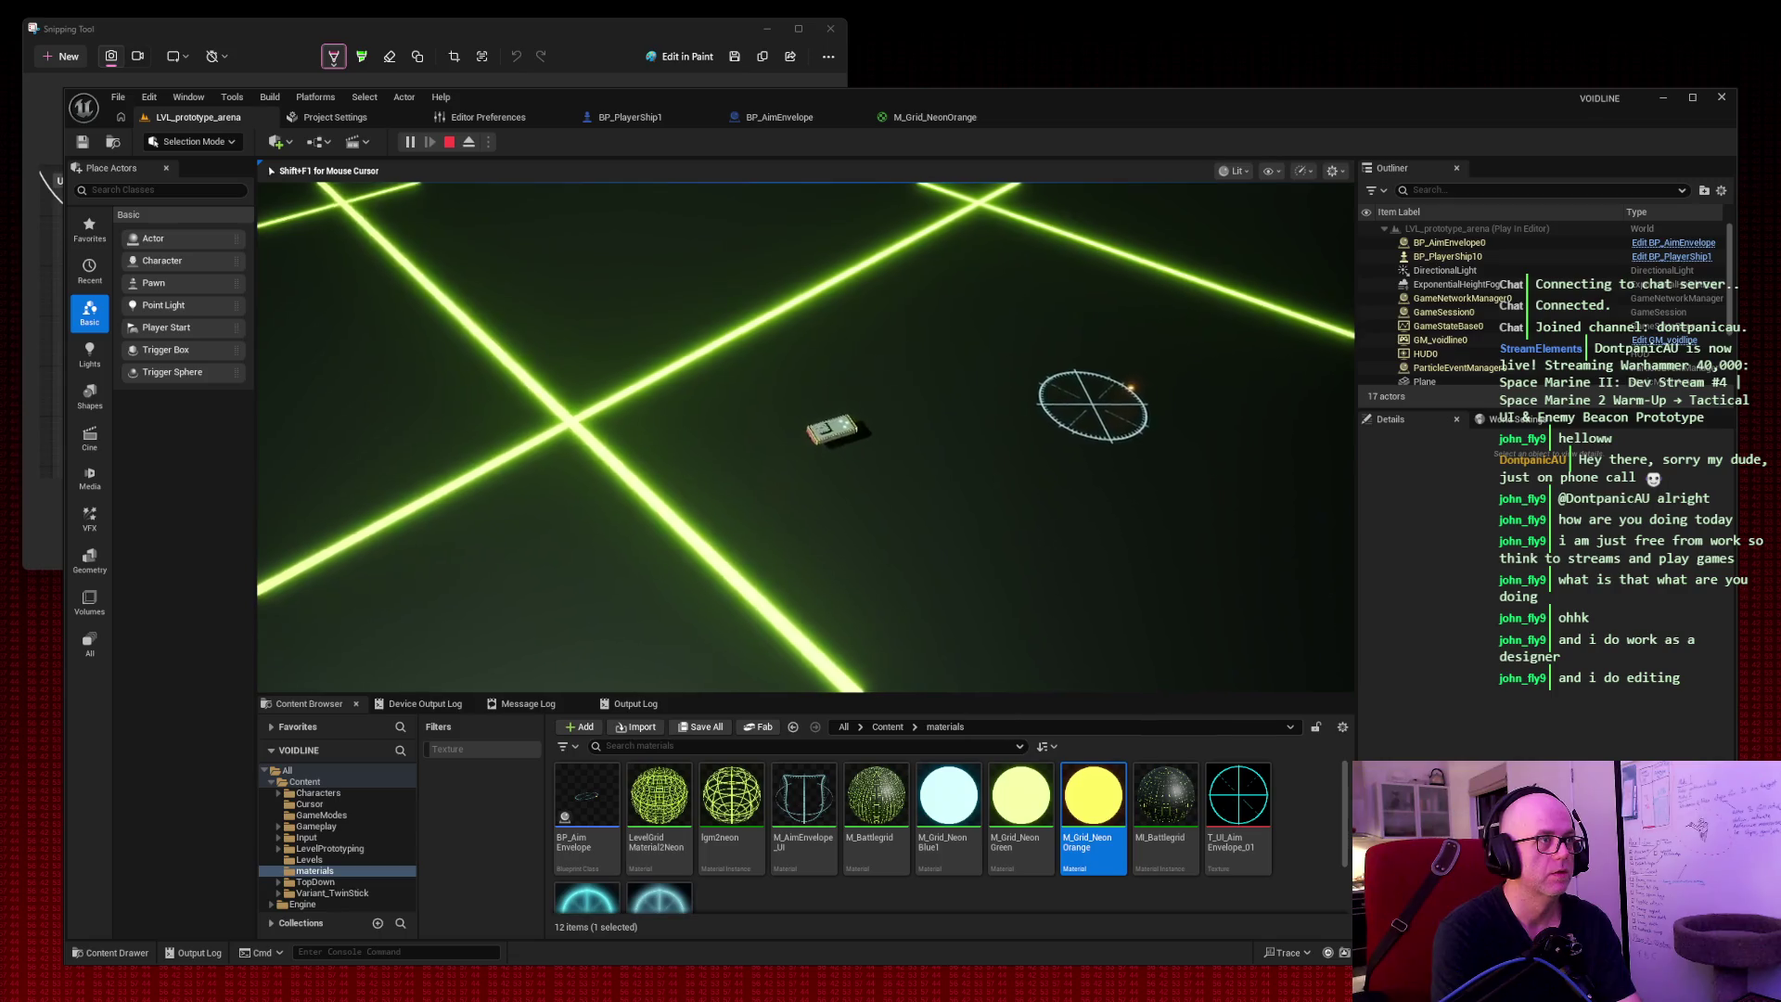
left_click(970, 425)
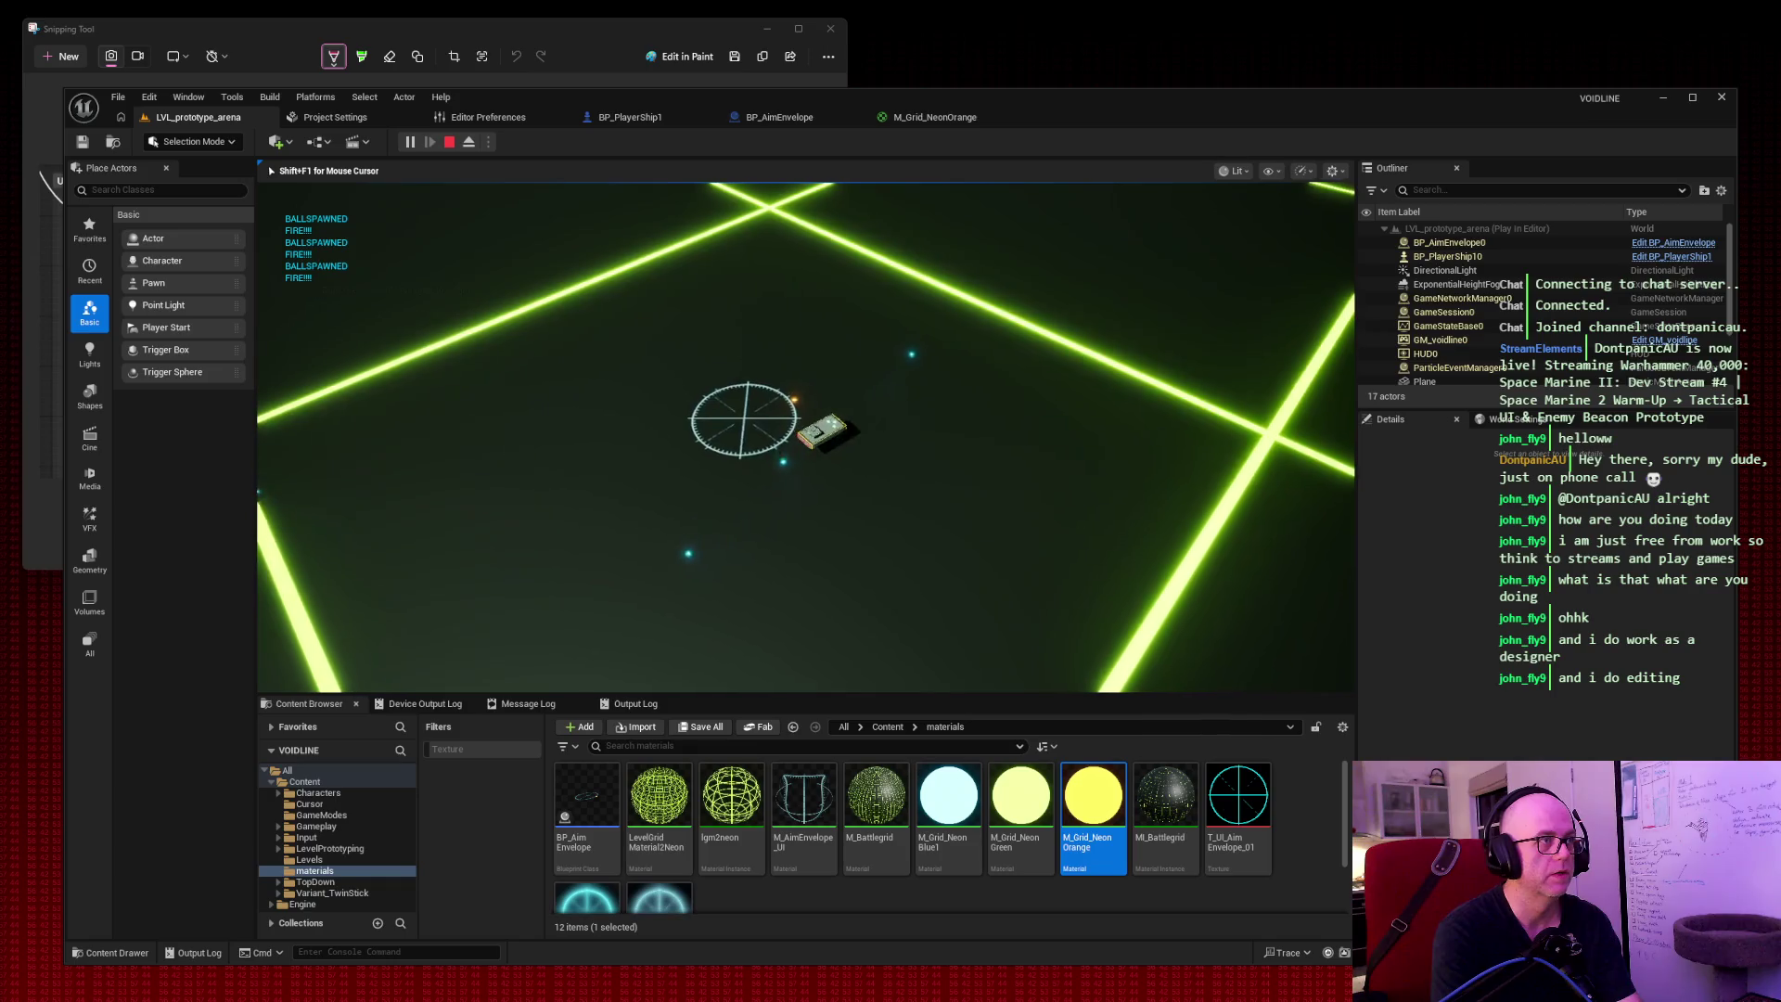
left_click(742, 419)
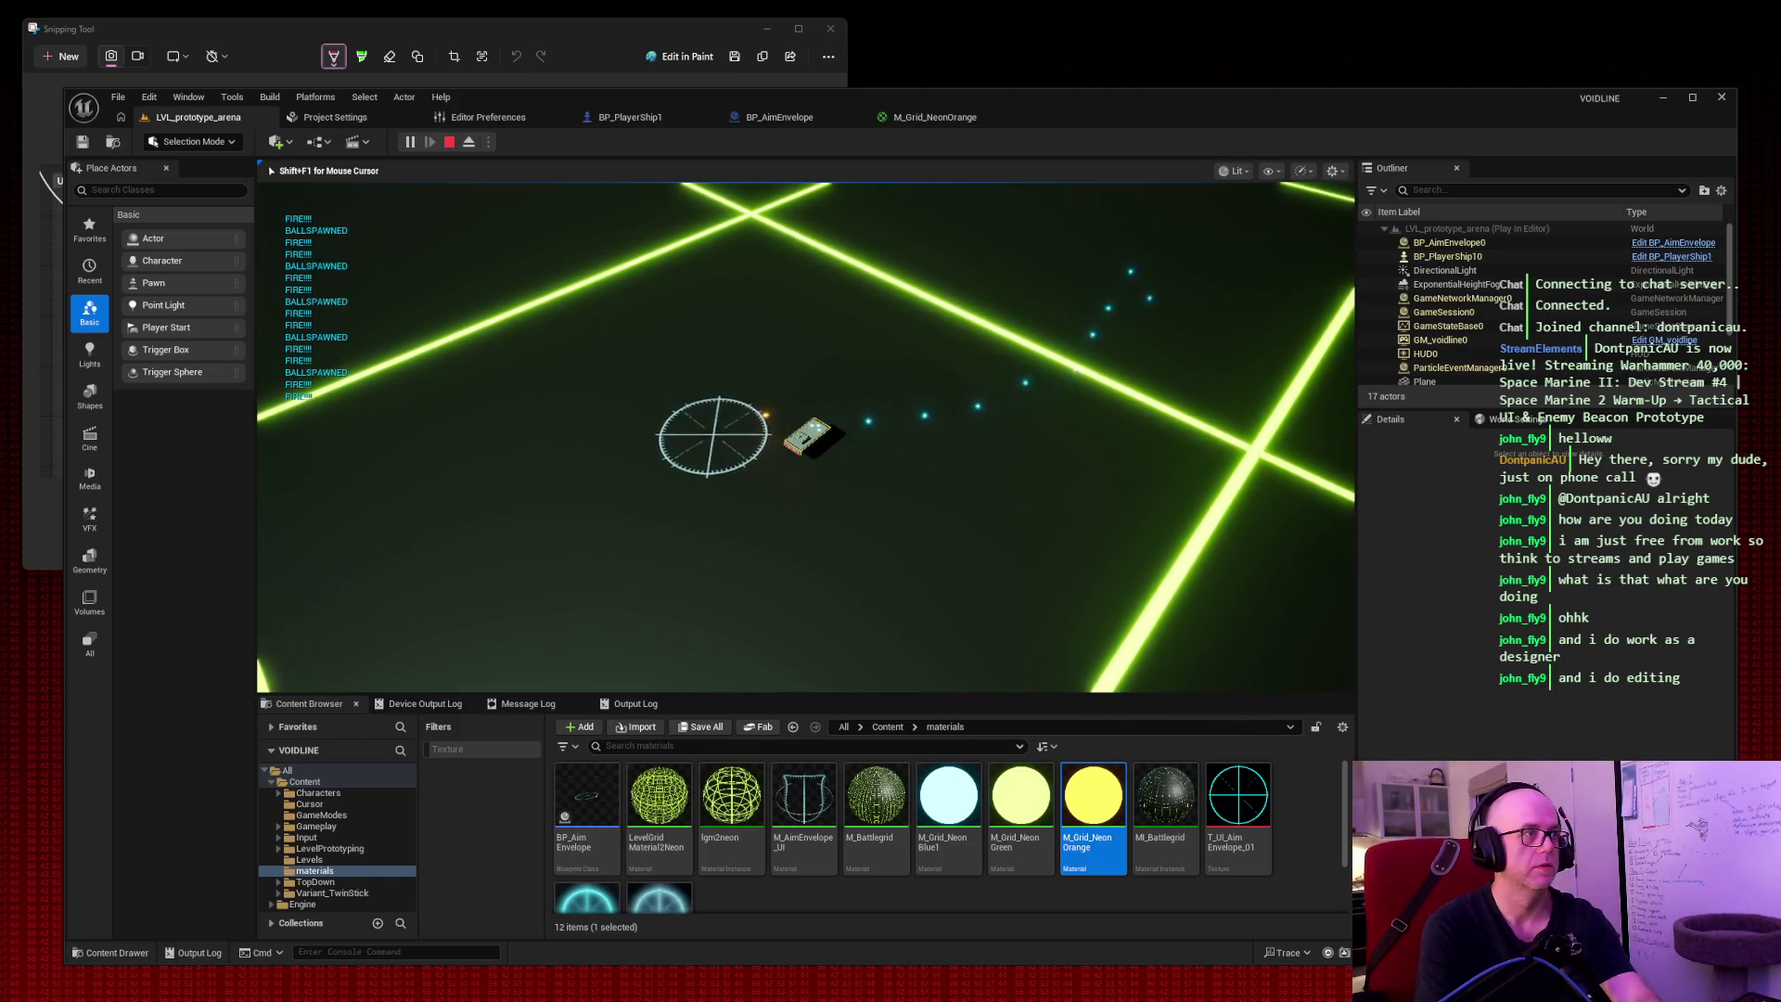
key("super+shift+s")
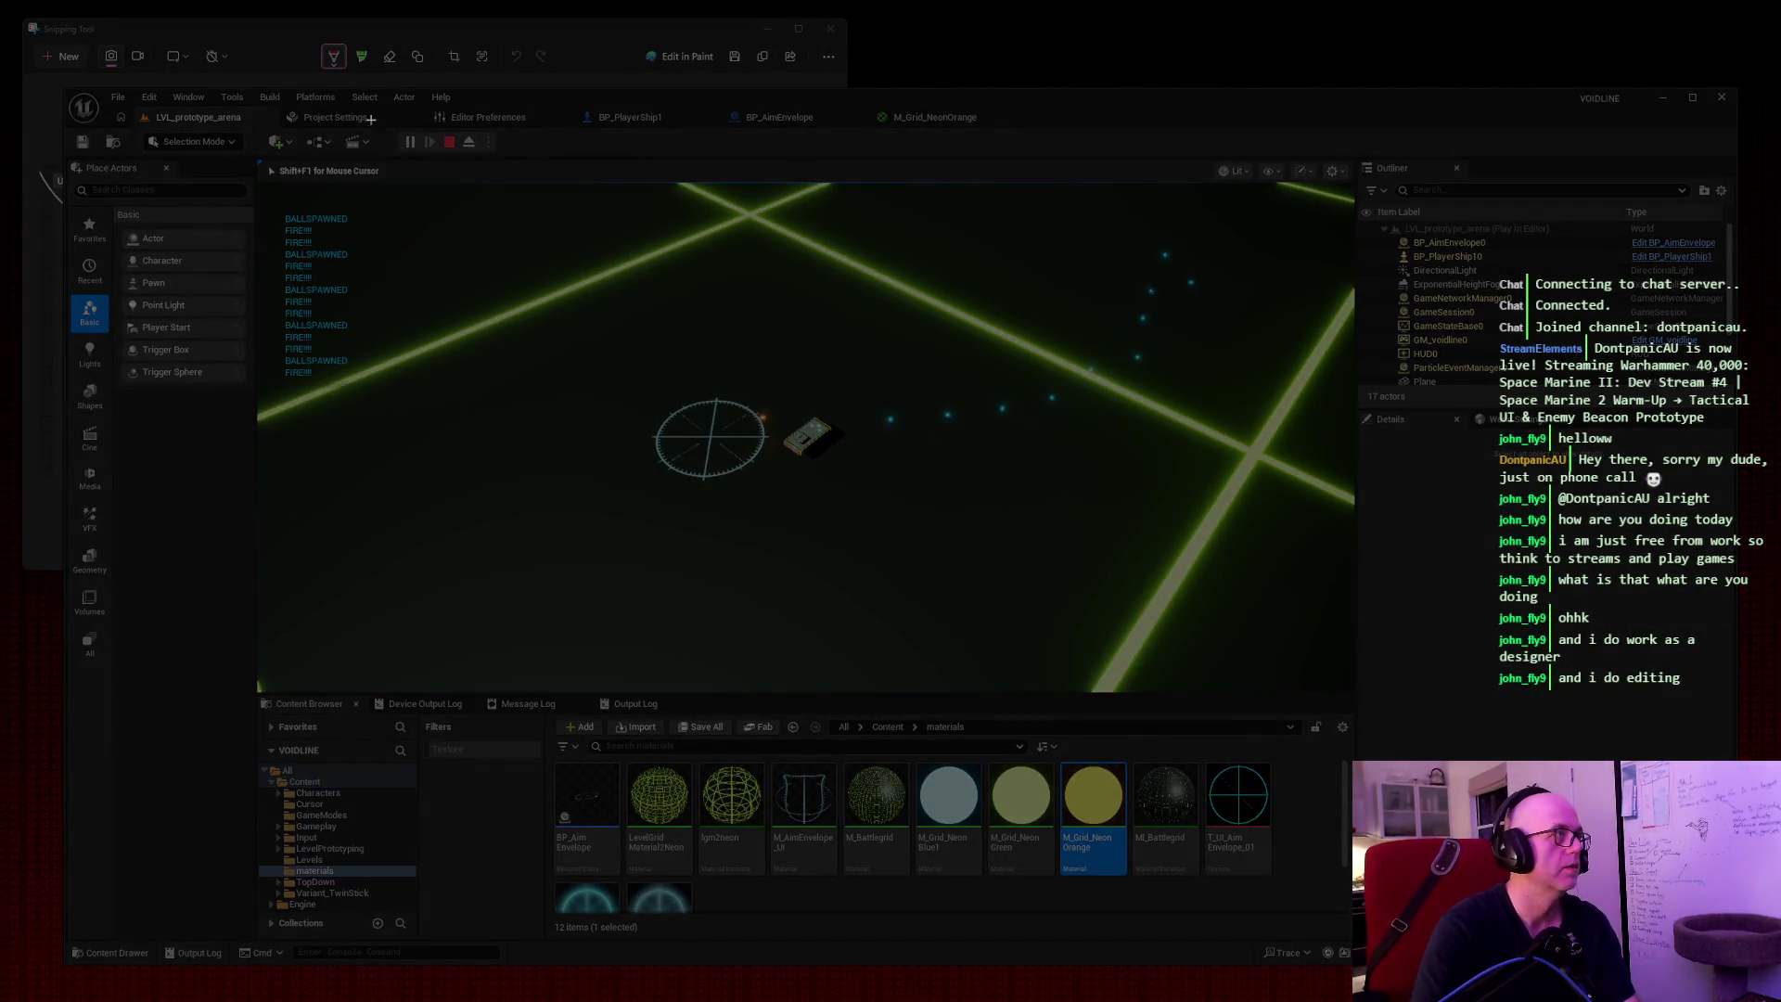
mouse_move(39, 76)
left_mouse_down()
mouse_move(1077, 535)
mouse_move(1714, 968)
mouse_move(1749, 972)
left_mouse_up()
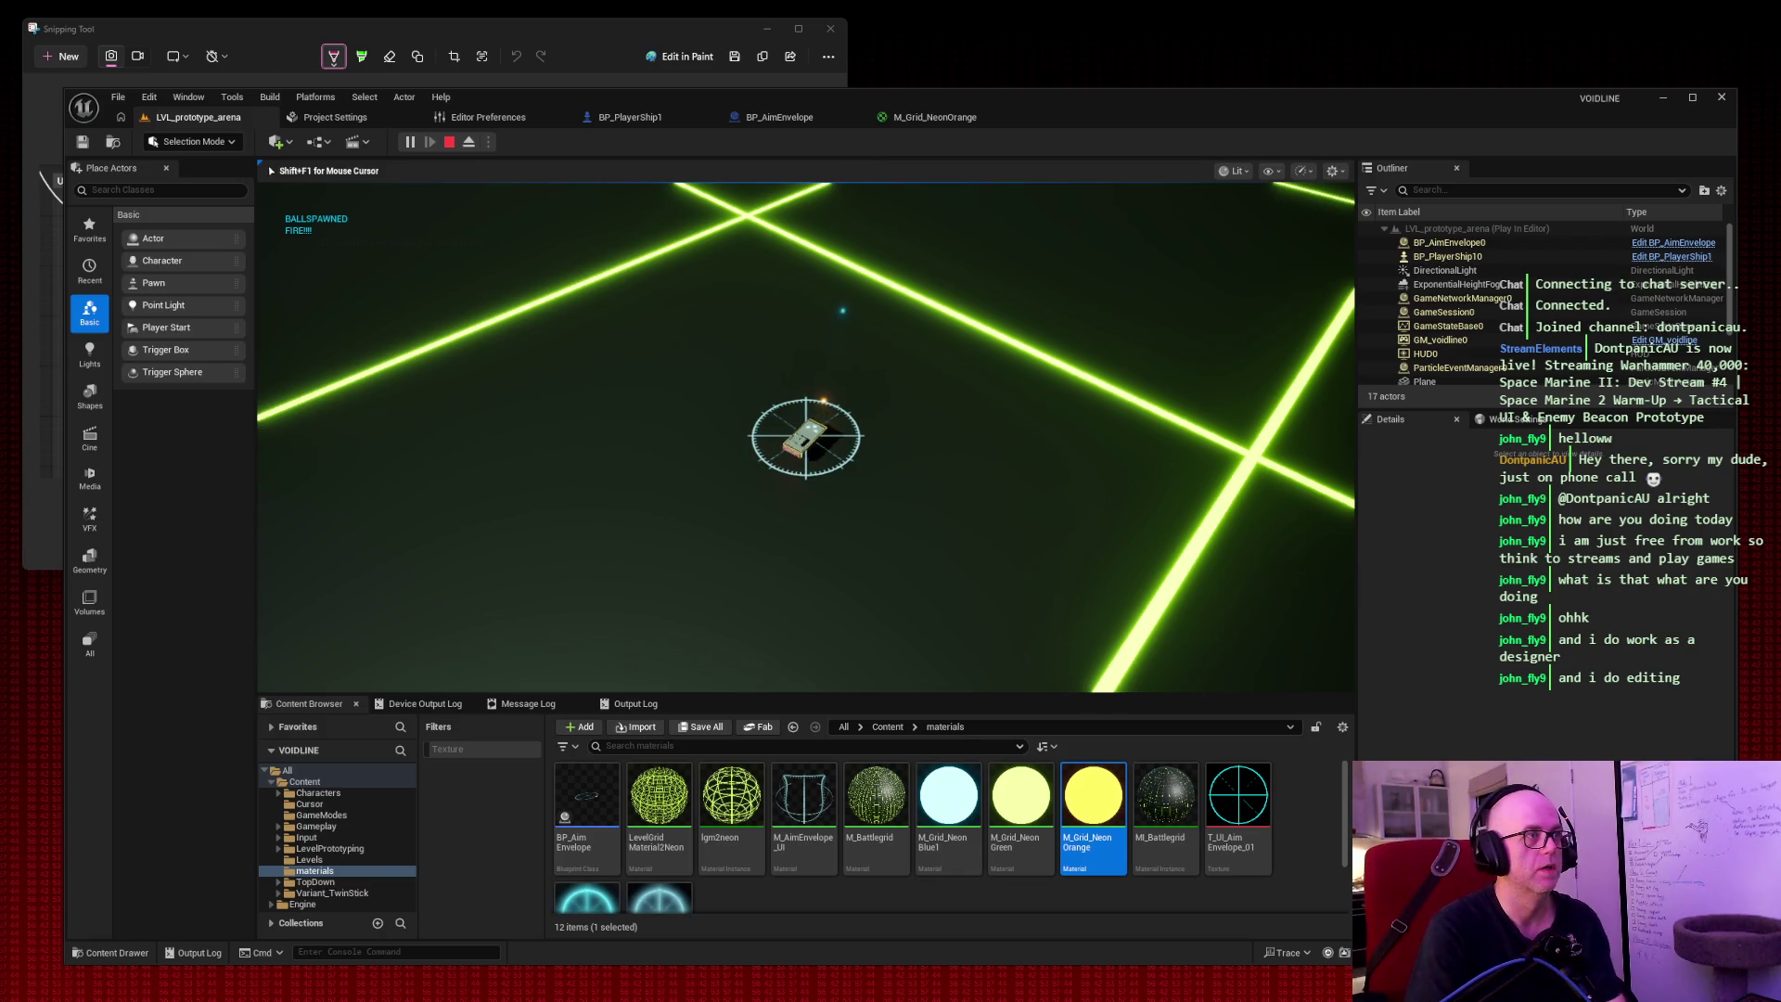
Steer the ship with D, A and W while firing, then stop and briefly rerun the session.
key("d")
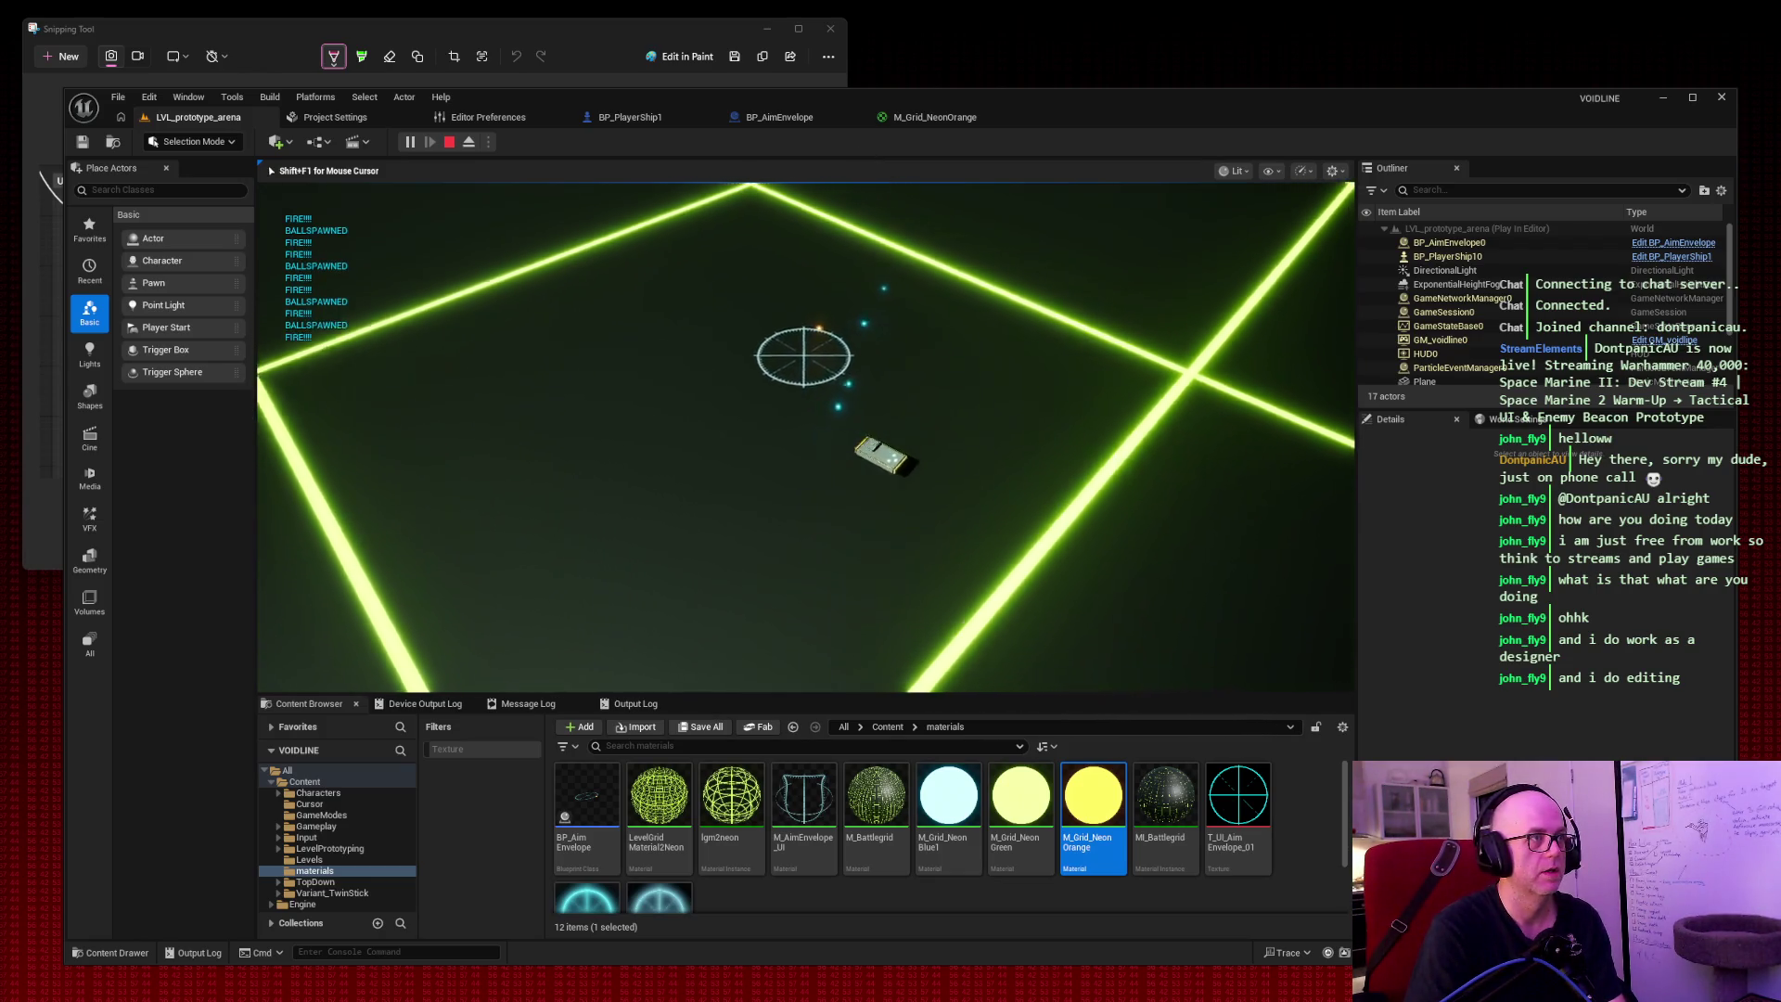
key("d")
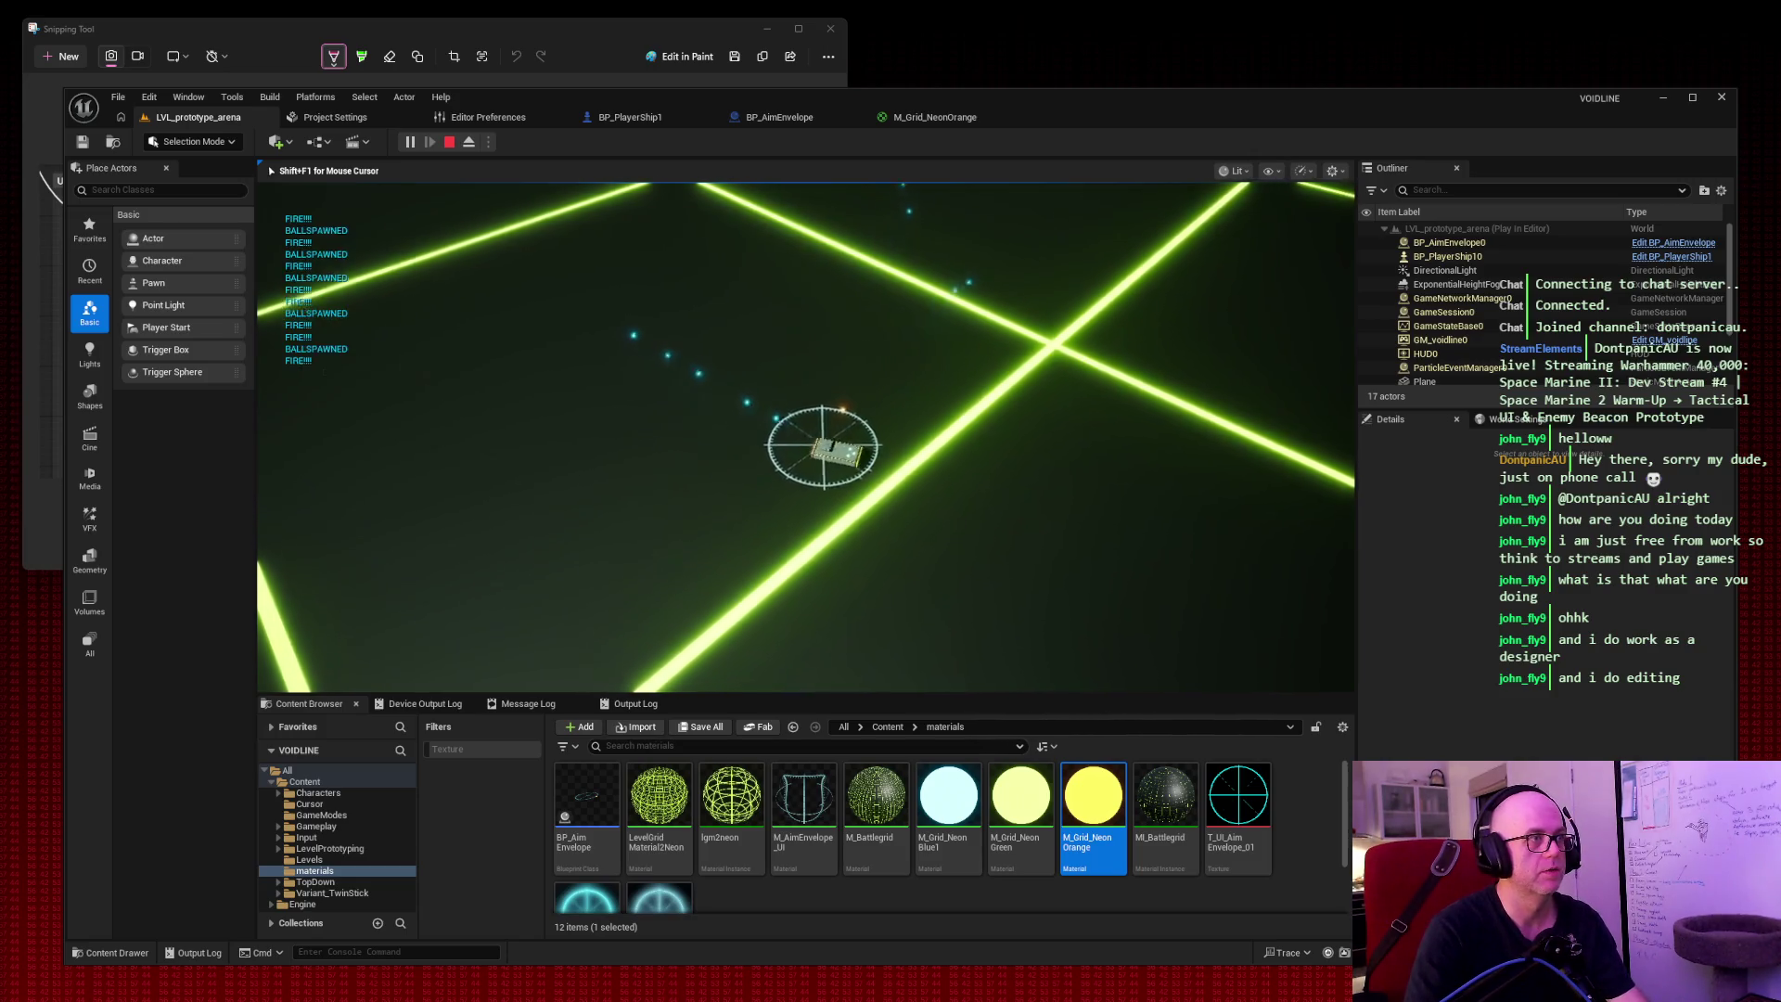
key("d")
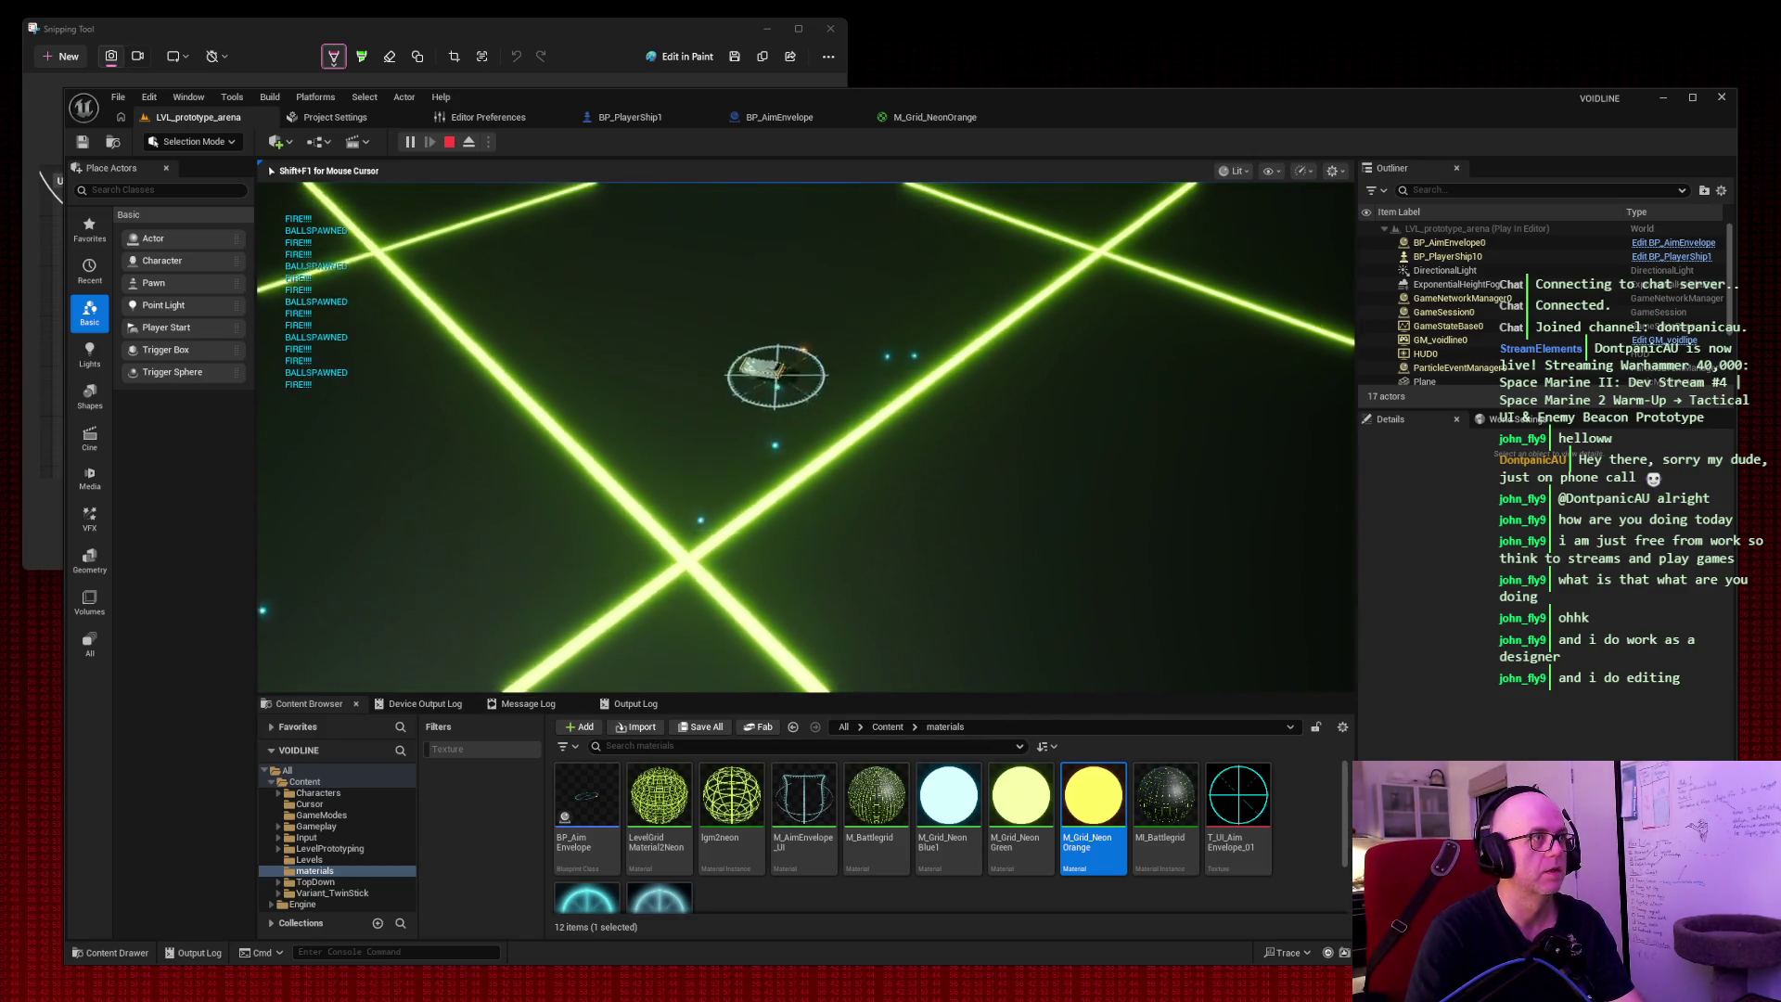
key("d")
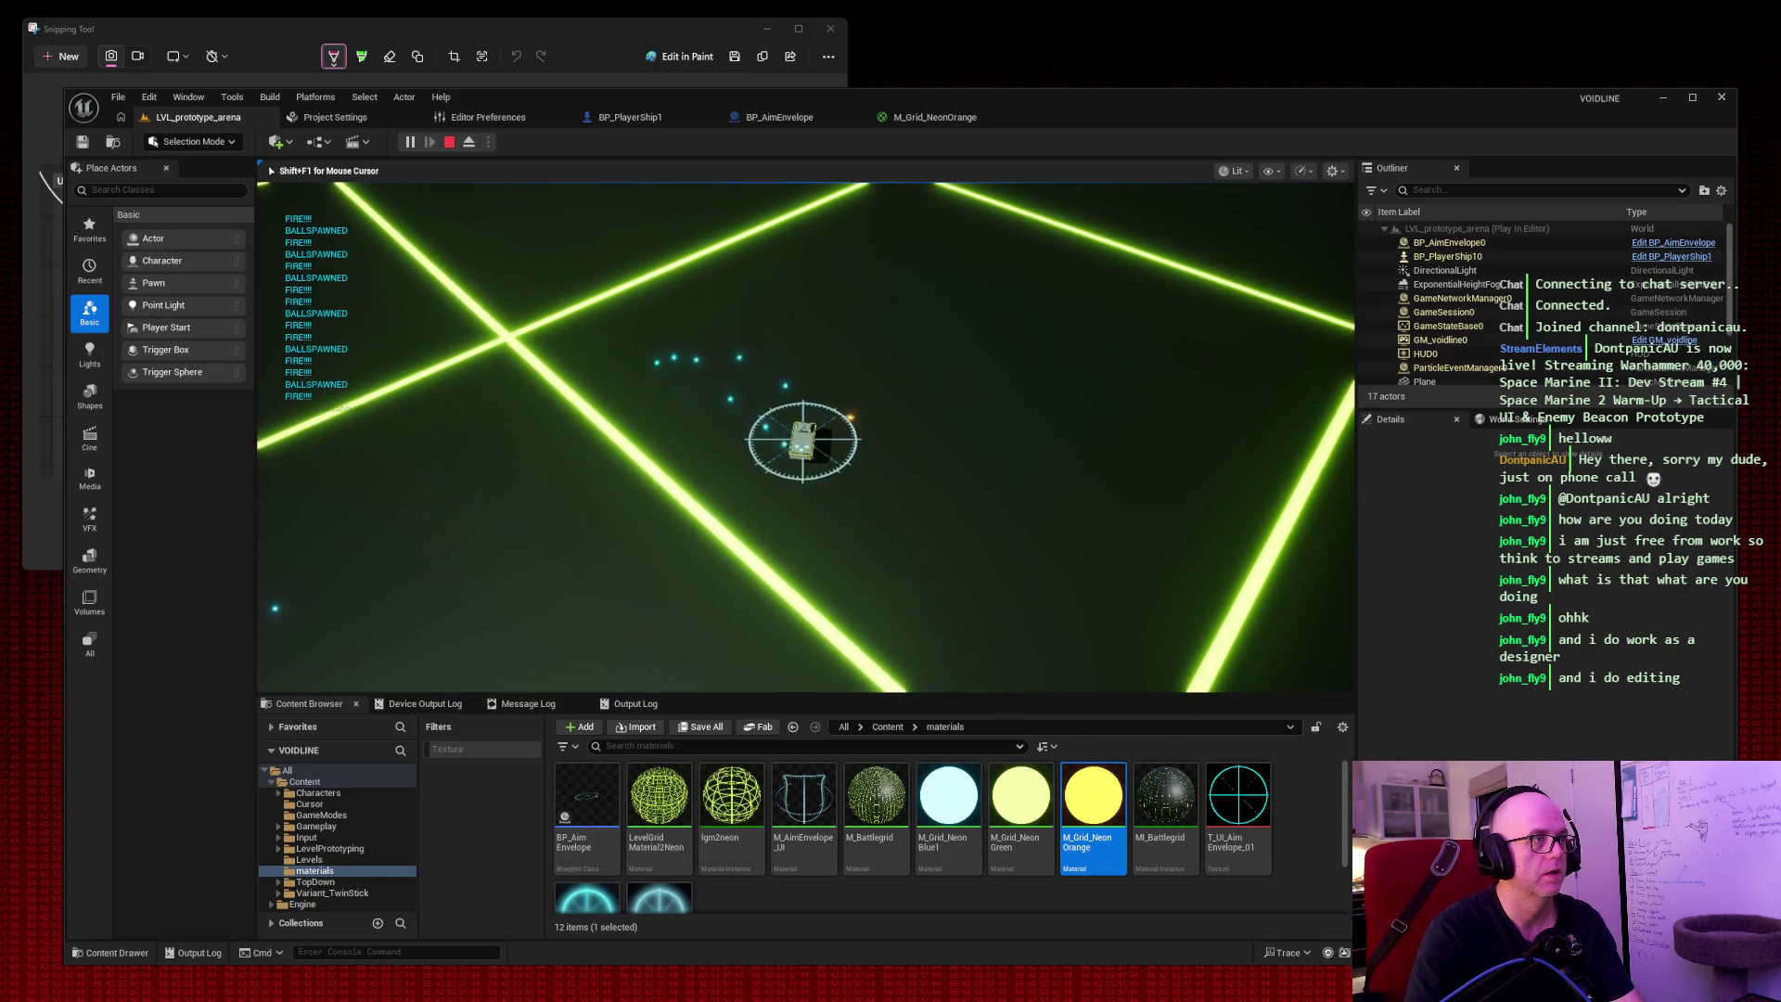
key("a")
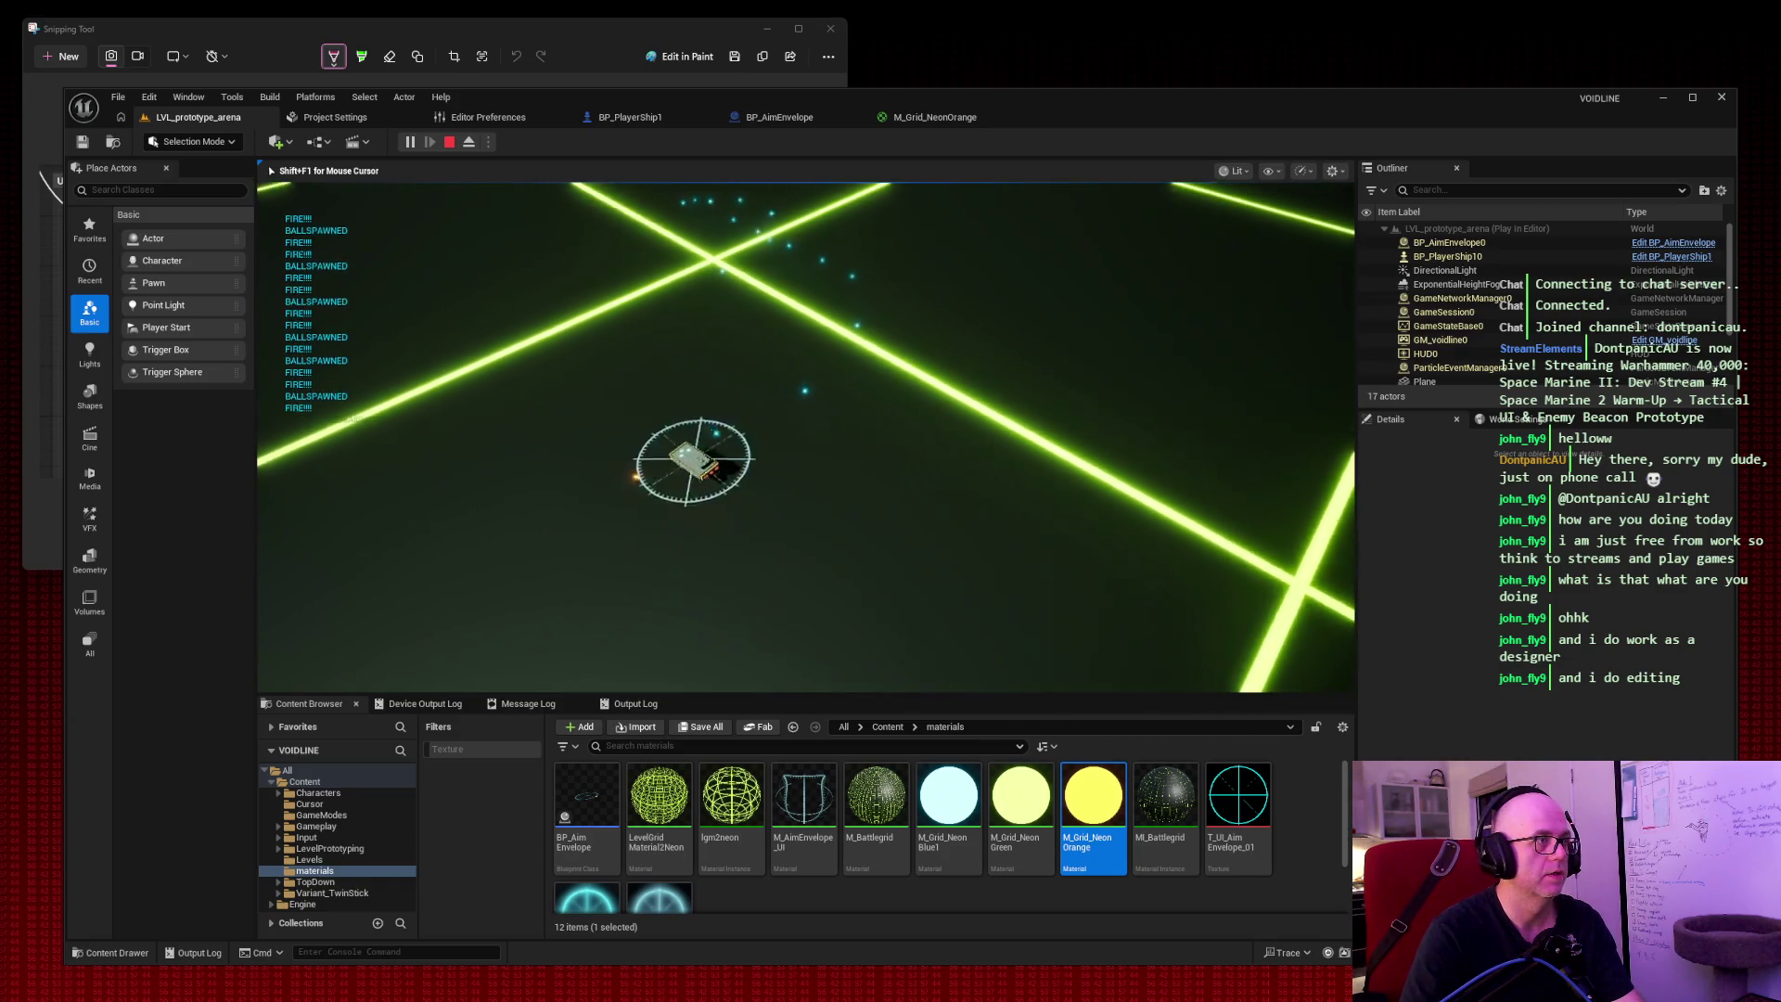
key("w")
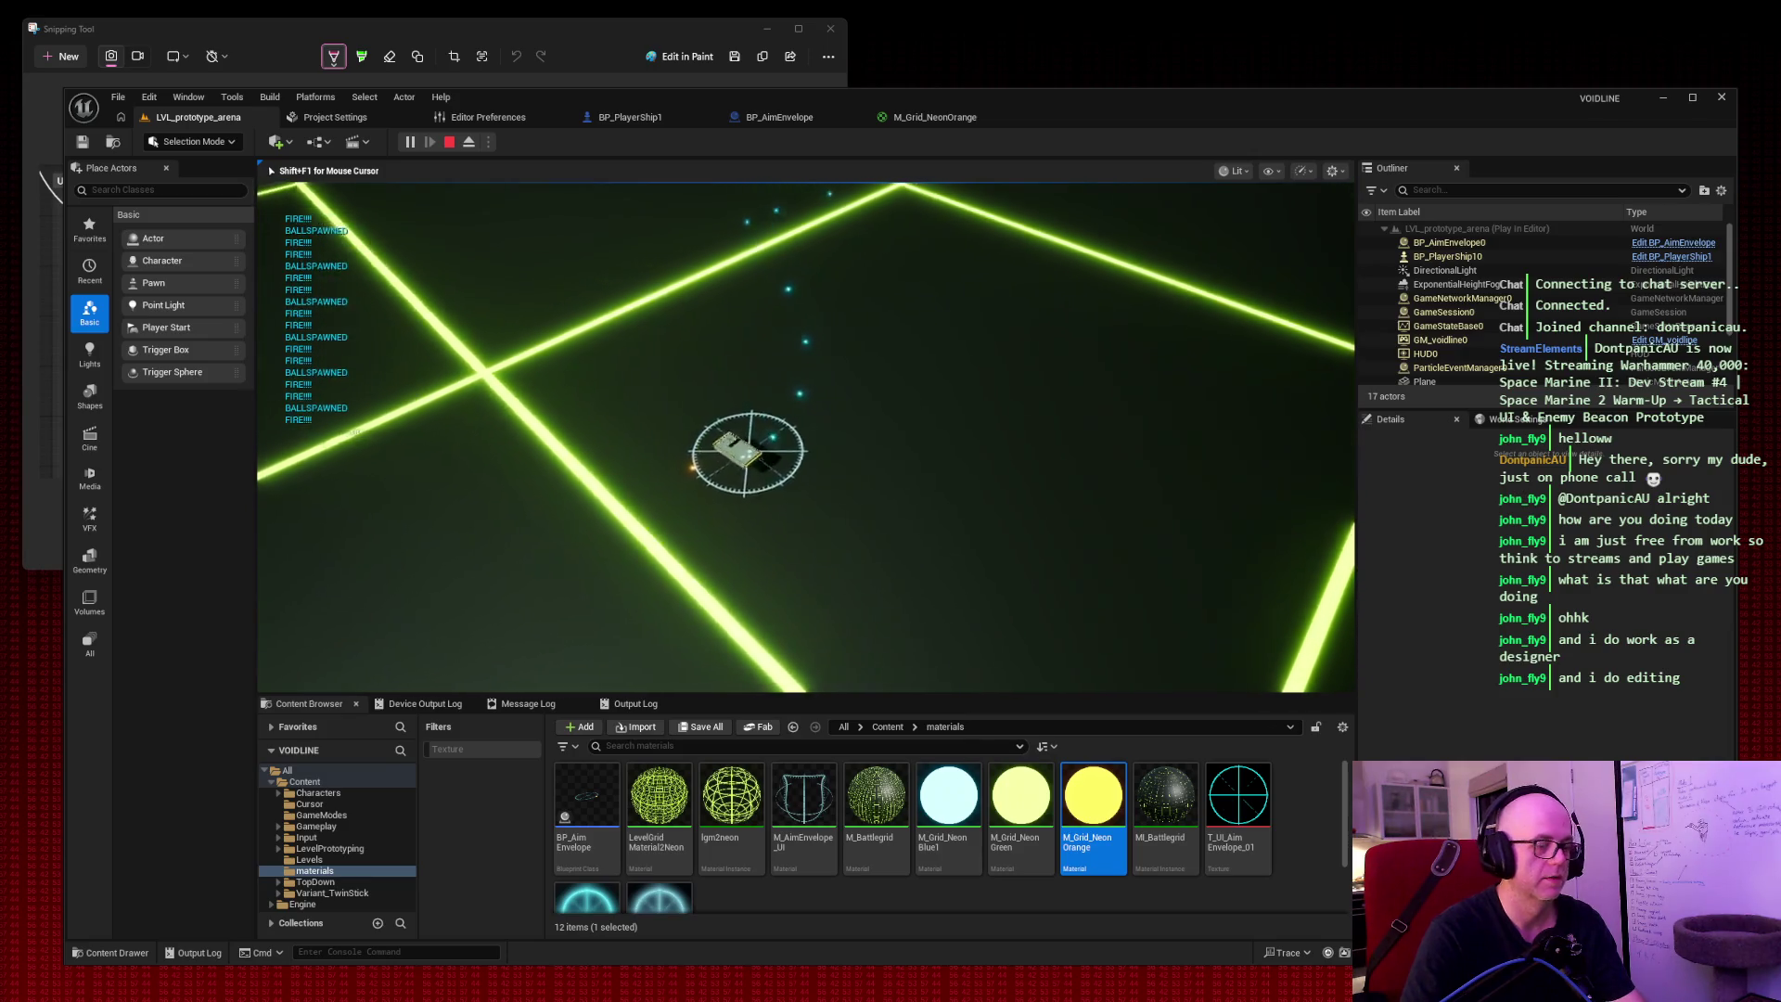
key("super+shift+s")
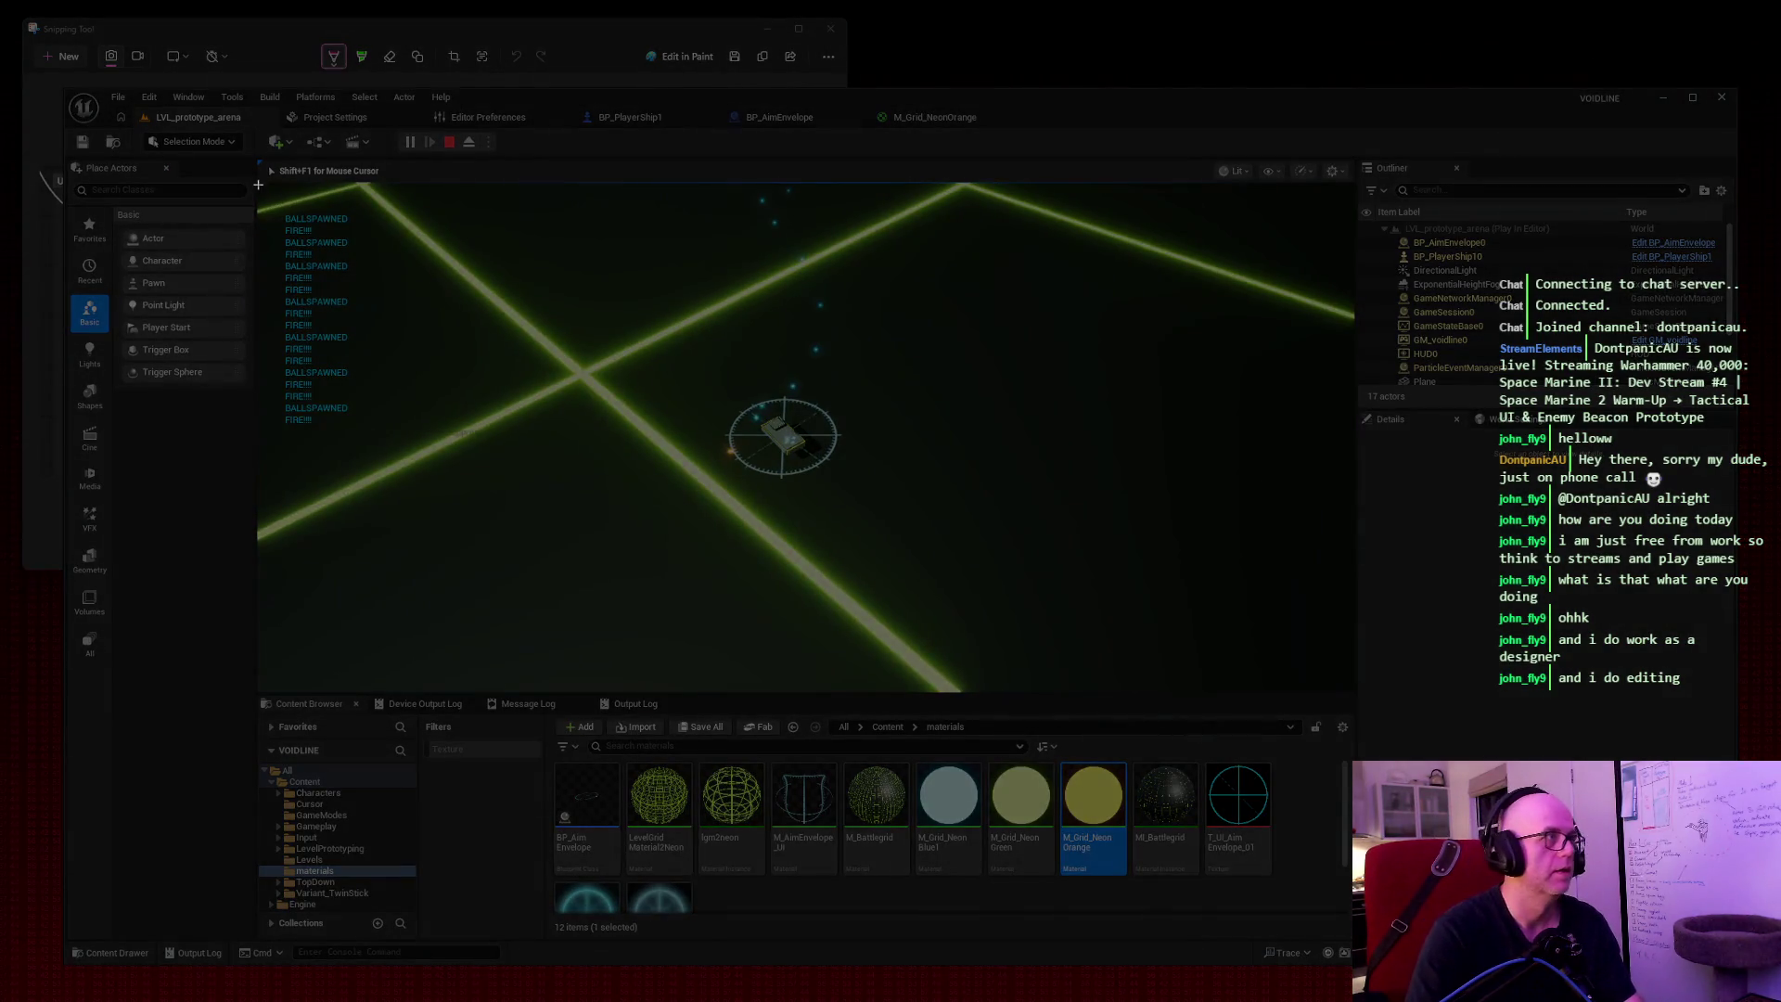
left_click_drag(257, 182, 1364, 773)
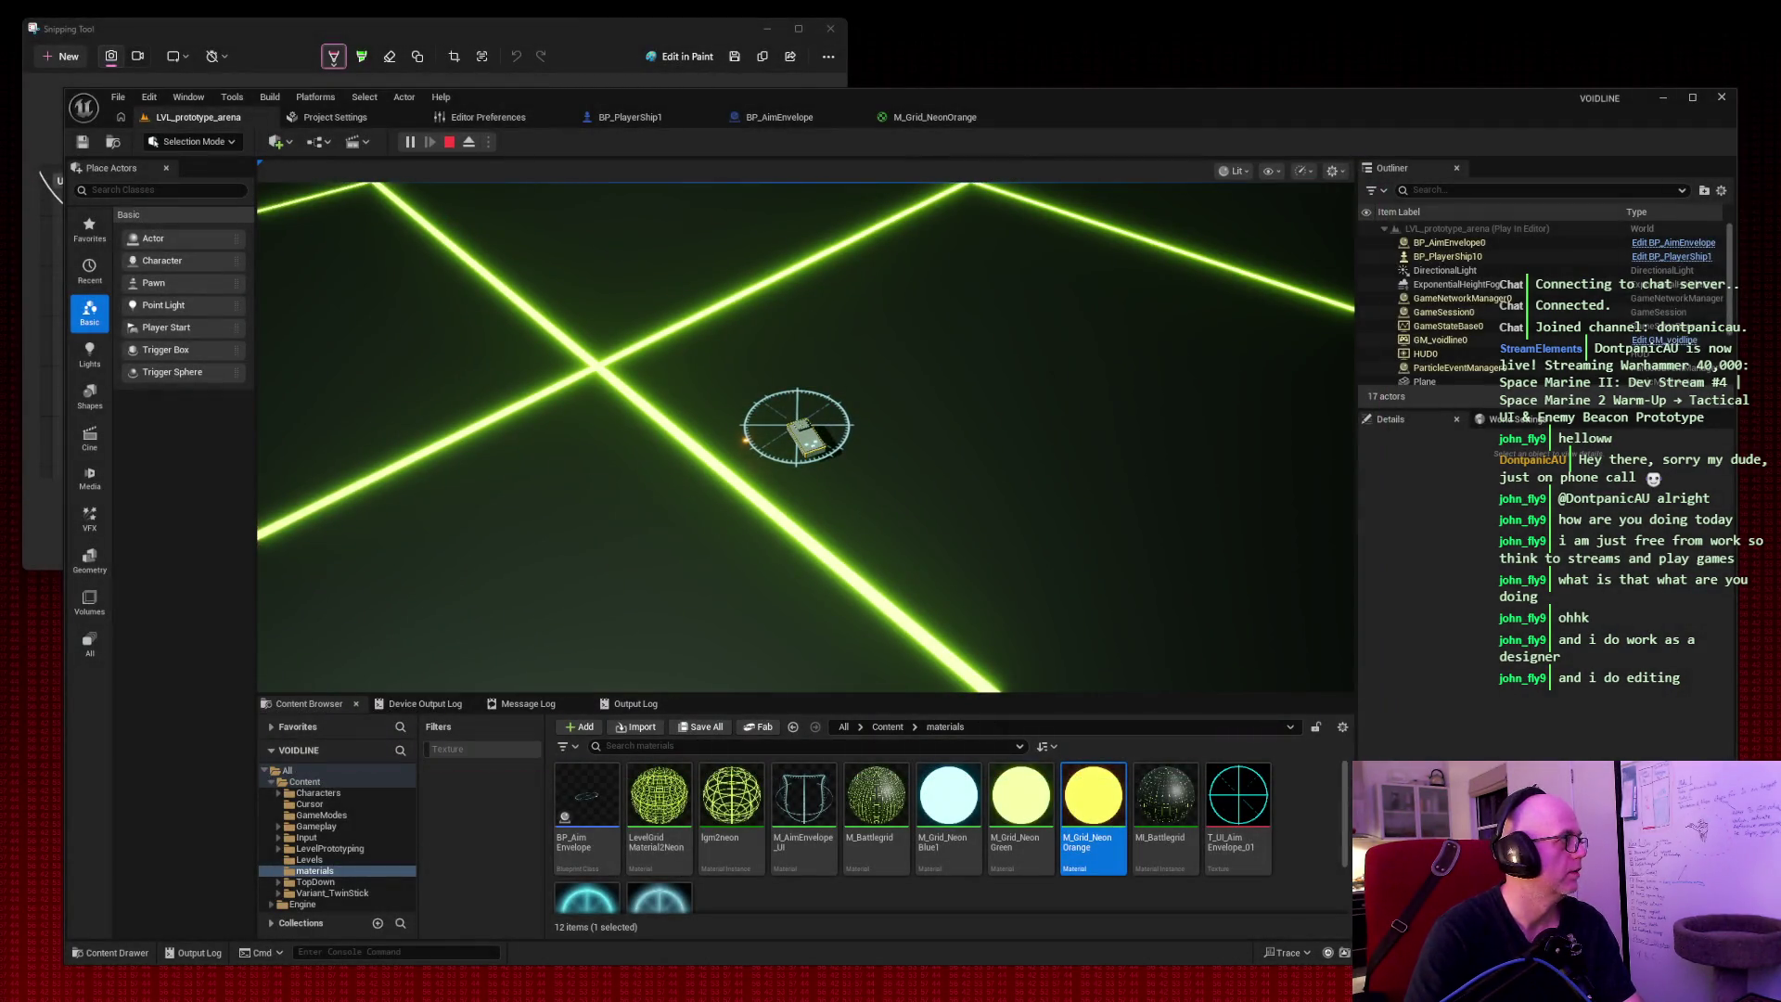
key("Escape")
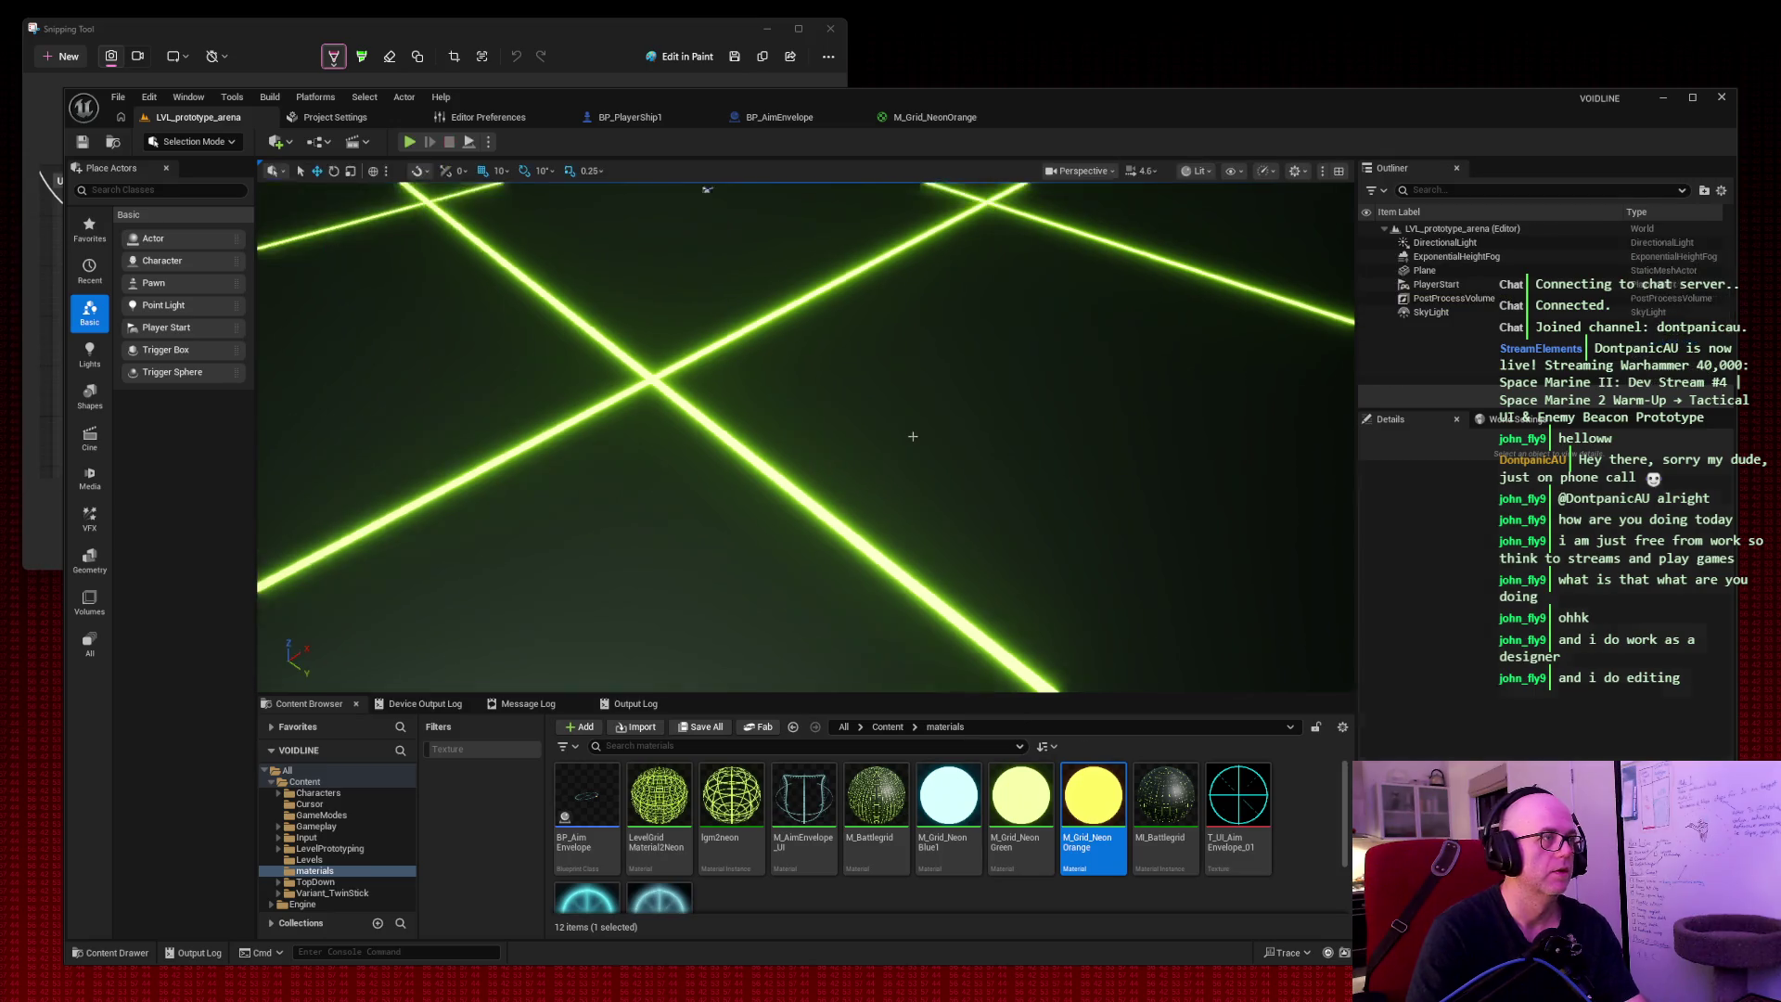
left_click(413, 144)
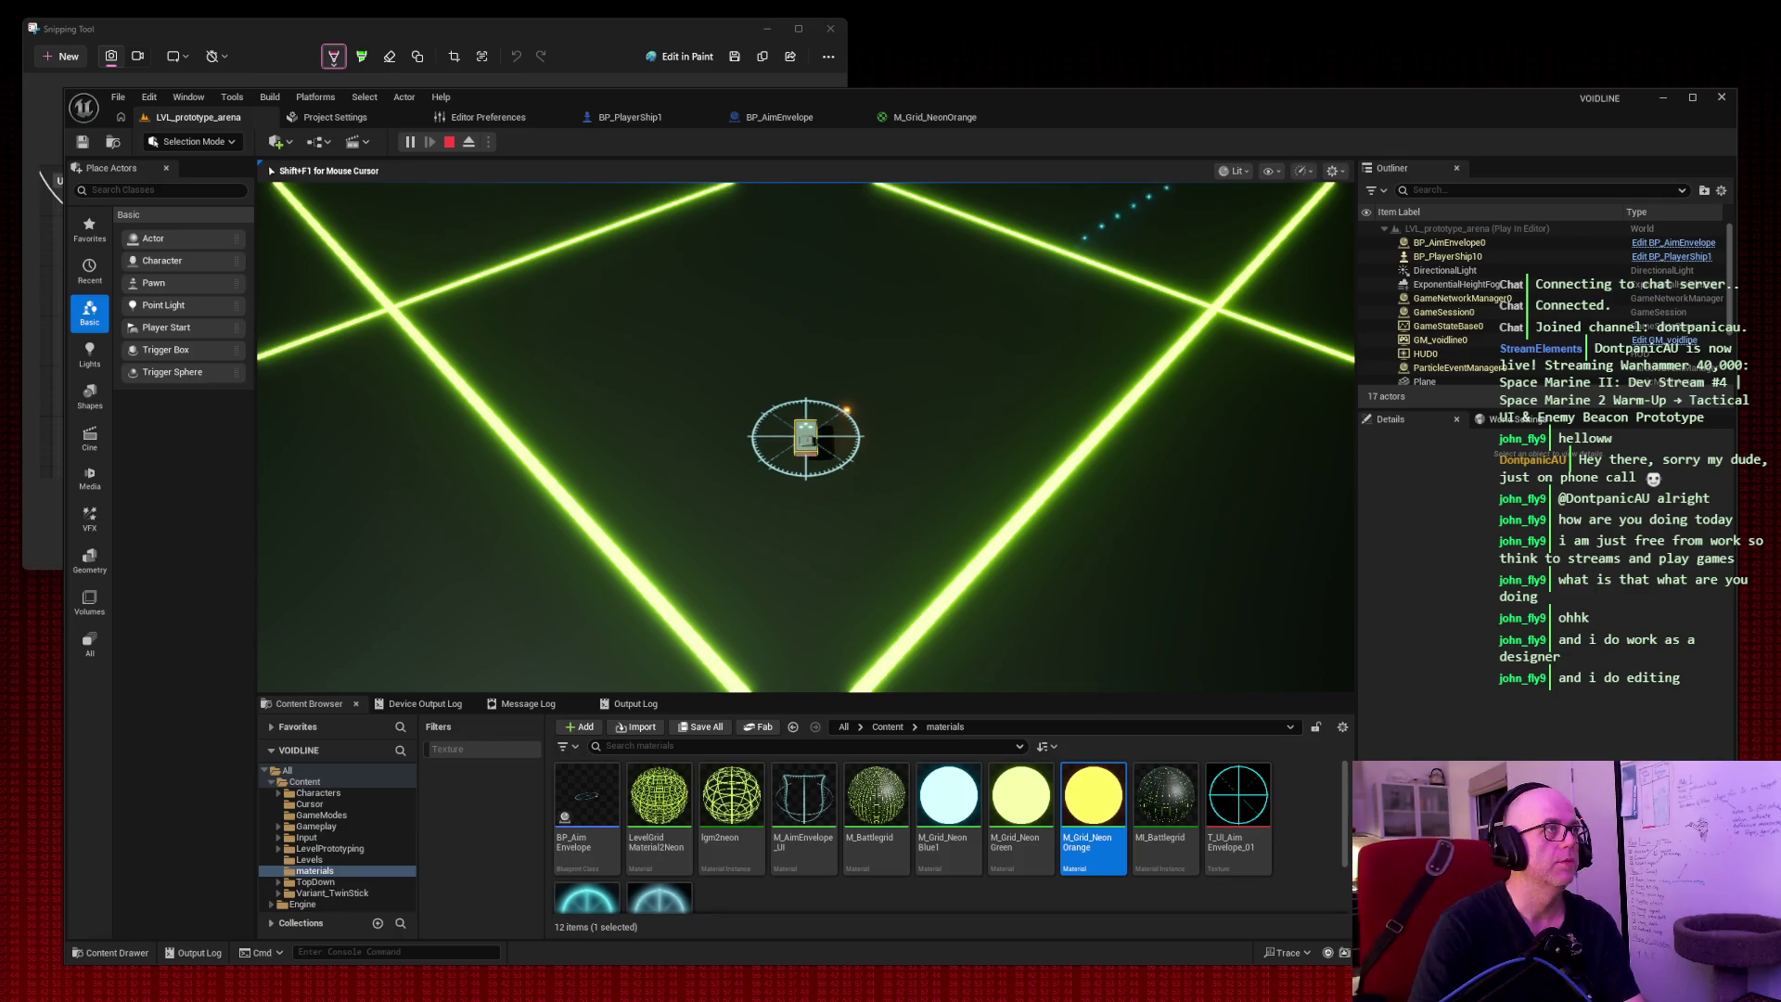
key("Escape")
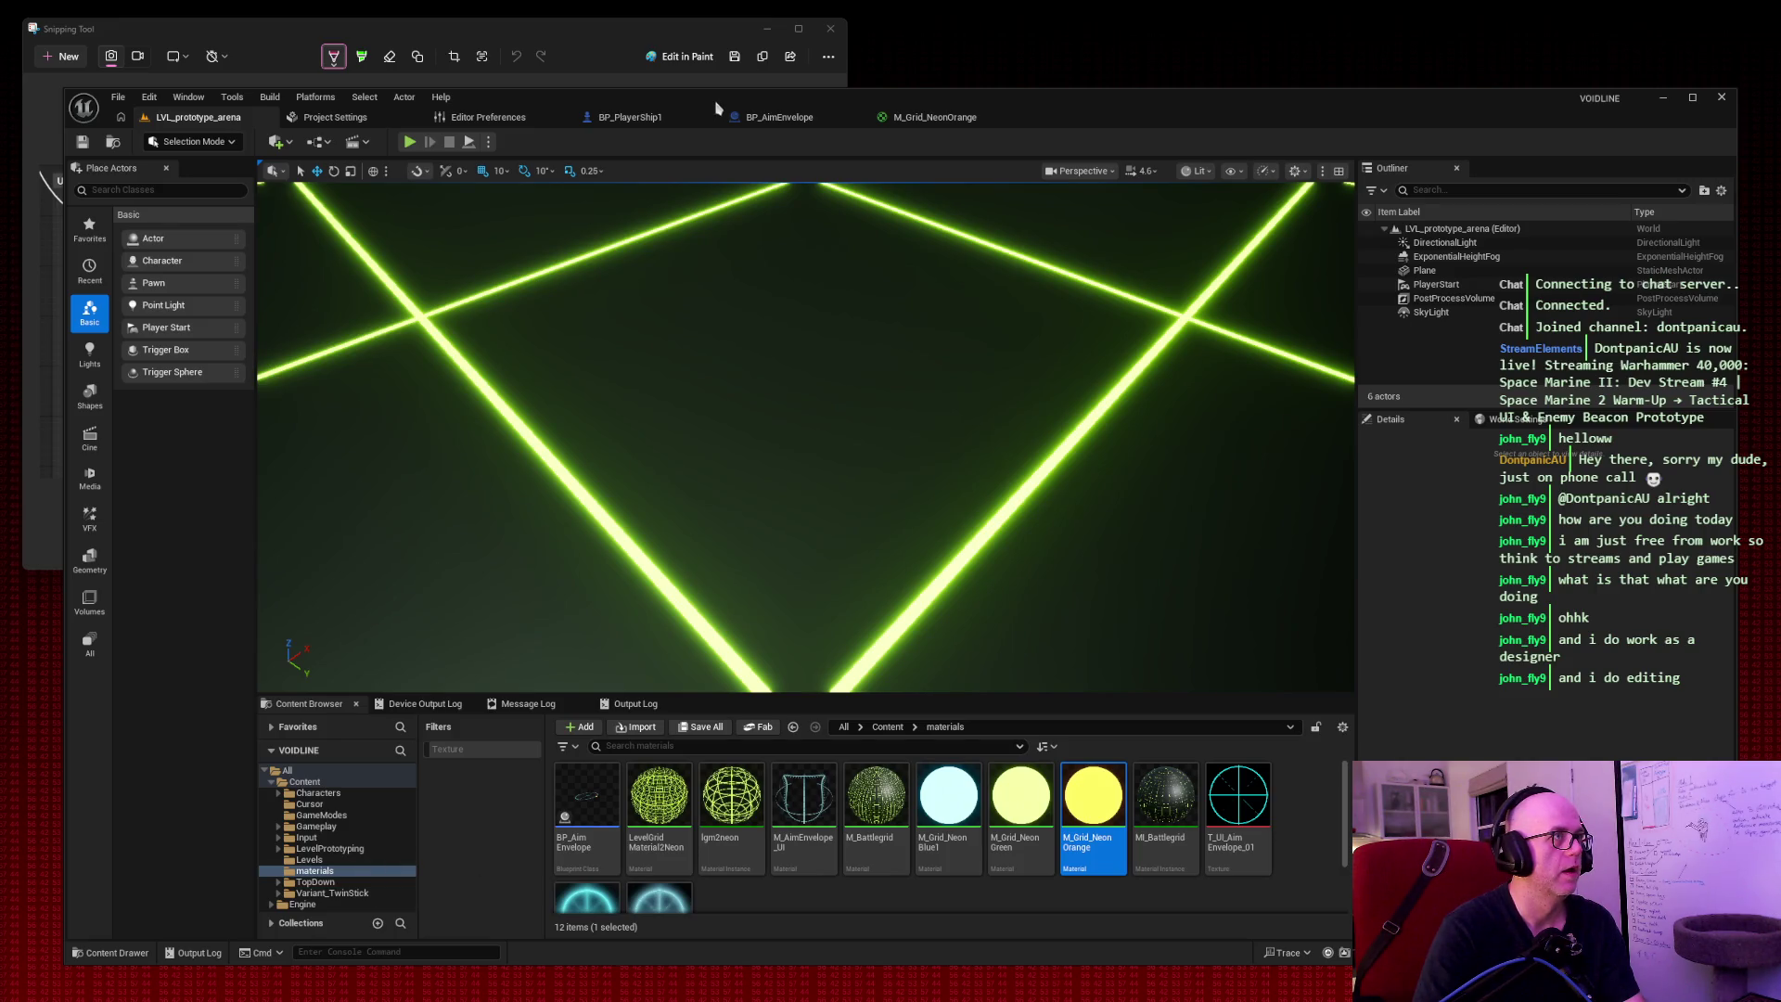
Open and close the M_Grid_NeonBlue1 material editor, returning to the arena level.
right_click(955, 795)
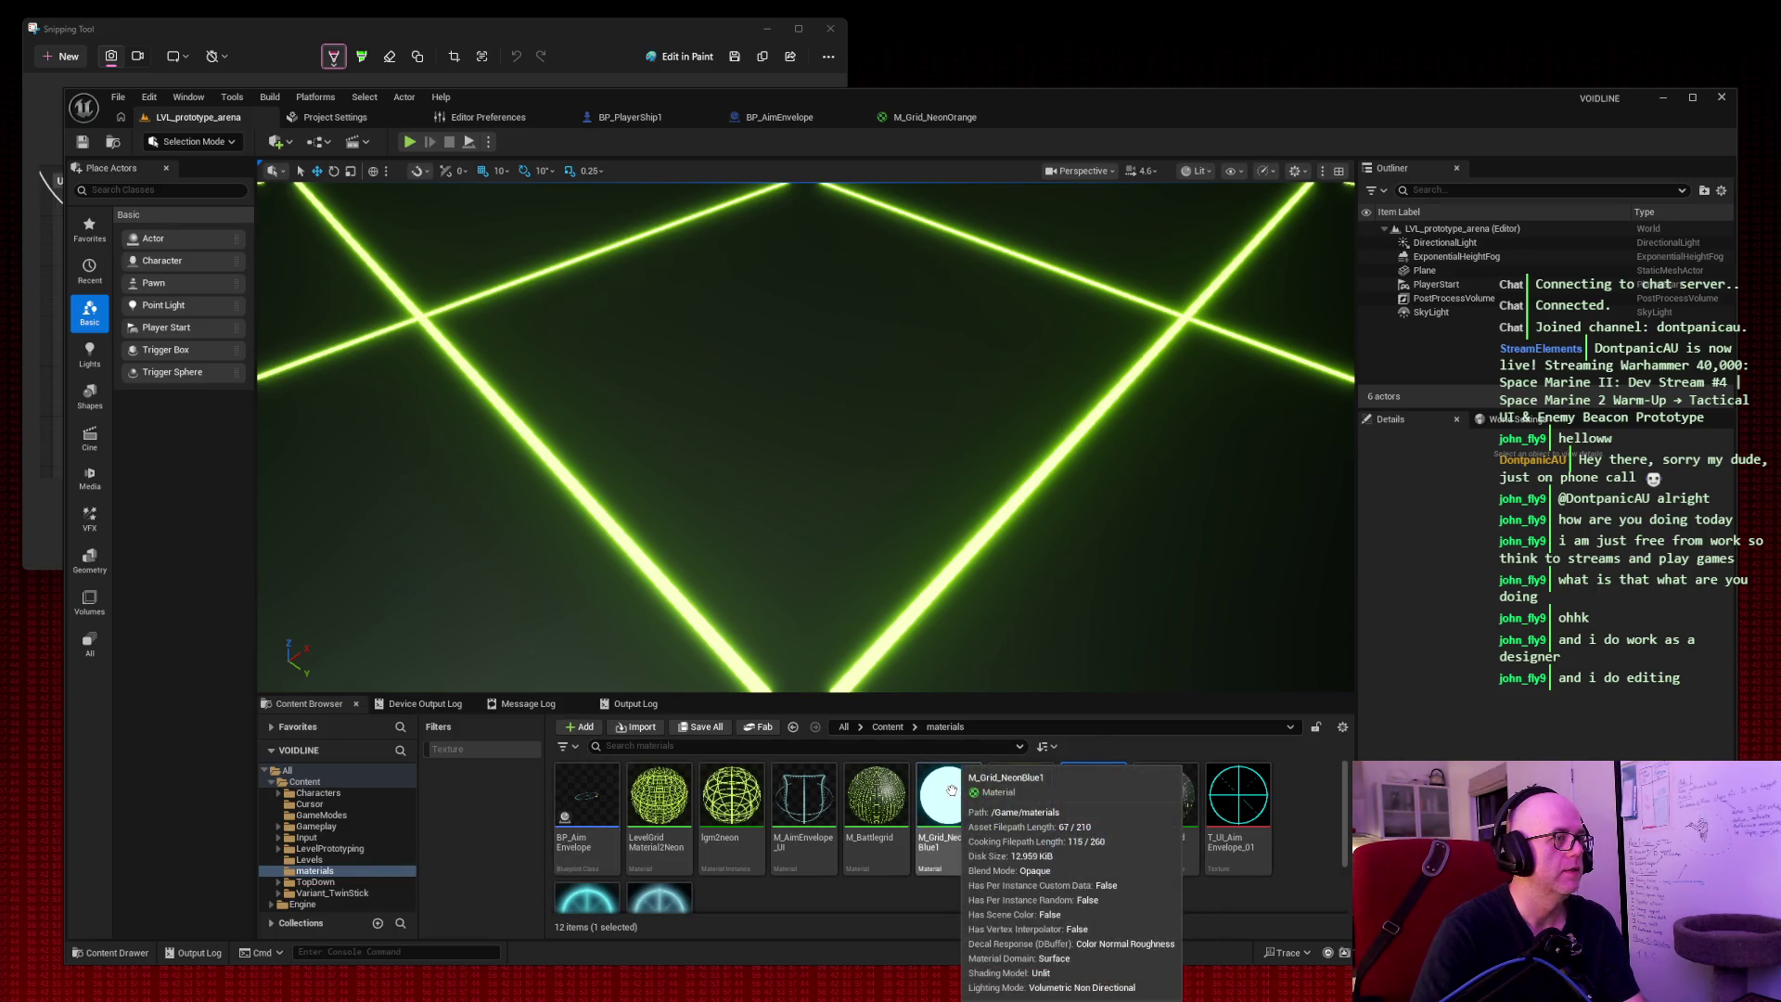
key("Escape")
double_click(955, 796)
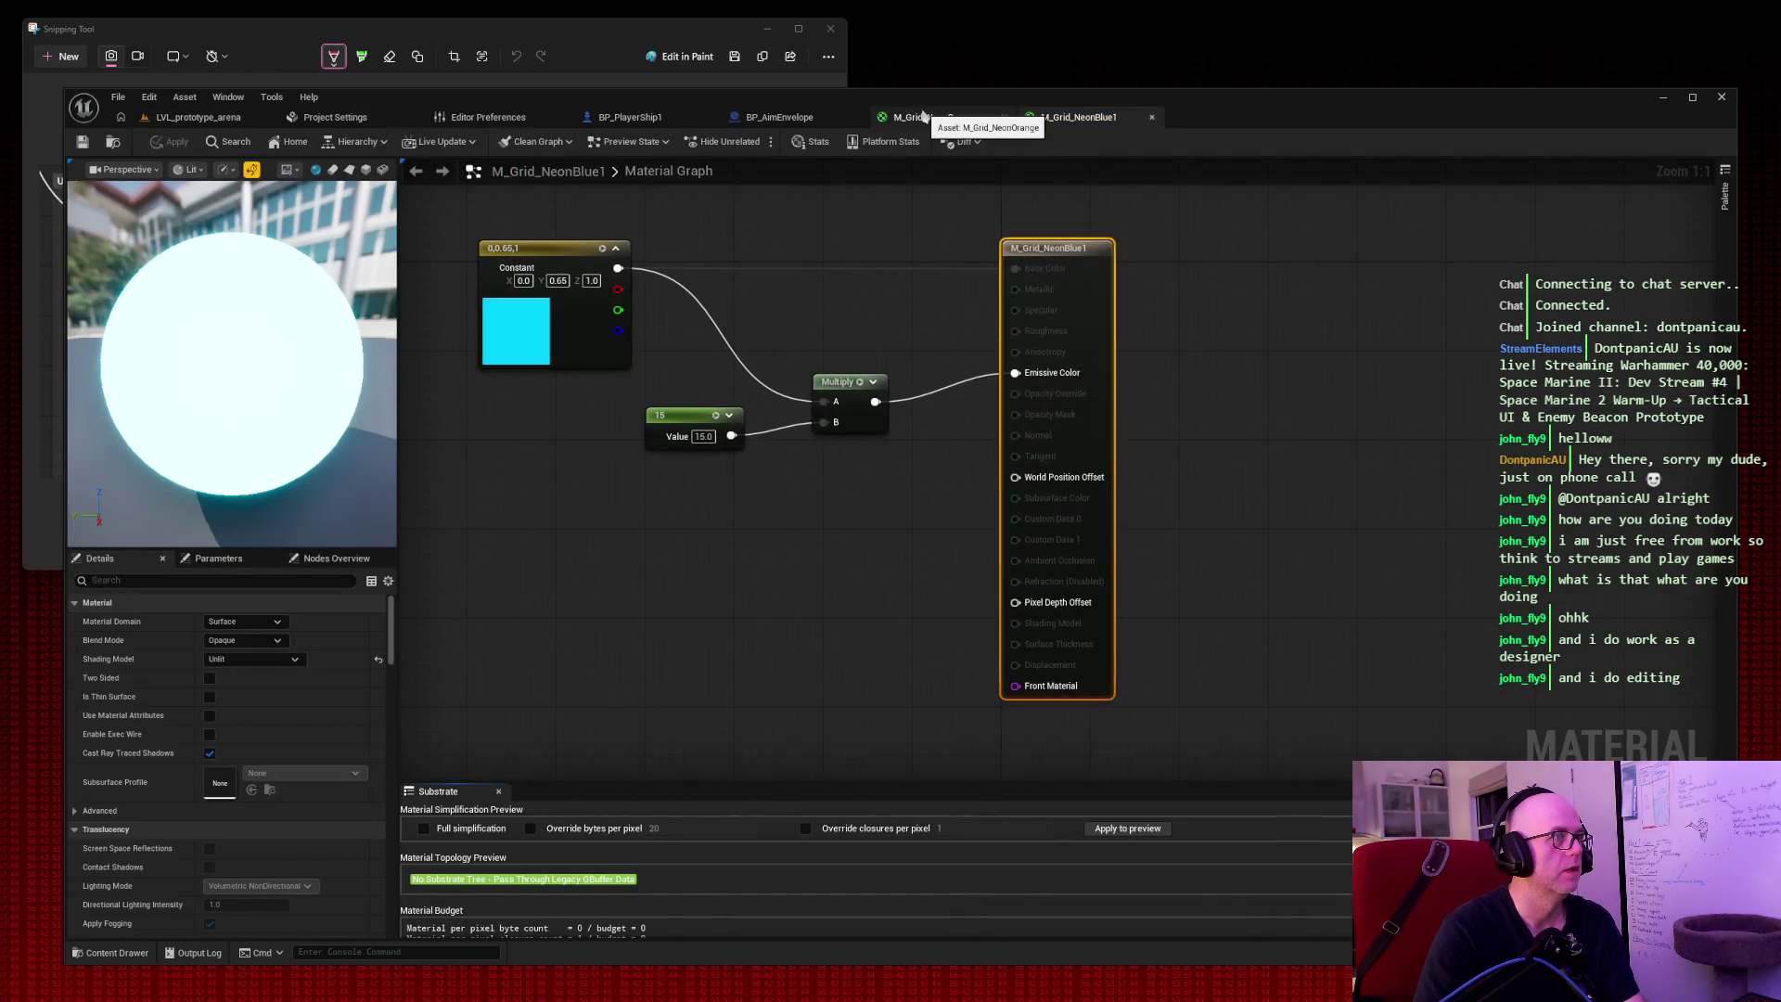
left_click(1153, 119)
left_click(222, 122)
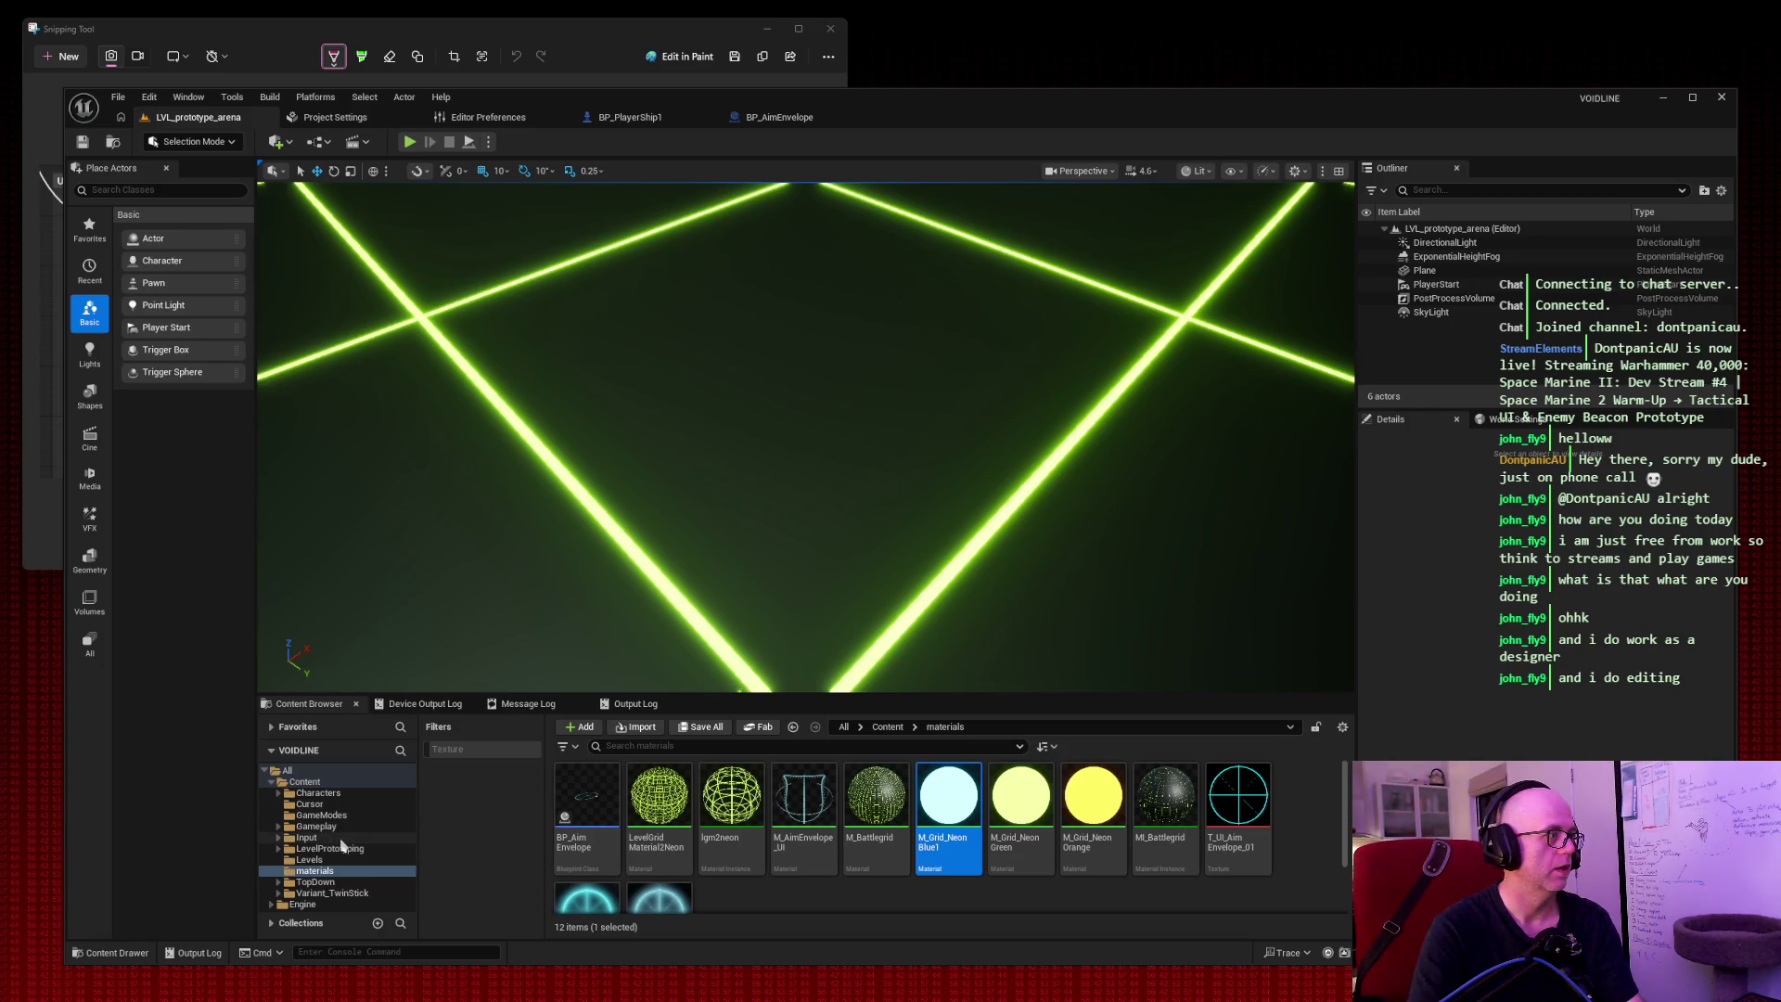
Browse the Characters and Mannequins folders, including Materials and Anims, then collapse them.
double_click(344, 793)
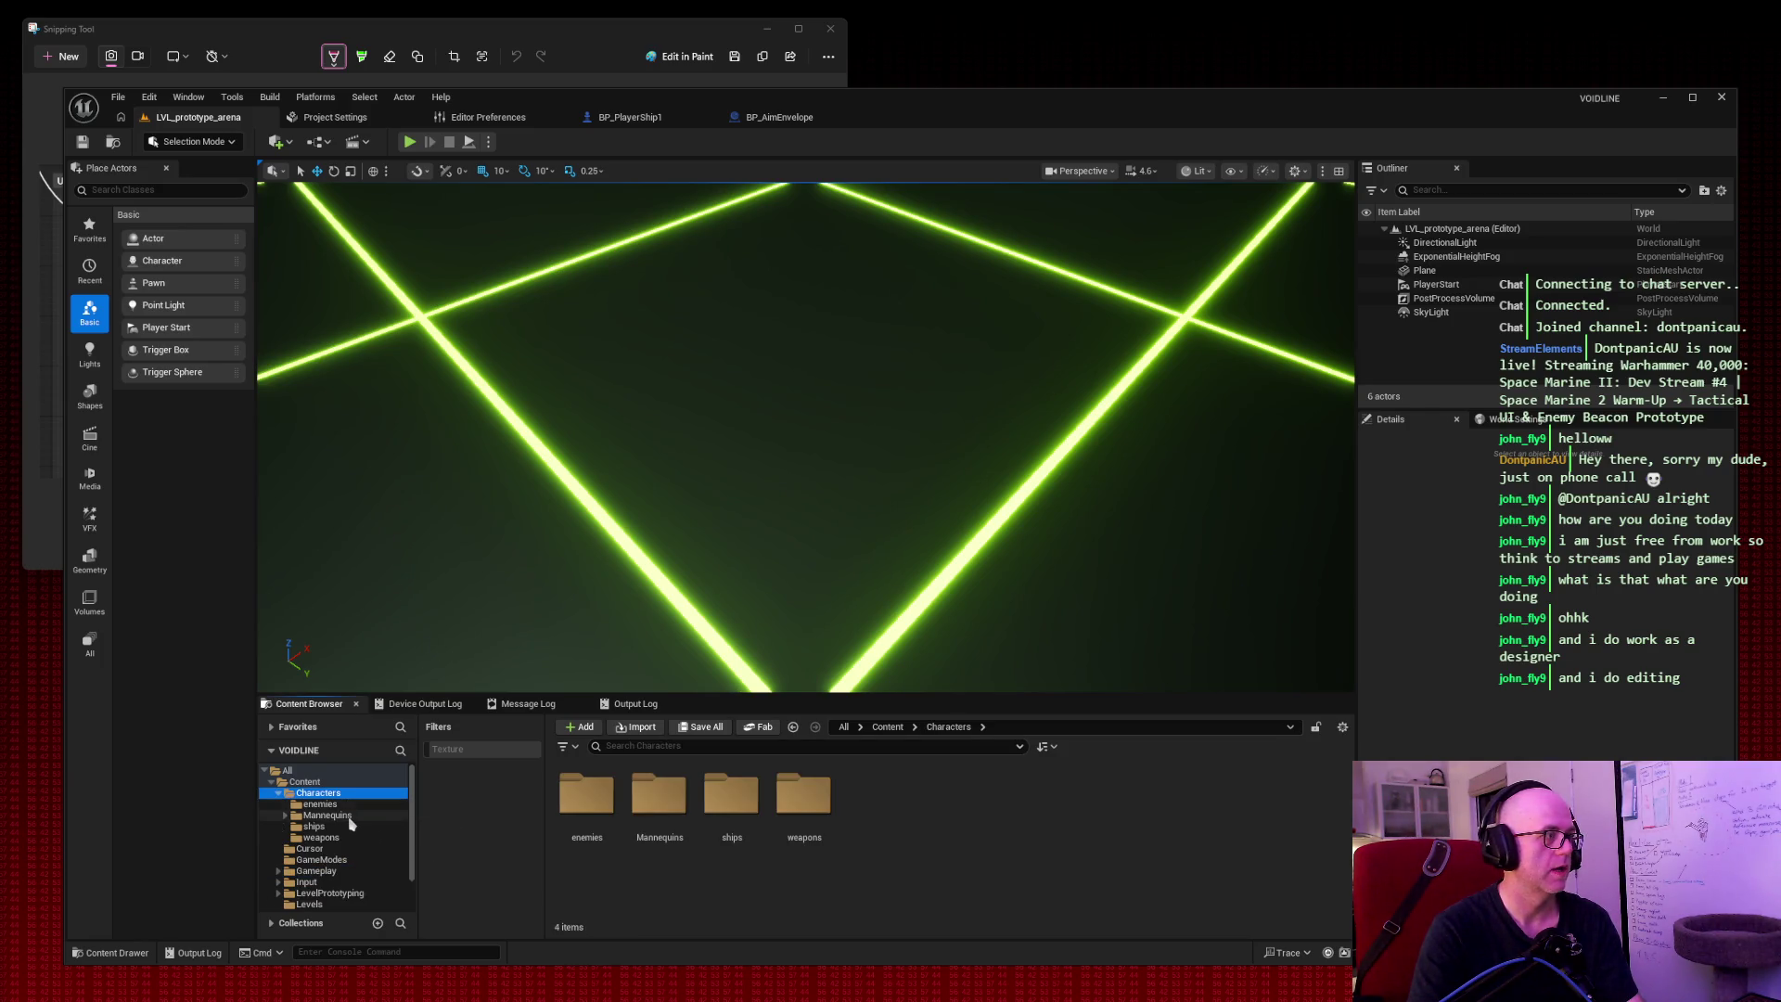
left_click(355, 828)
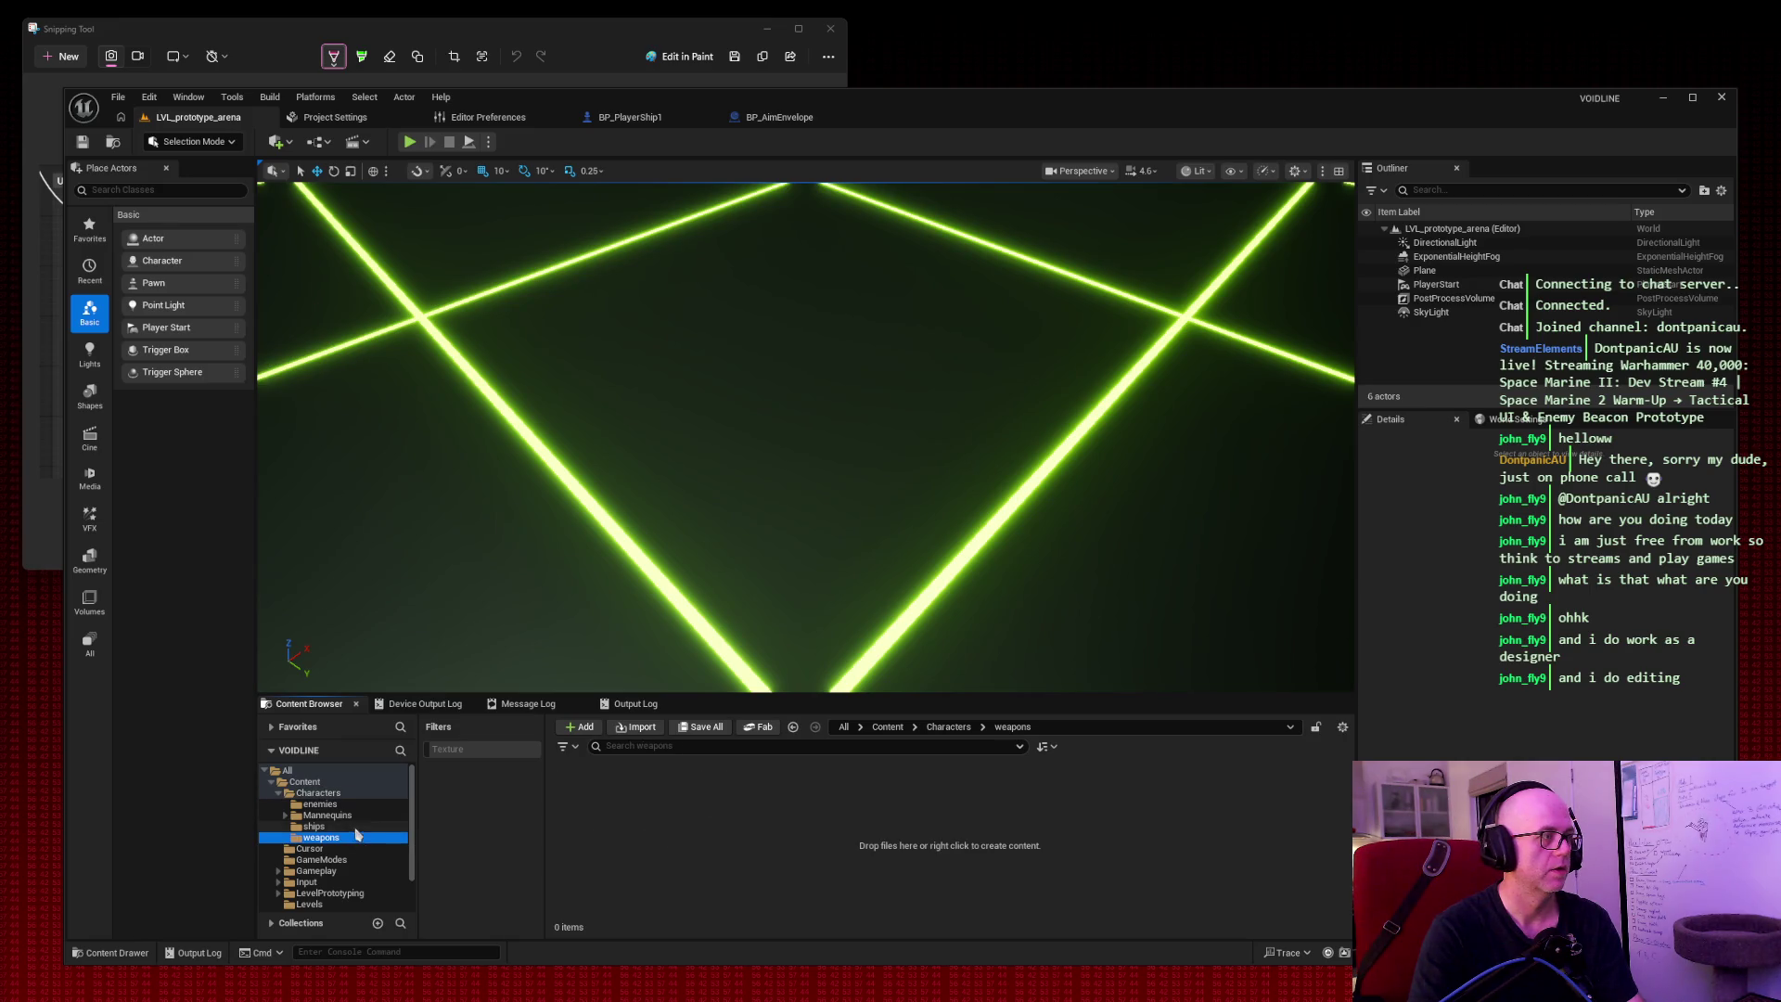
left_click(358, 816)
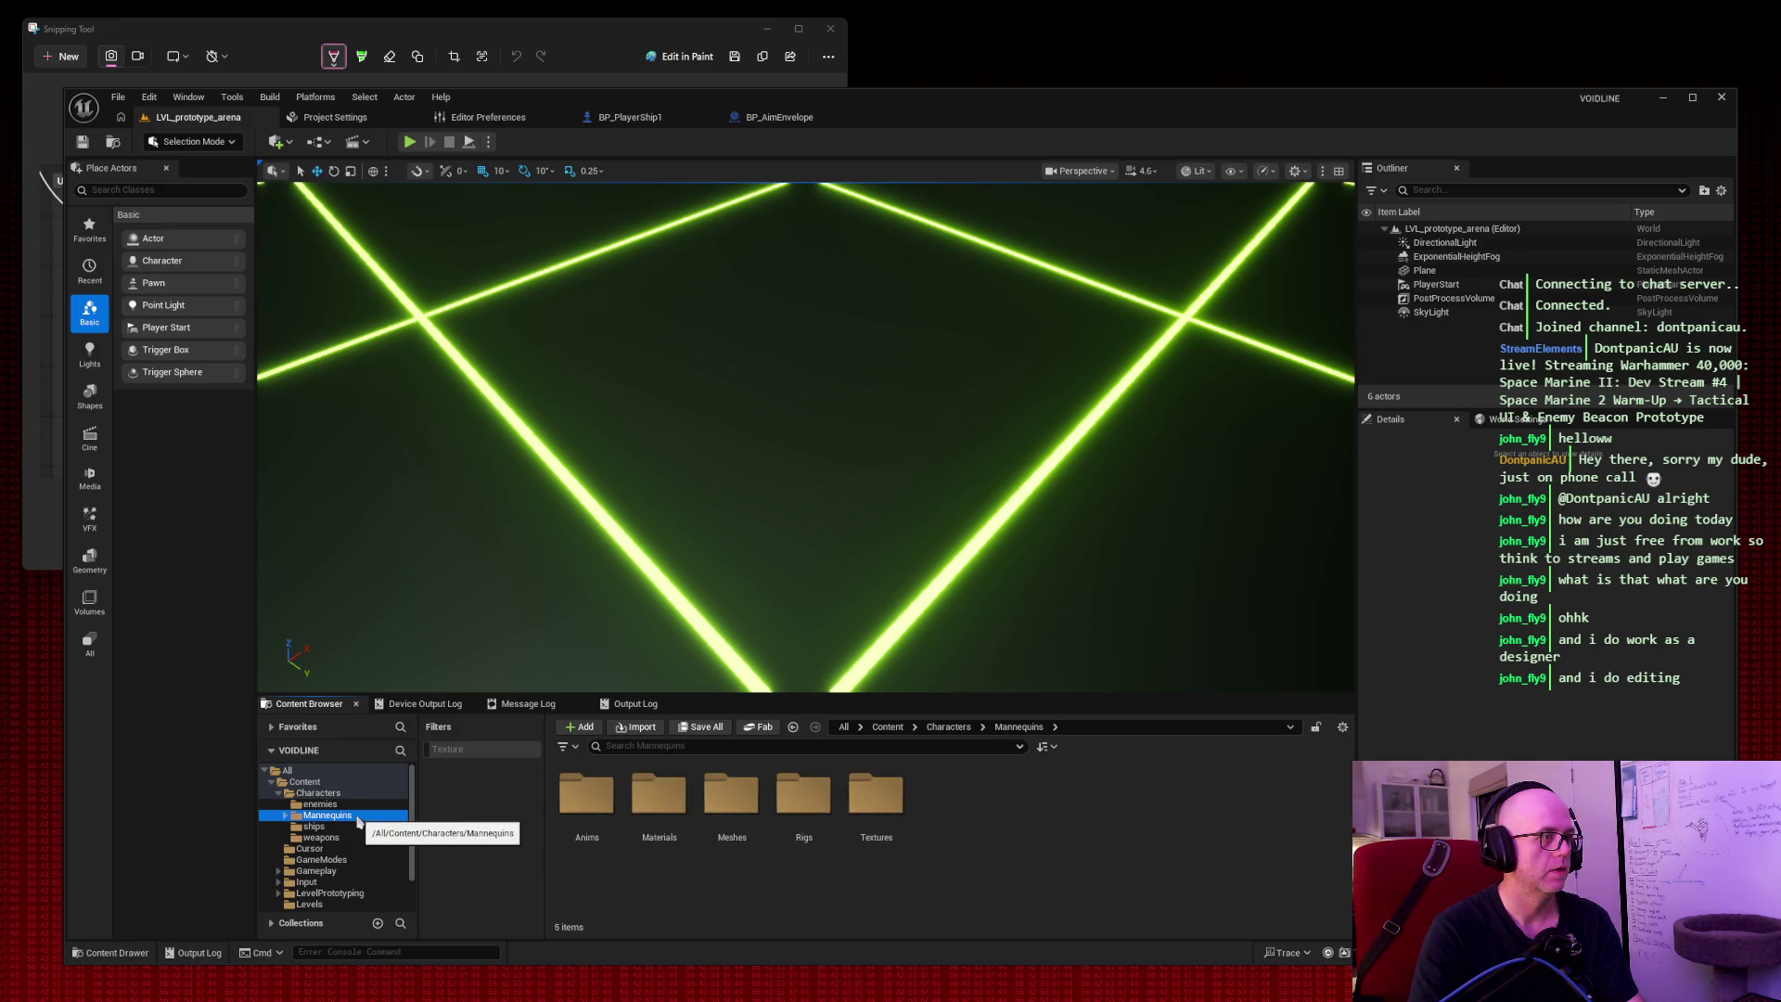
double_click(357, 817)
left_click(358, 838)
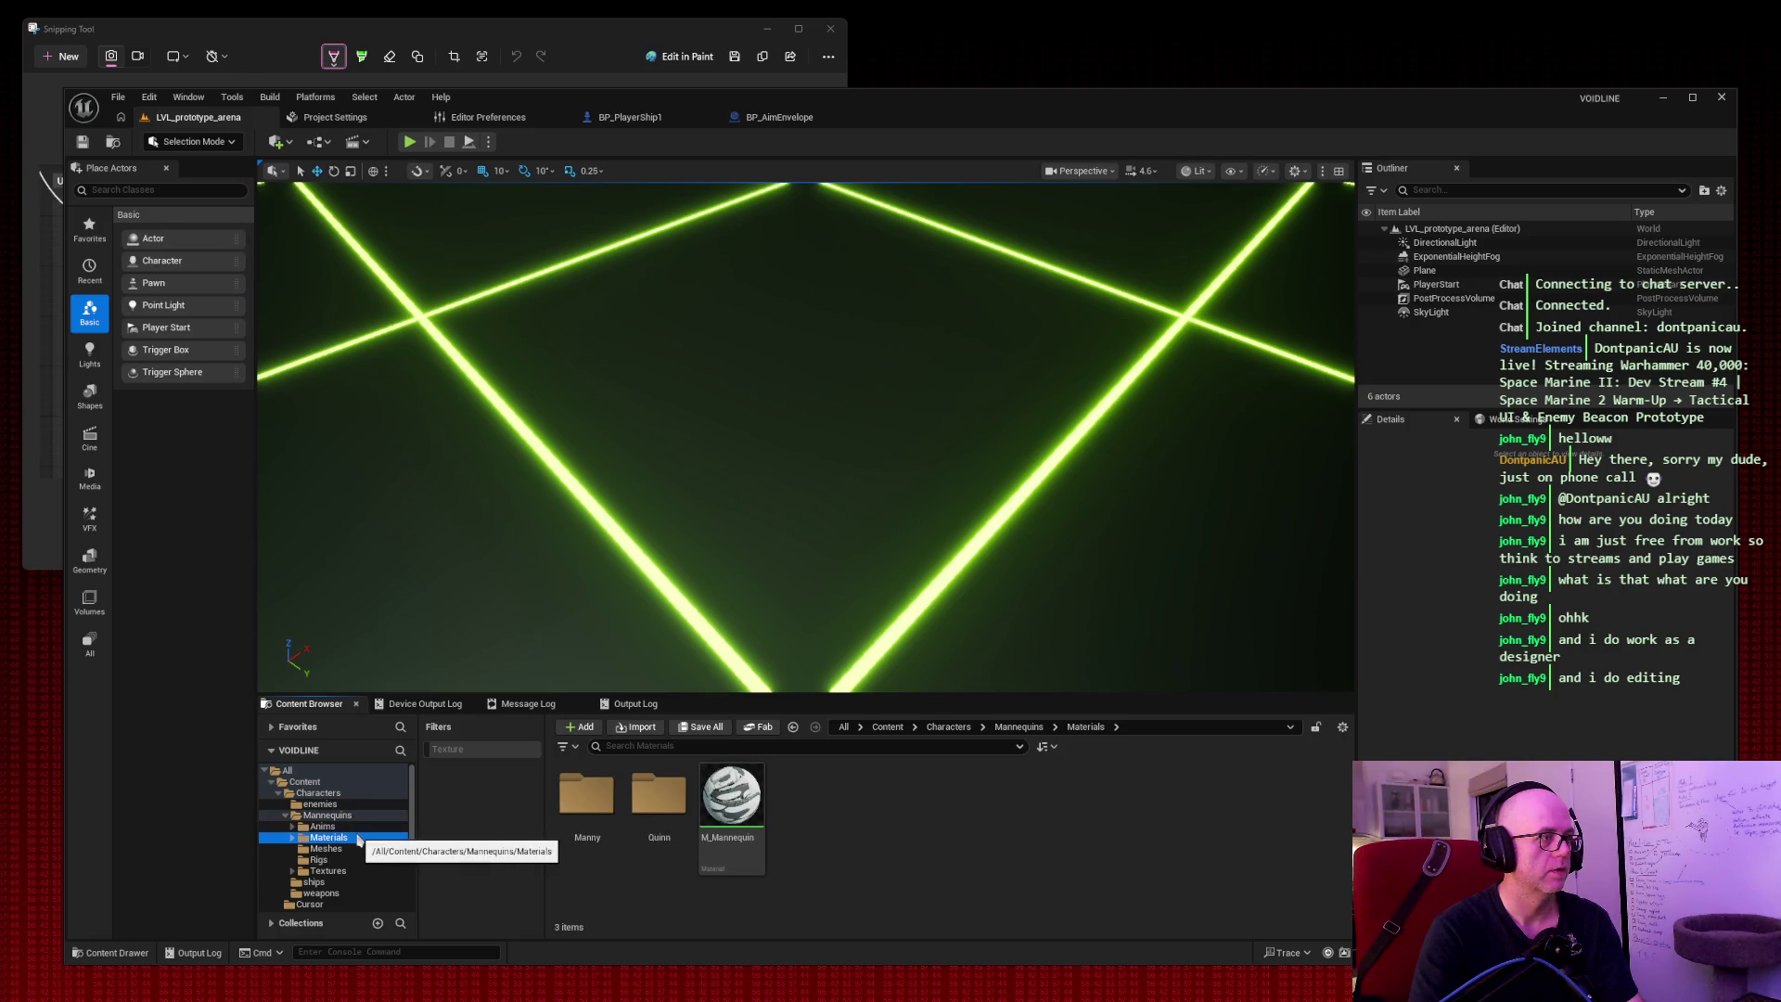
left_click(357, 827)
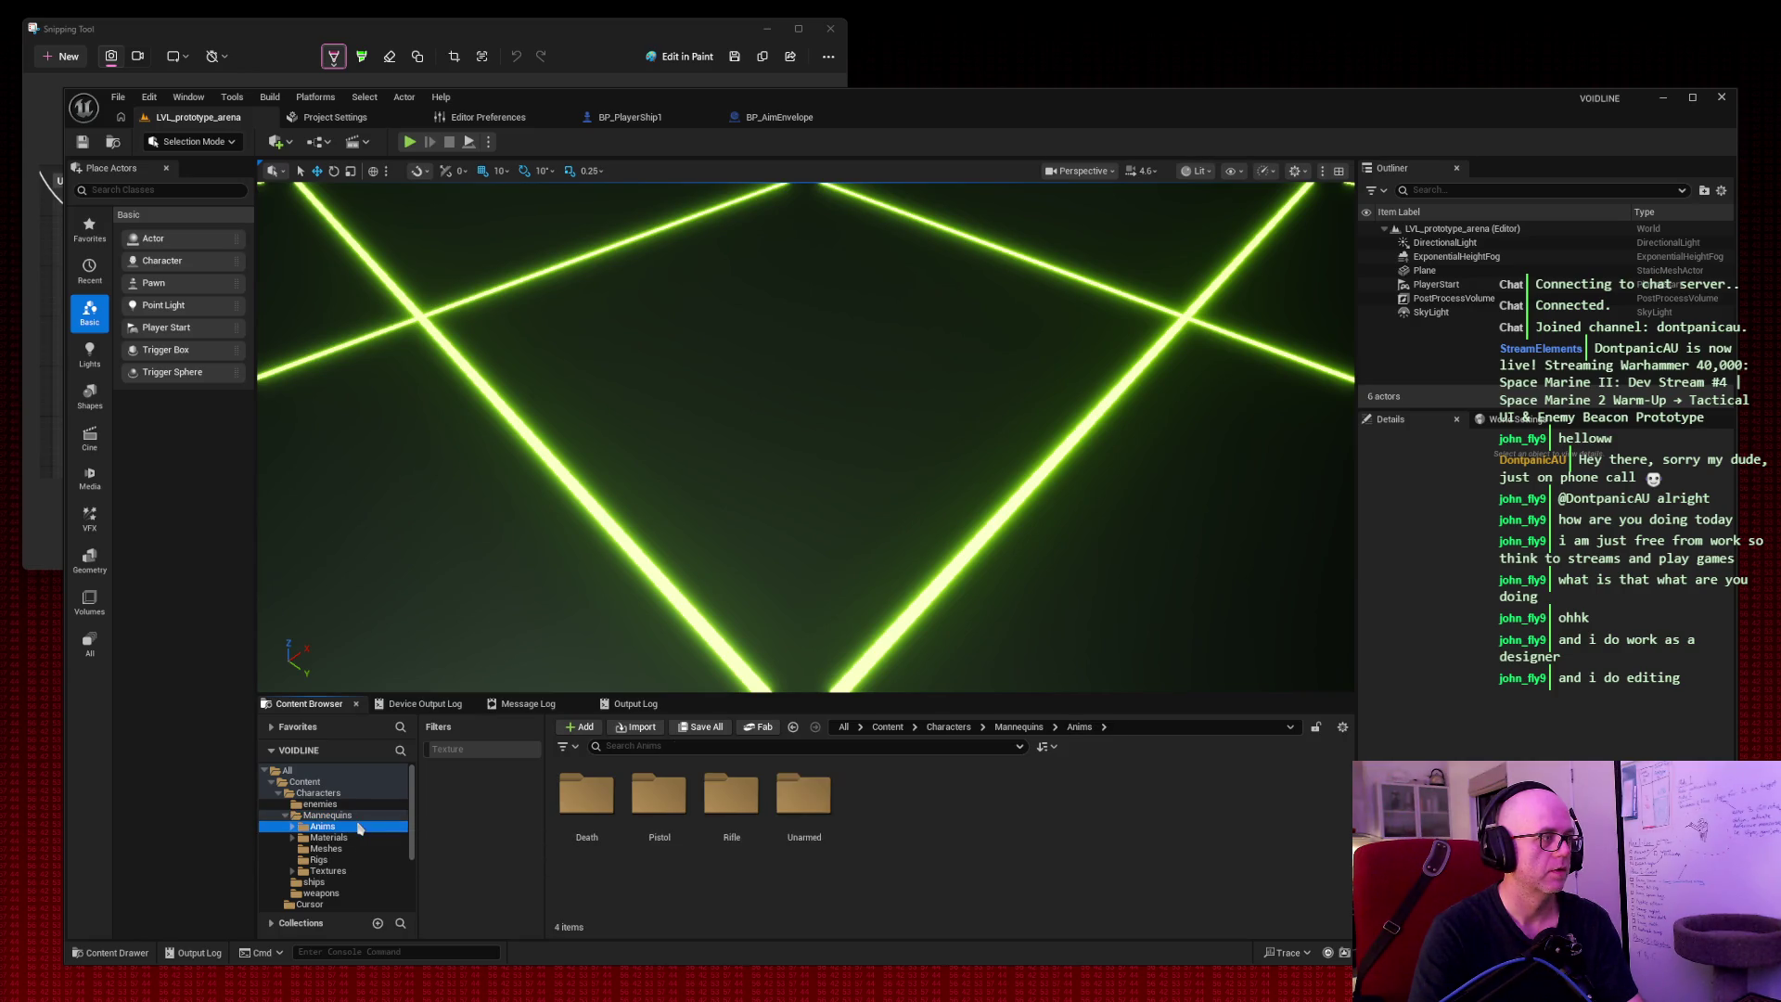
left_click(356, 871)
double_click(353, 816)
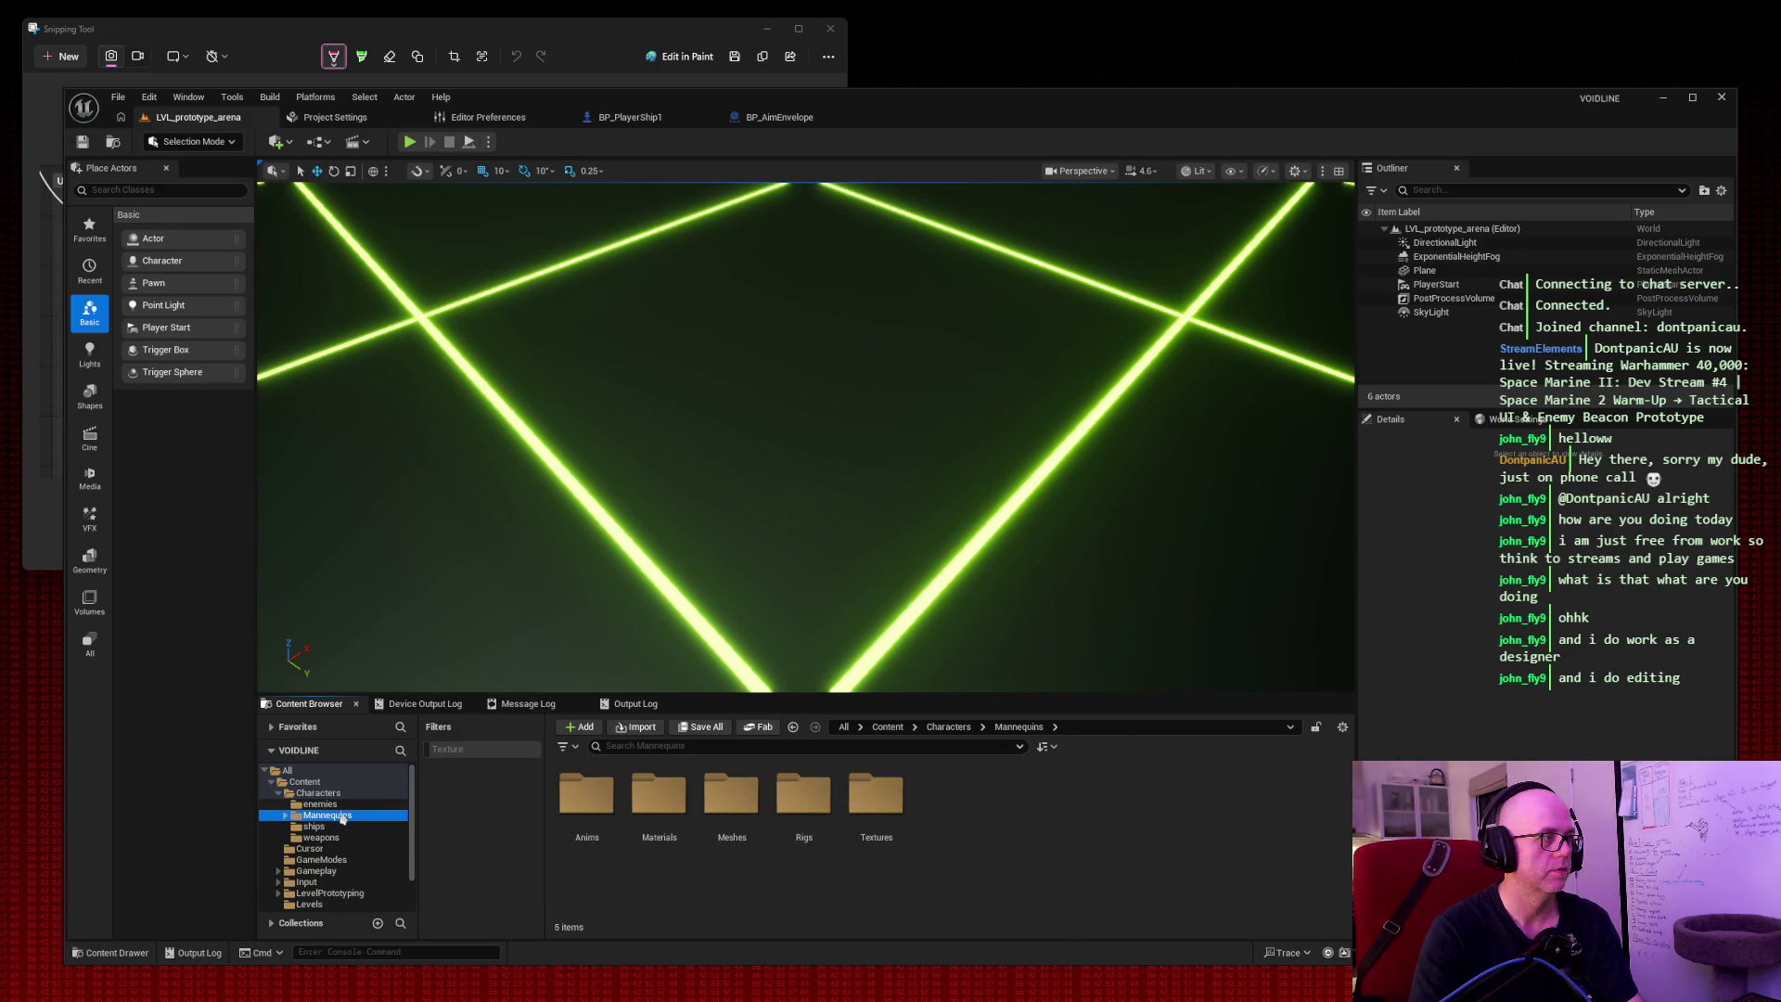
left_click(347, 804)
double_click(347, 794)
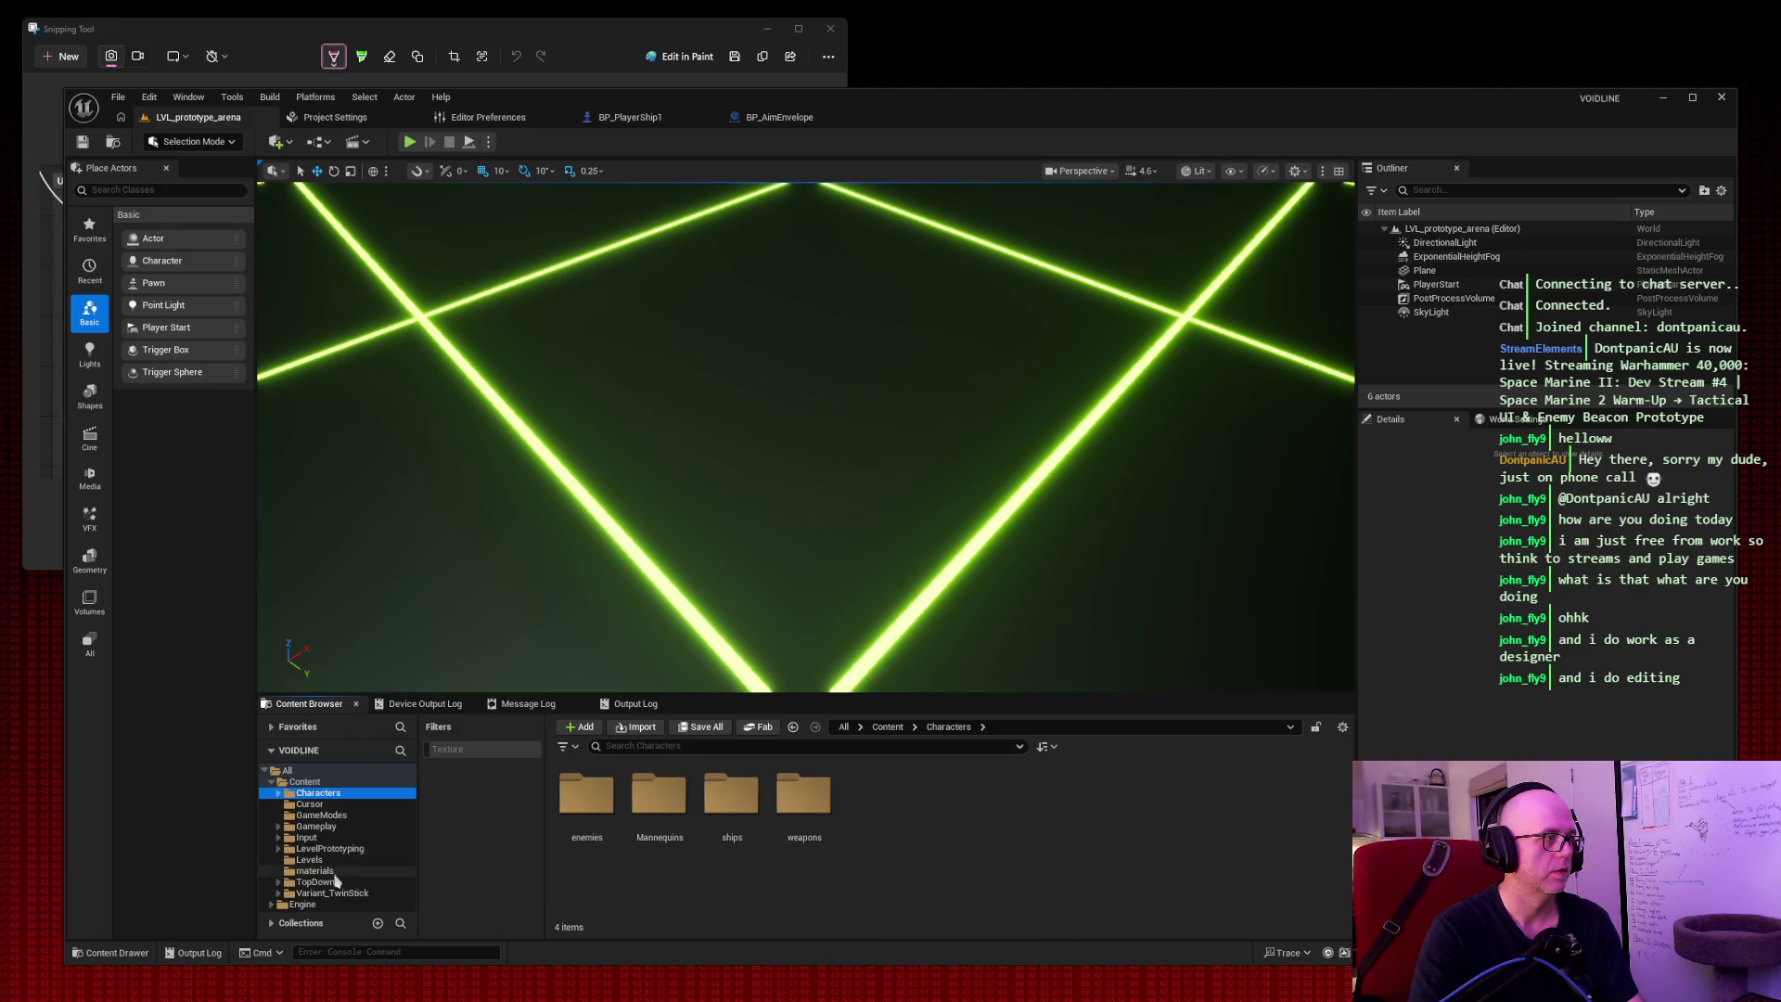
left_click(340, 871)
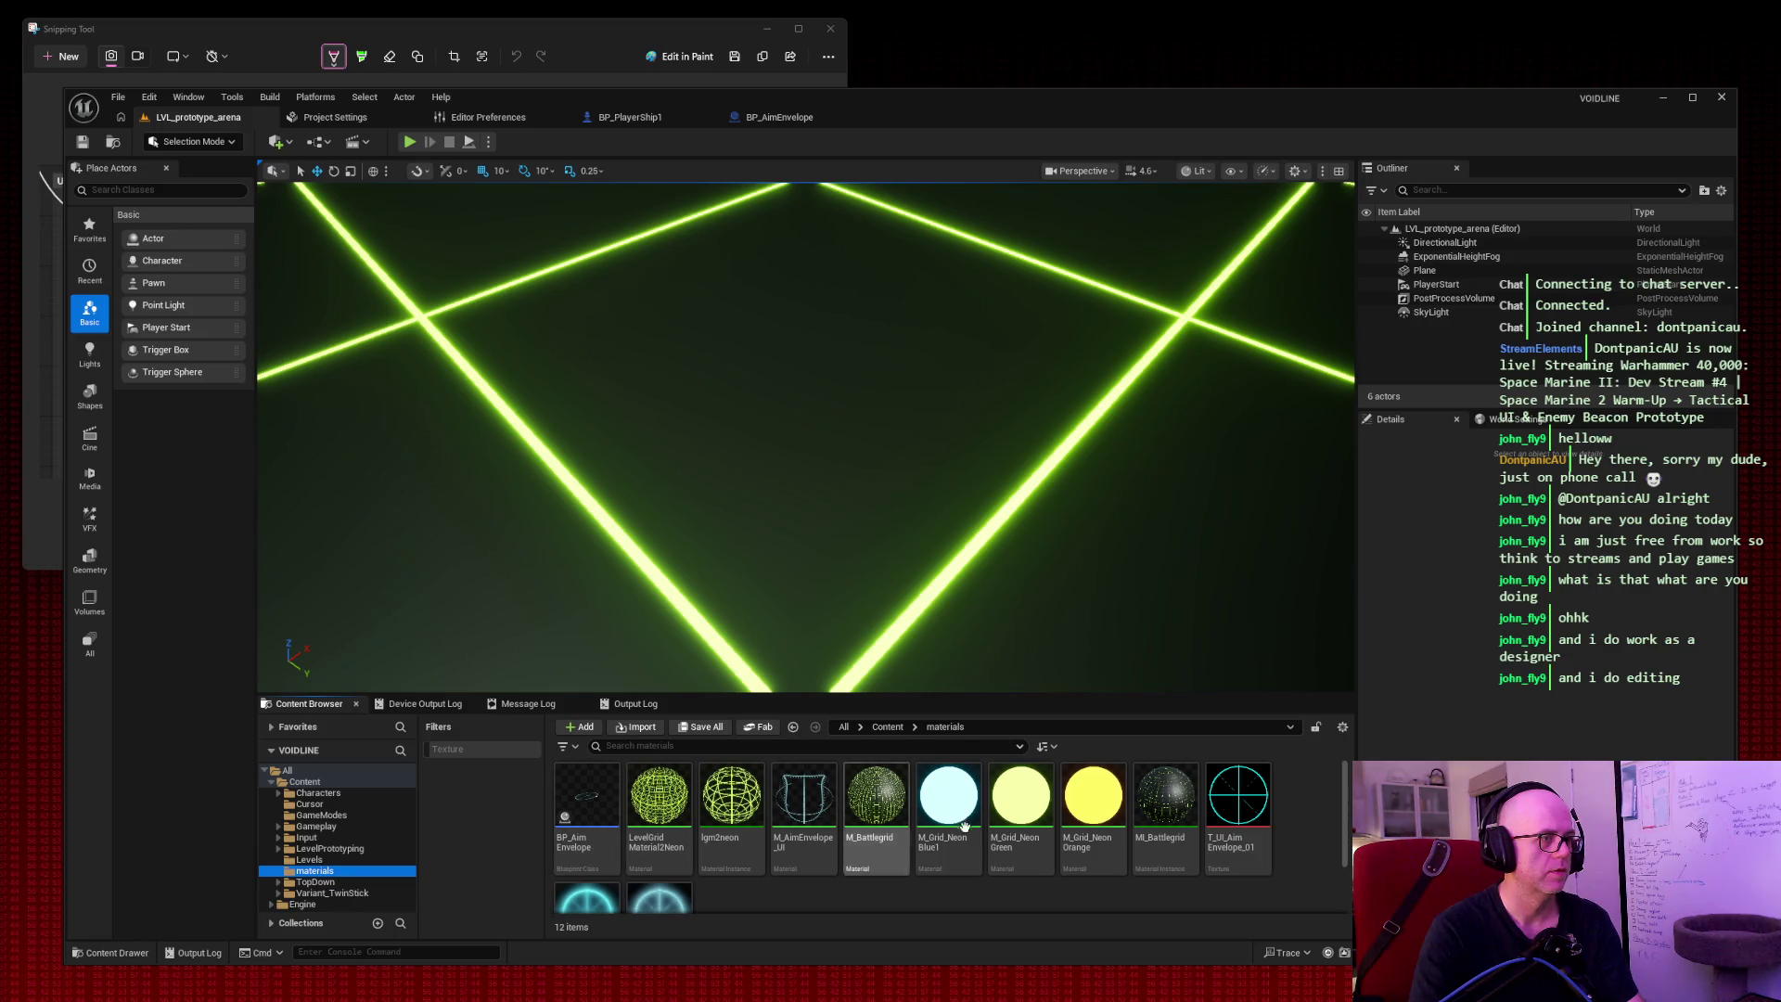
Select the M_Grid_NeonGreen and M_Grid_NeonBlue1 materials, then switch to BP_PlayerShip1.
left_click(1020, 802)
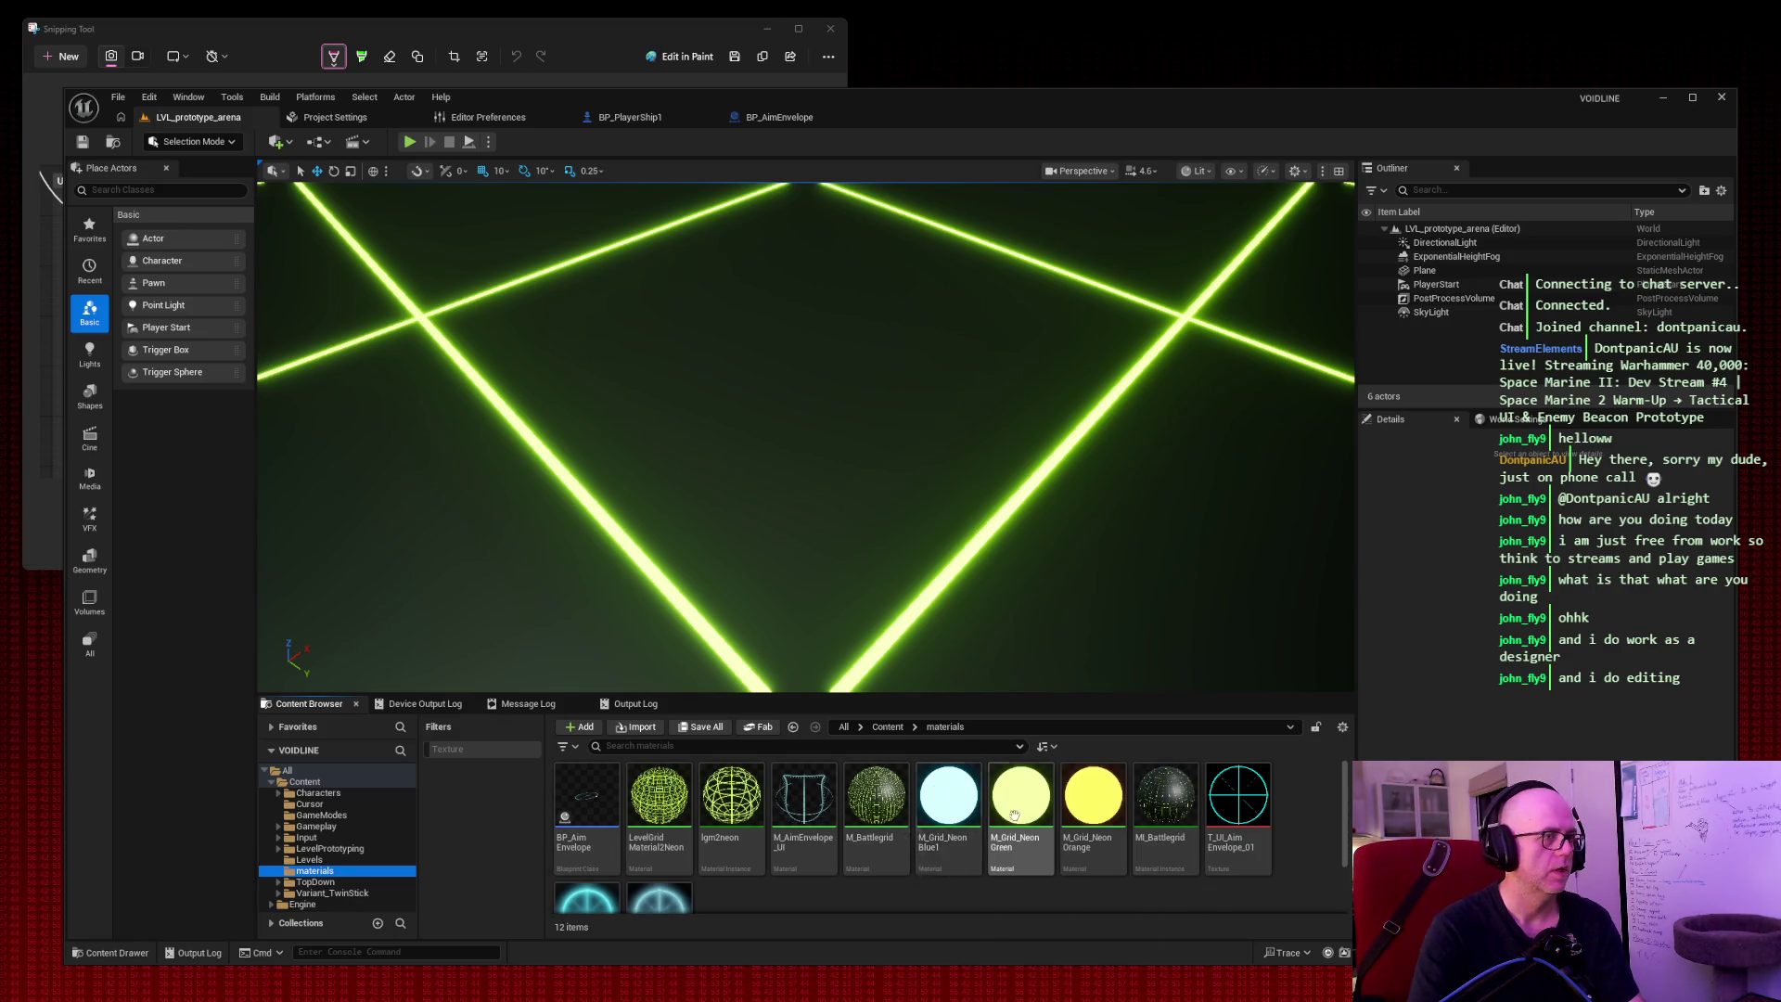
left_click(969, 799)
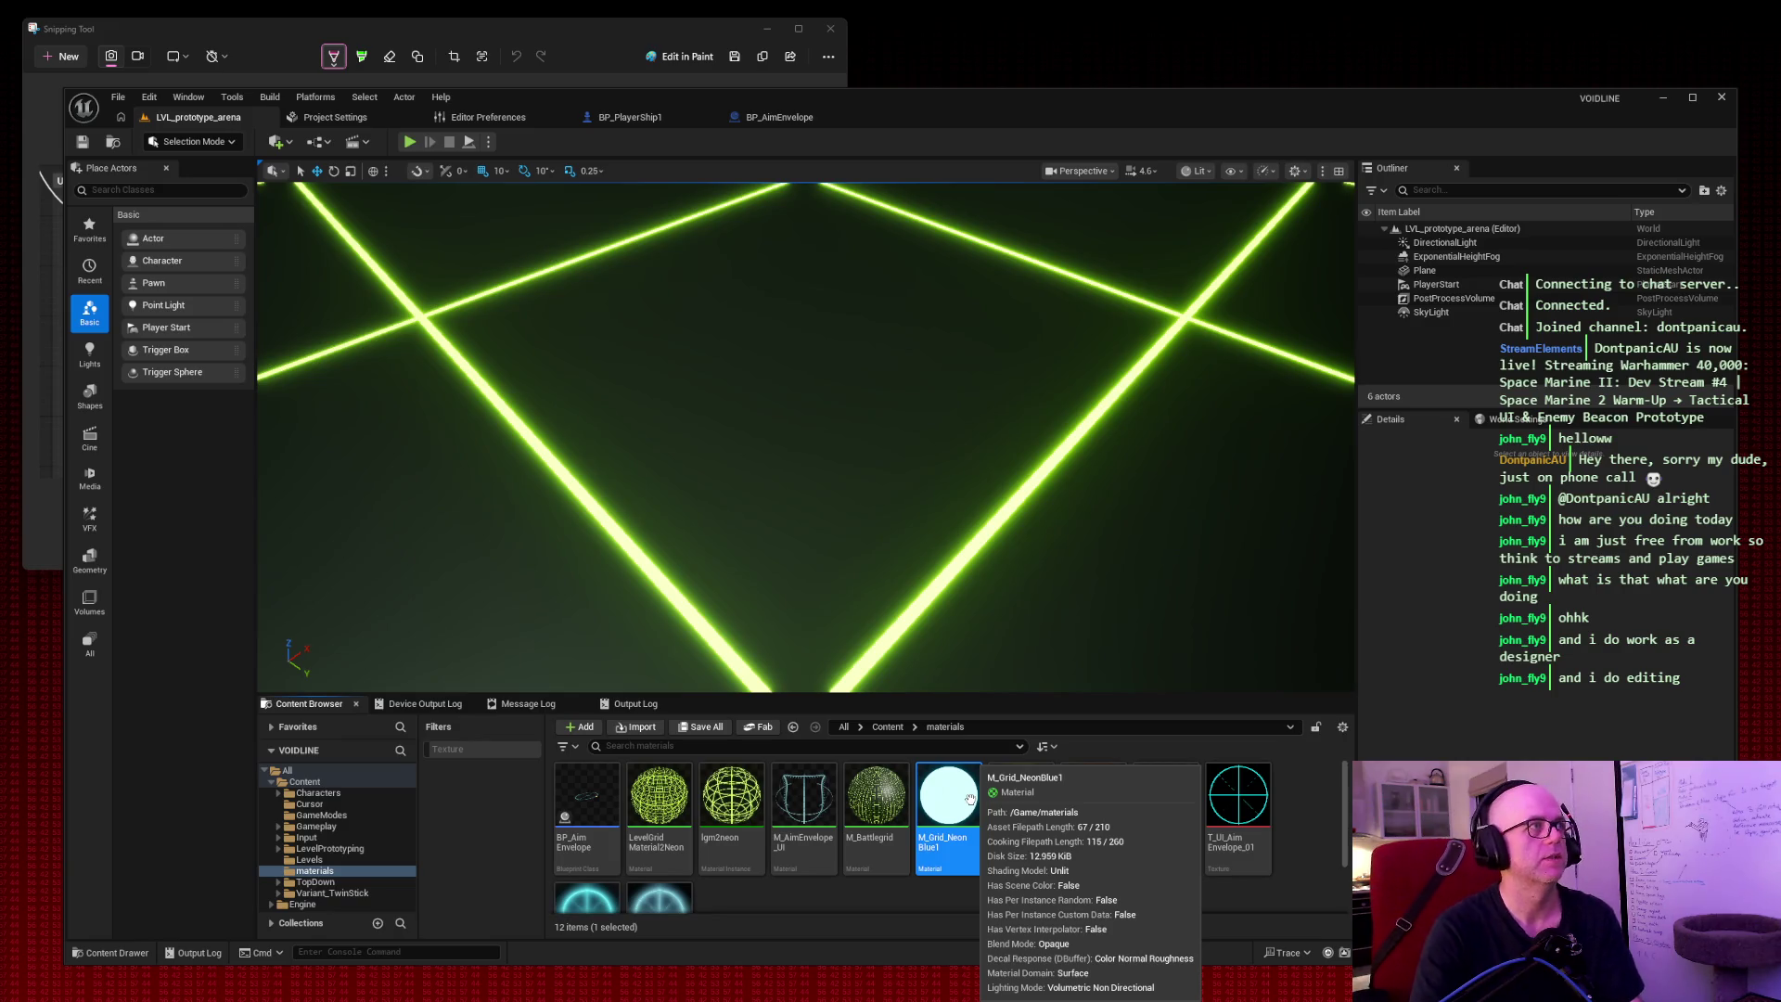
left_click(612, 117)
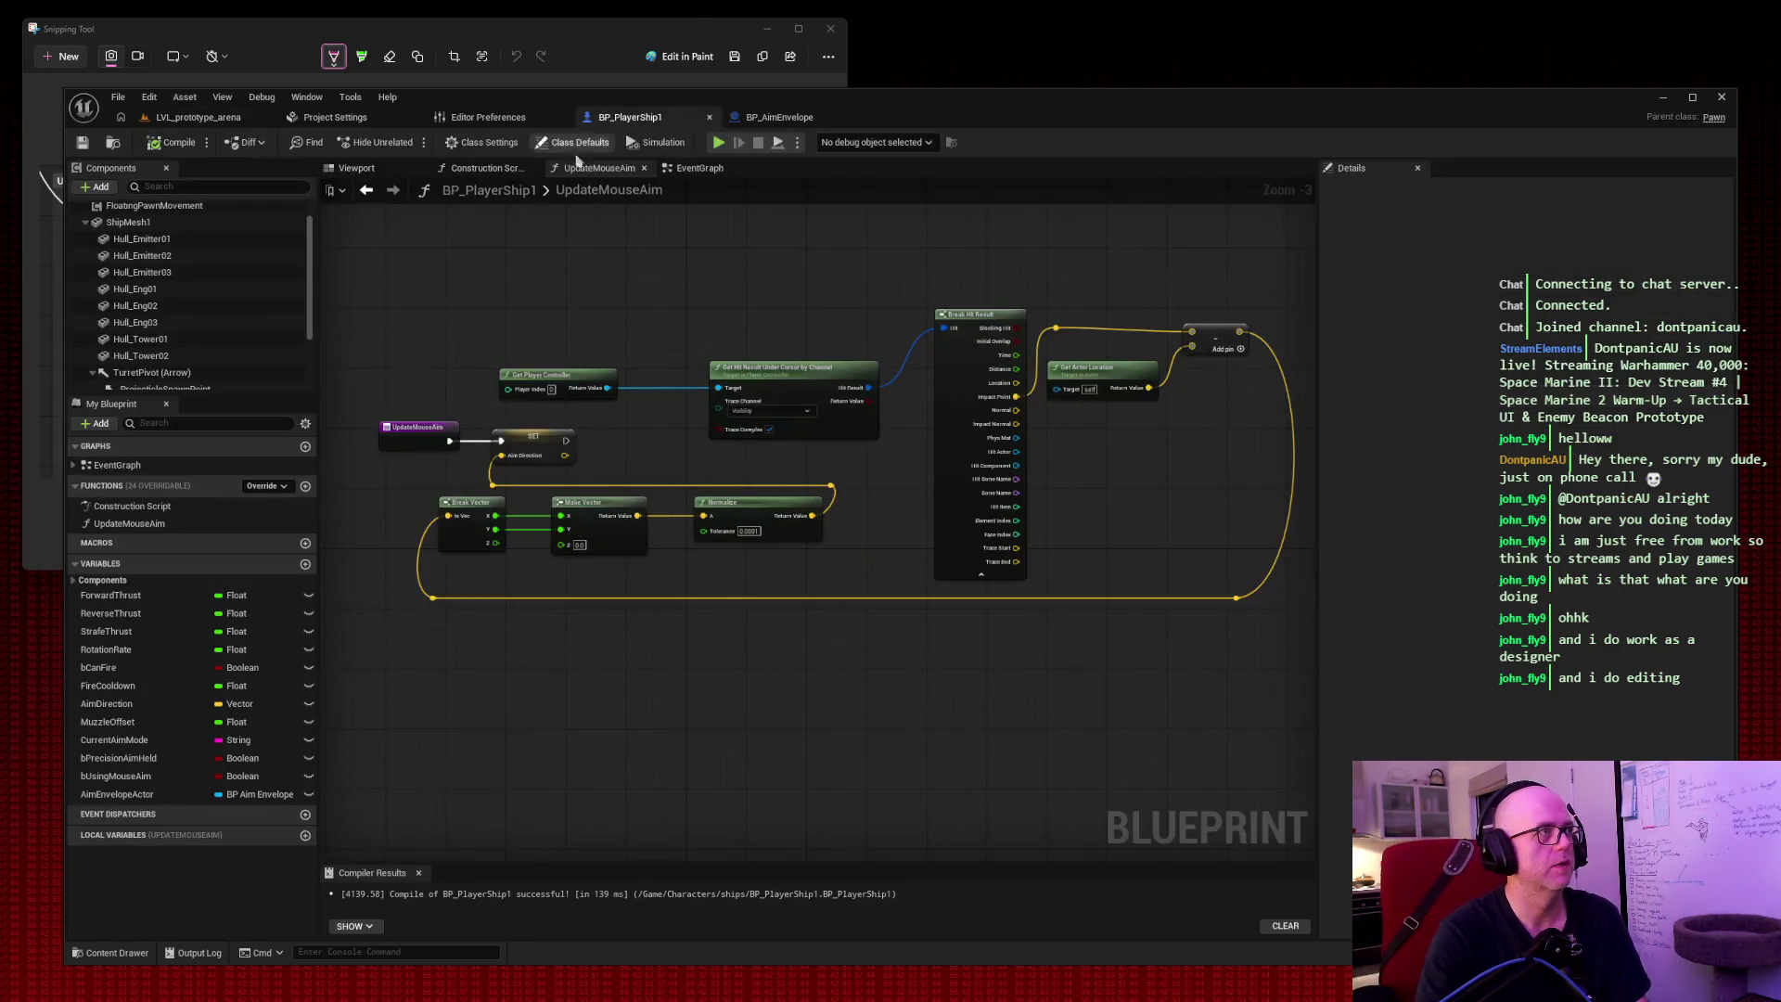
Show the ship's Viewport and search the ProjecticleSpawnPoint component's details.
left_click(356, 168)
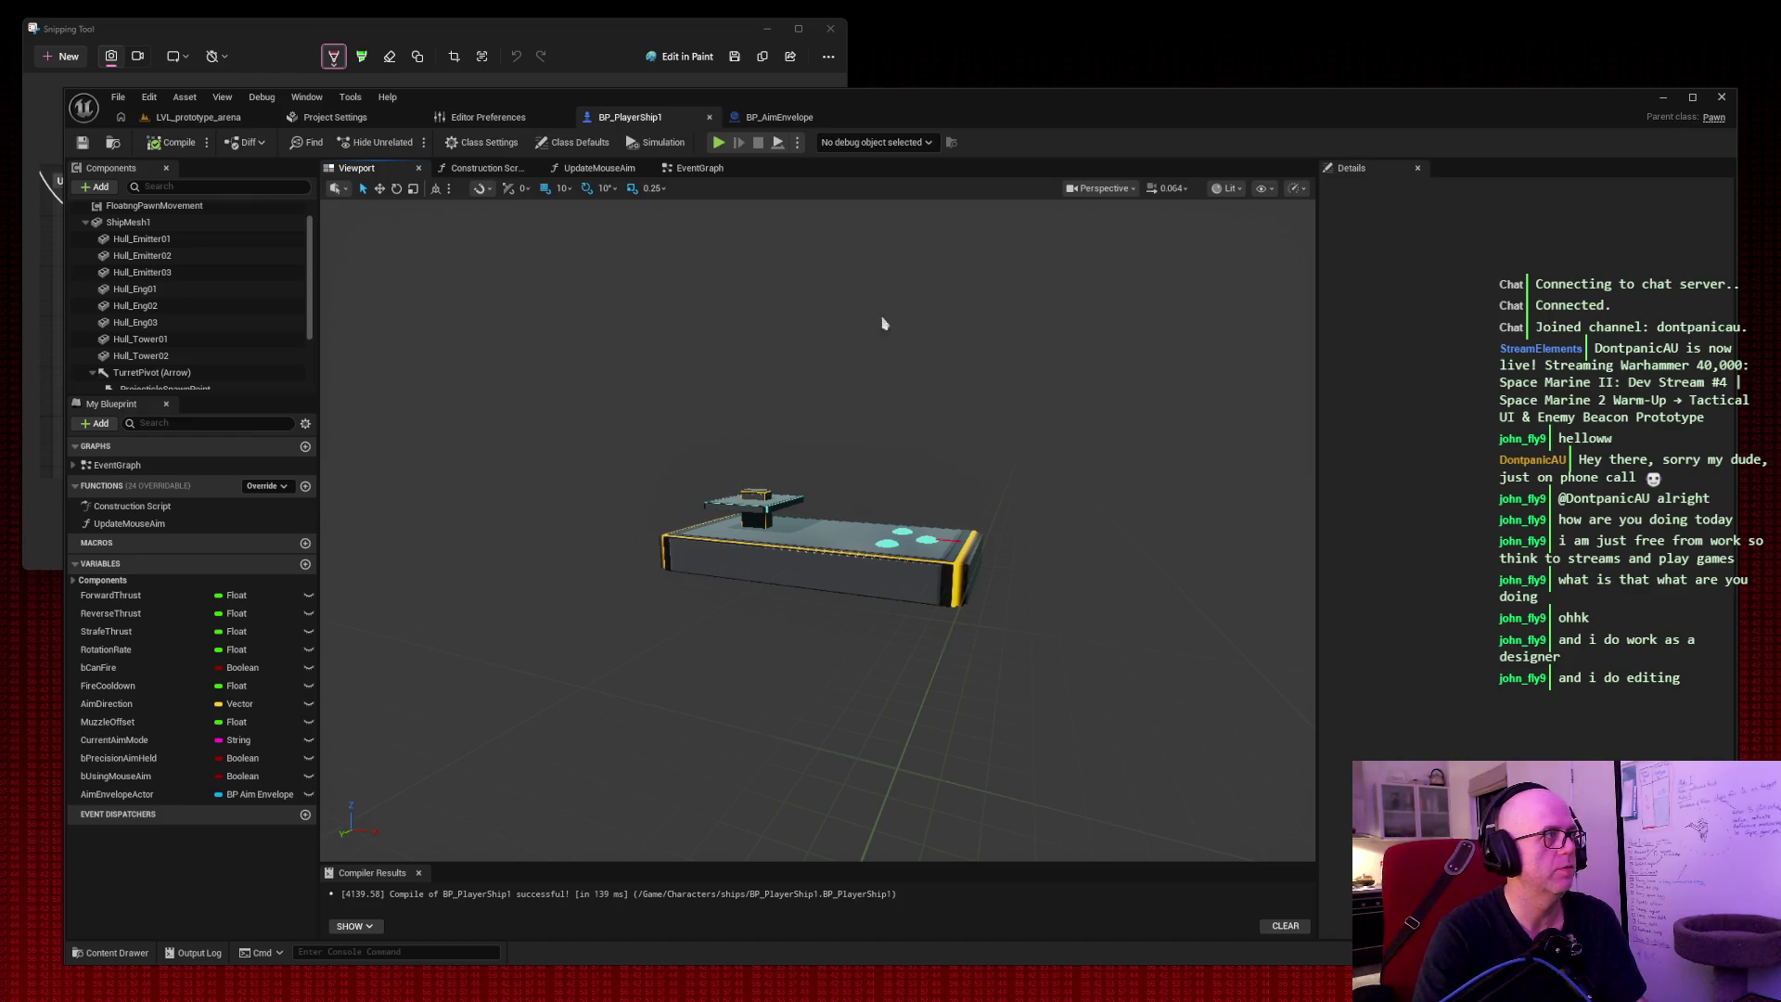
scroll(227, 288, "down", 3)
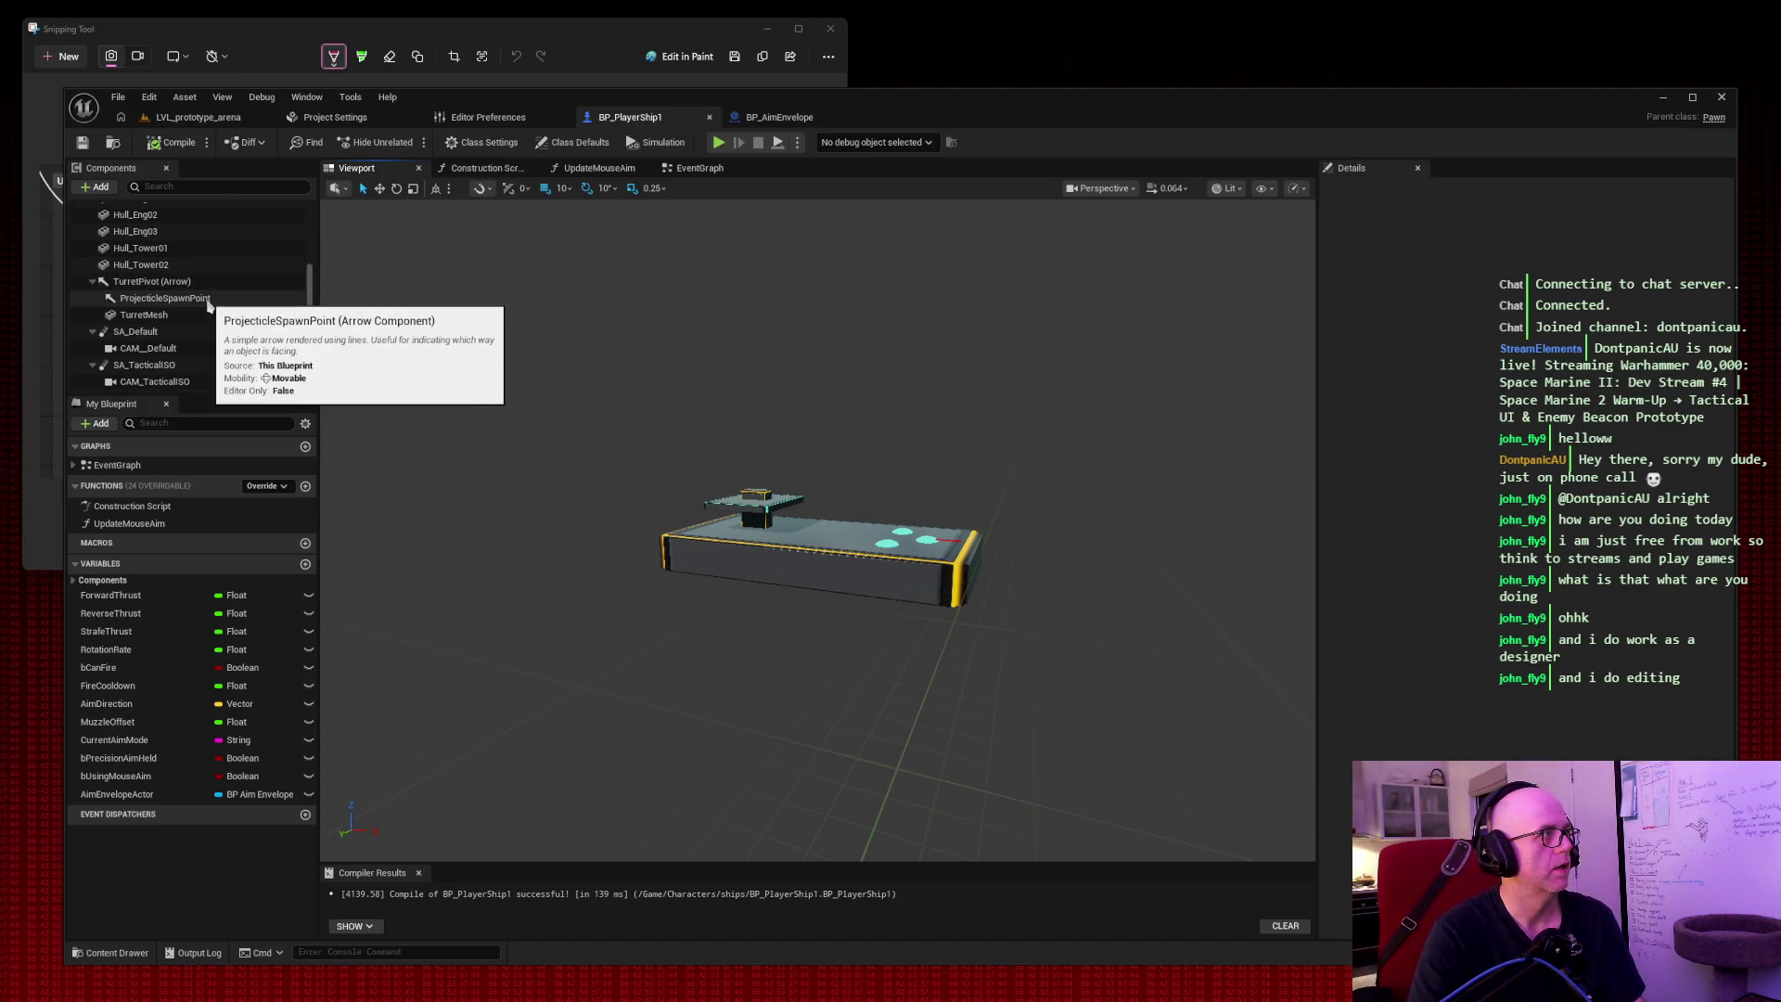
left_click(167, 298)
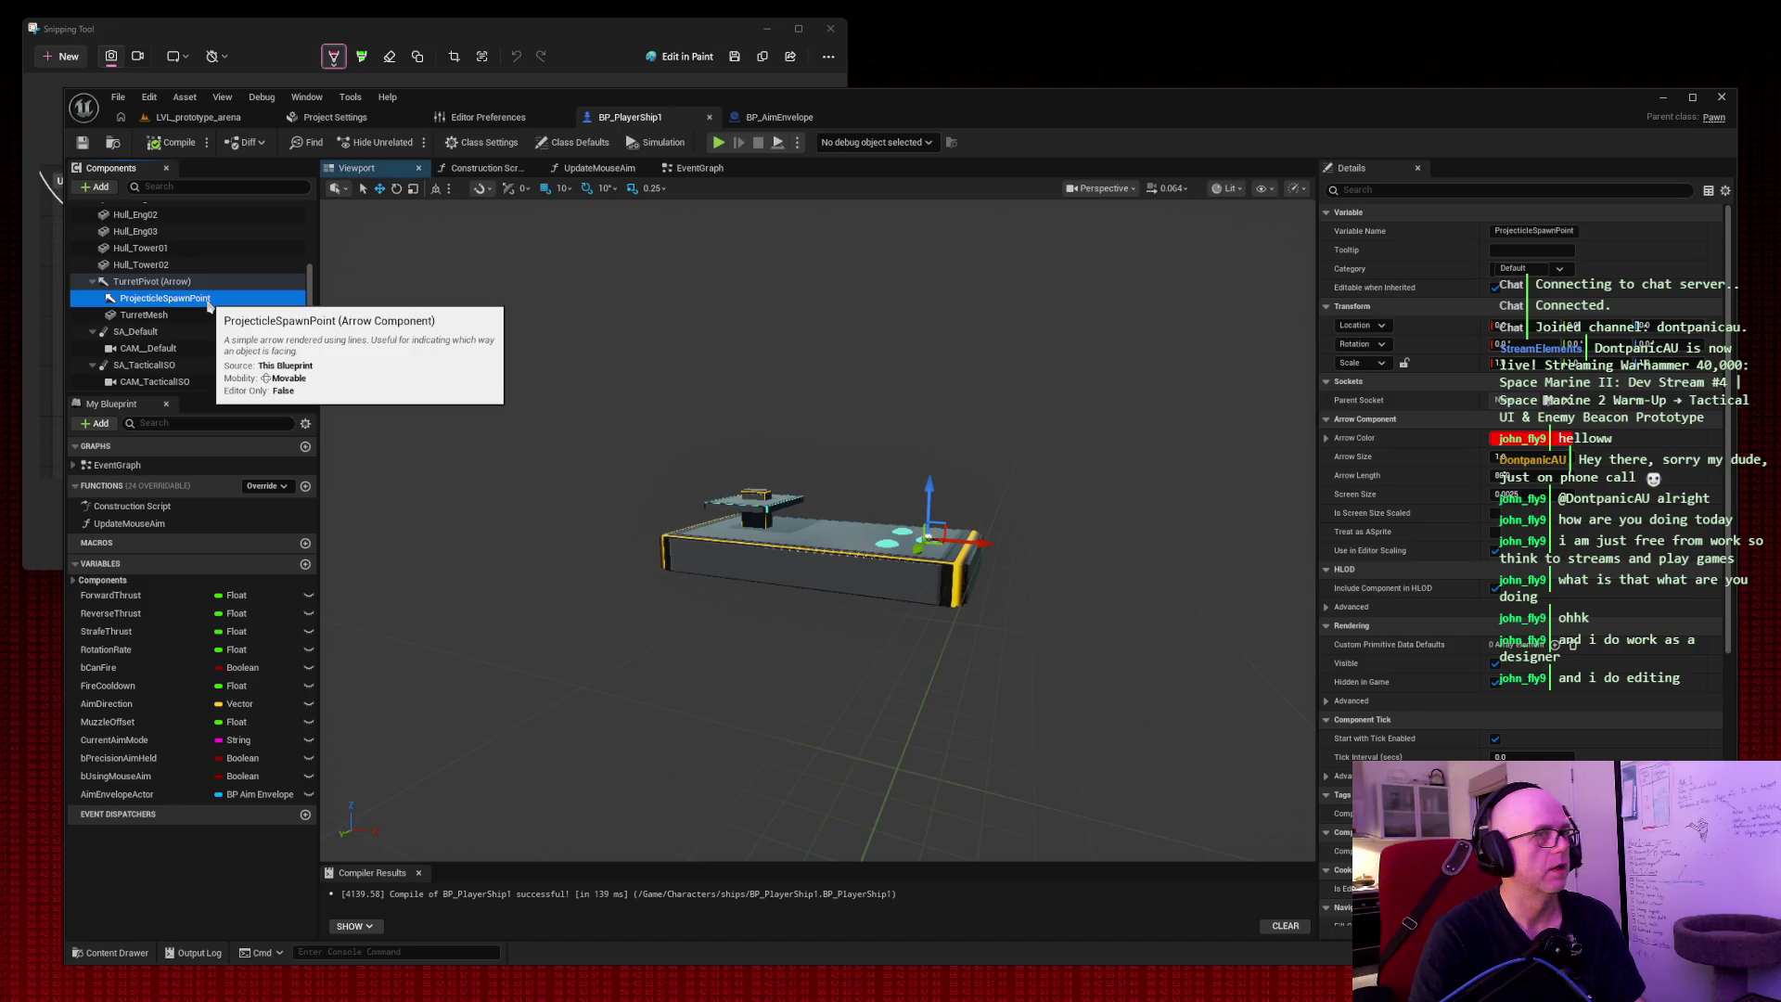
left_click(1388, 187)
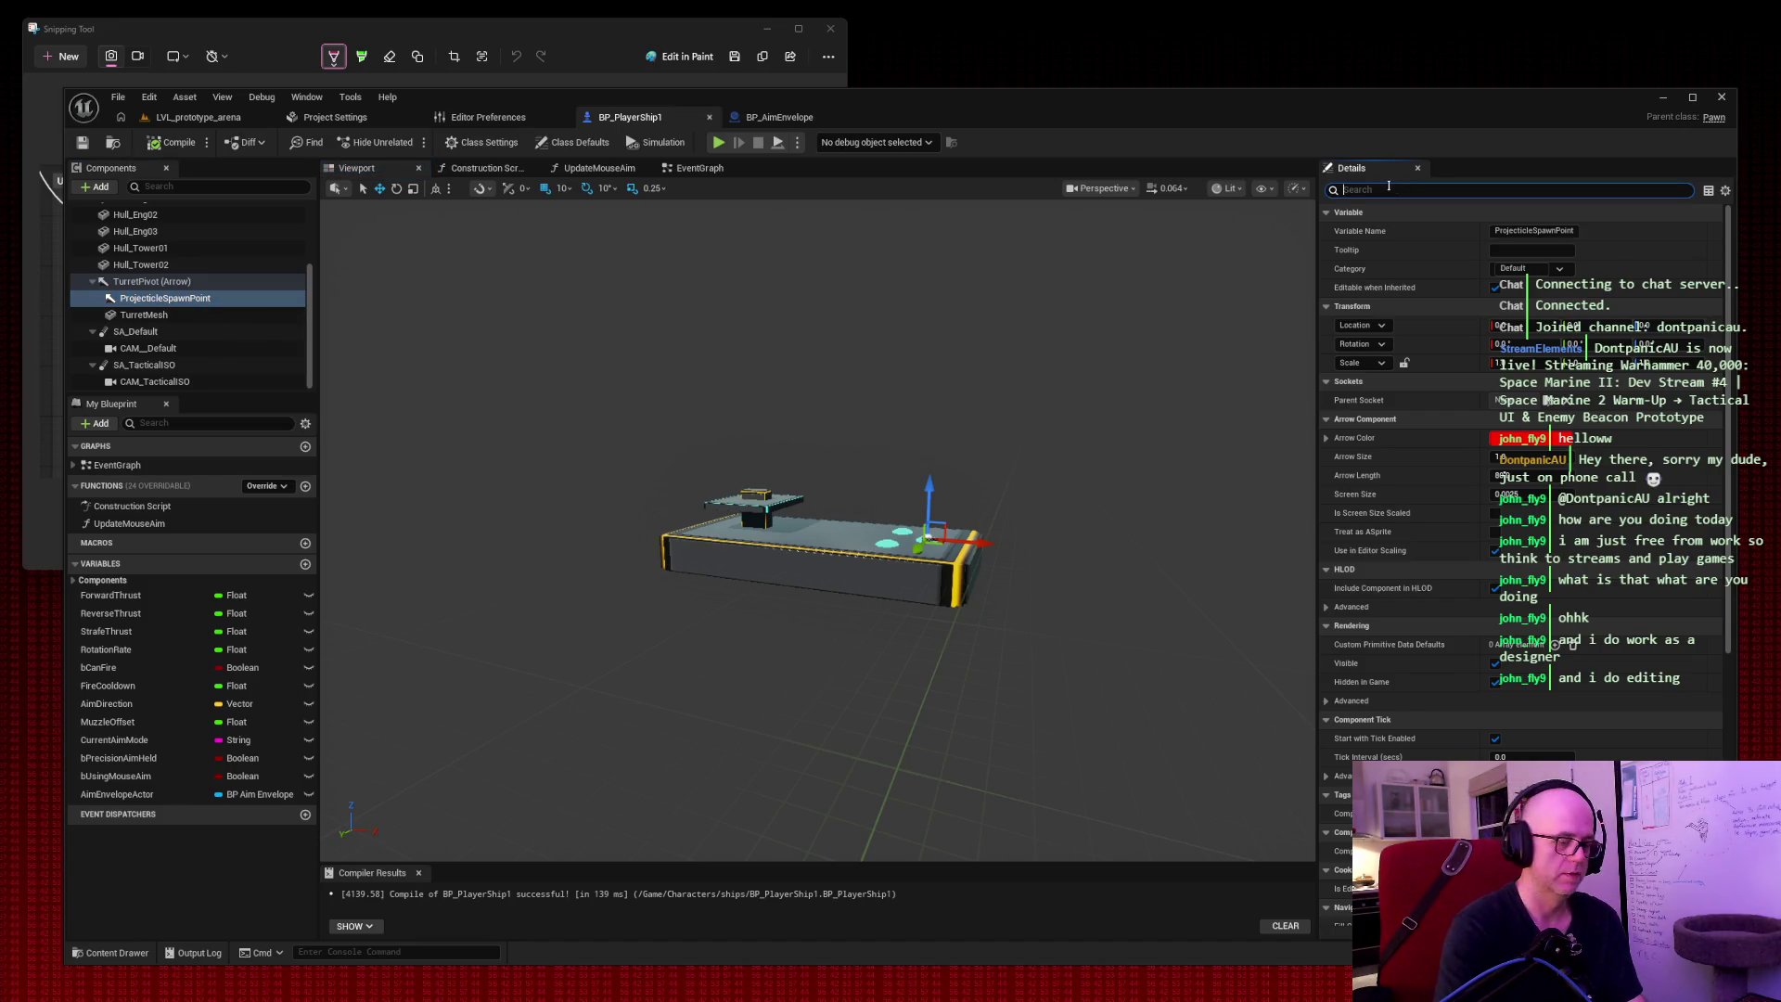
type("speed")
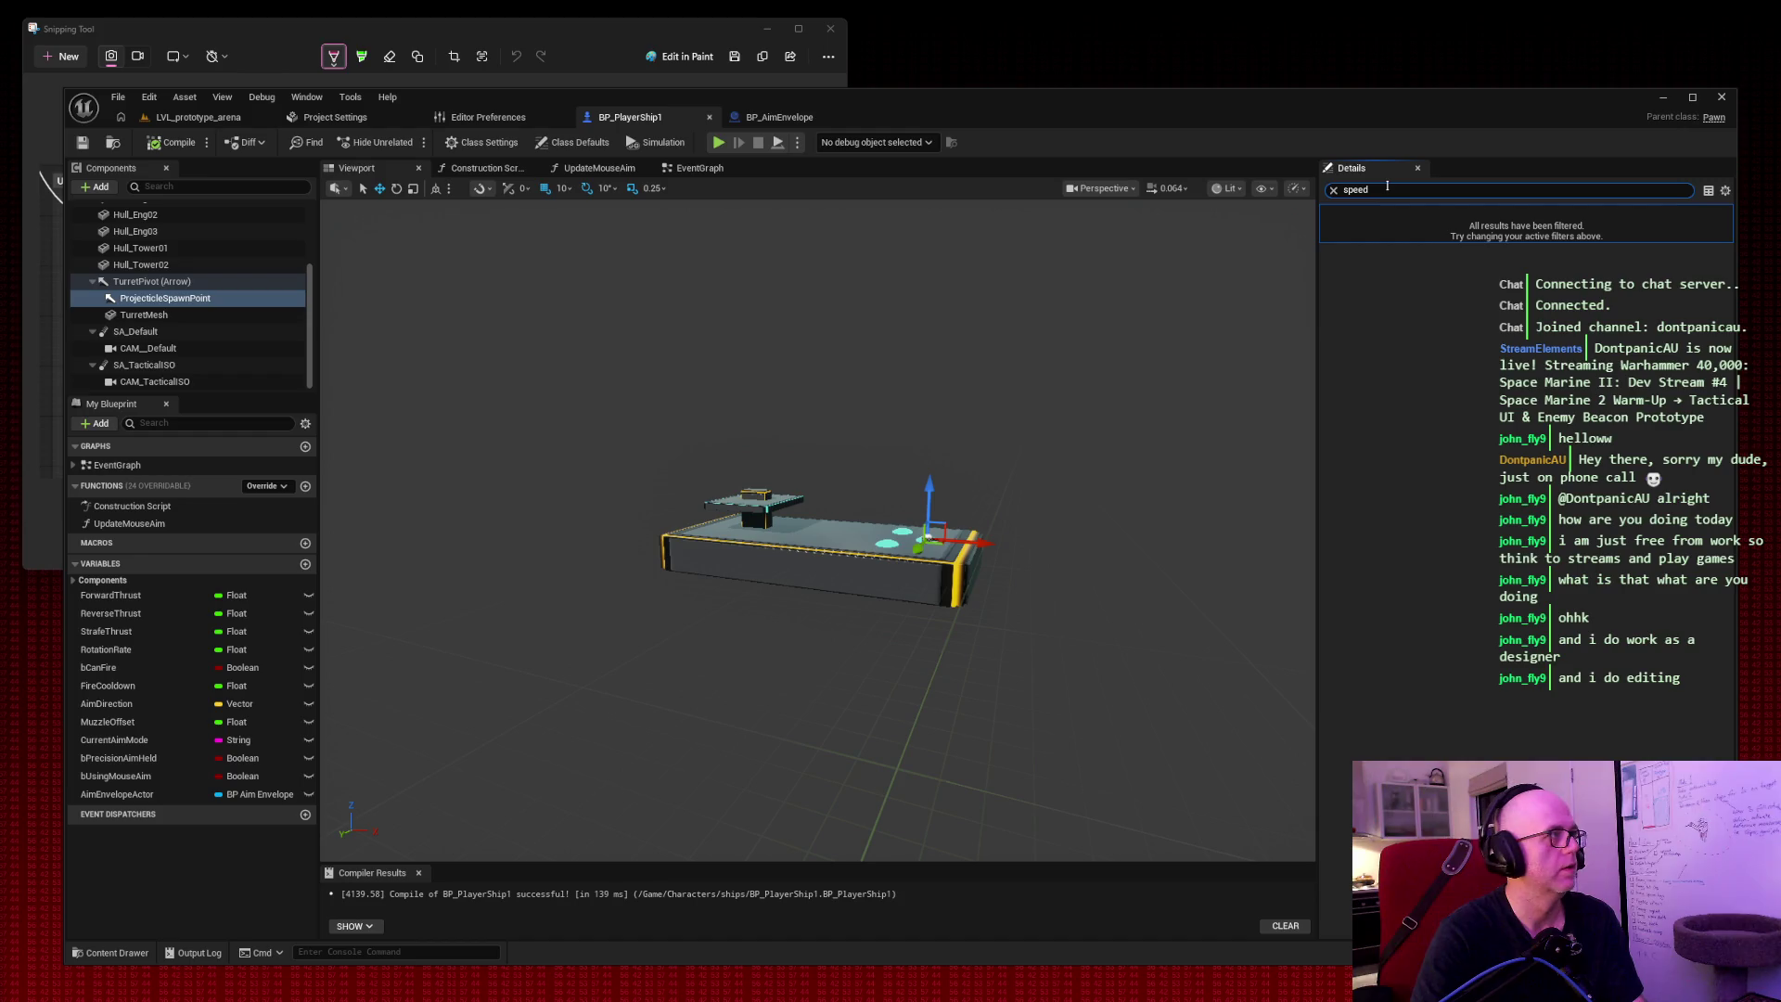
Inspect TurretMesh and TurretPivot, confirm FloatingPawnMovement Max Speed 1800.0, then return to the level.
left_click(207, 319)
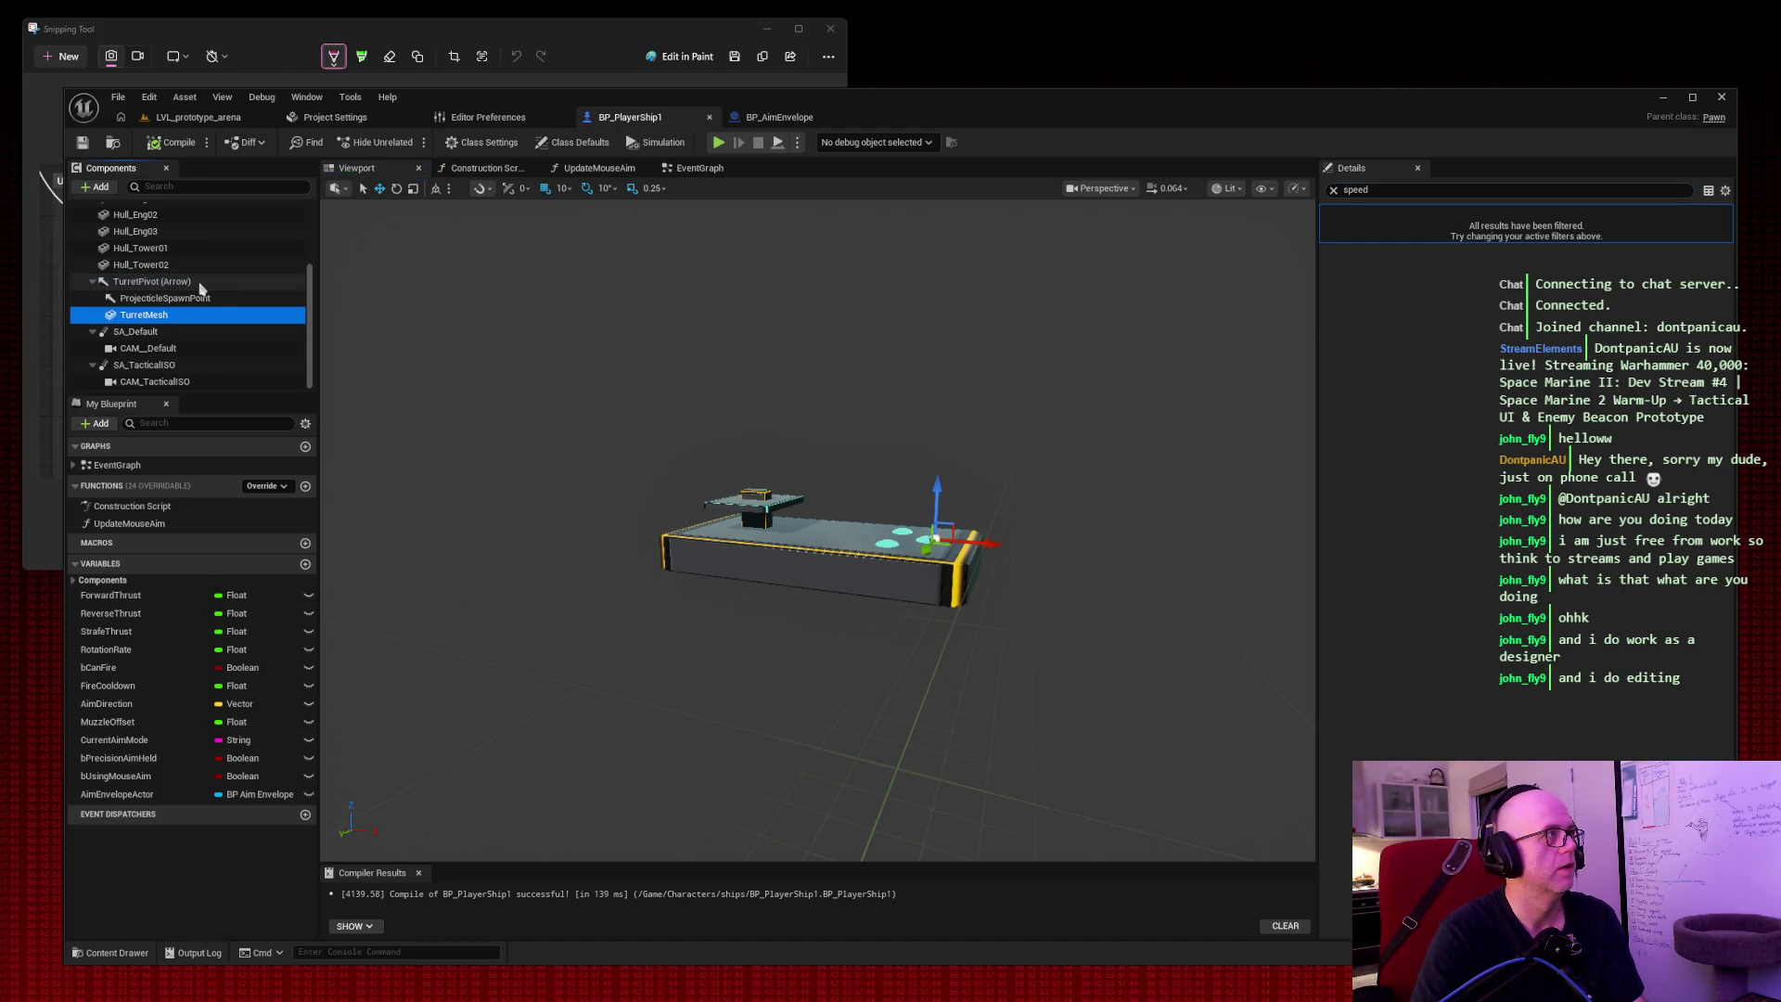
left_click(199, 283)
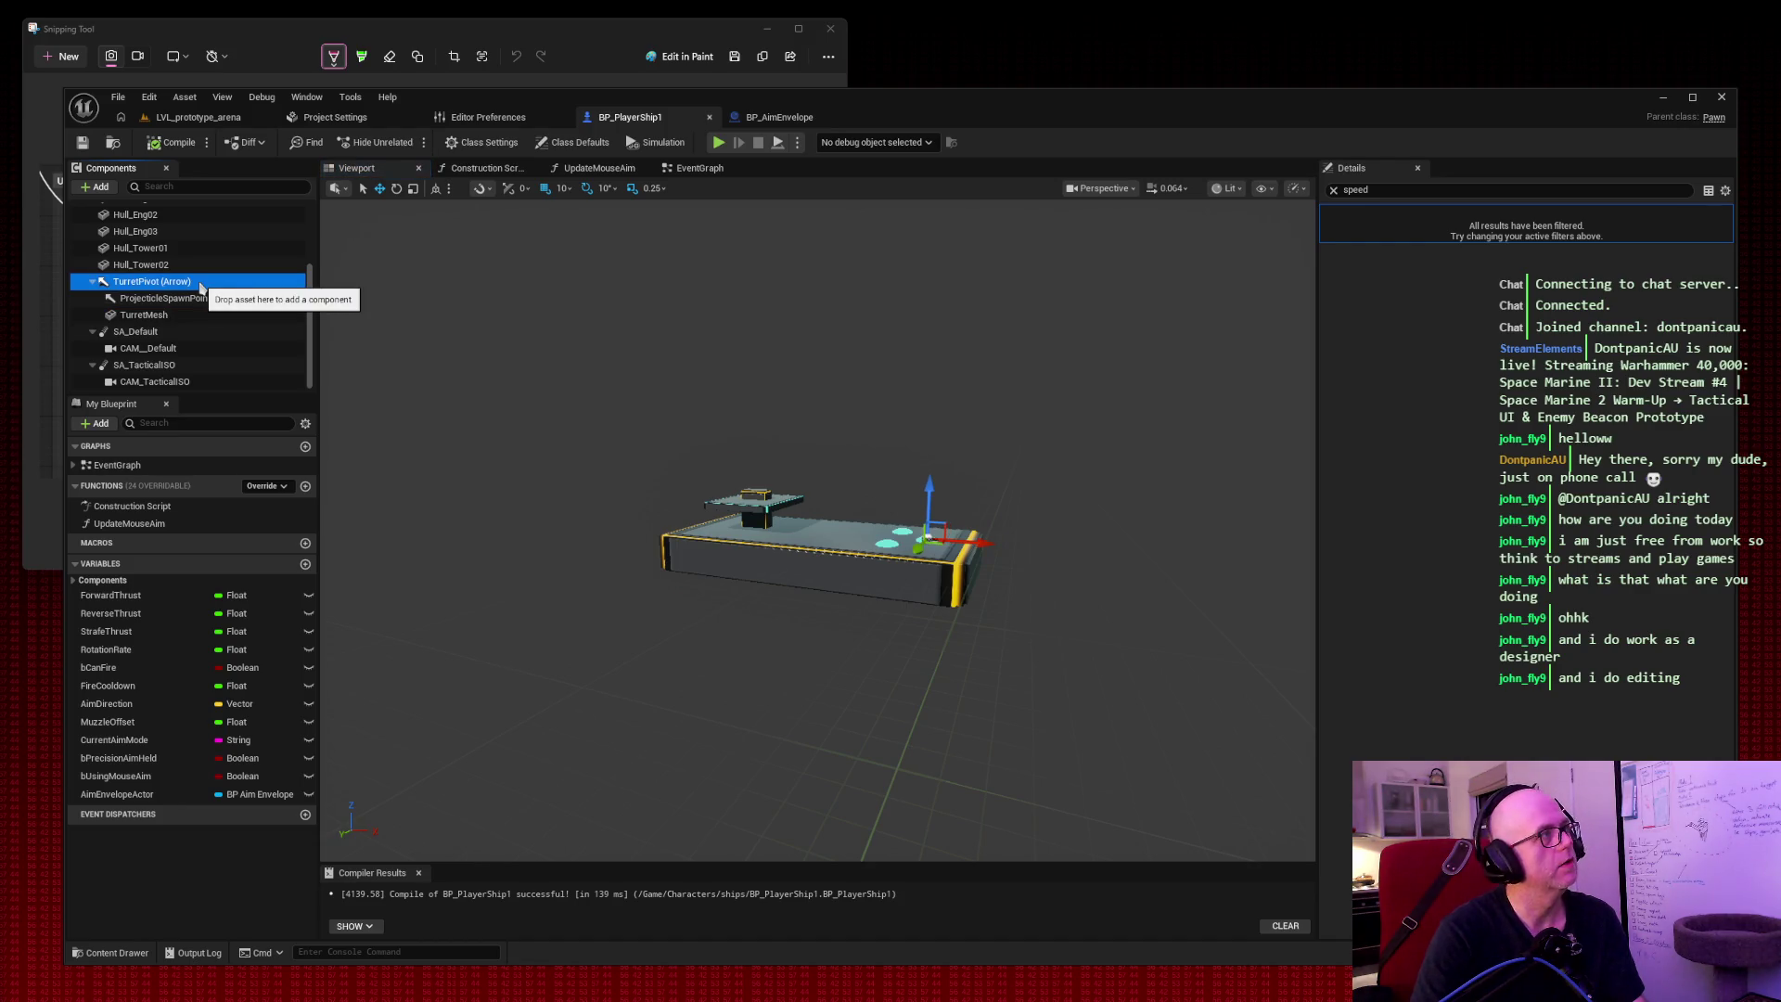
scroll(200, 288, "up", 3)
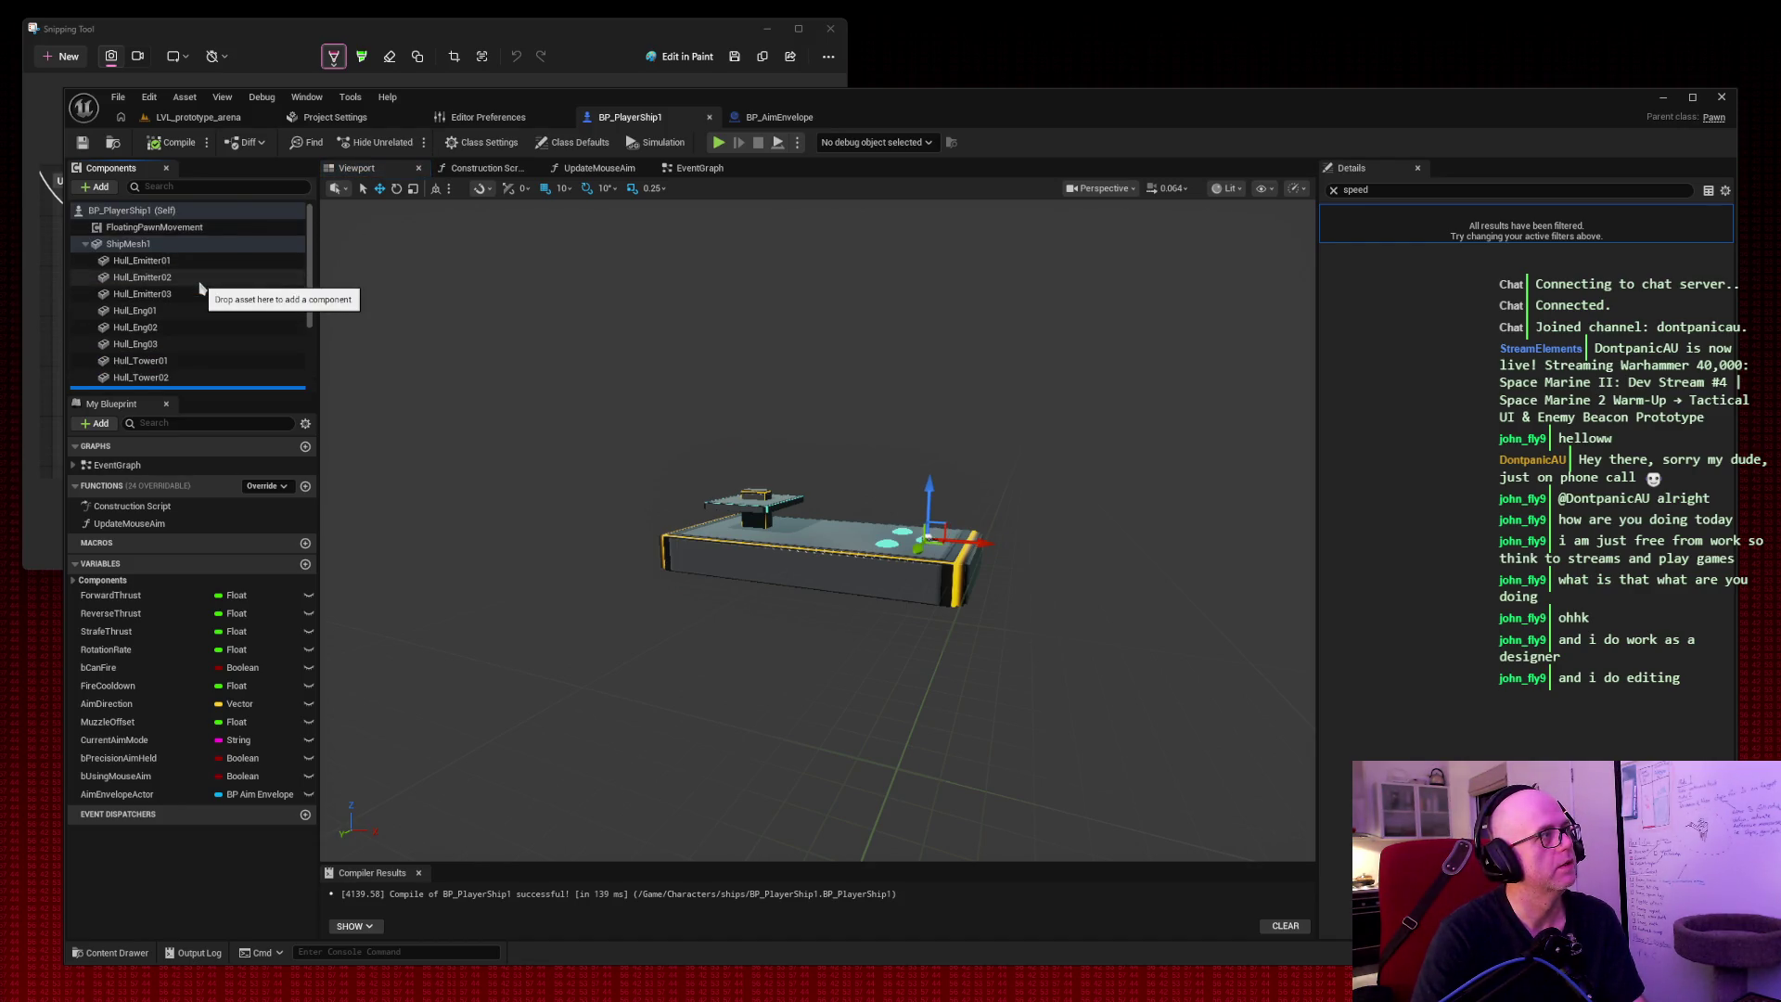
left_click(193, 231)
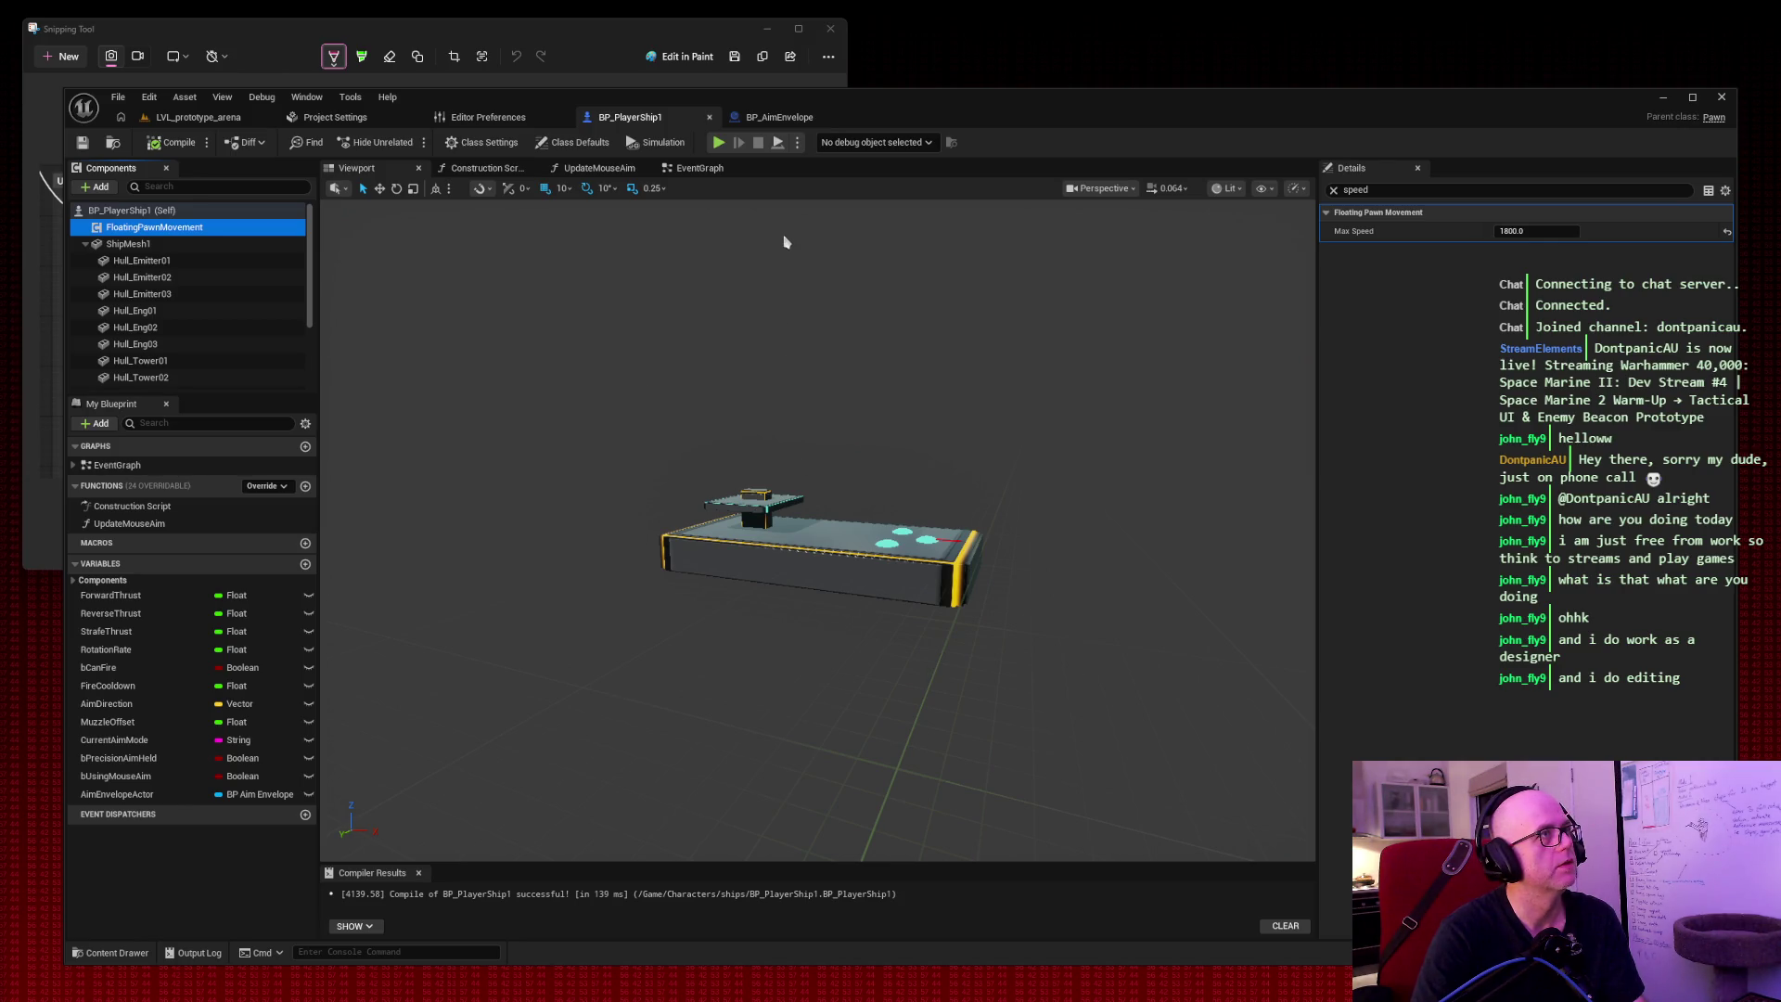
left_click(197, 118)
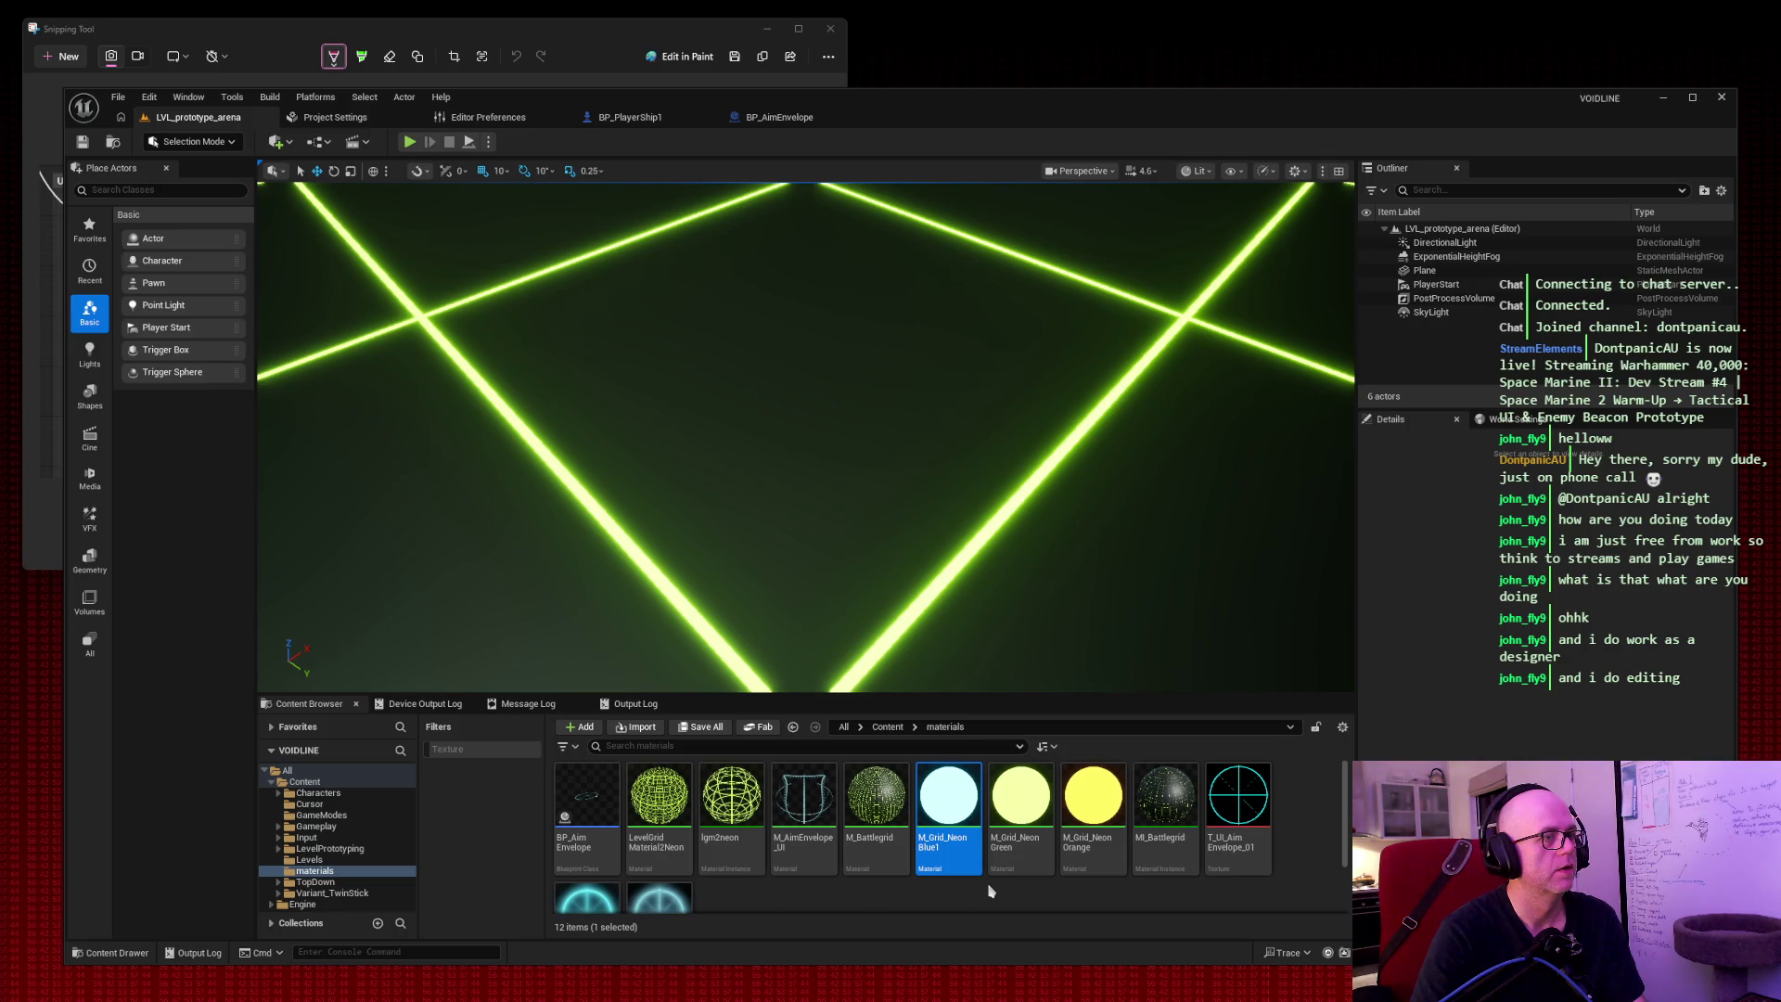
Browse the Levels and LevelPrototyping folders (Meshes, Materials, Interactable) in the Content Browser, then collapse LevelPrototyping.
scroll(990, 891, "down", 2)
scroll(986, 882, "up", 2)
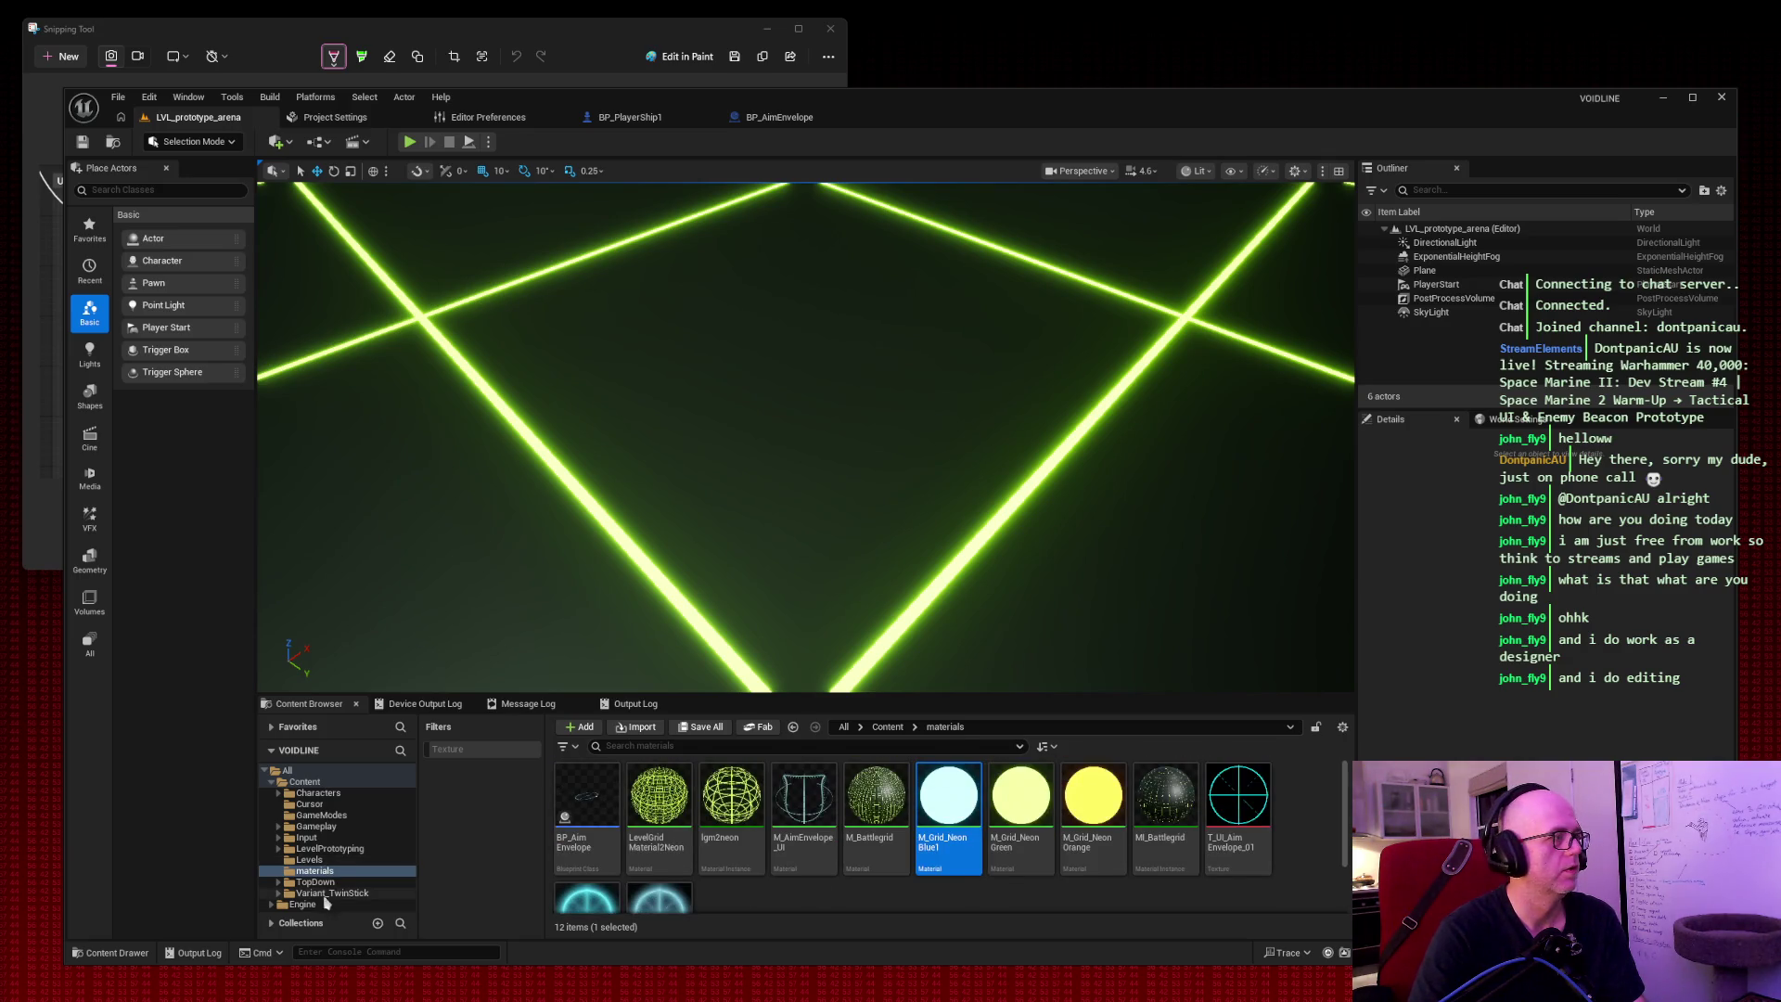
left_click(316, 859)
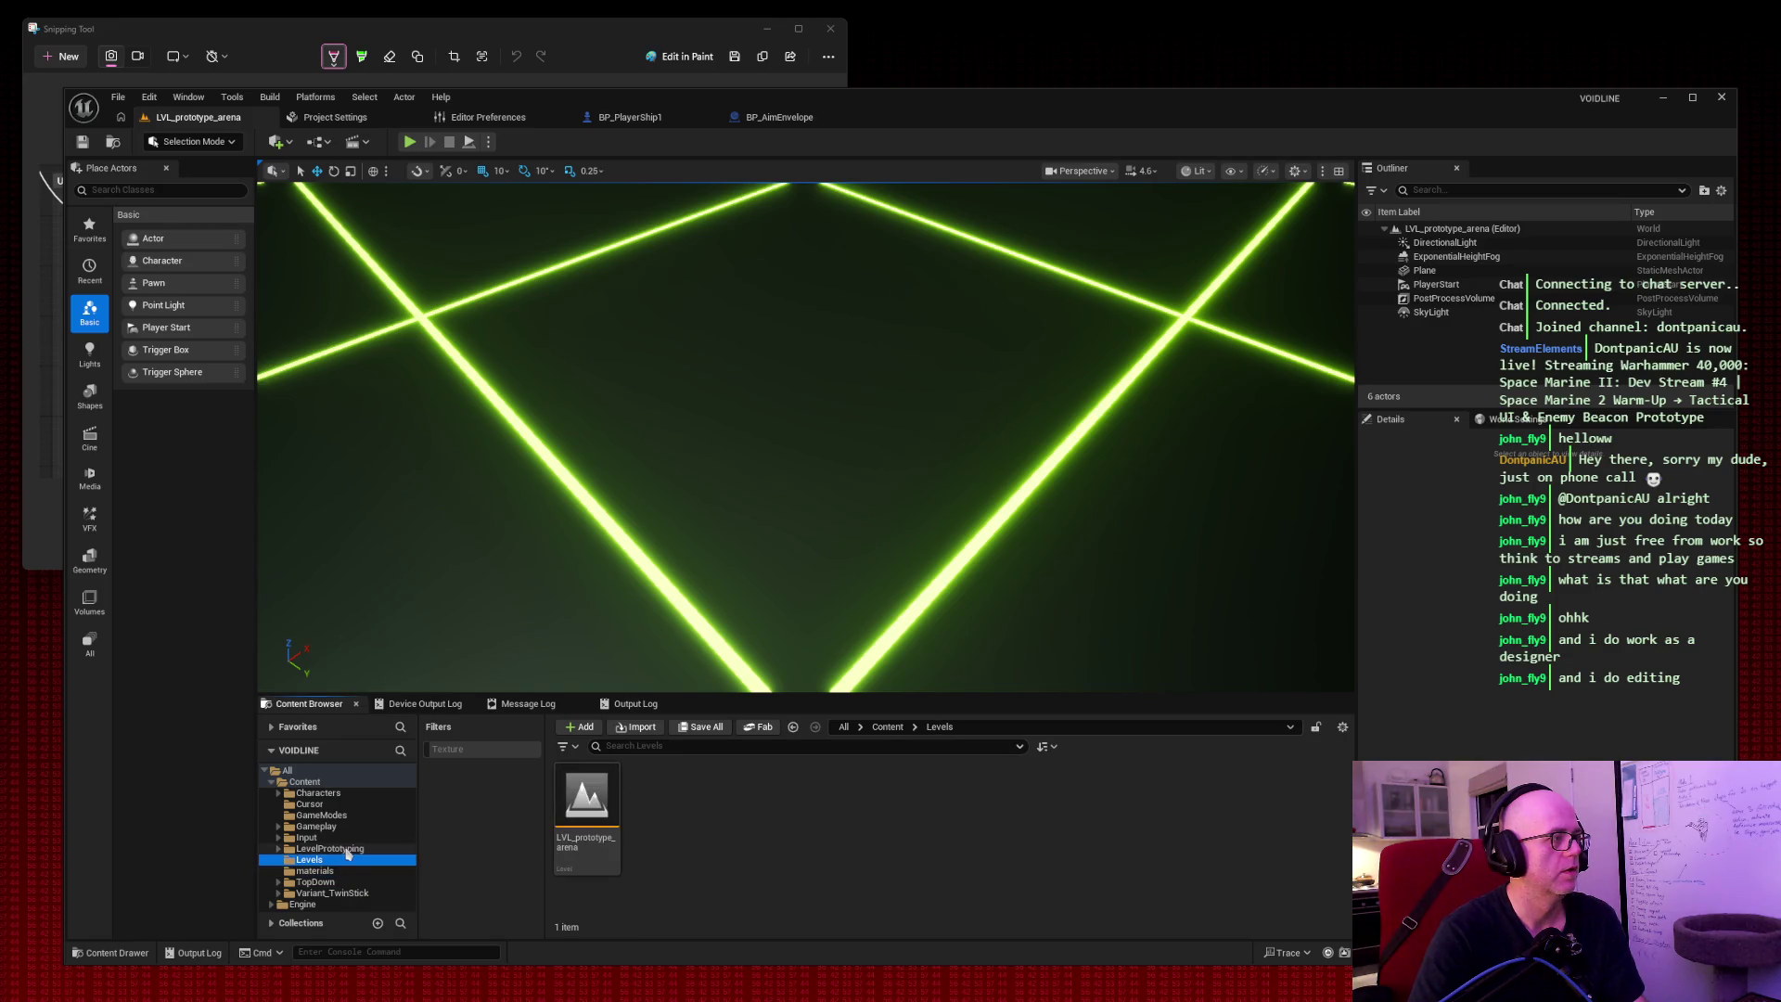
left_click(339, 848)
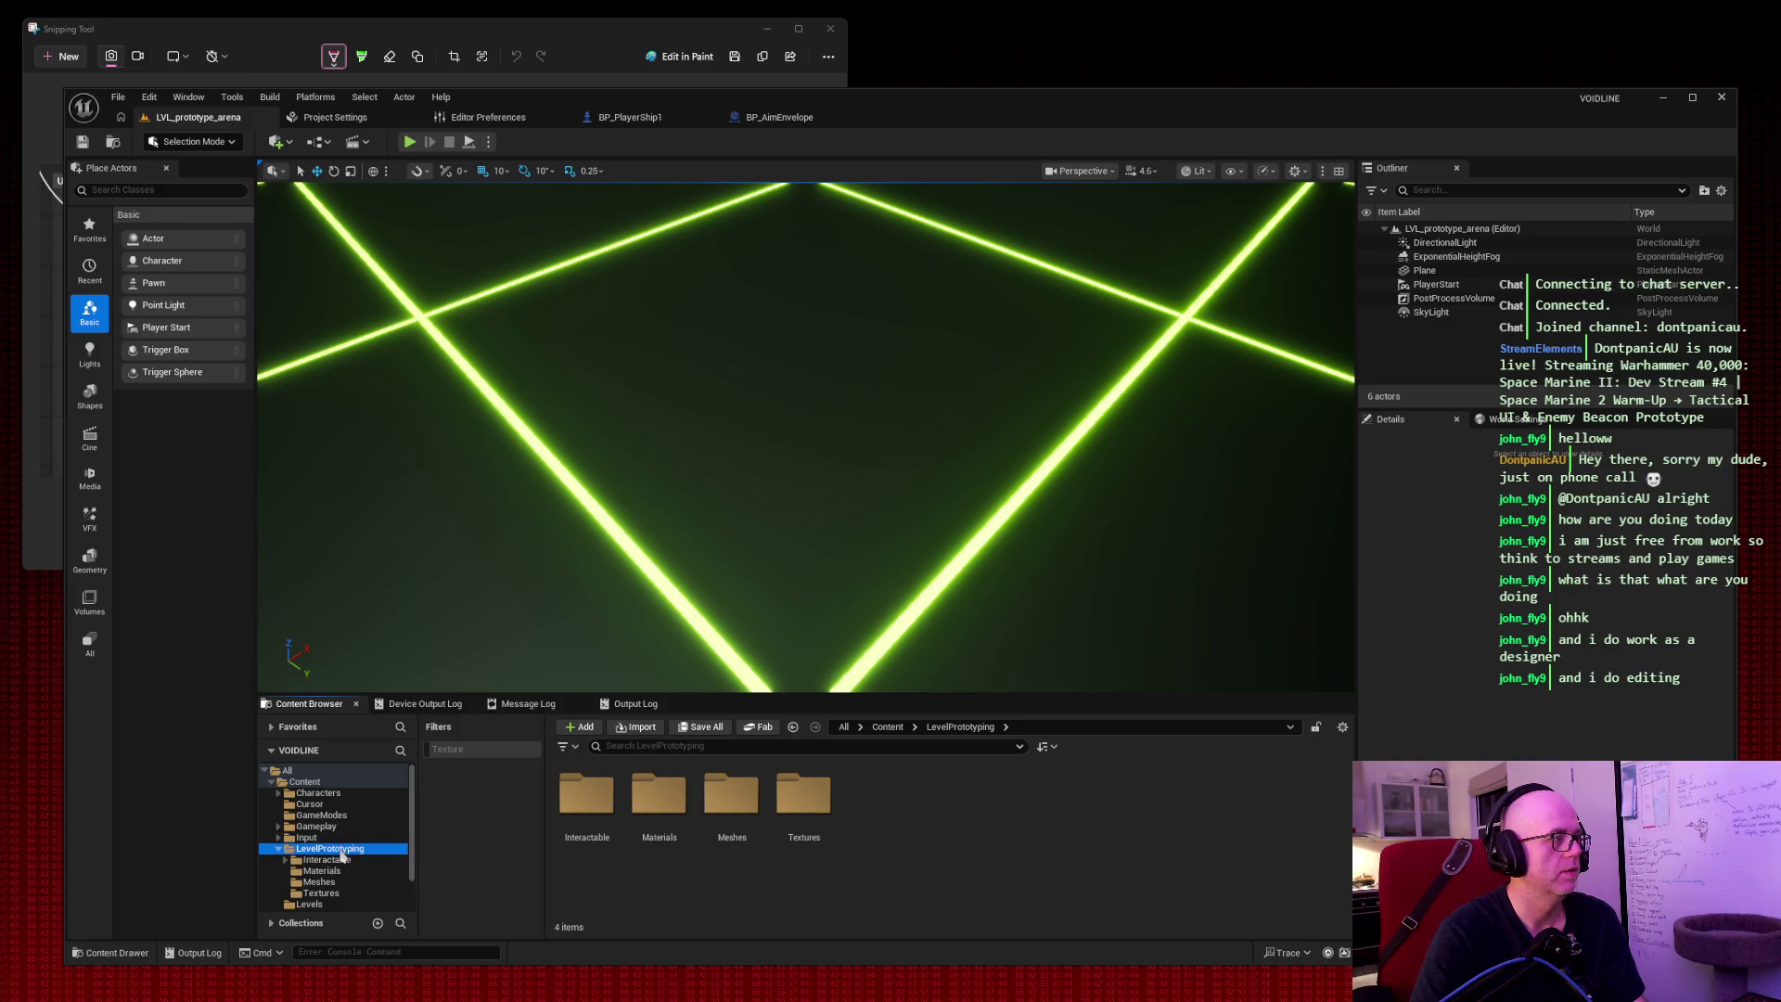
left_click(340, 882)
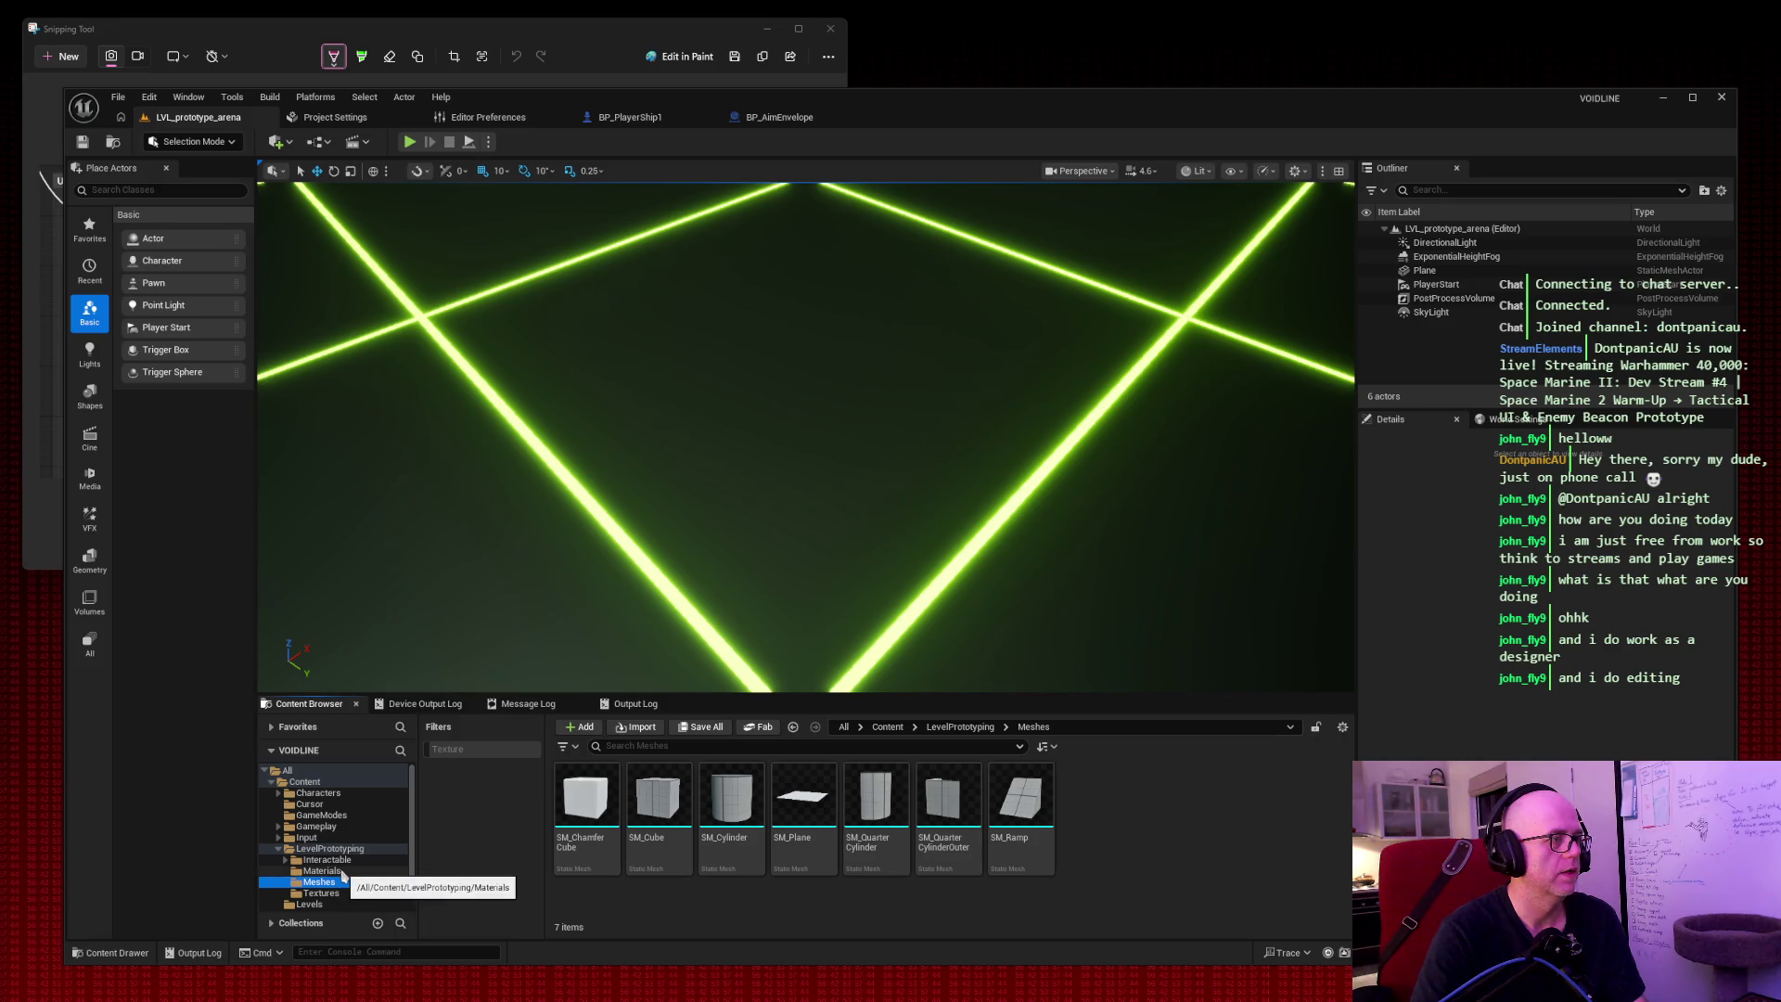
left_click(341, 872)
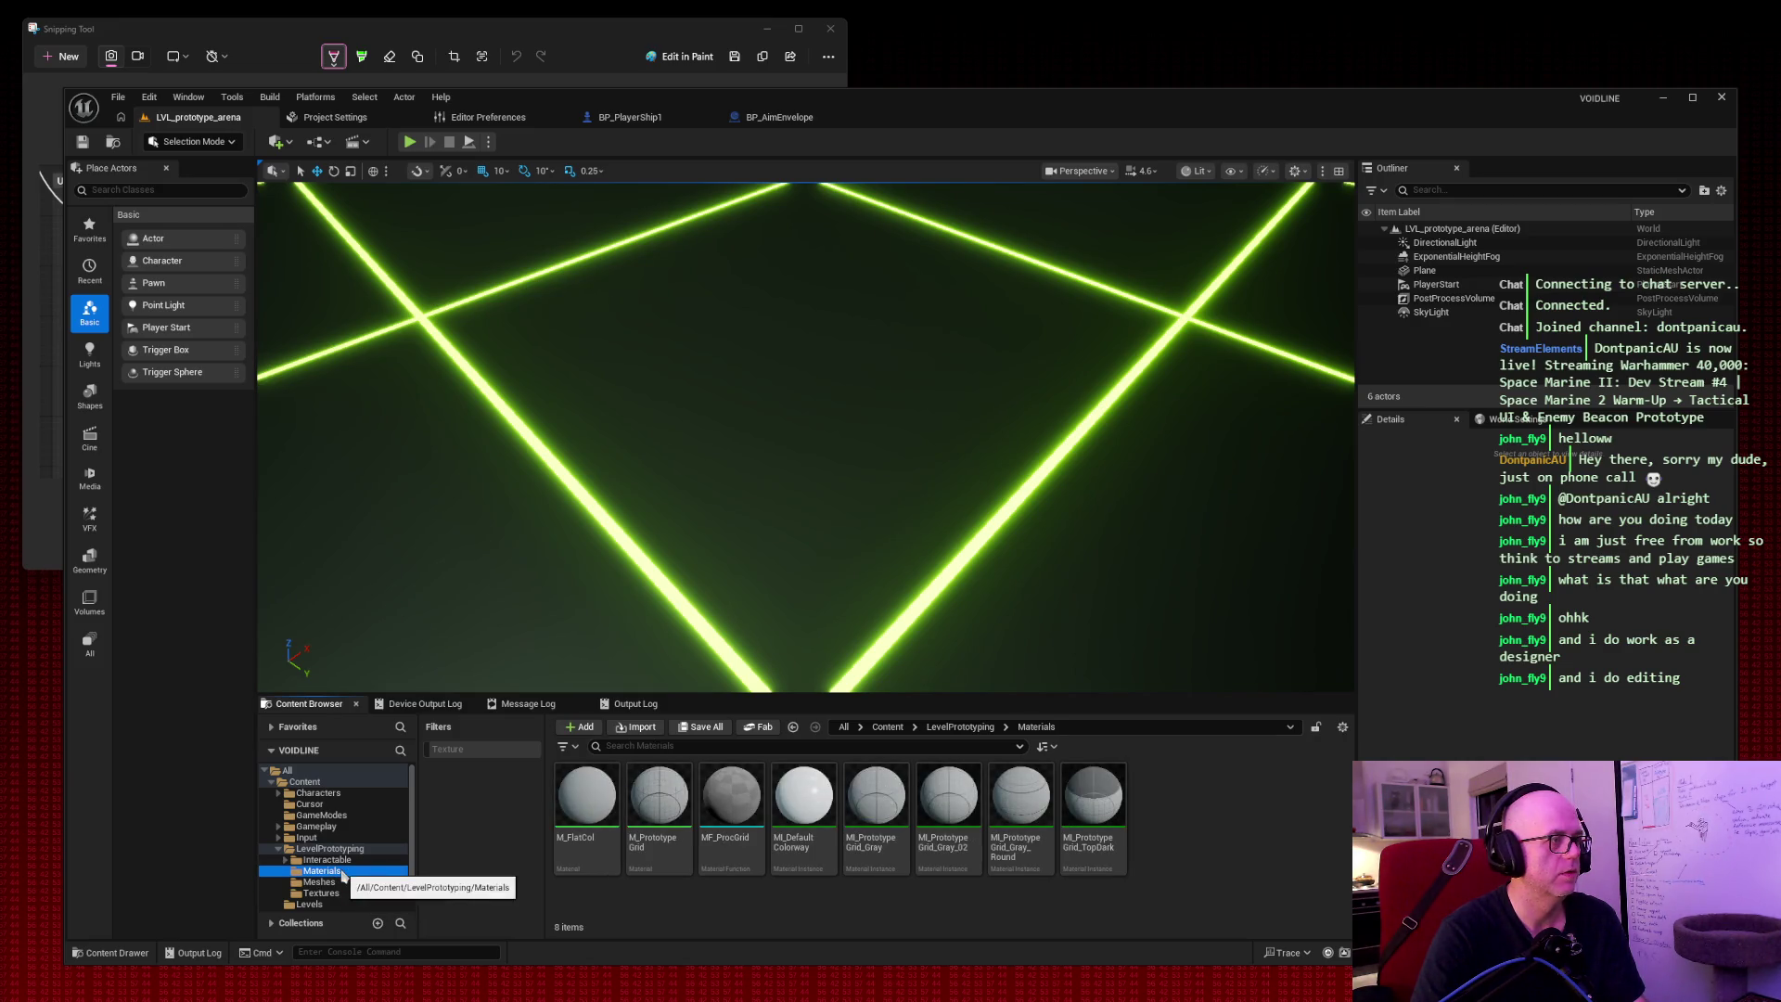
left_click(345, 861)
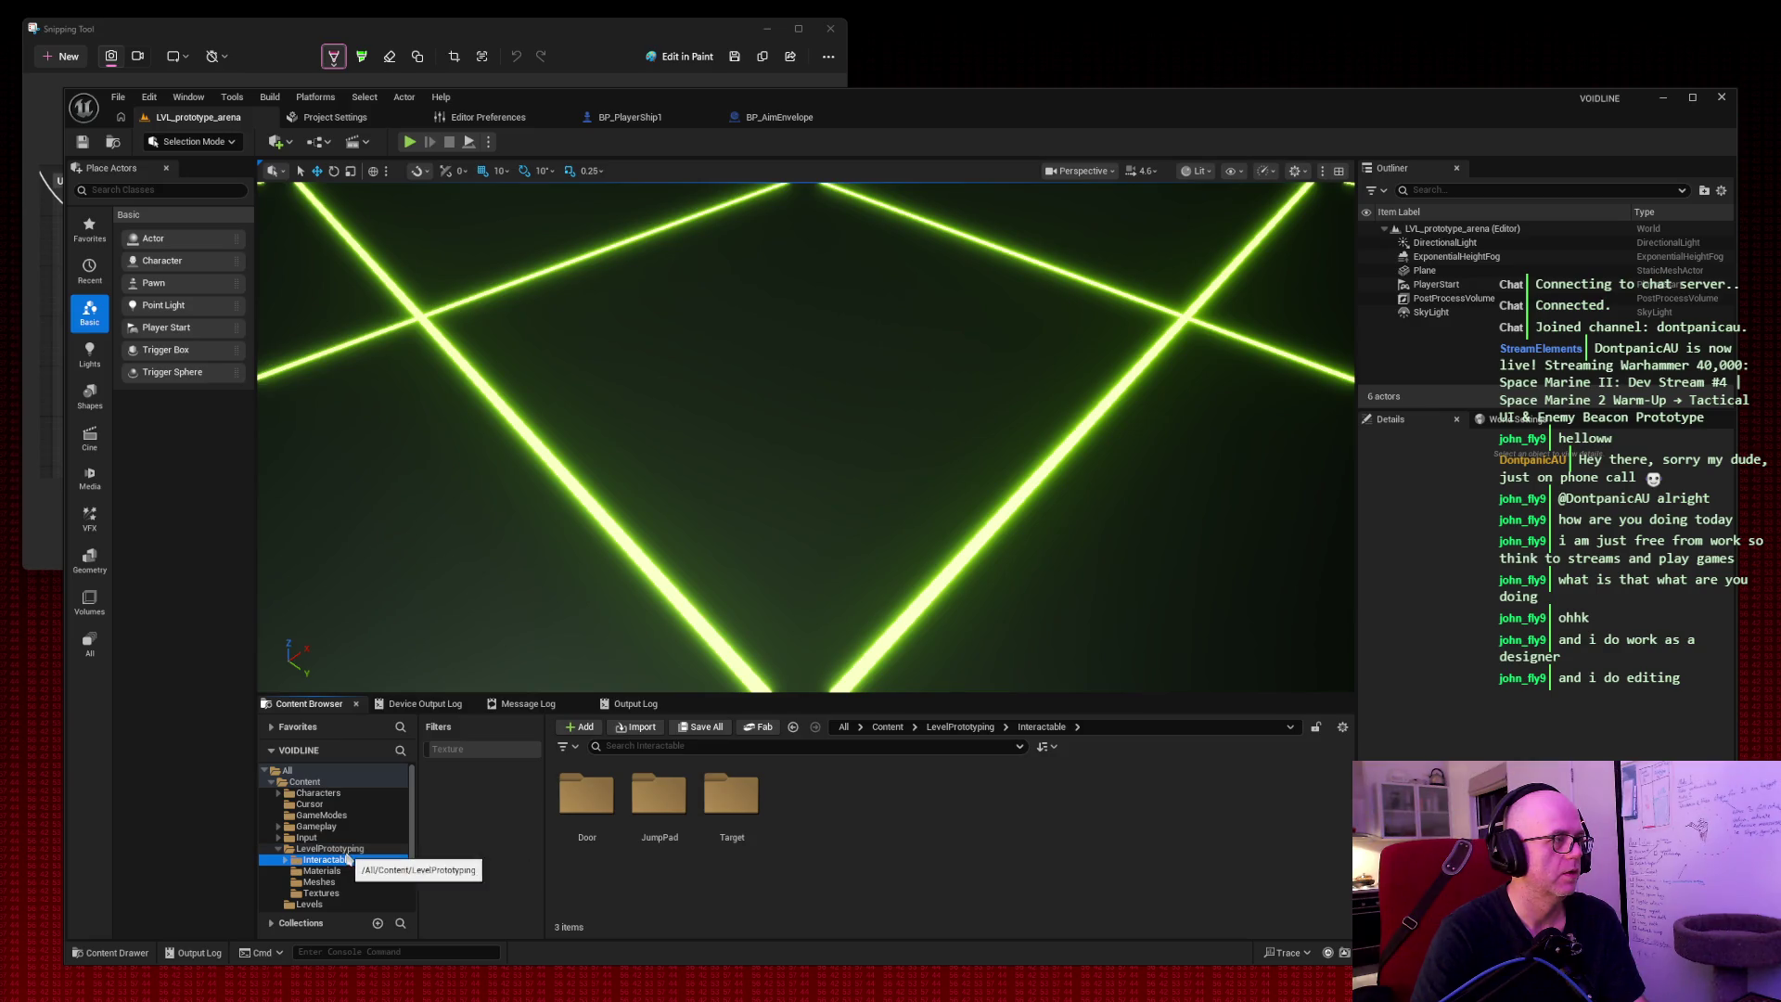
key("Left")
key("Left")
Open BP_Projectile_NeonBall from Gameplay > Projectiles in the Blueprint editor.
left_click(336, 827)
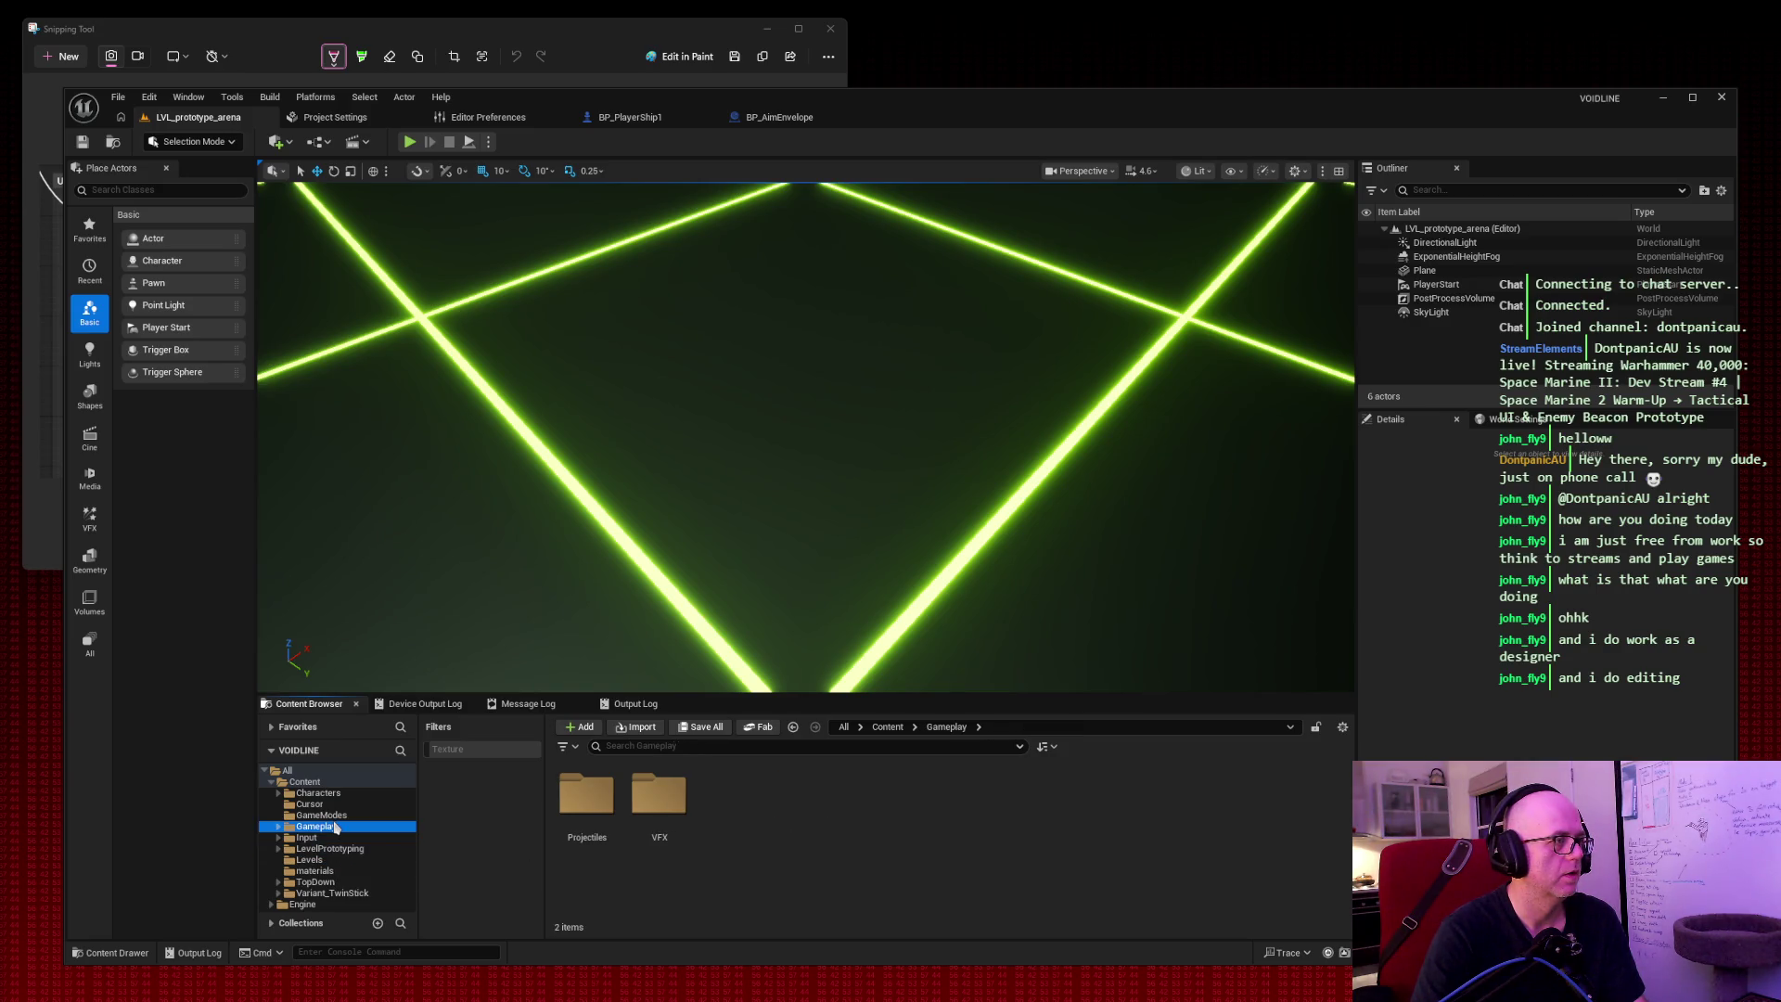
left_click(336, 836)
left_click(591, 786)
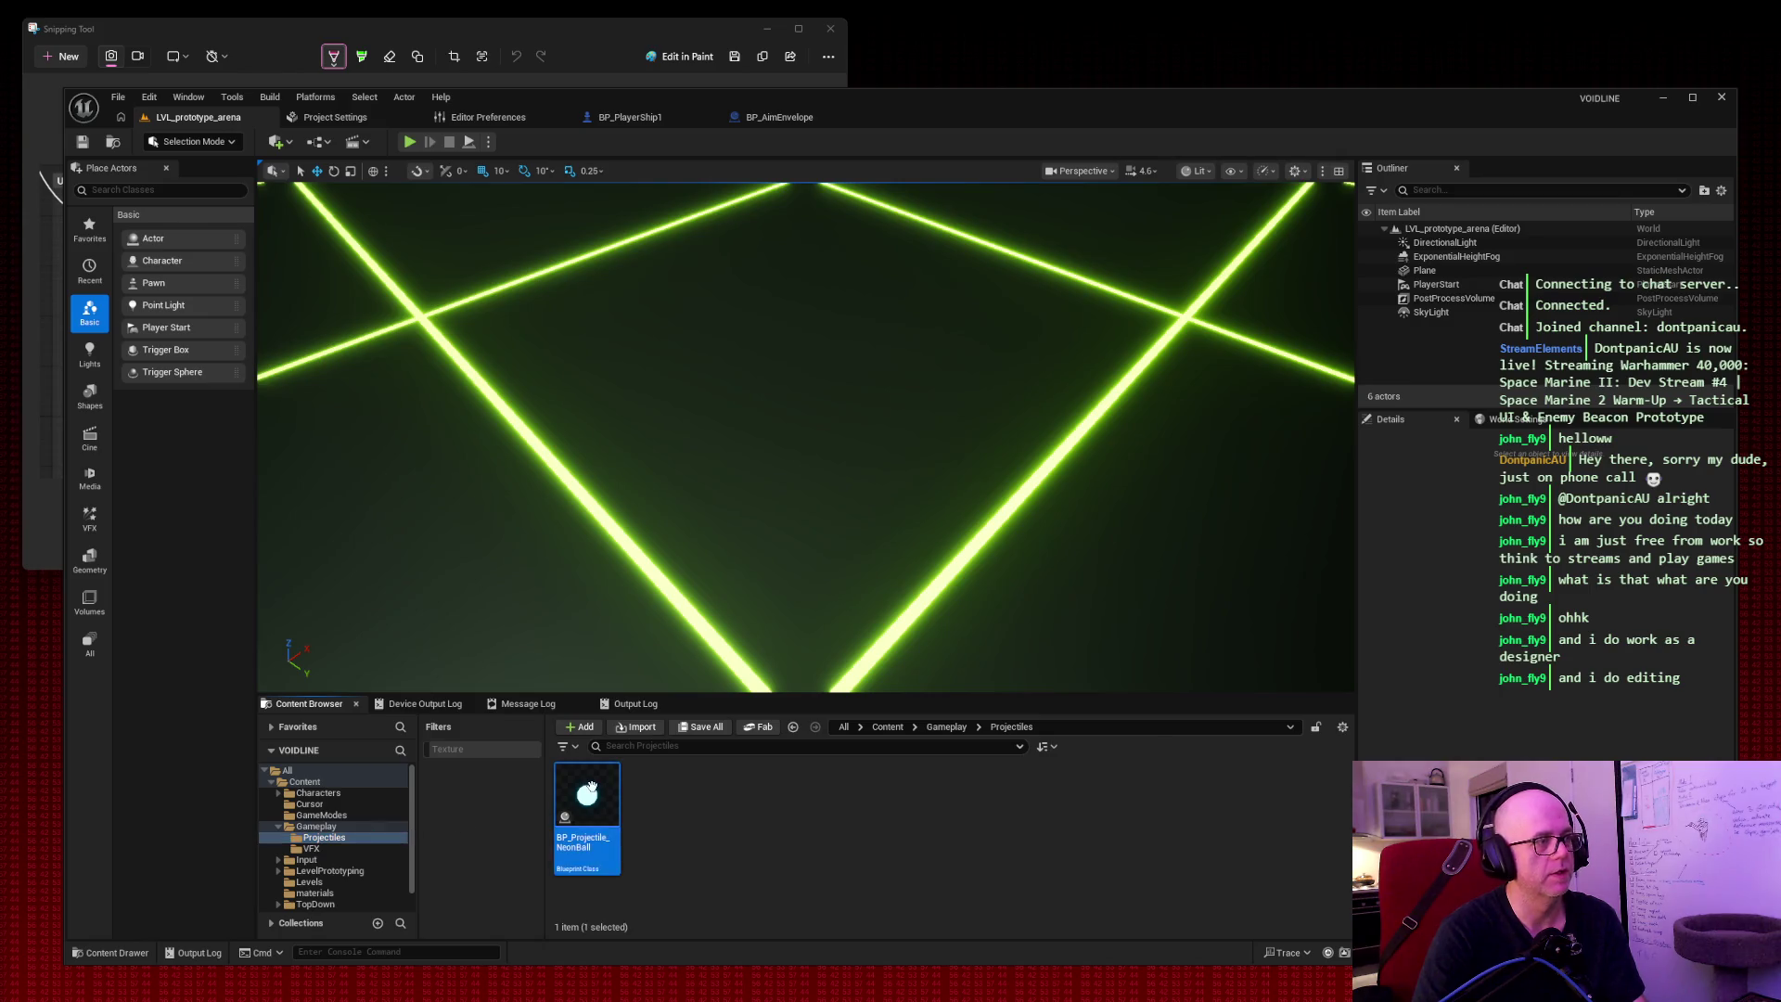
double_click(588, 795)
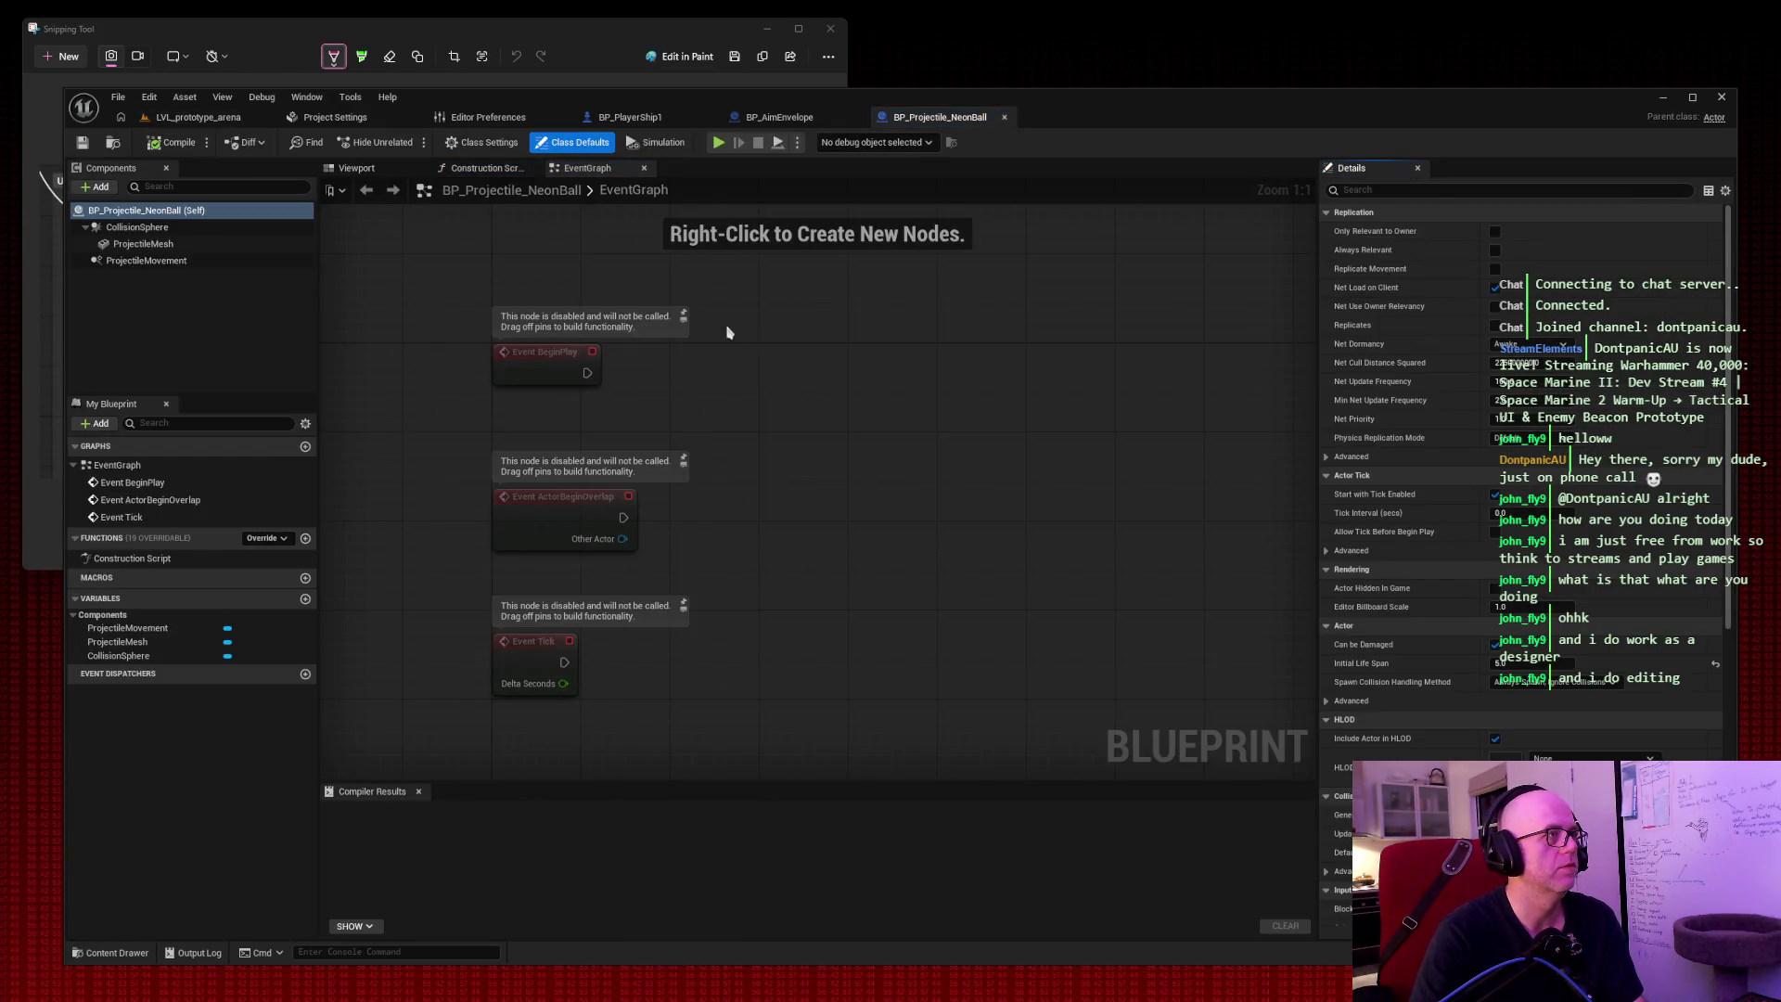
Give ProjectileMovement Initial Speed 3000 and Max Speed 7000, compile, and return to the arena level.
left_click(357, 167)
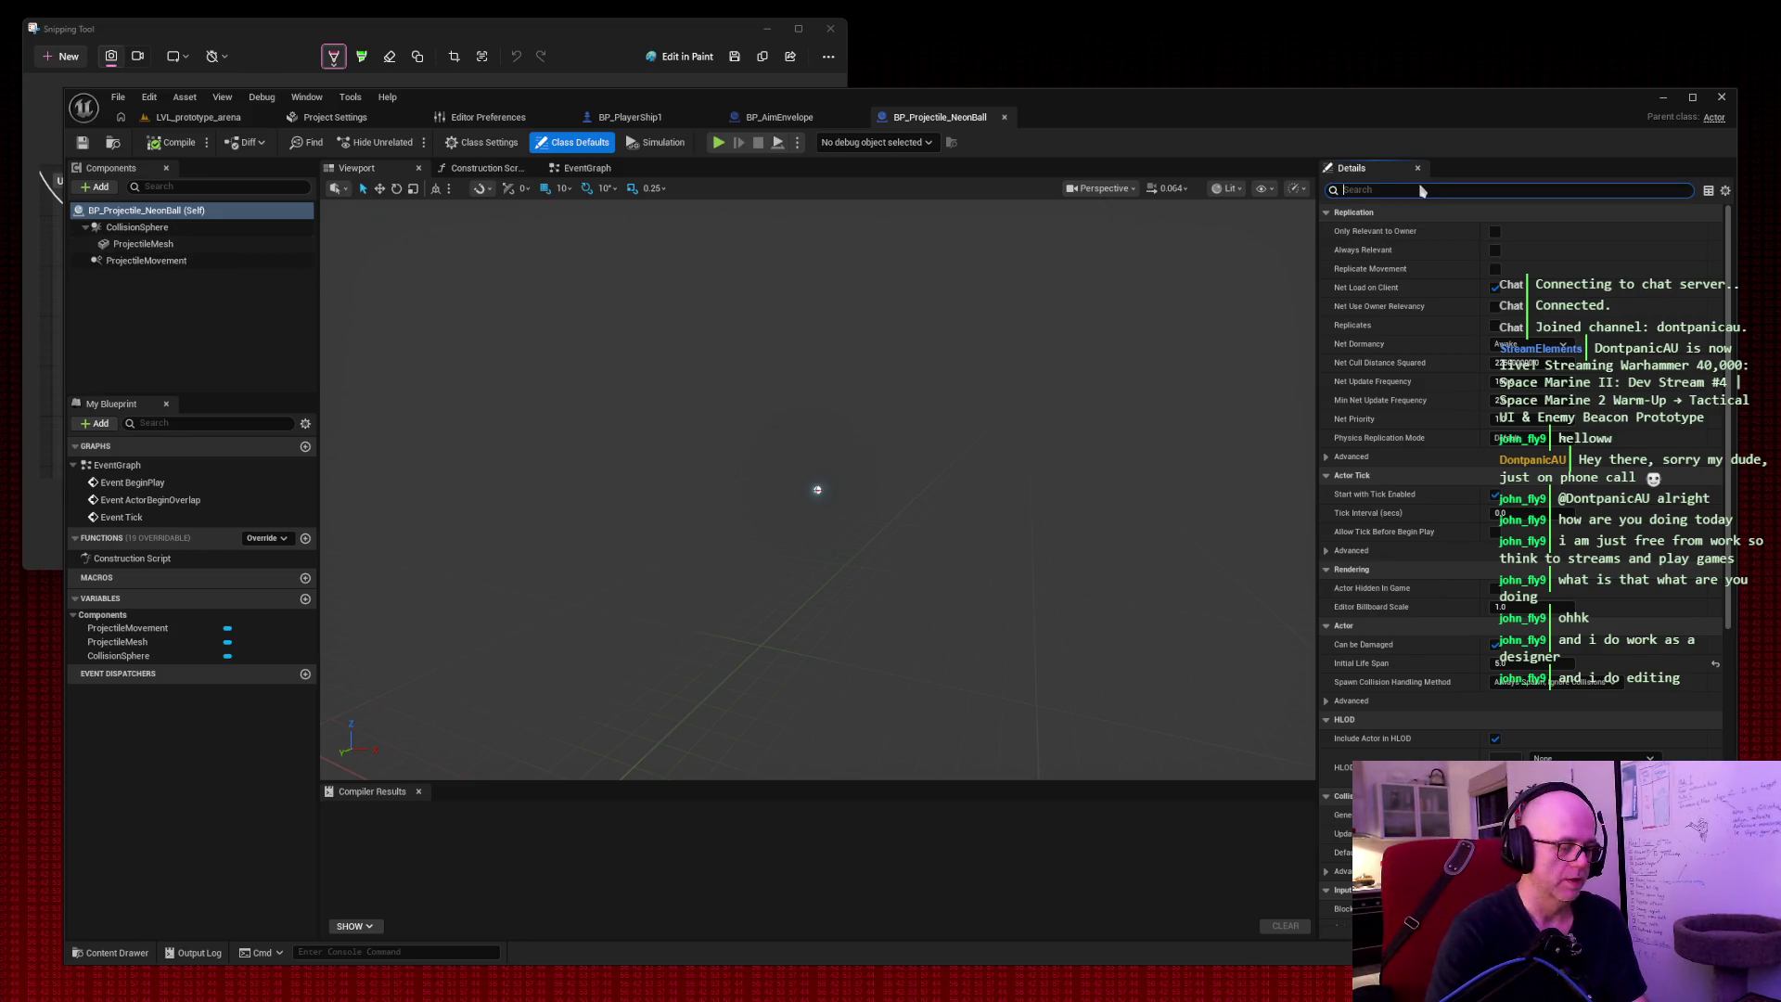
type("speed")
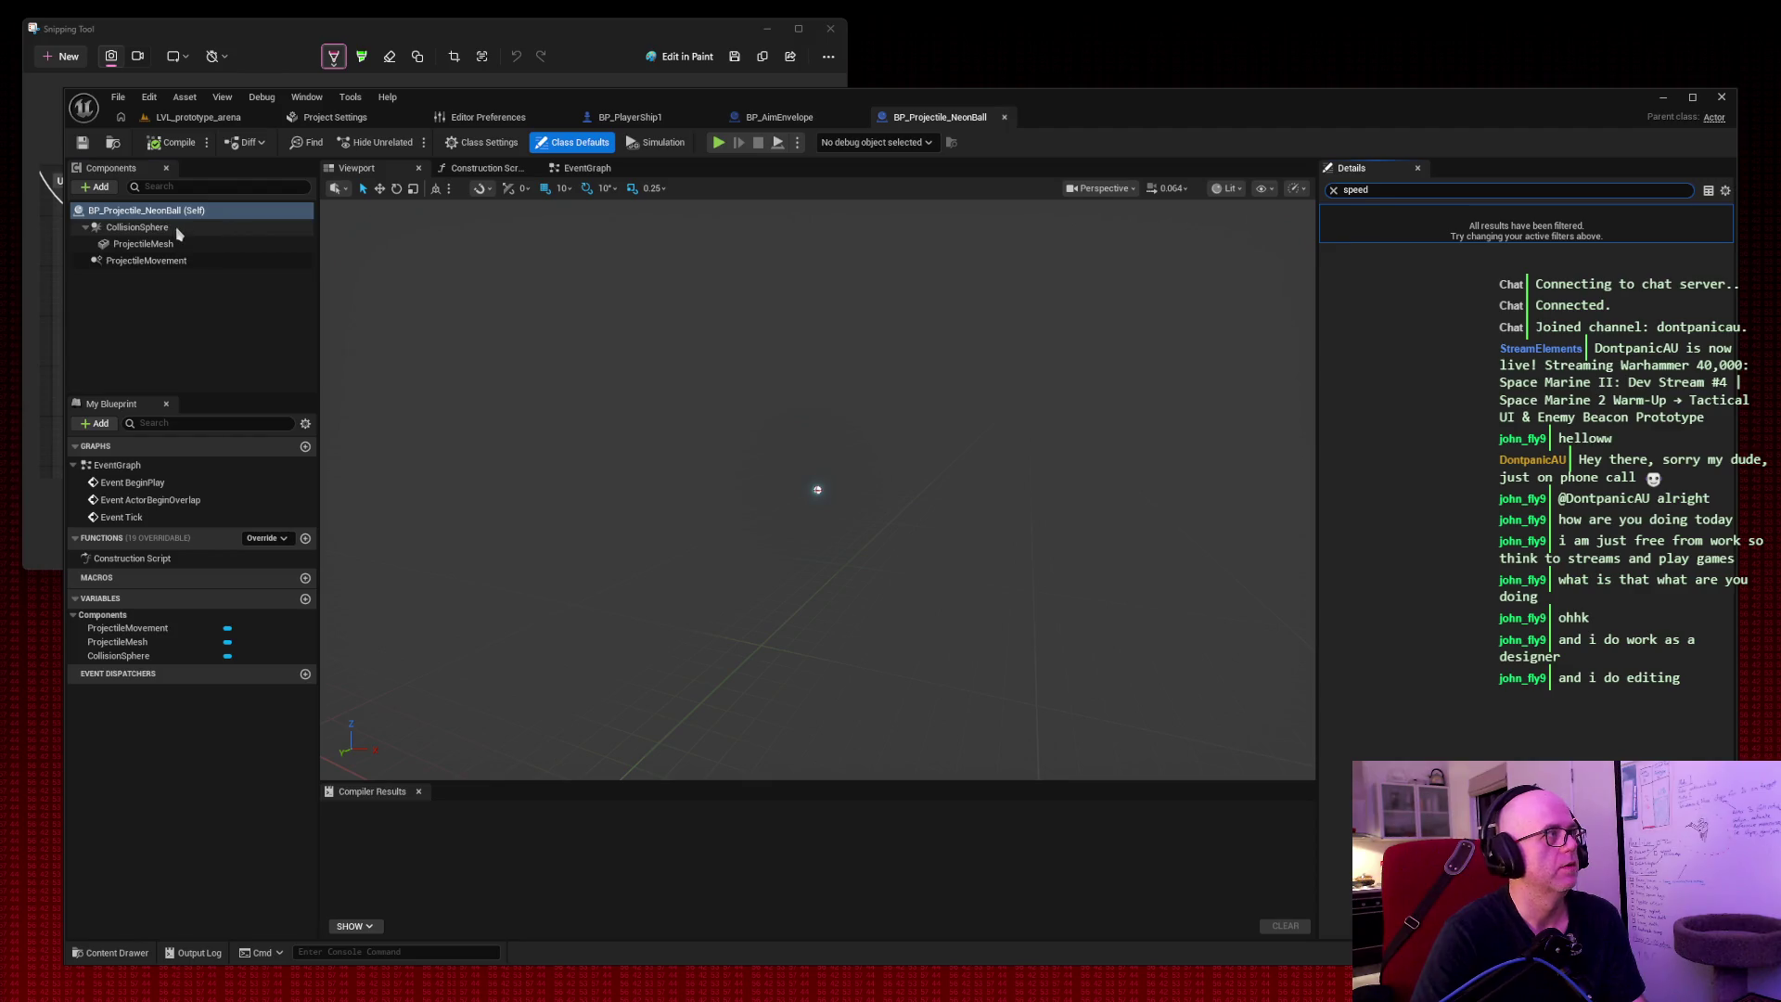
left_click(172, 244)
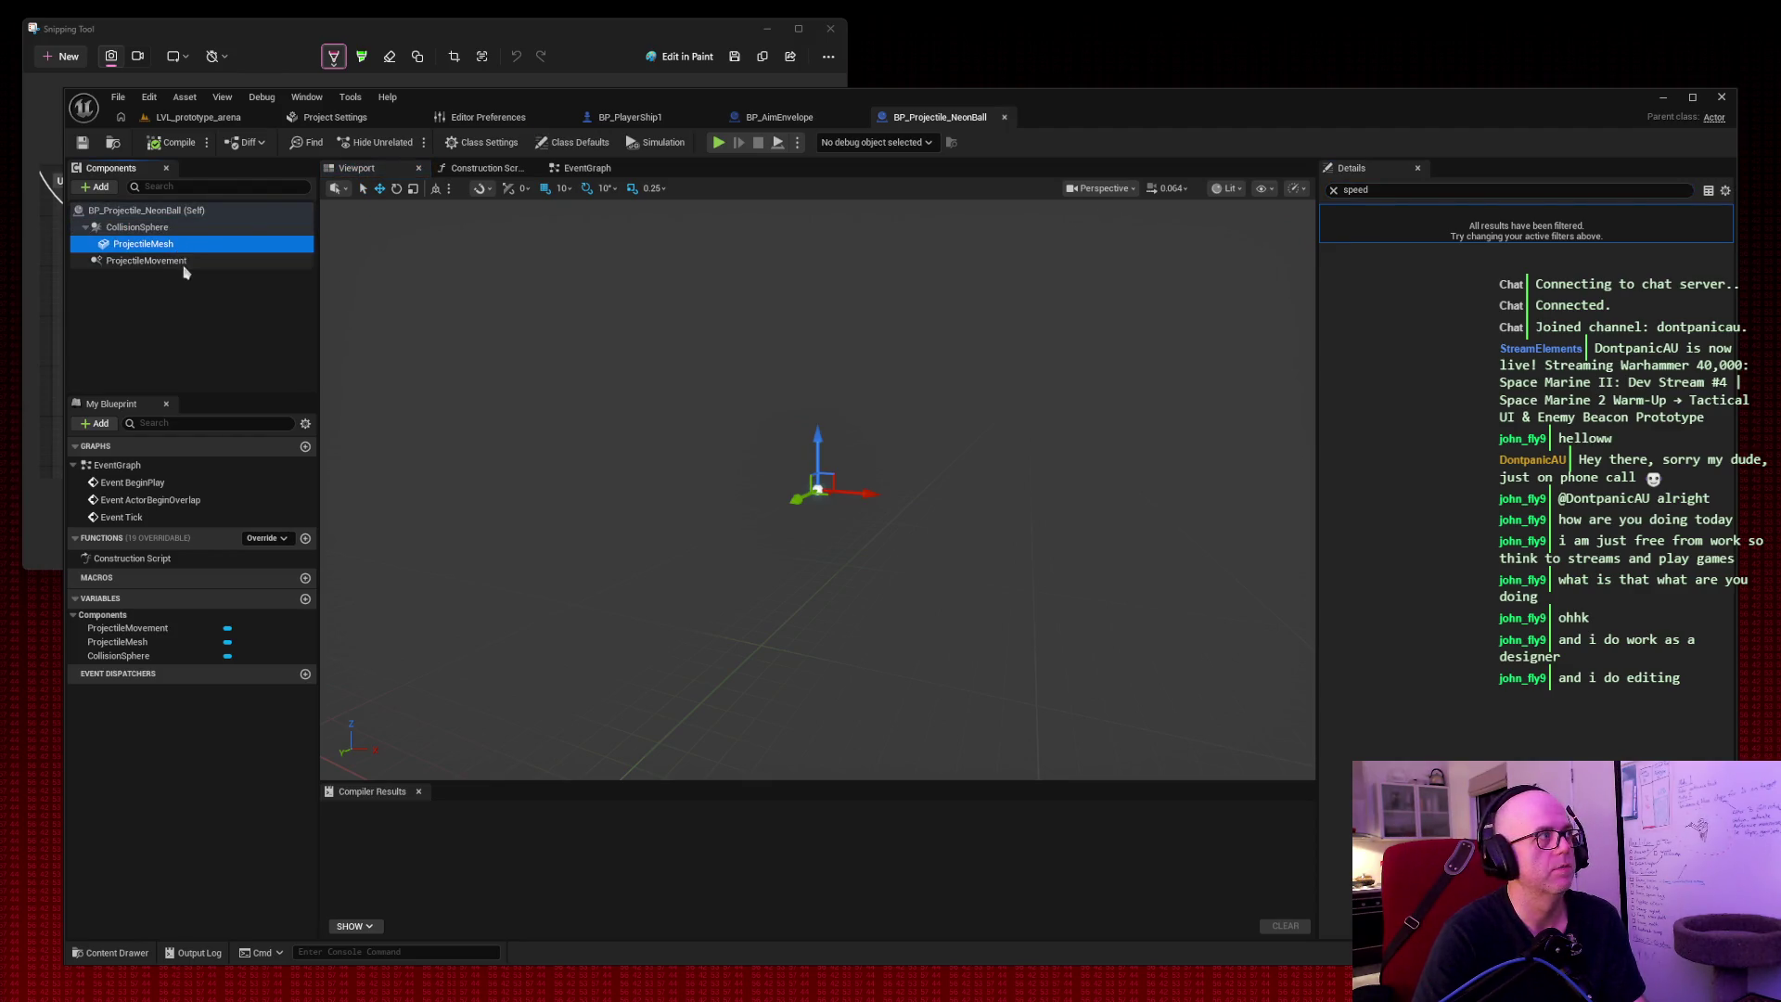
left_click(179, 260)
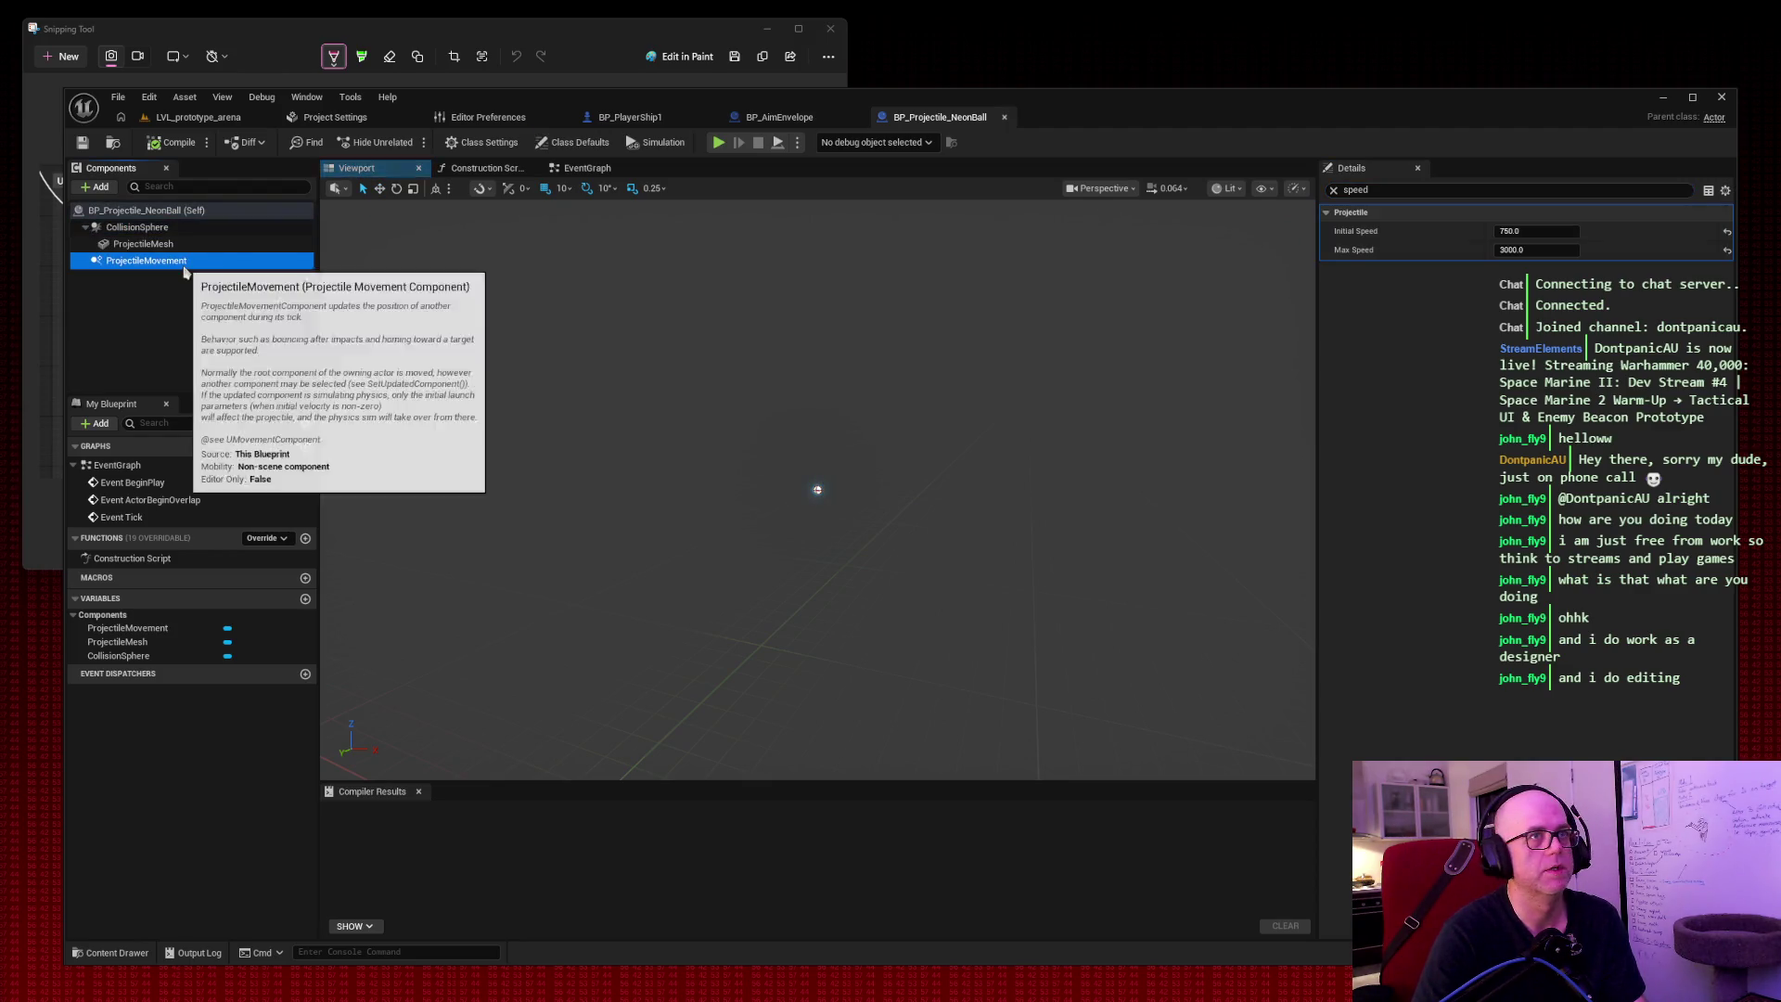
left_click(1534, 232)
type("3000")
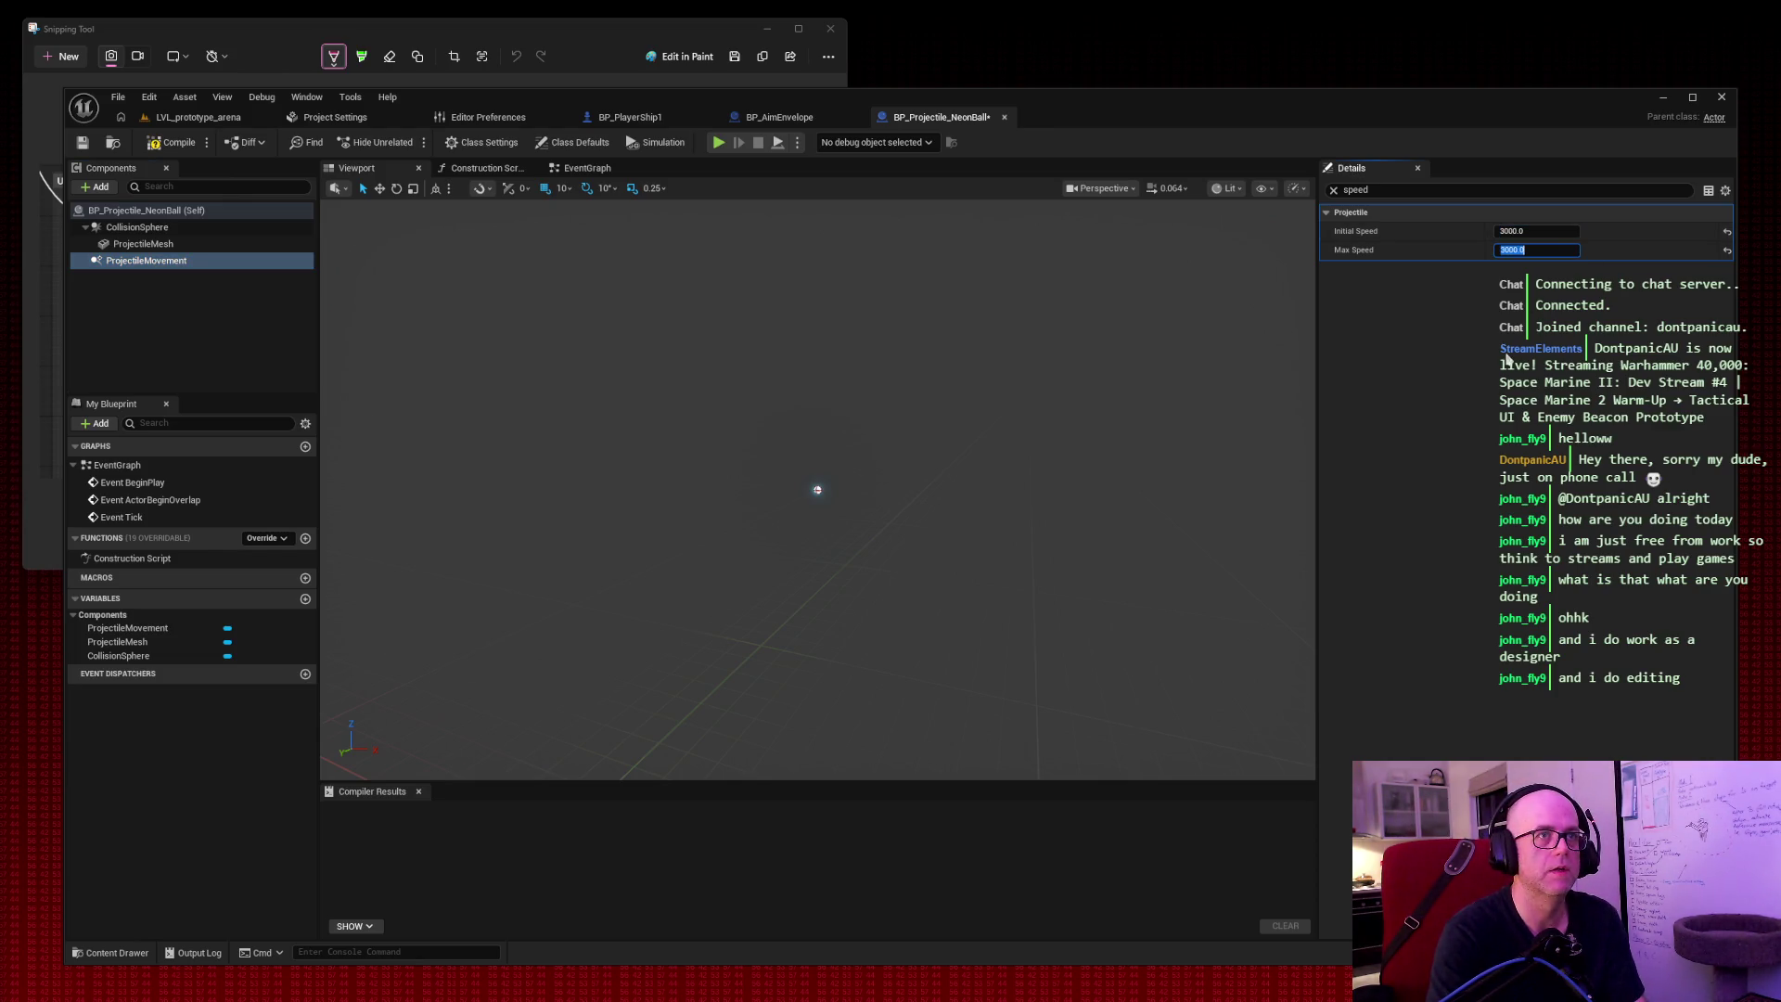
left_click(172, 143)
left_click(199, 118)
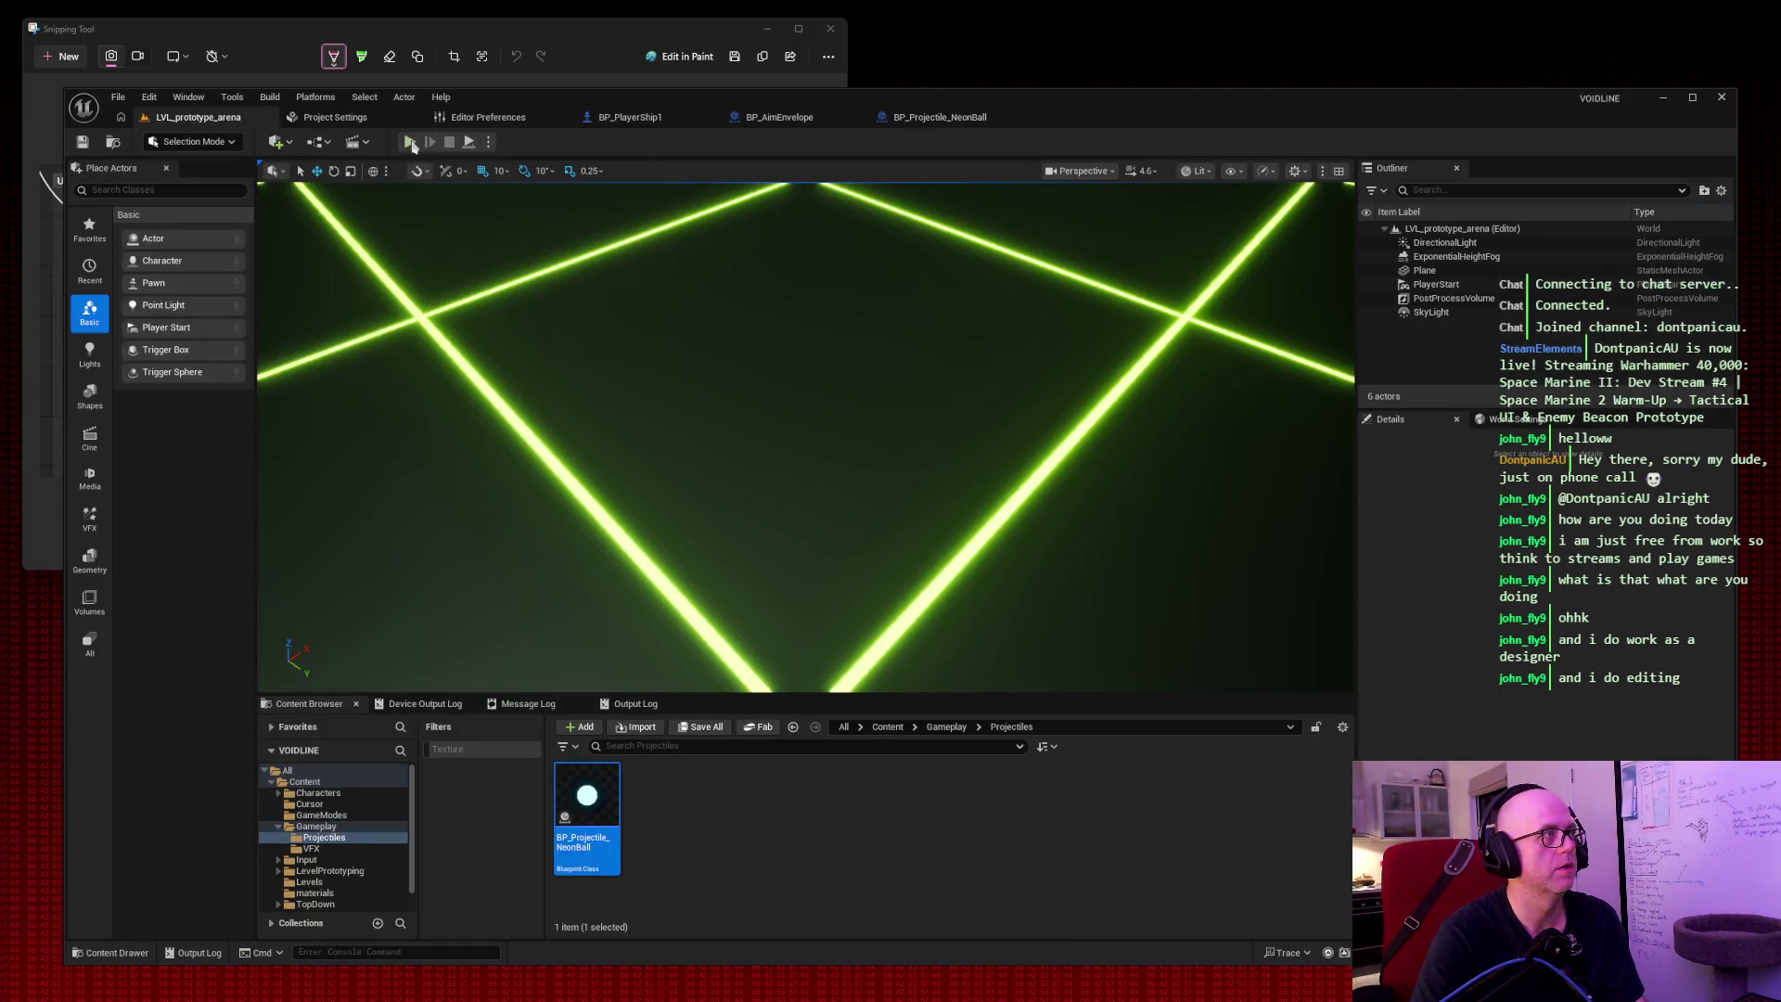
left_click(409, 141)
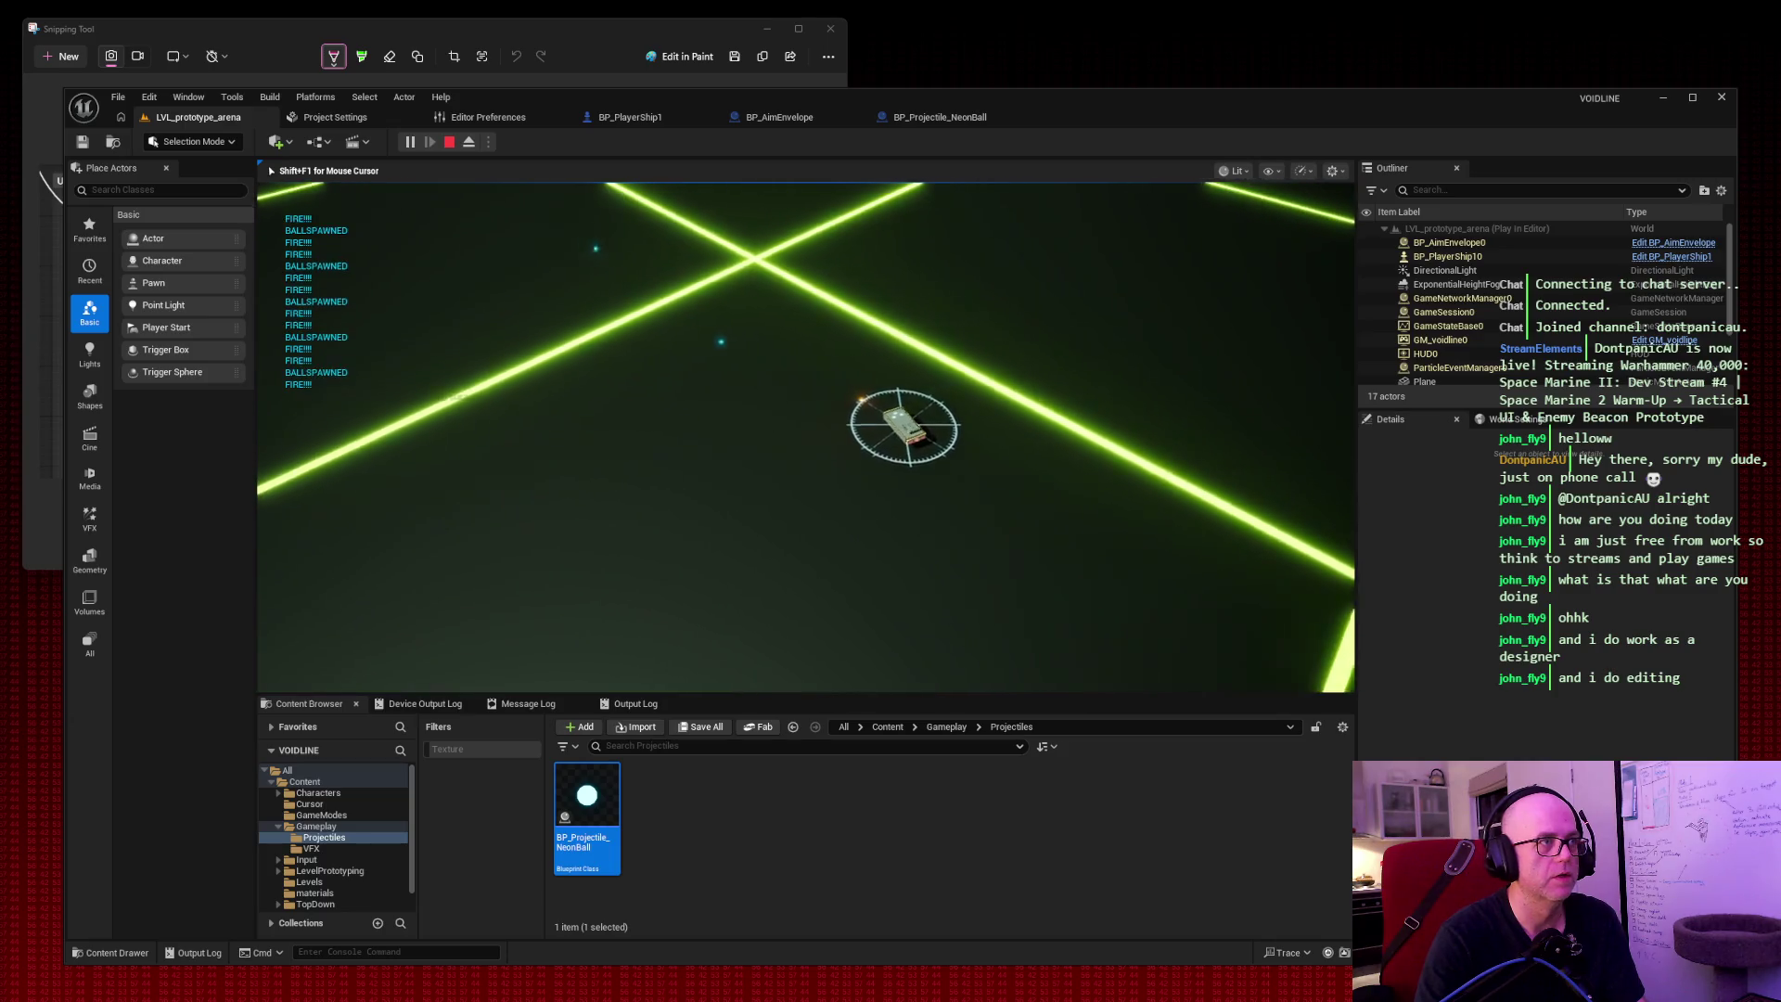
key("w")
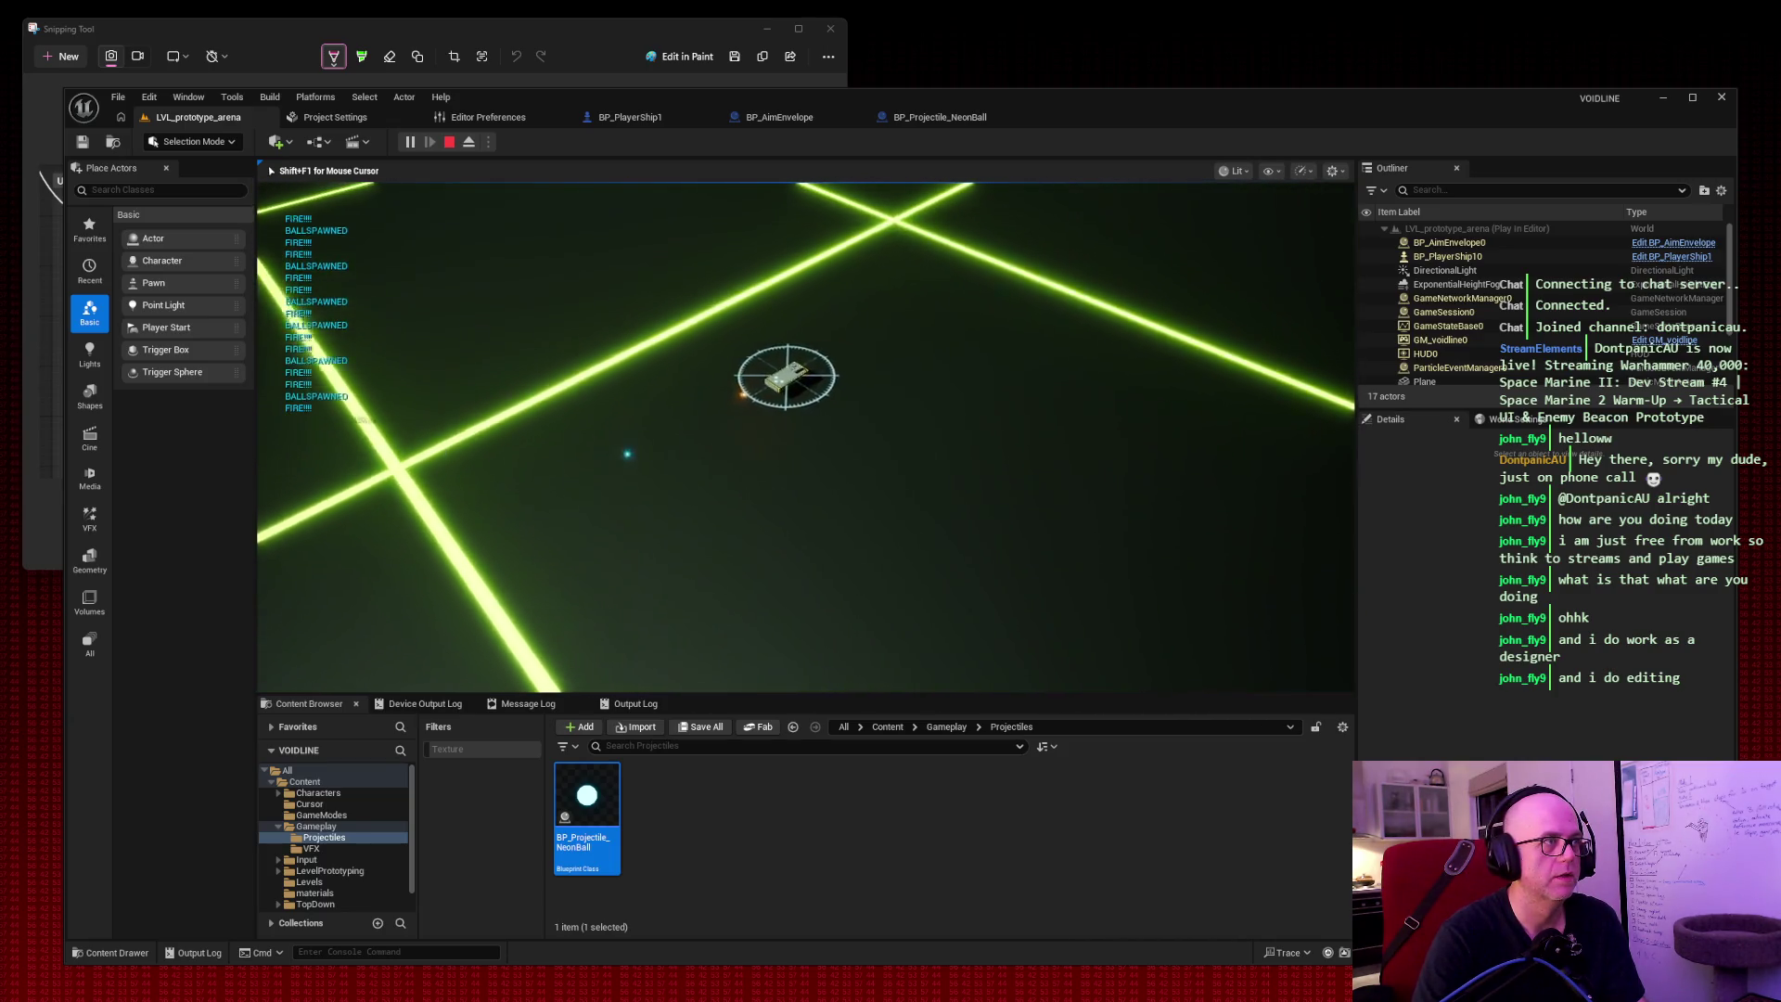
key("d")
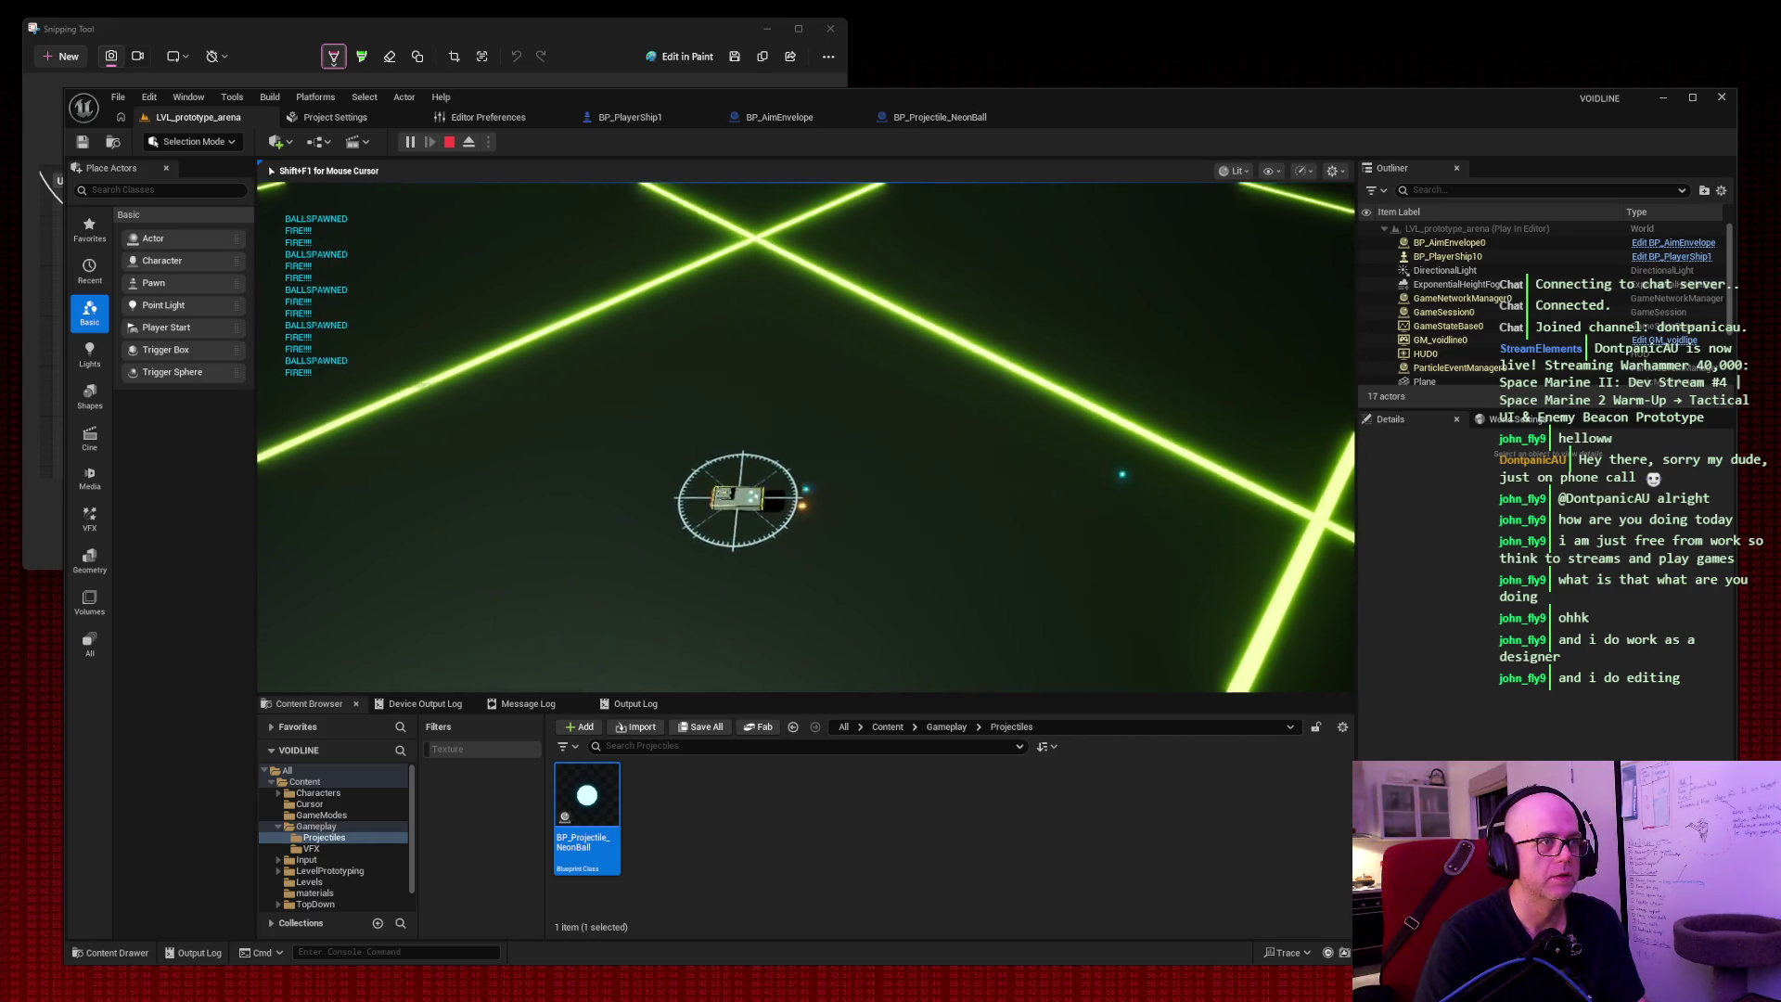
key("w")
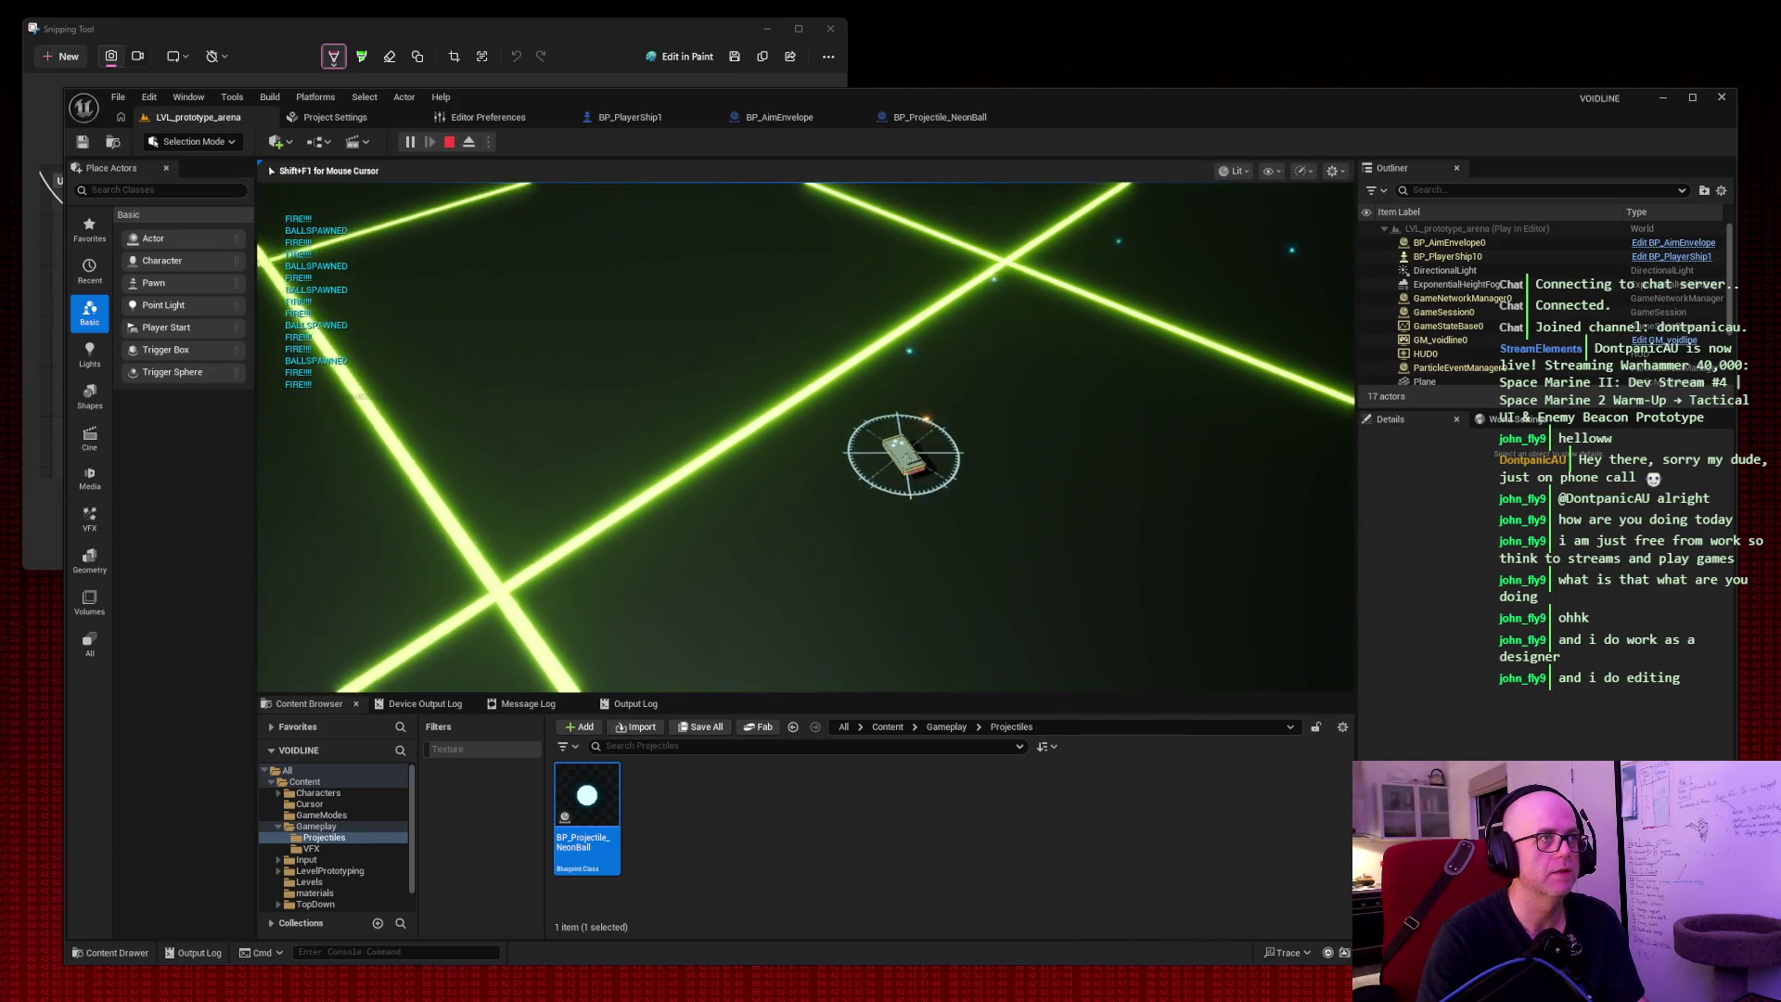
key("w")
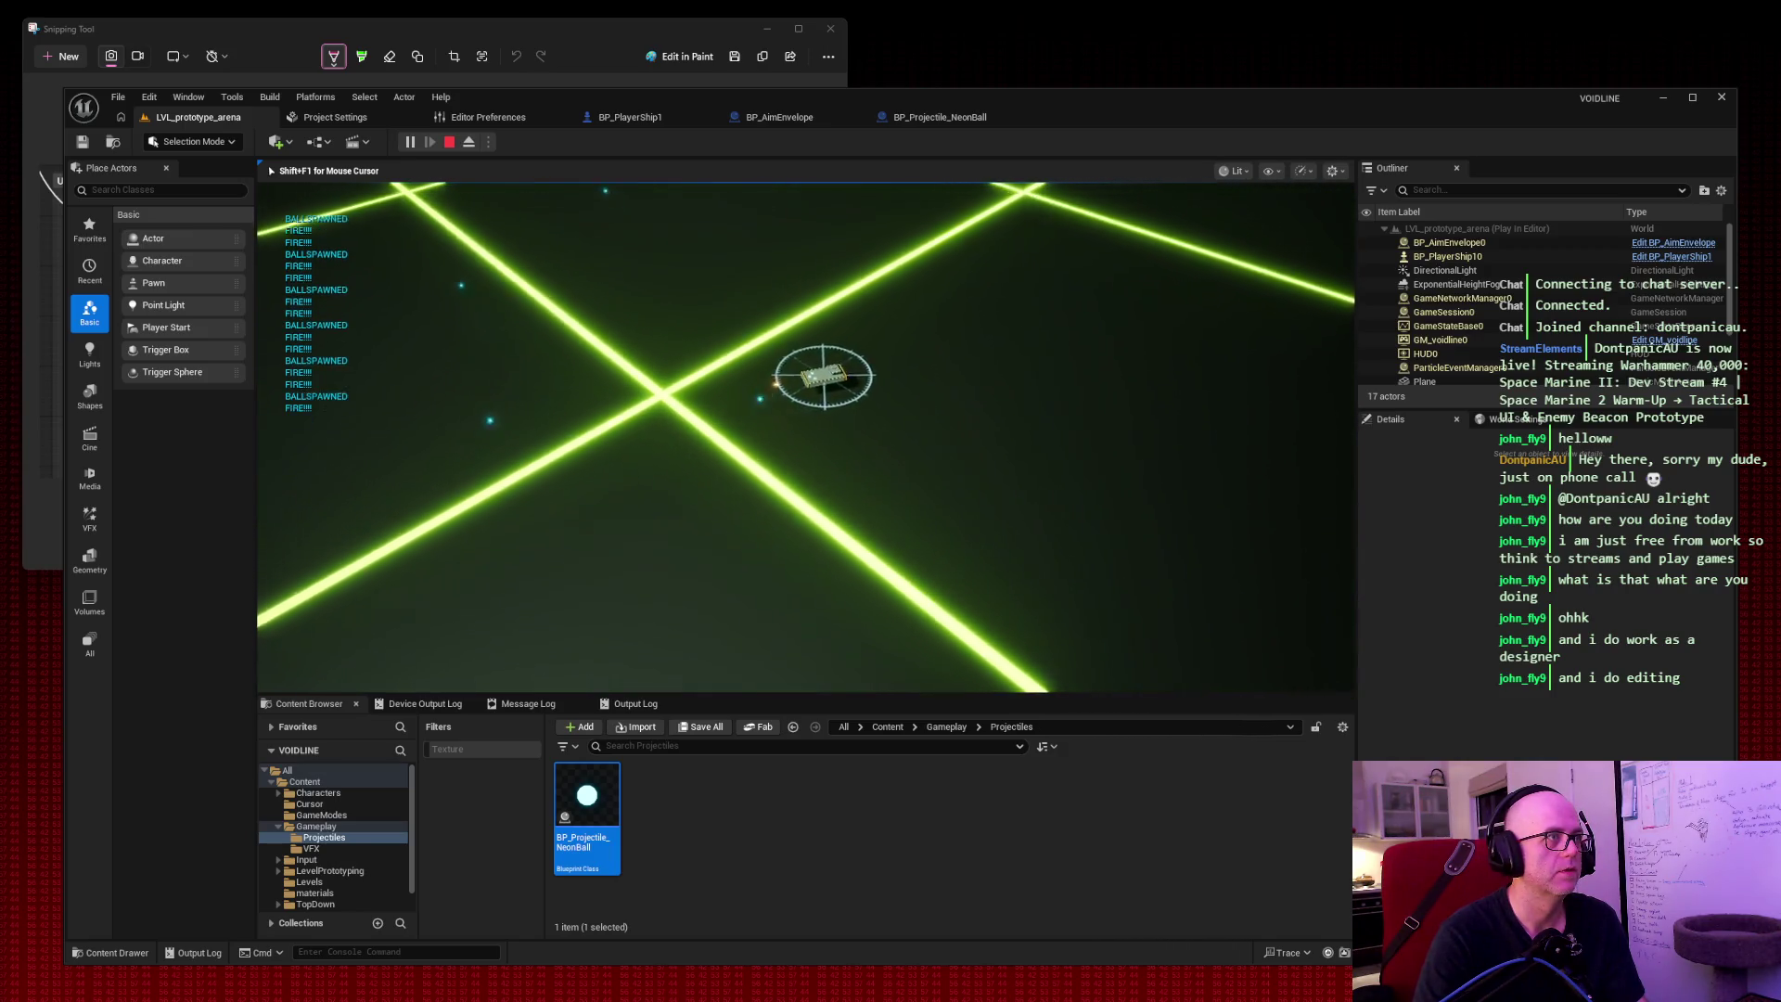
key("w")
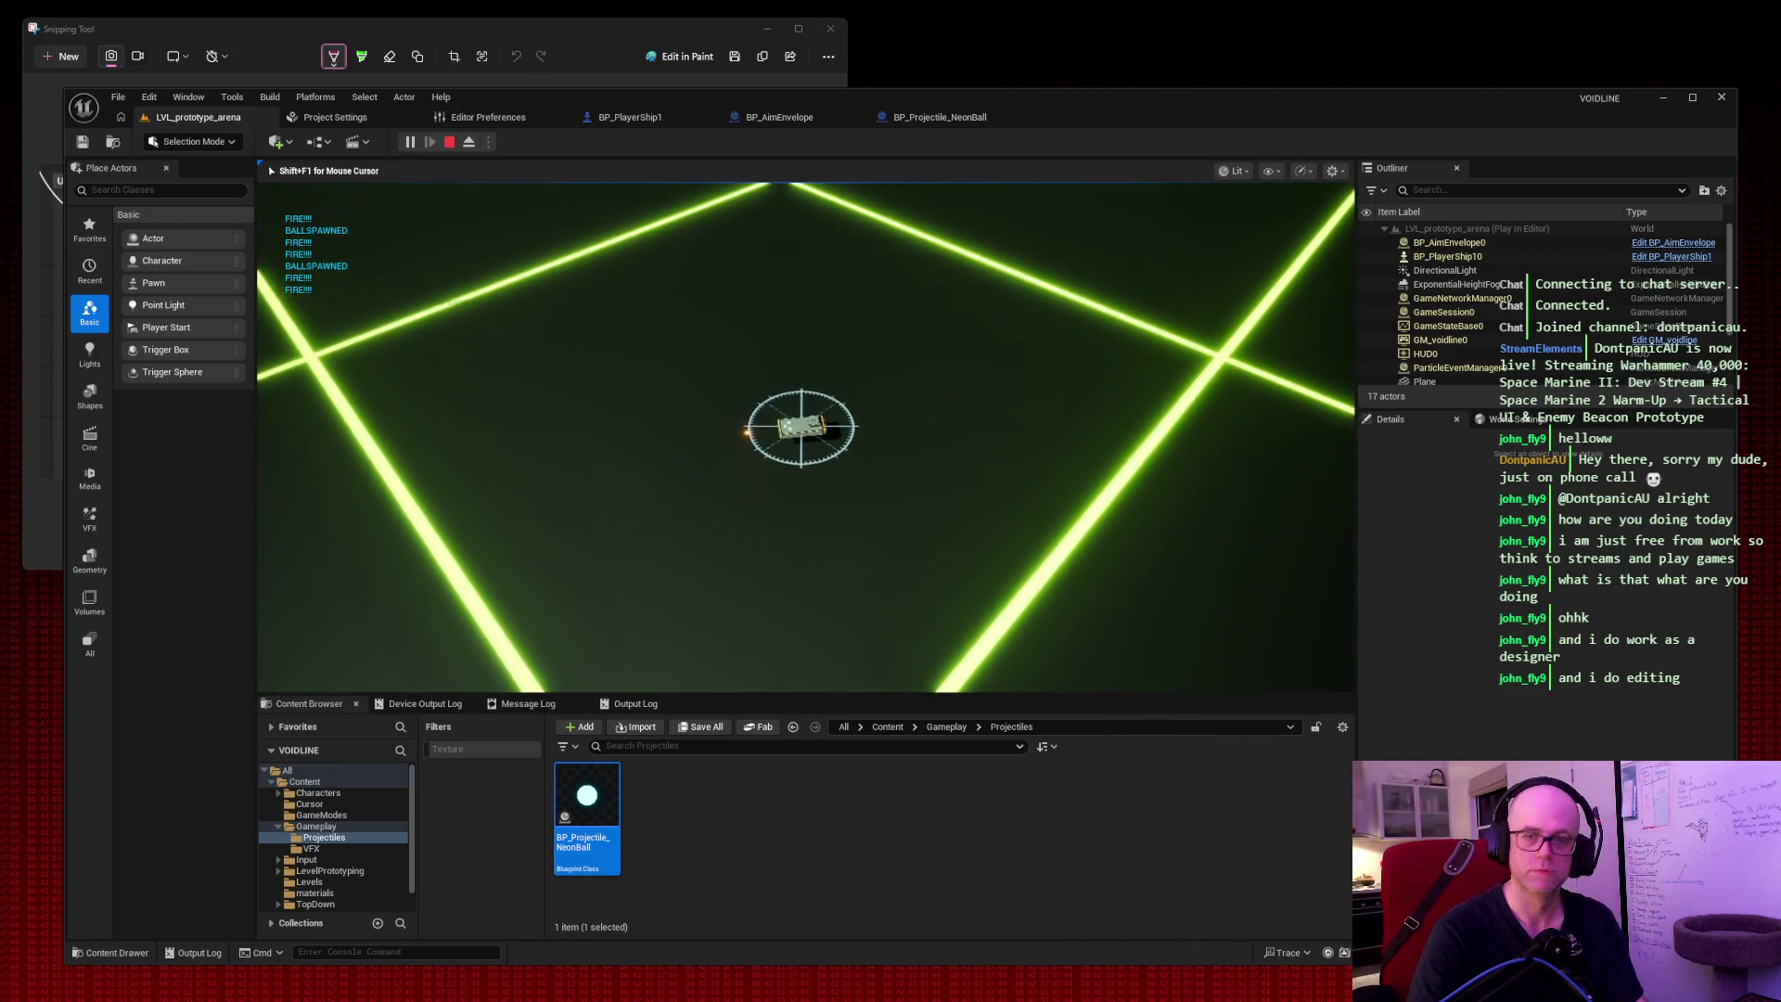
key("w")
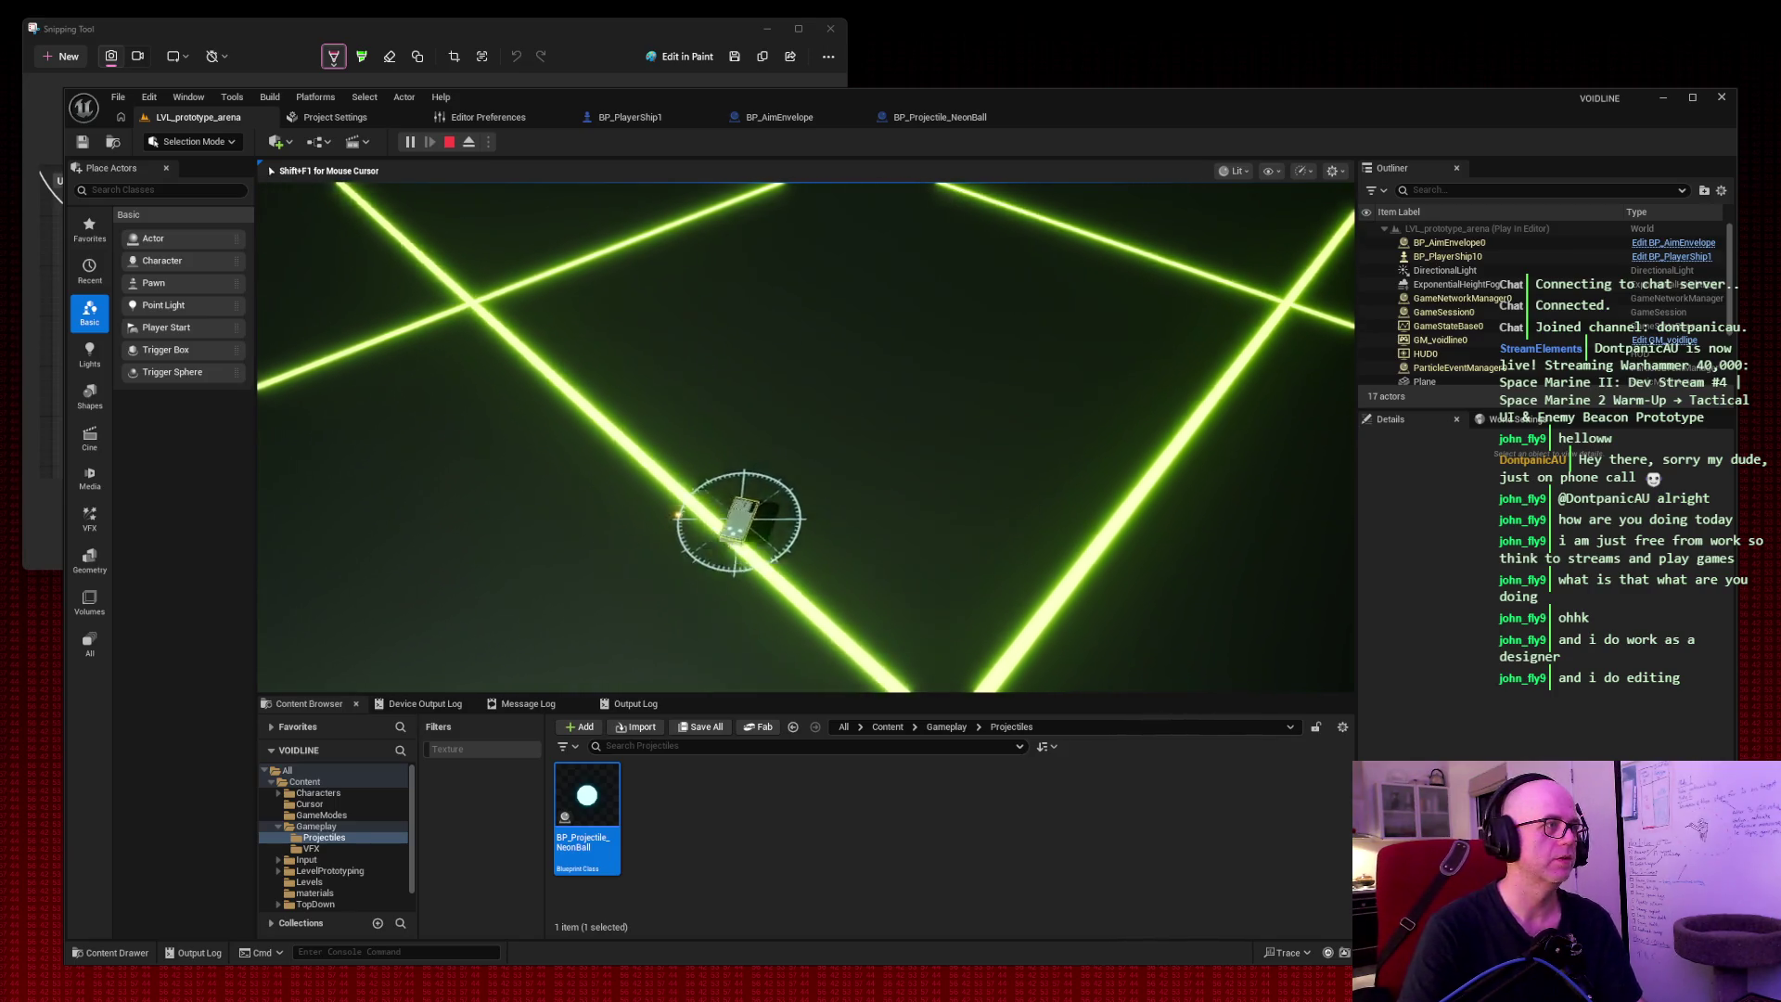
key("w")
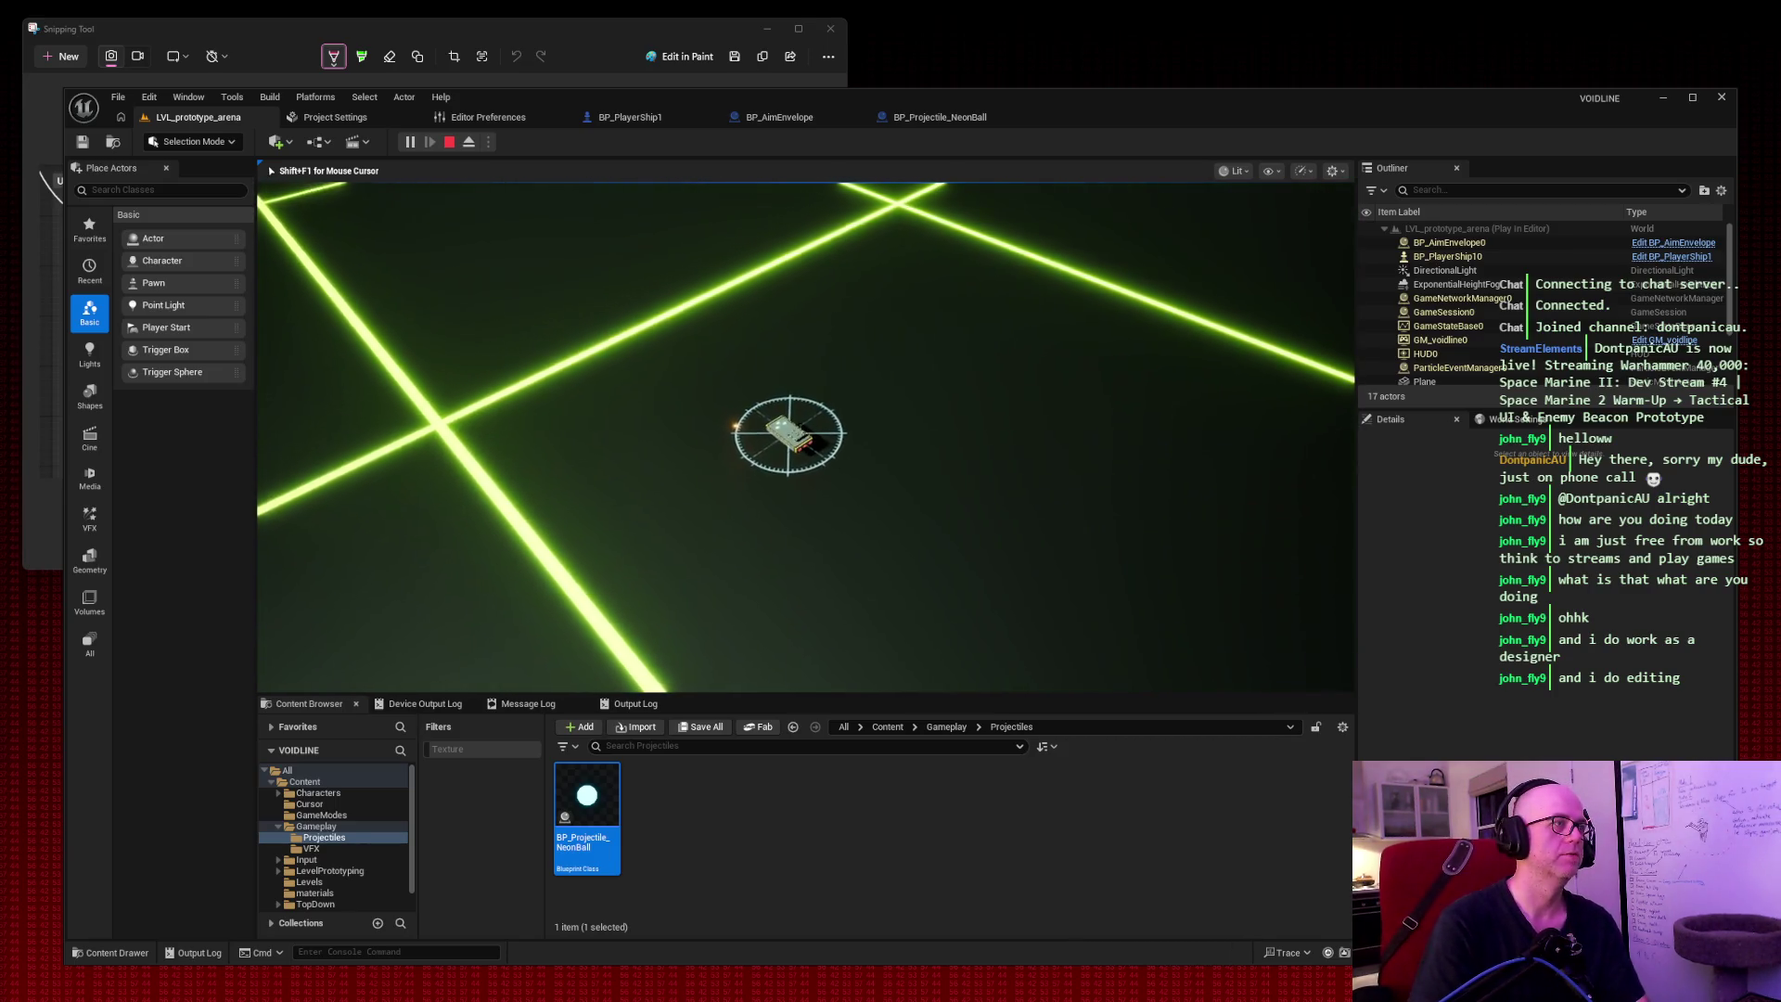
key("w")
left_click(748, 408)
key("w")
mouse_move(748, 408)
left_mouse_down()
mouse_move(691, 414)
mouse_move(528, 493)
mouse_move(449, 636)
mouse_move(443, 559)
left_mouse_up()
key("w")
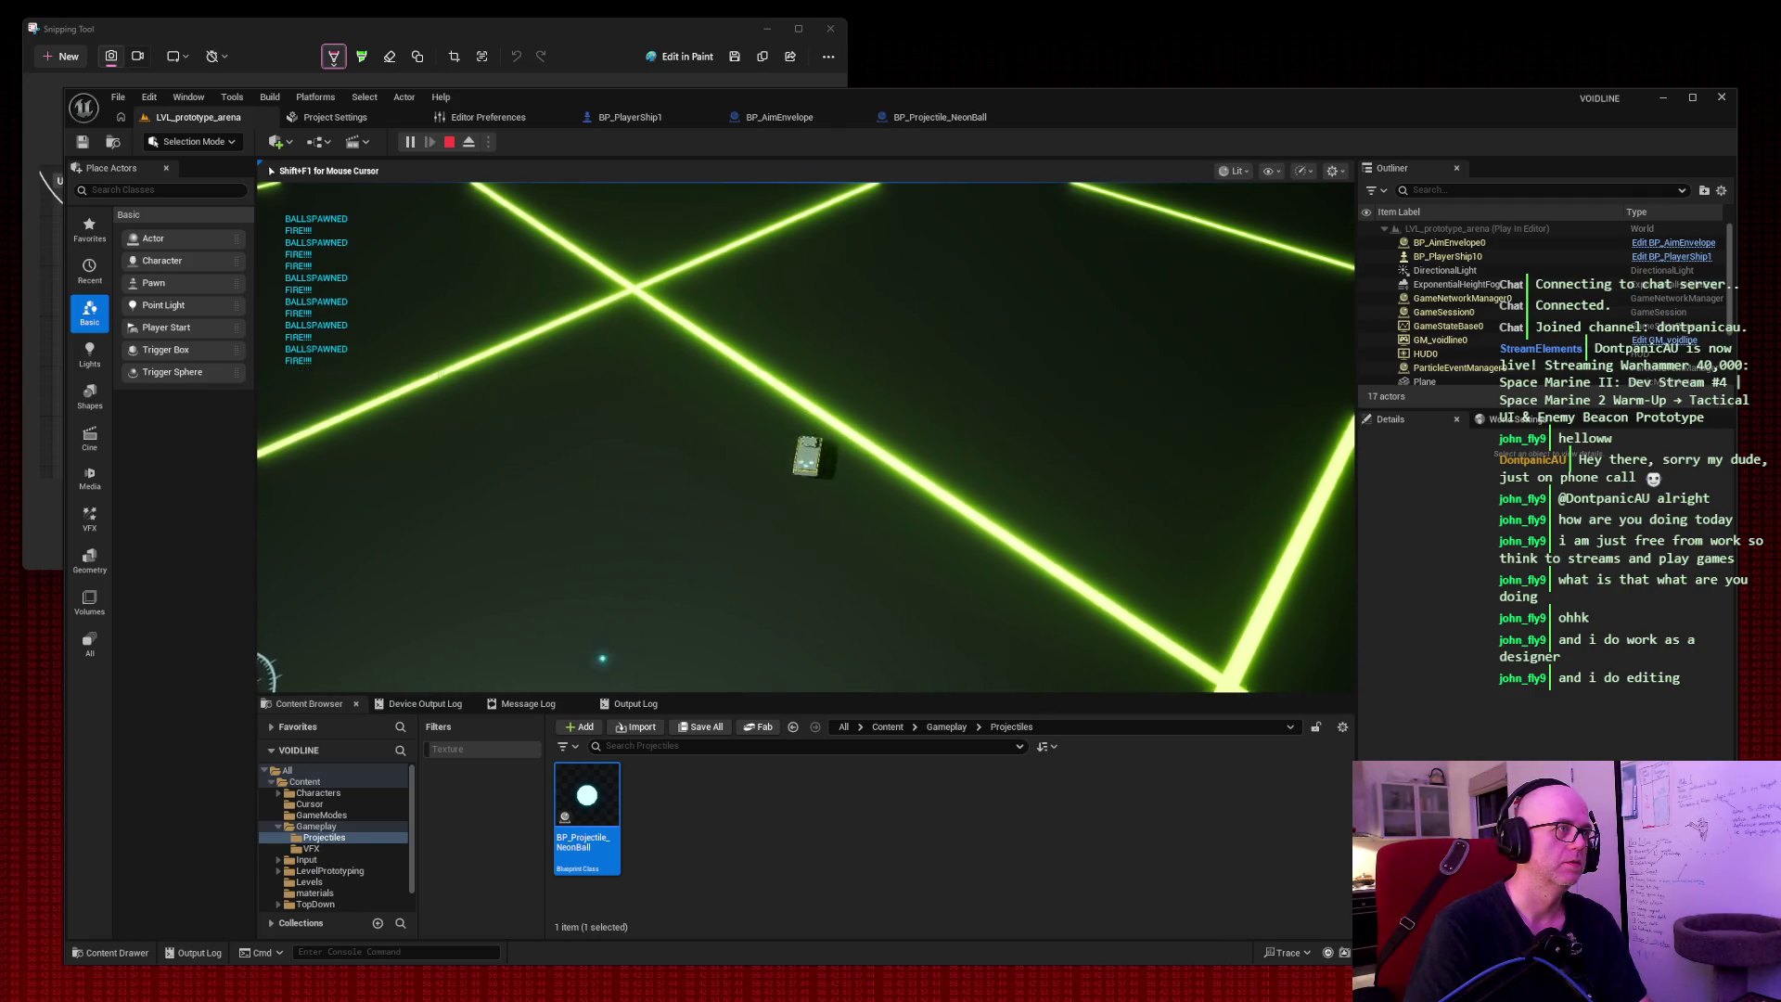
key("w")
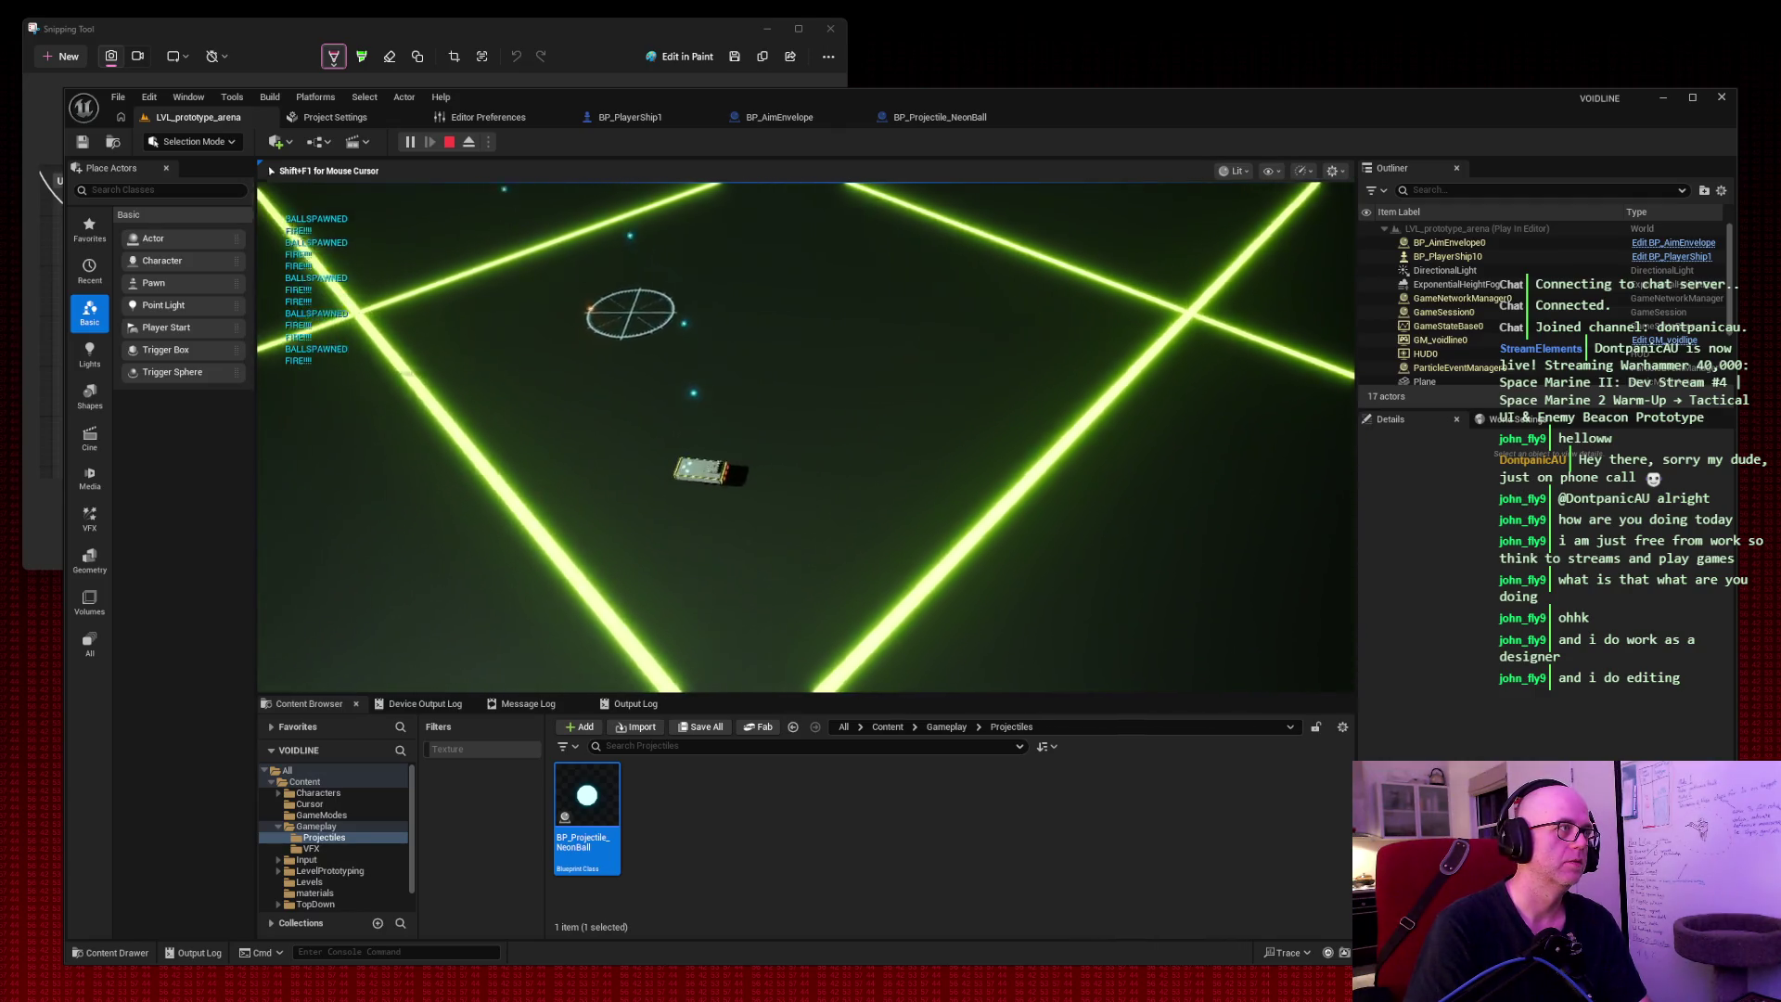
key("w")
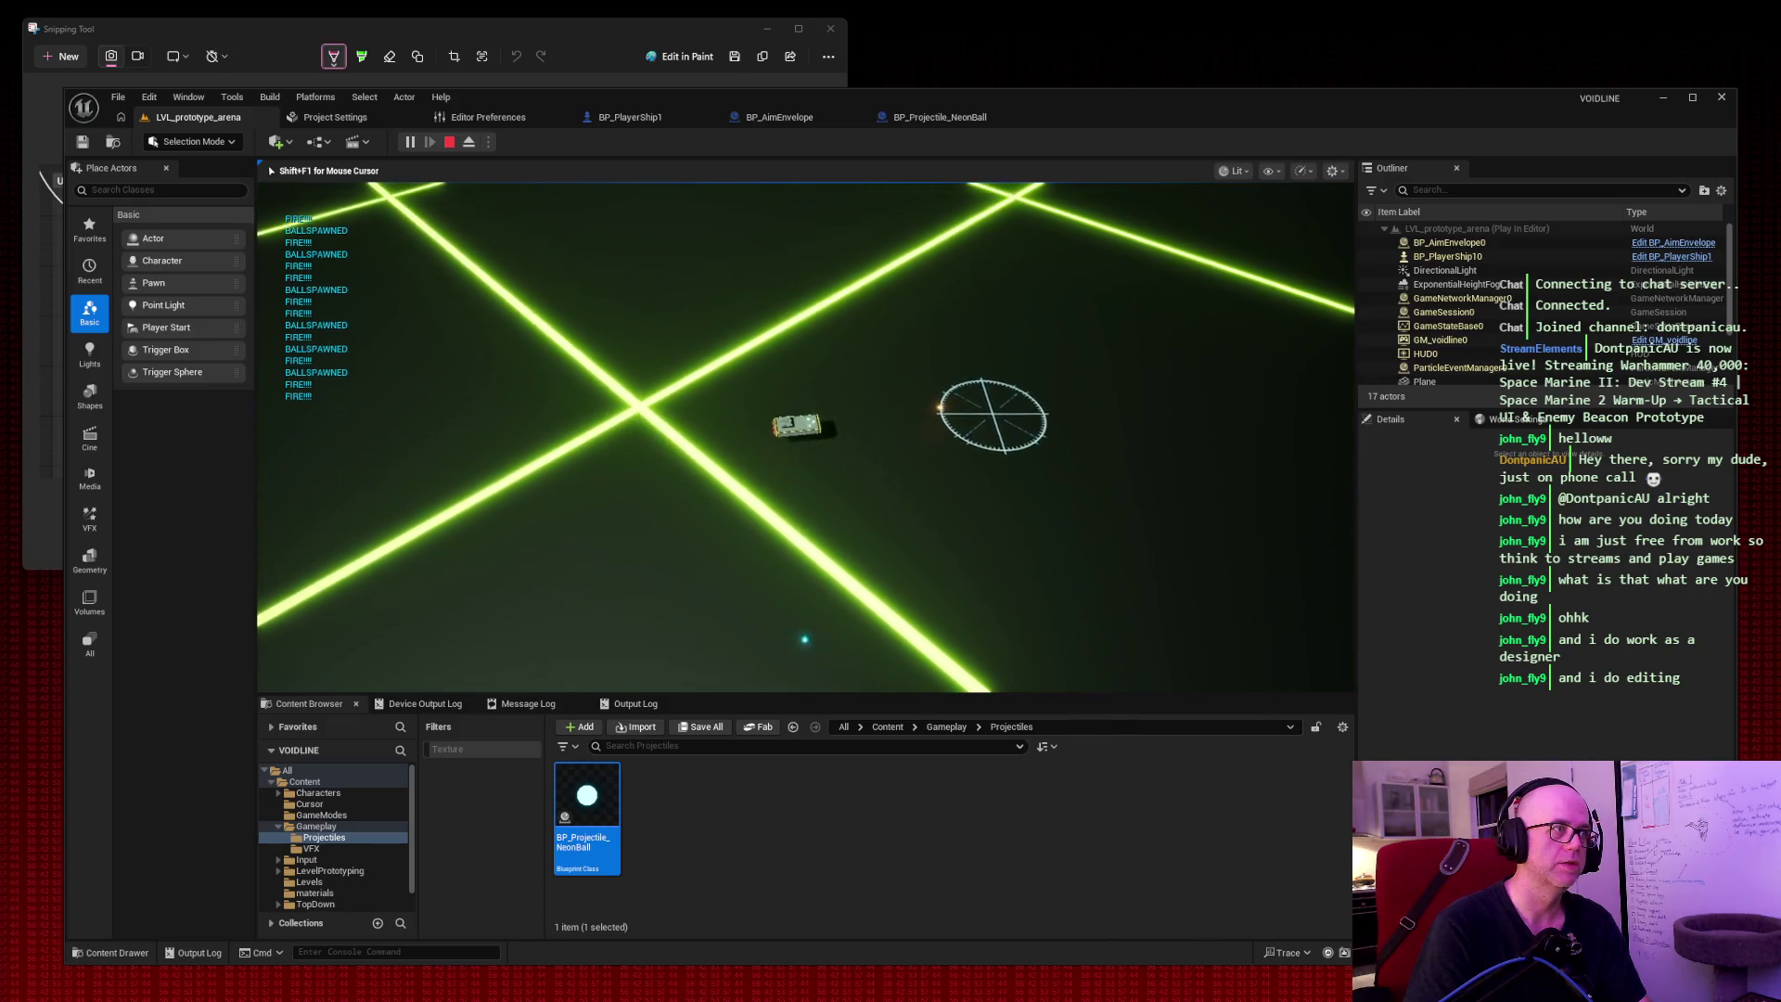
key("w")
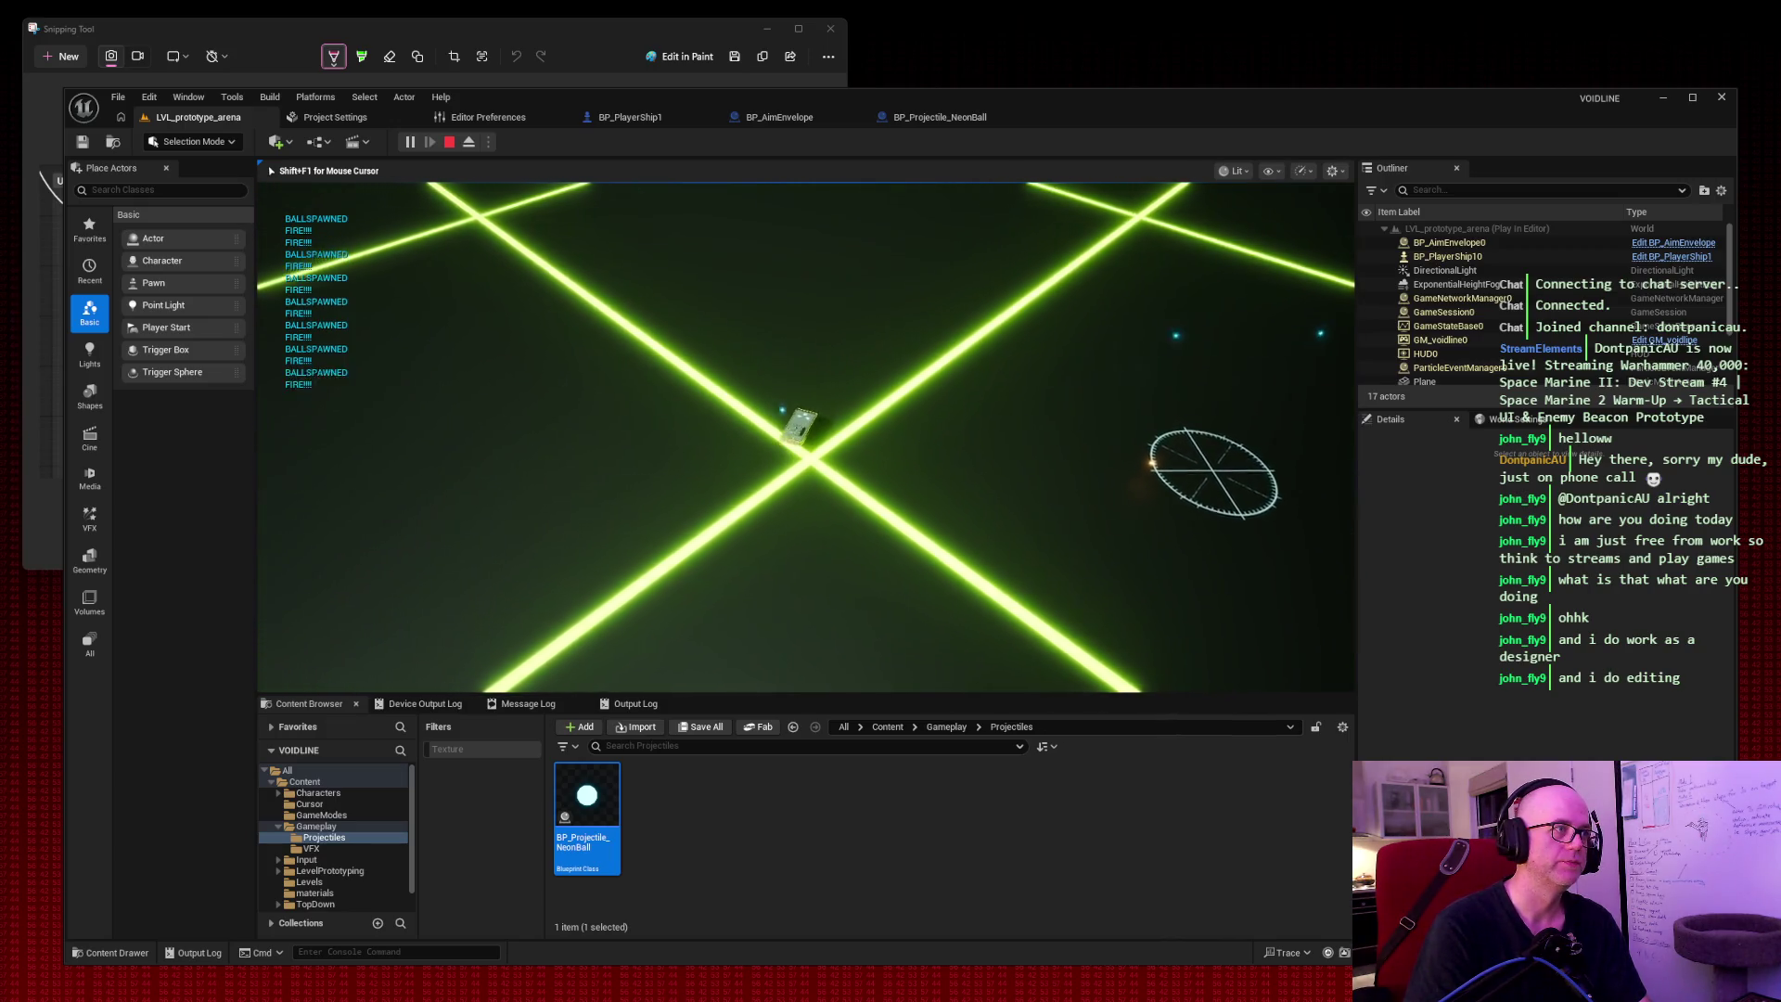
key("w")
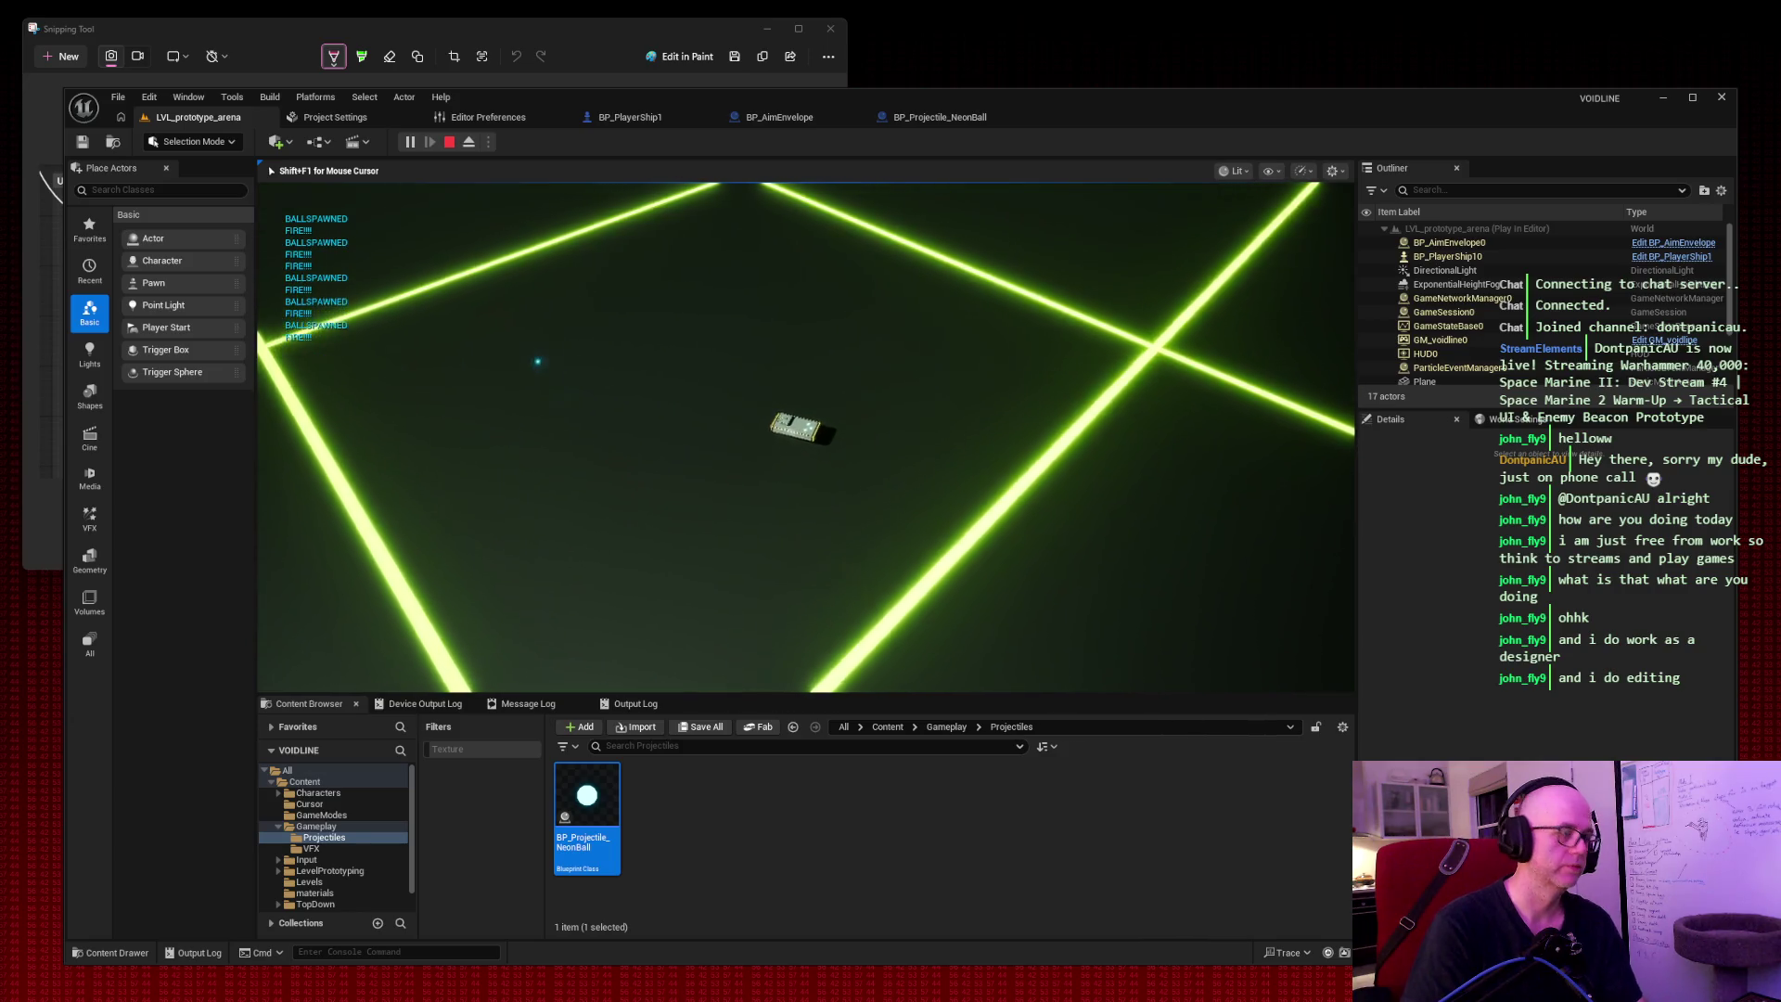
key("Escape")
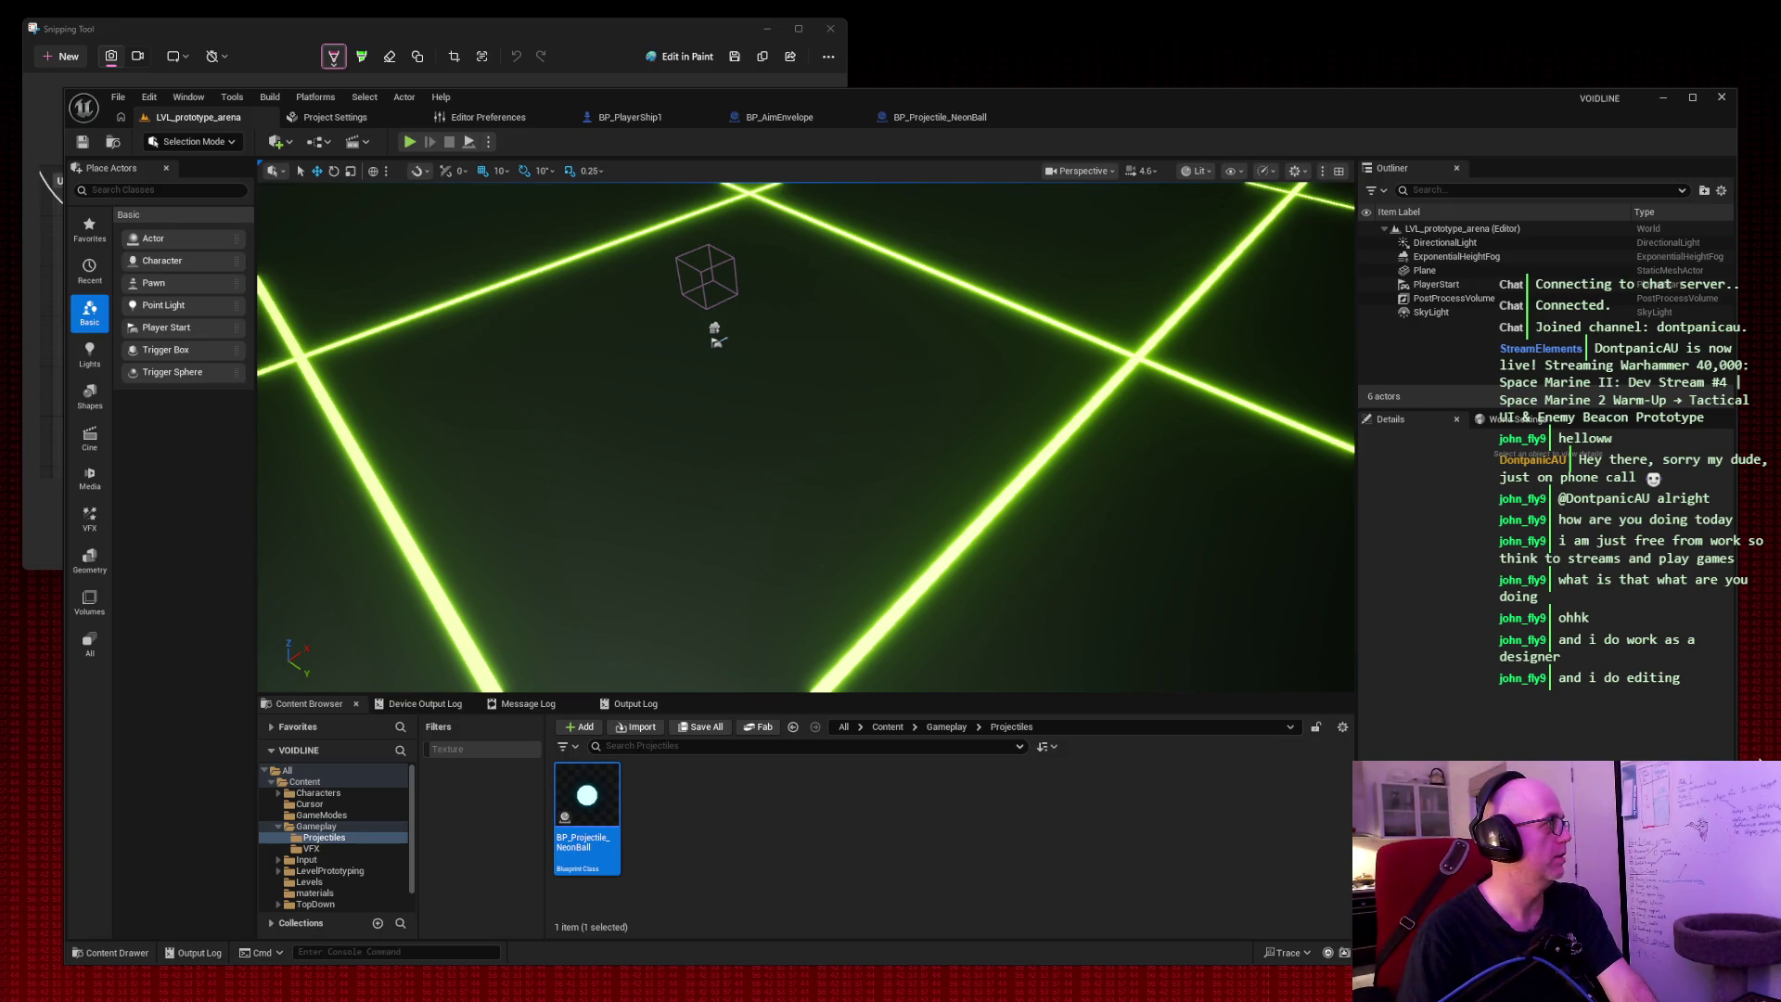
Switch to BP_PlayerShip1, review its EventGraph, then open the UpdateMouseAim function graph.
left_click(630, 117)
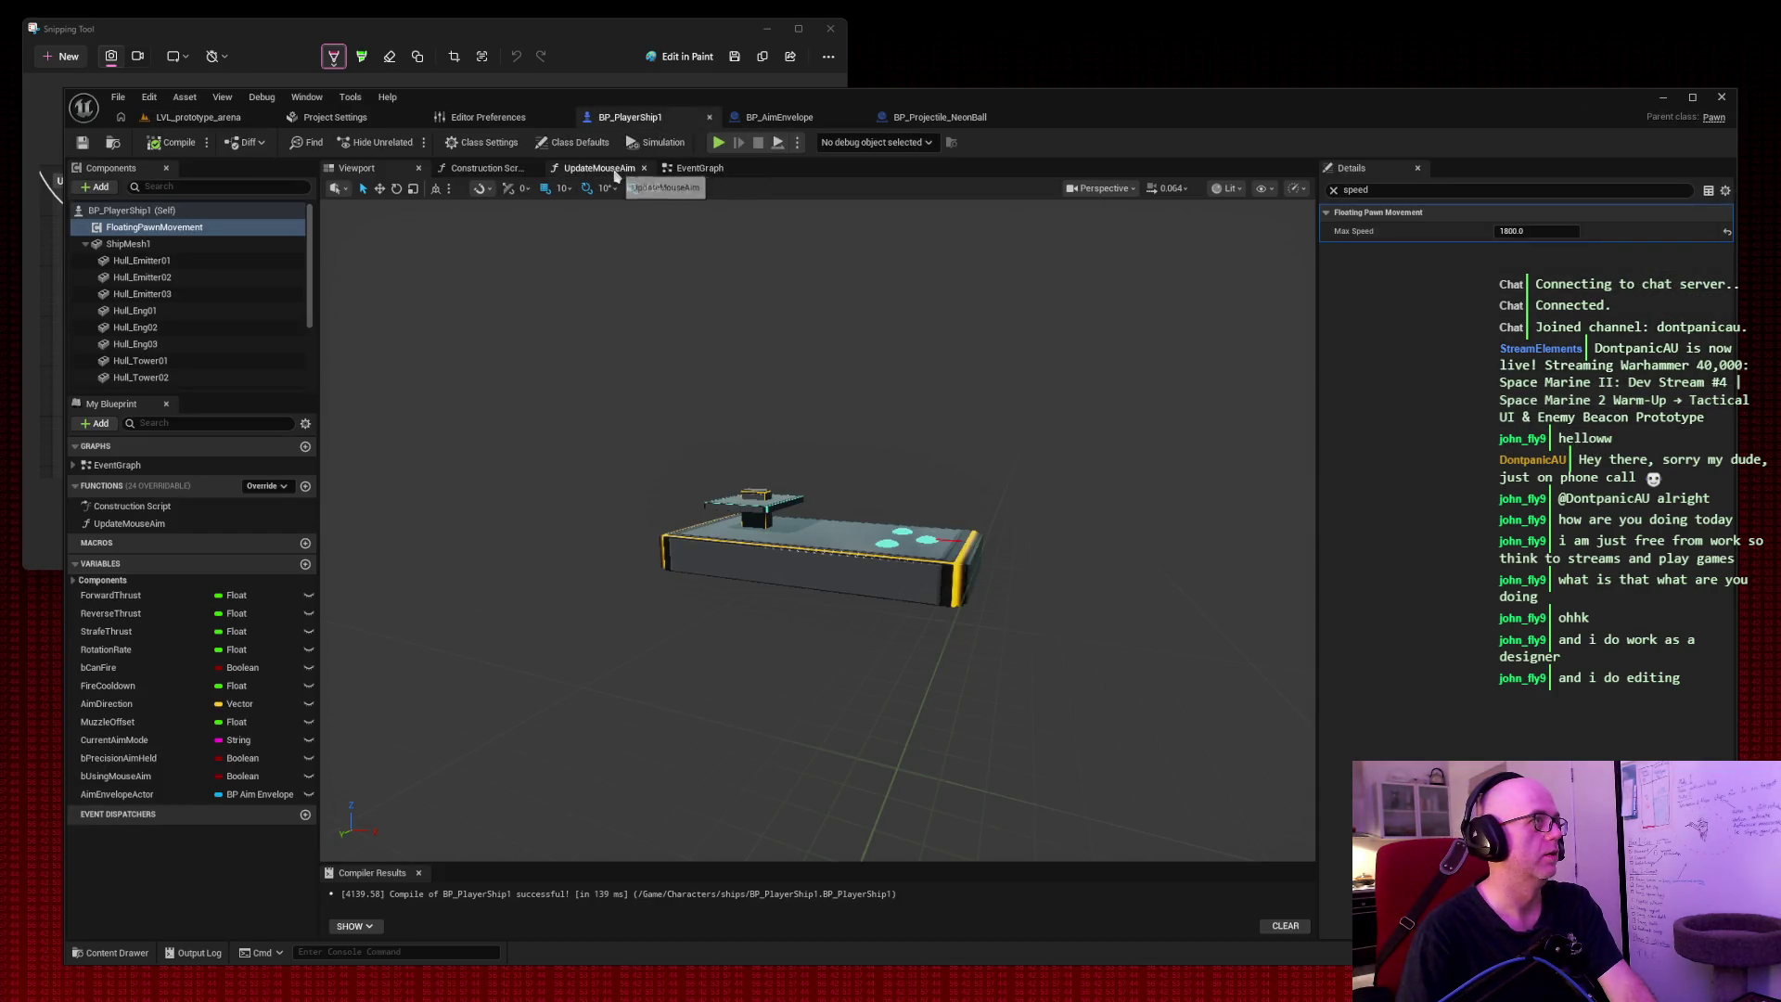
left_click(688, 170)
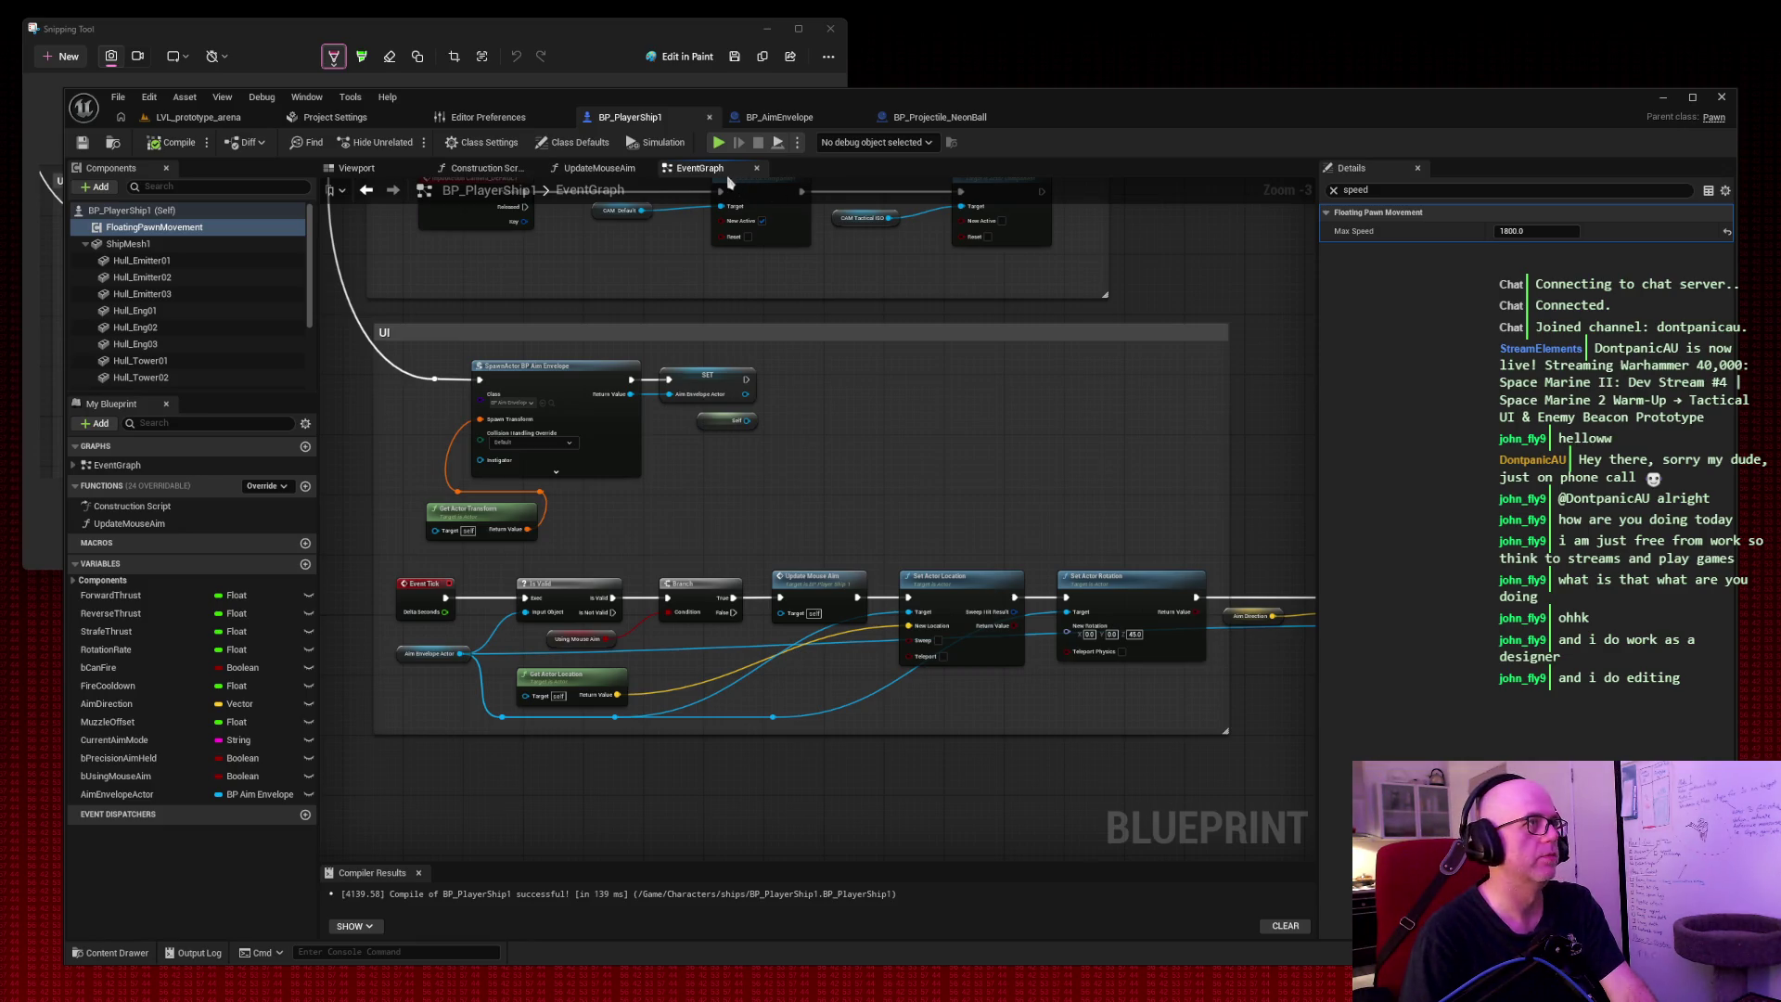
left_click(598, 168)
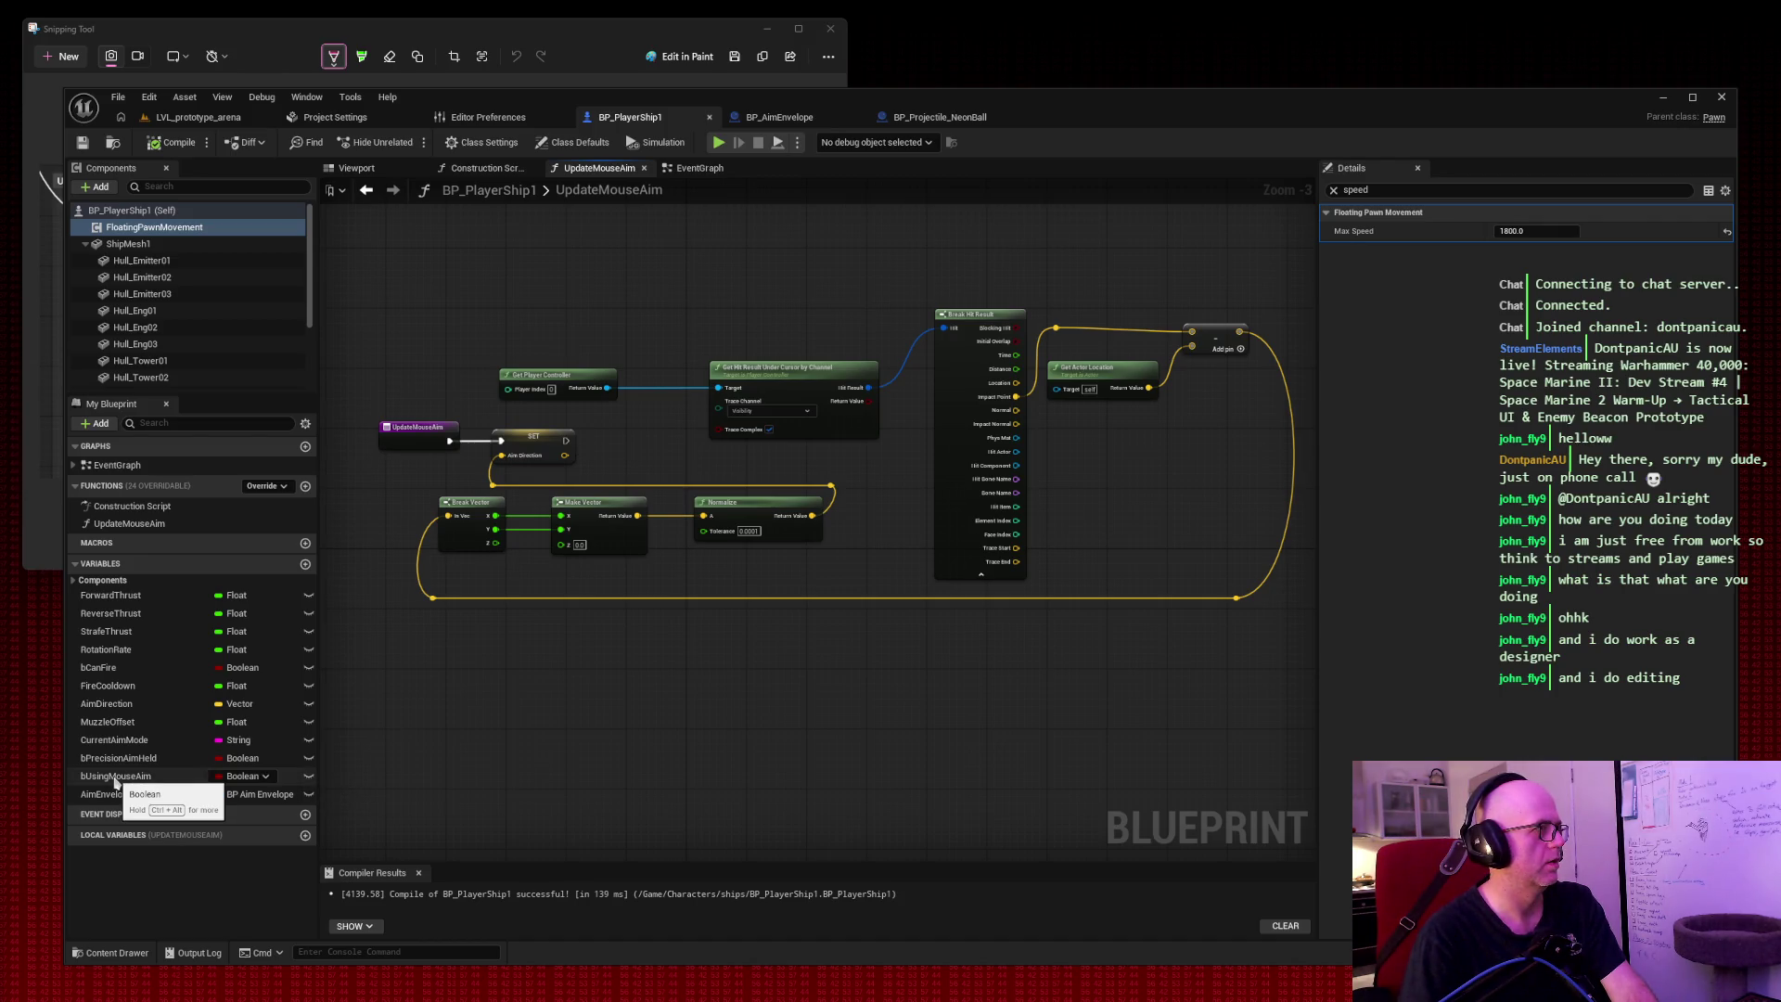
Drag bUsingMouseAim into UpdateMouseAim as a Set node with its checkbox ticked, then select it.
mouse_move(116, 782)
left_mouse_down()
mouse_move(352, 705)
mouse_move(462, 642)
left_mouse_up()
left_click(510, 684)
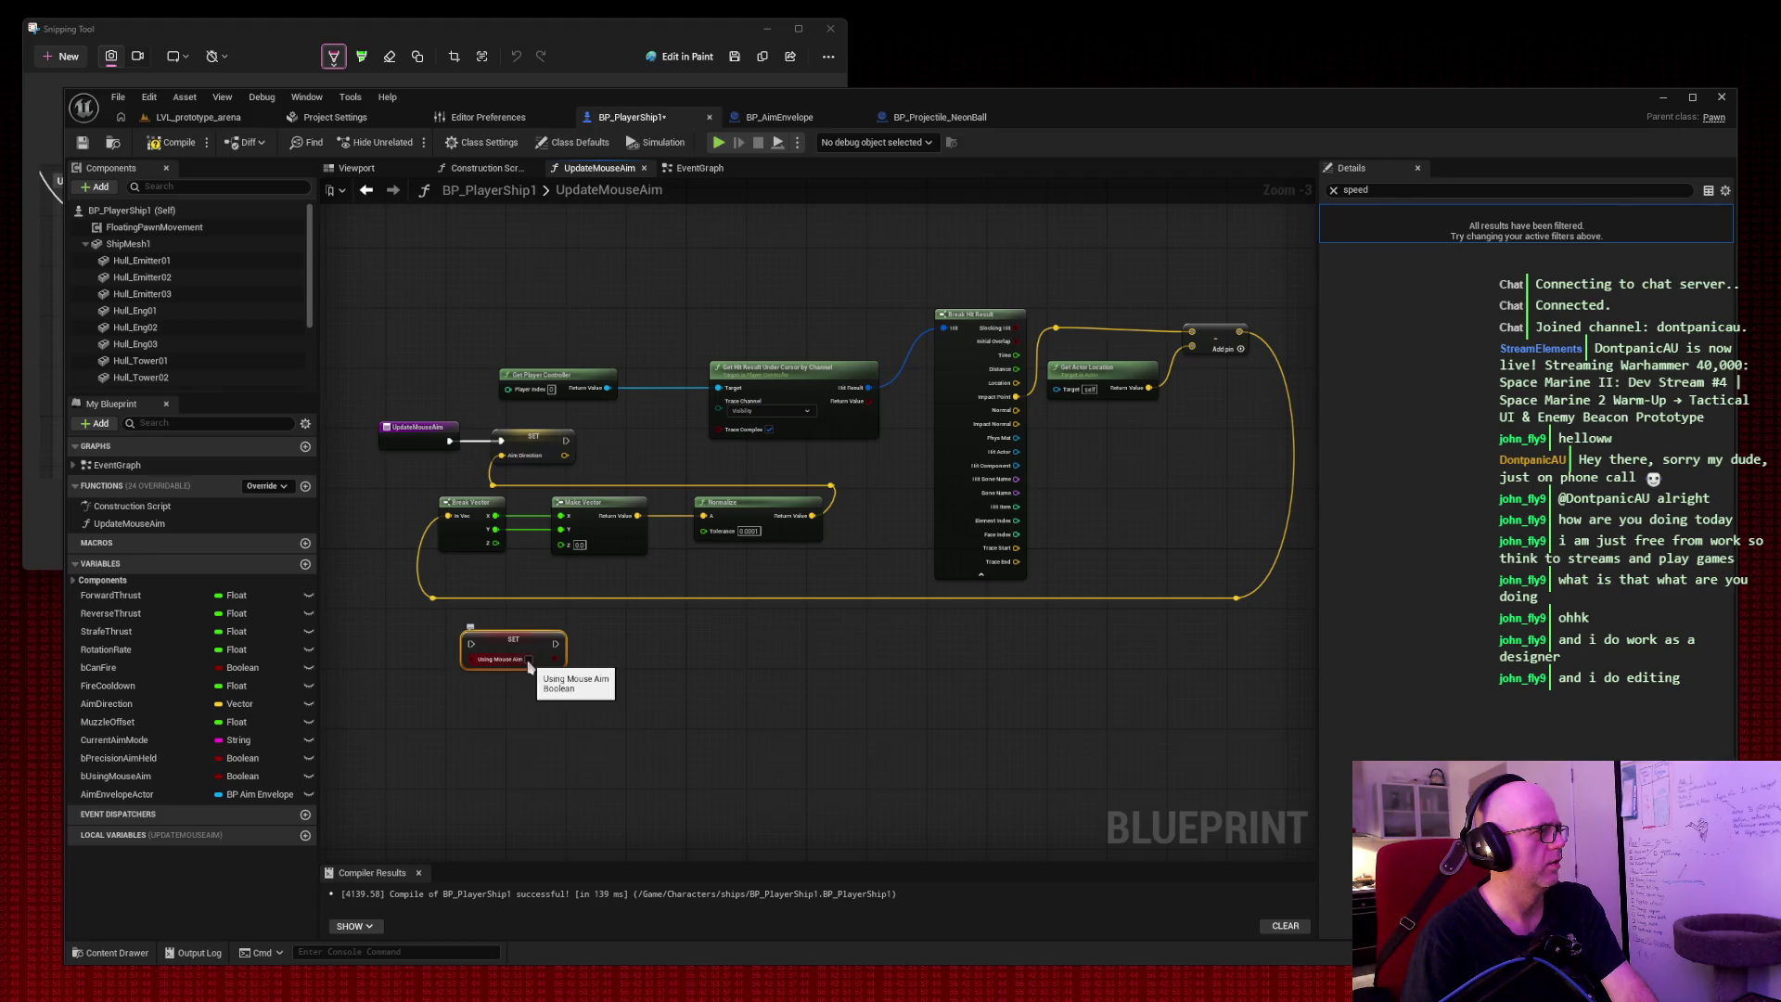
left_click(529, 659)
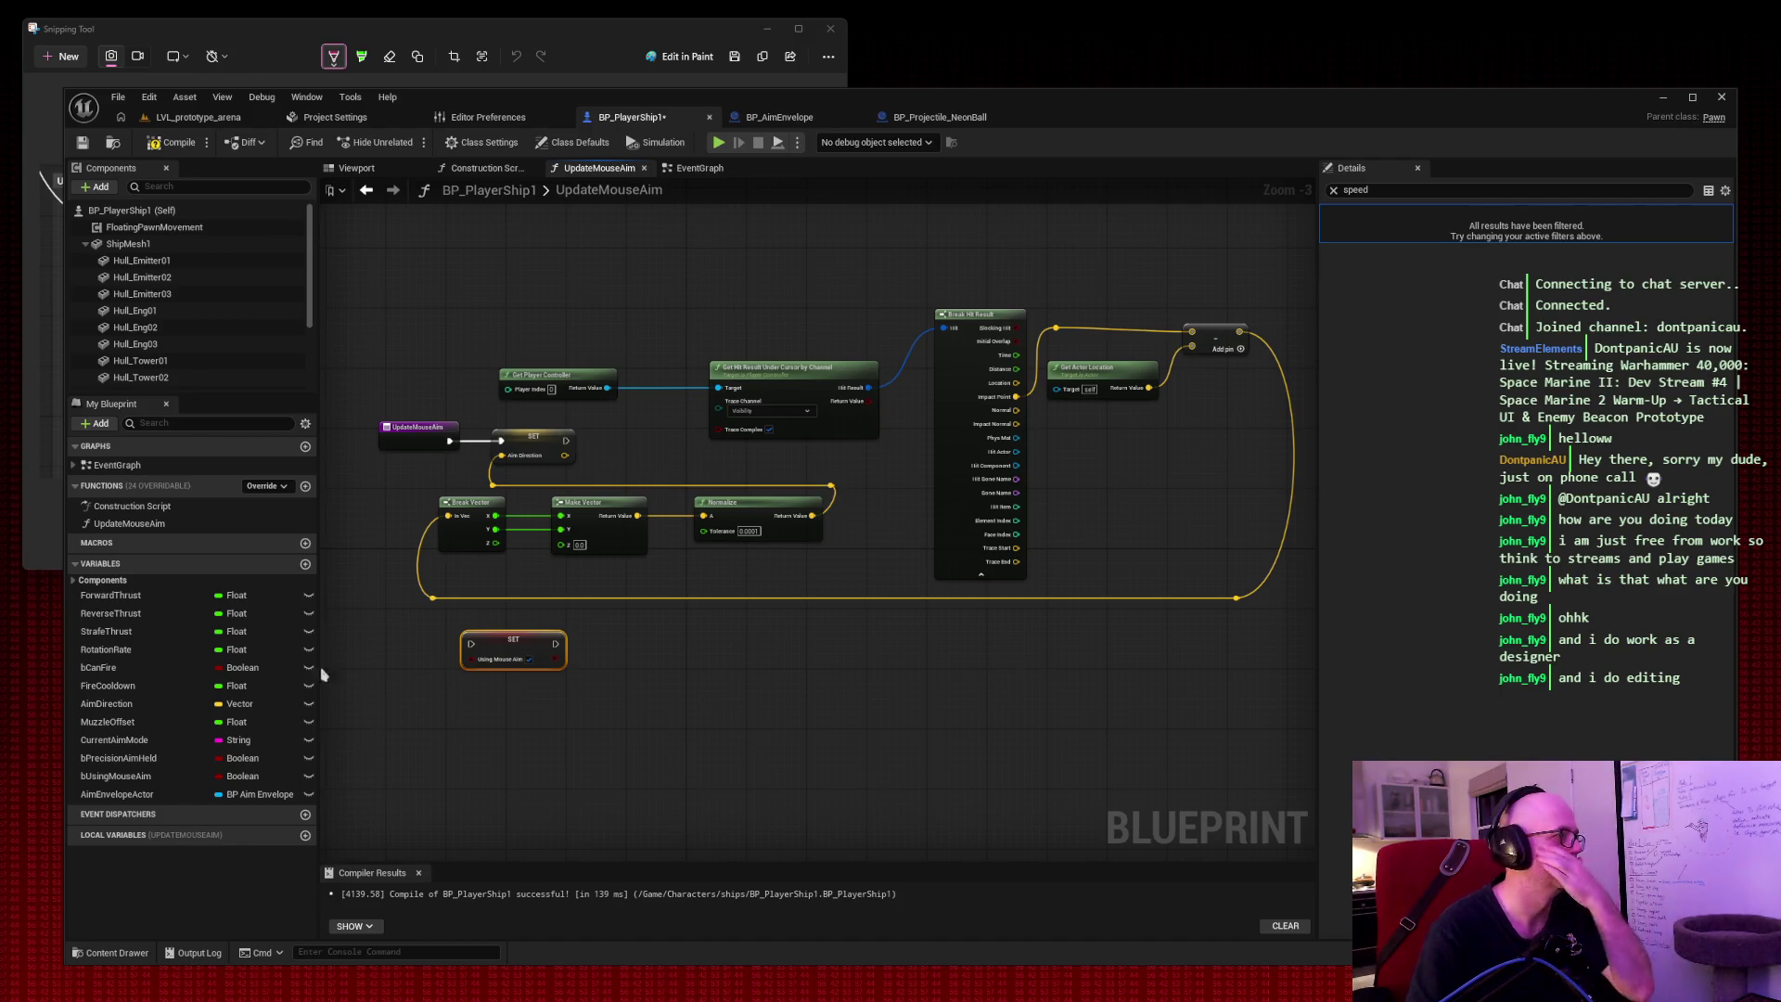
left_click(640, 709)
left_click(466, 643)
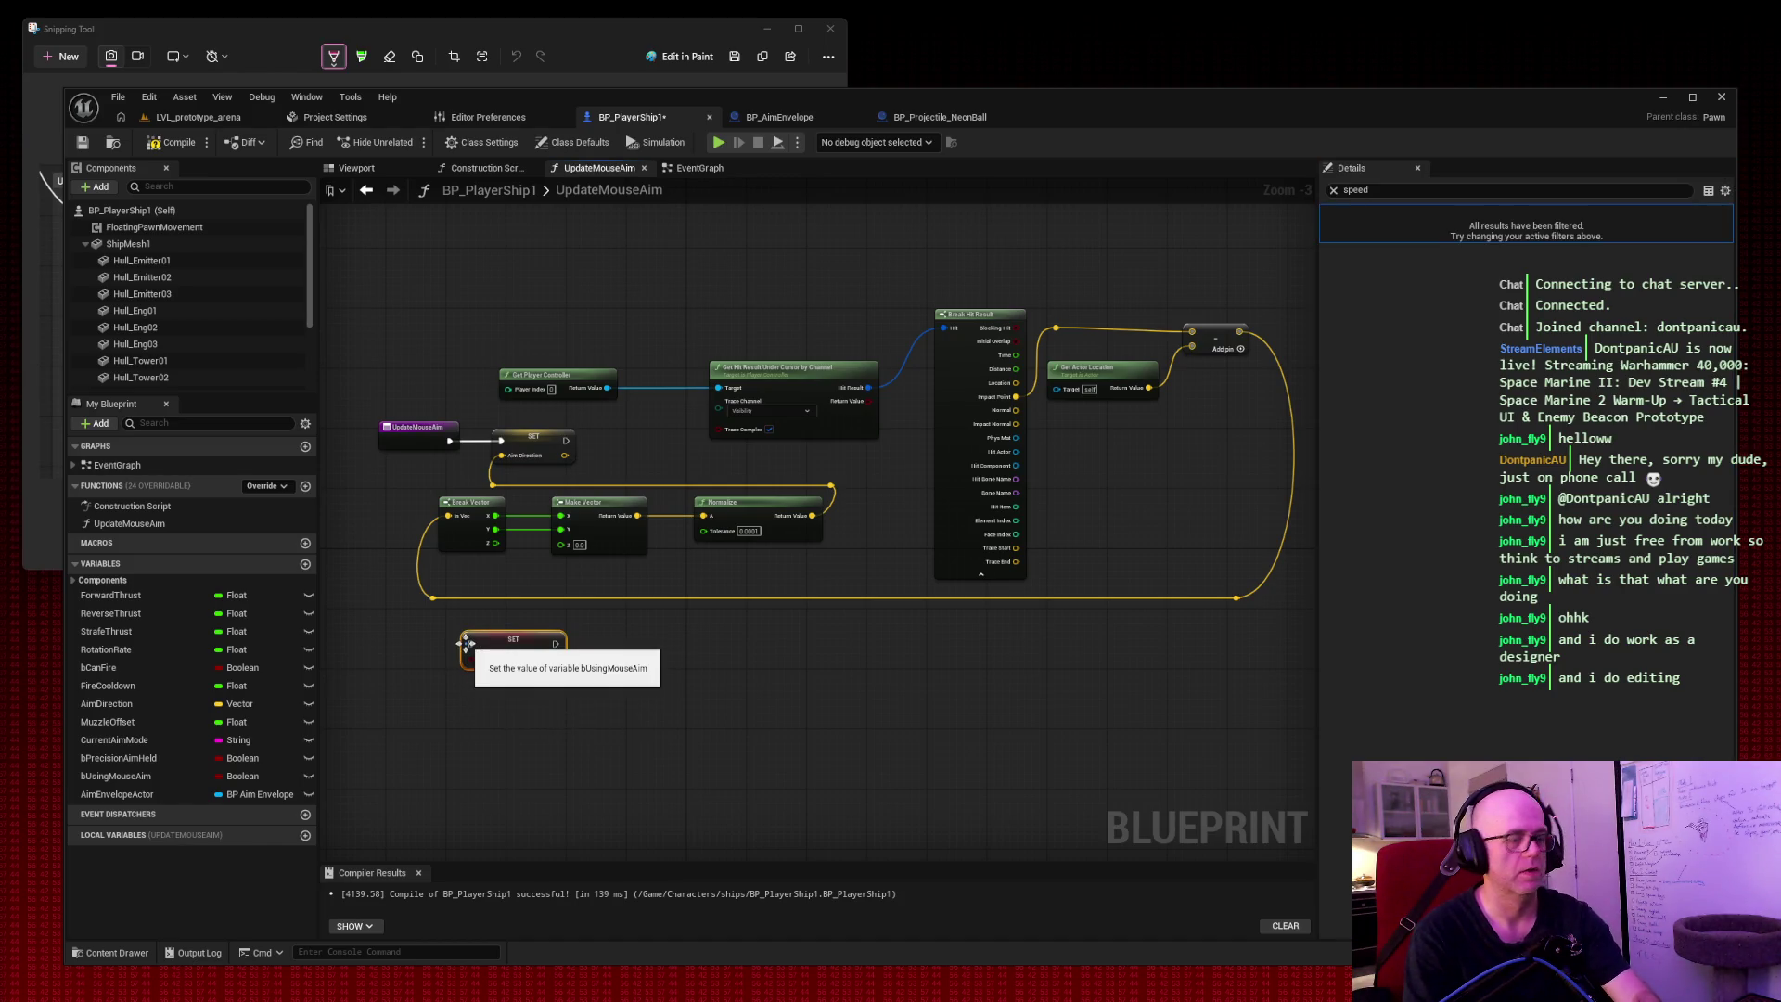
Delete the Set bUsingMouseAim node, snip UpdateMouseAim, then pan the EventGraph to the firing-weapons section.
key("Delete")
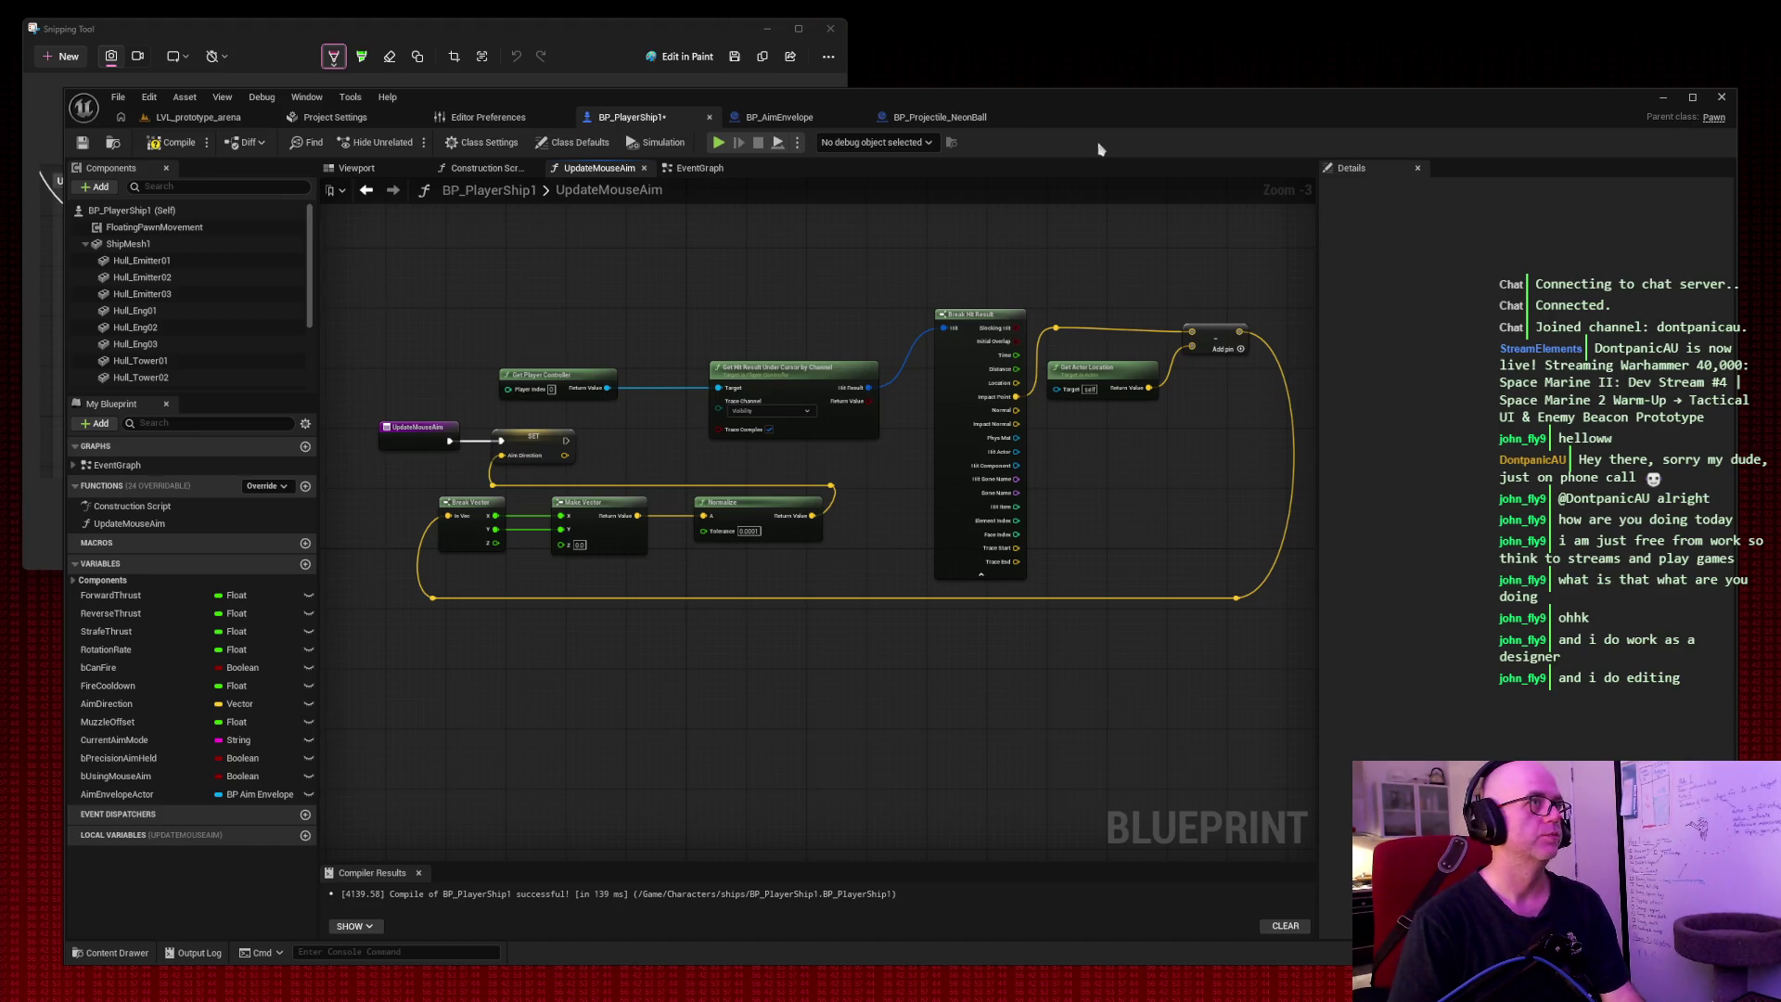
key("super+shift+s")
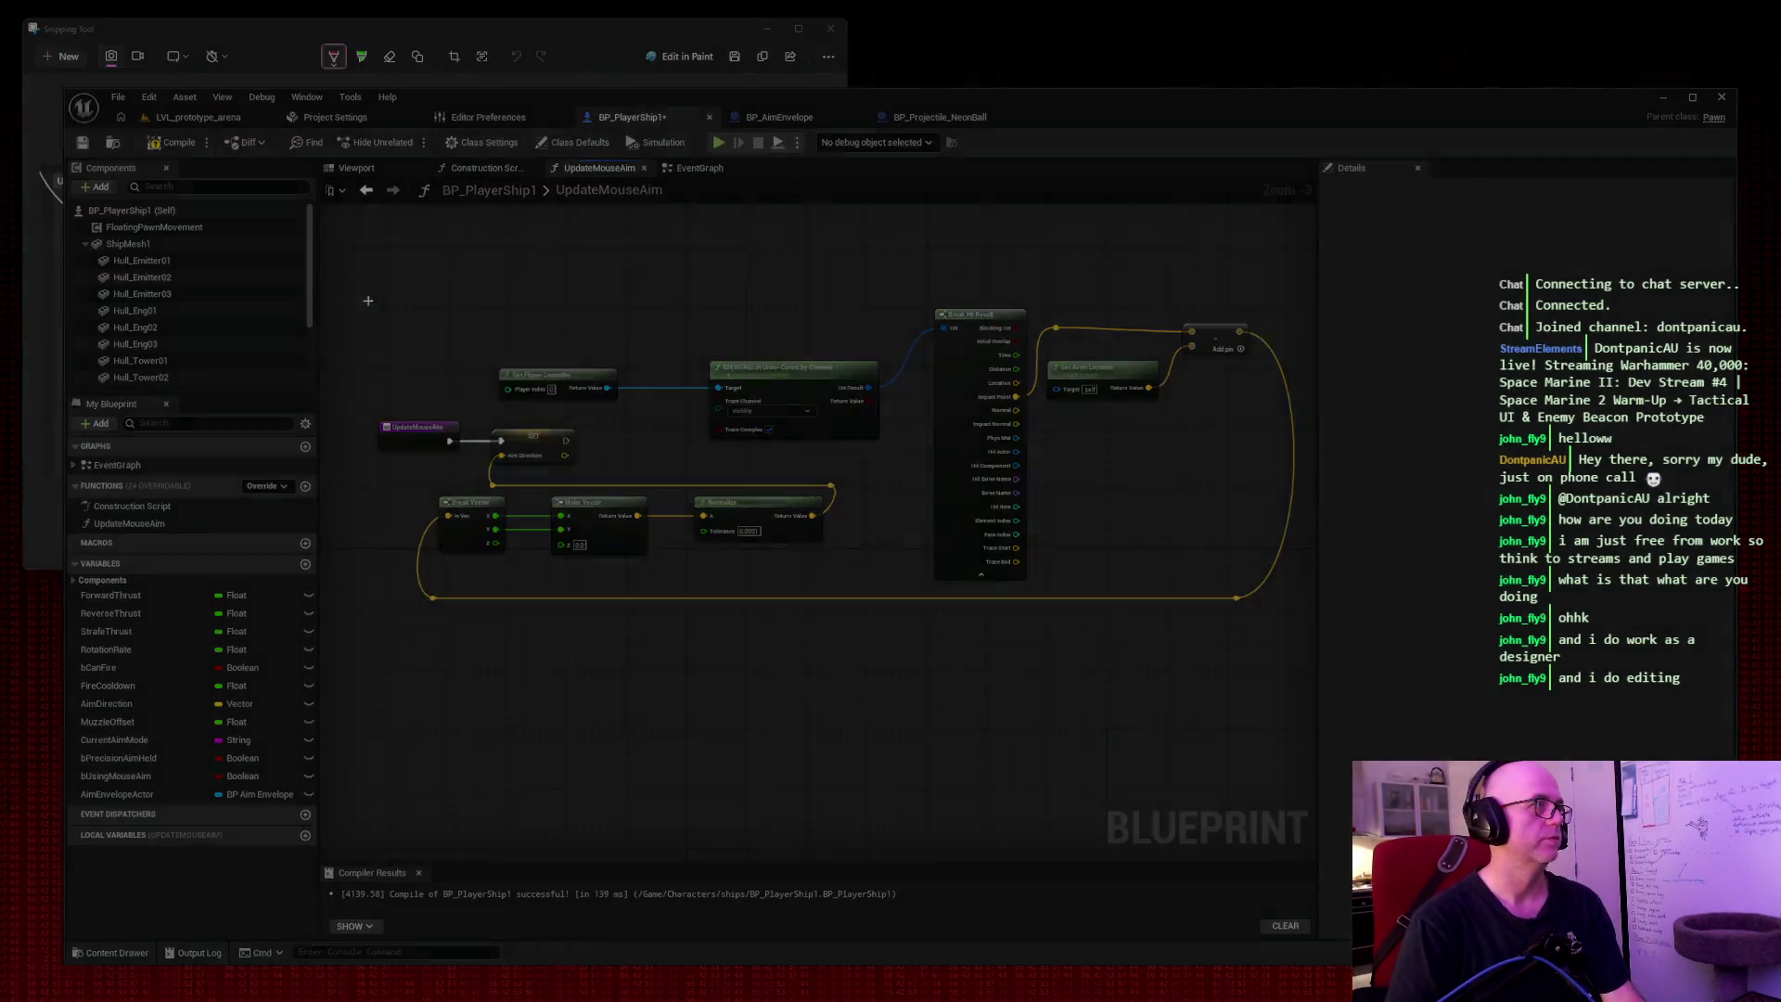
left_click_drag(357, 245, 1326, 654)
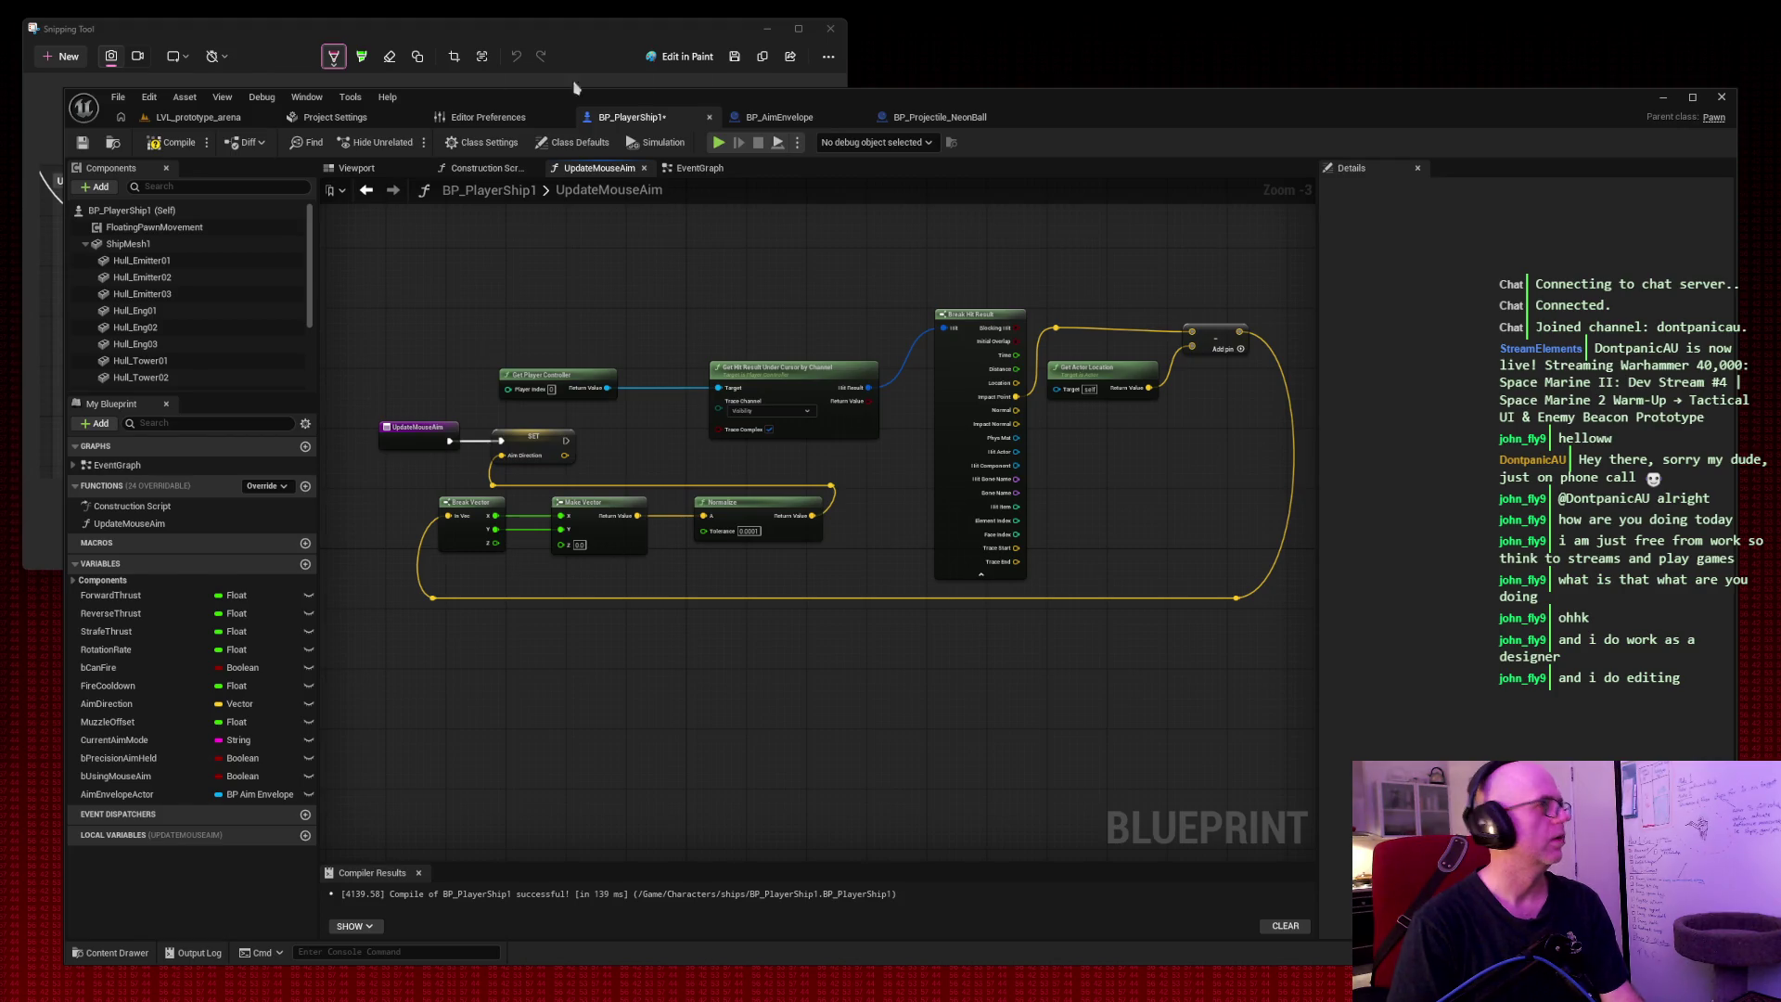
left_click(698, 169)
mouse_move(733, 602)
left_mouse_down()
mouse_move(781, 647)
mouse_move(952, 566)
mouse_move(853, 525)
mouse_move(1068, 283)
mouse_move(1113, 102)
mouse_move(964, 84)
mouse_move(954, 191)
mouse_move(939, 185)
left_mouse_up()
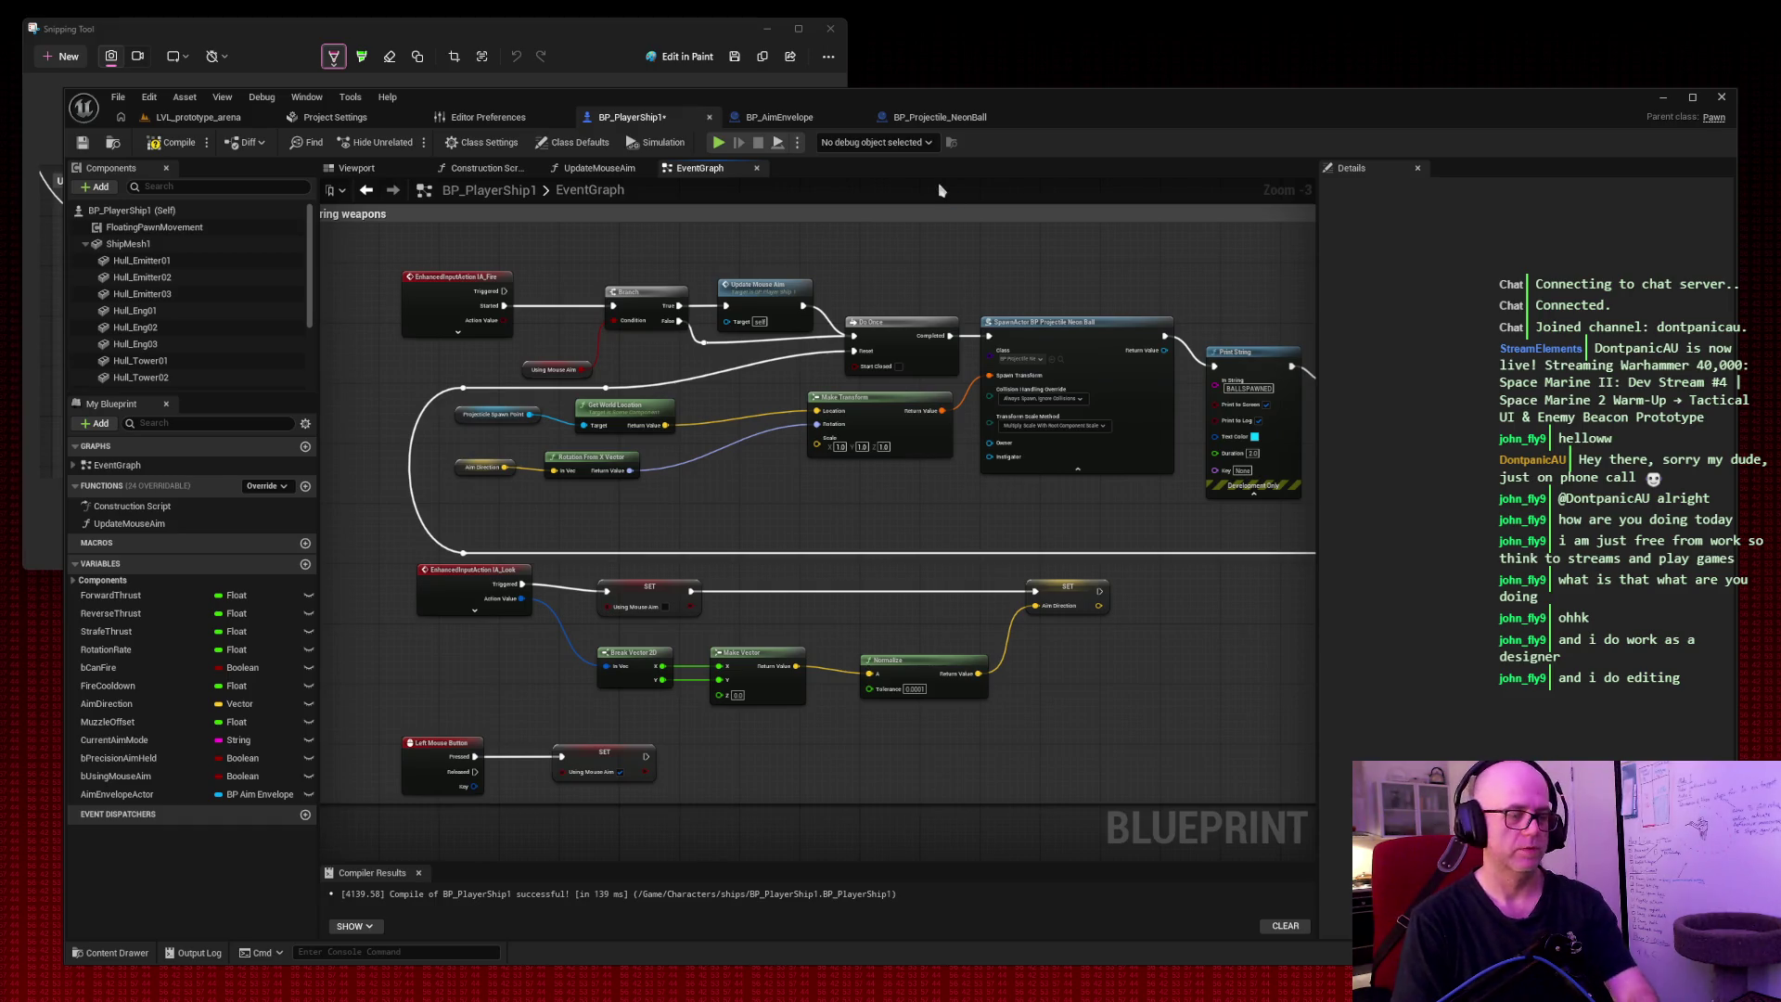
key("super+shift+s")
left_click_drag(315, 199, 1391, 858)
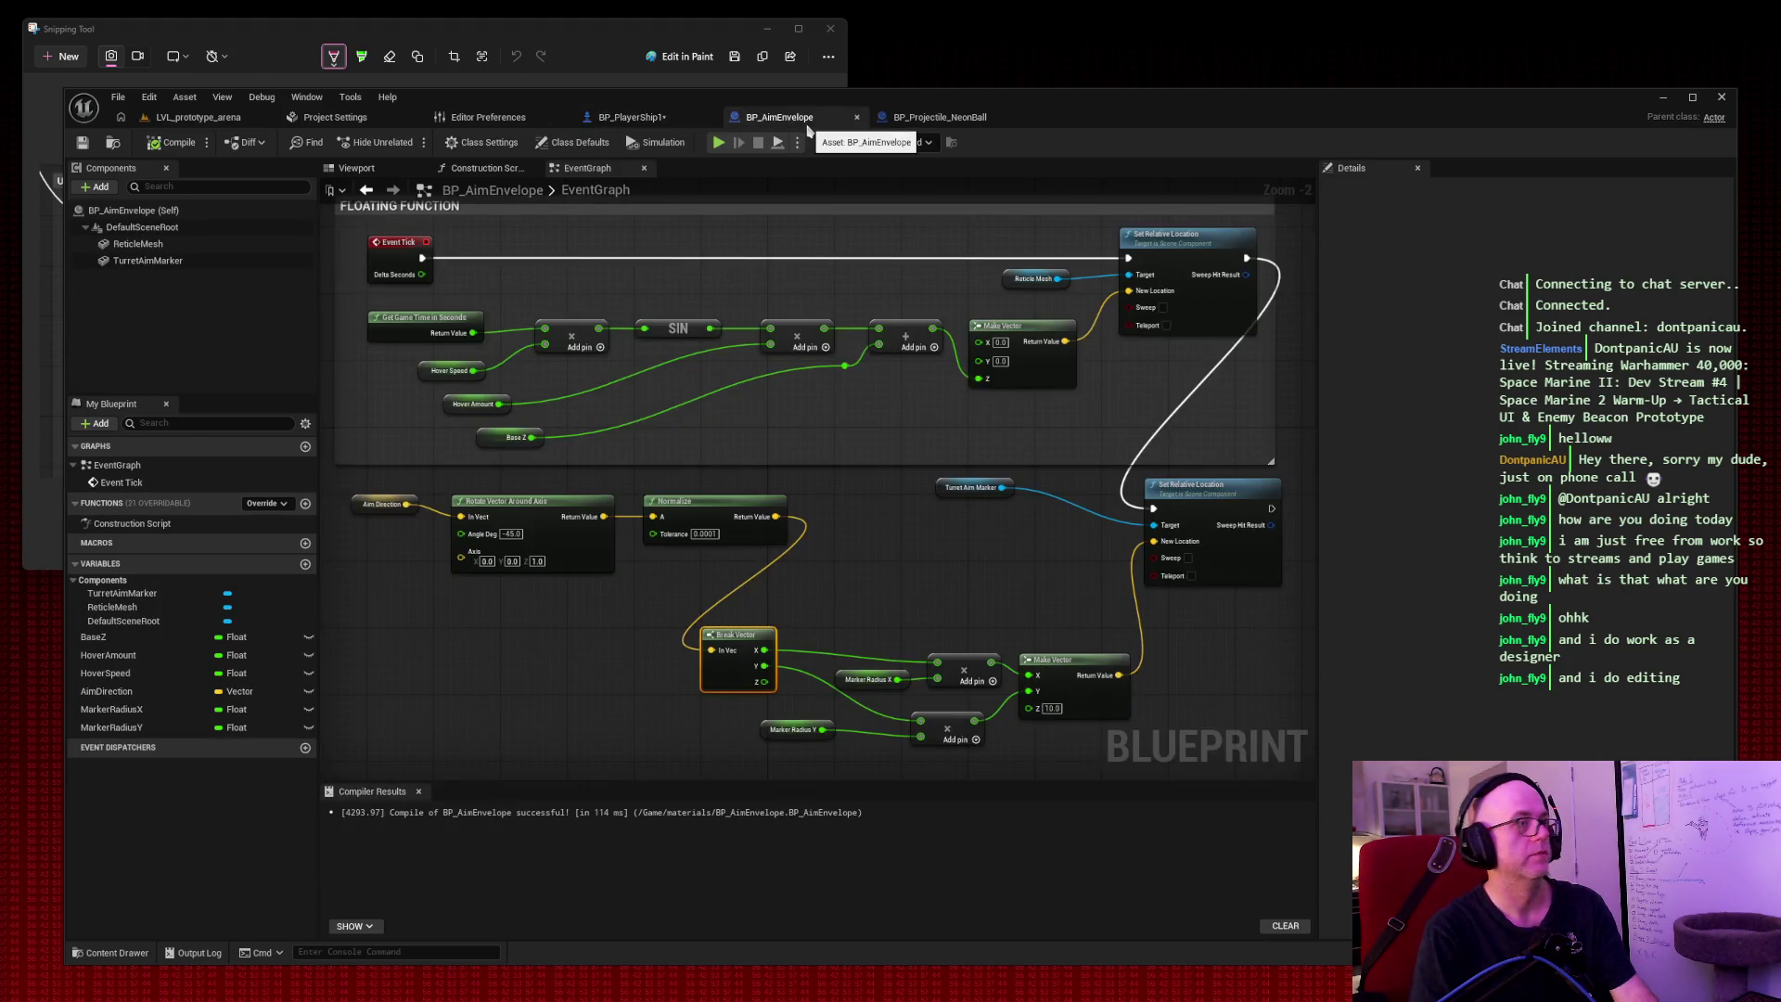
Snip the BP_AimEnvelope event graph, then switch to the BP_Projectile_NeonBall blueprint.
key("super+shift+s")
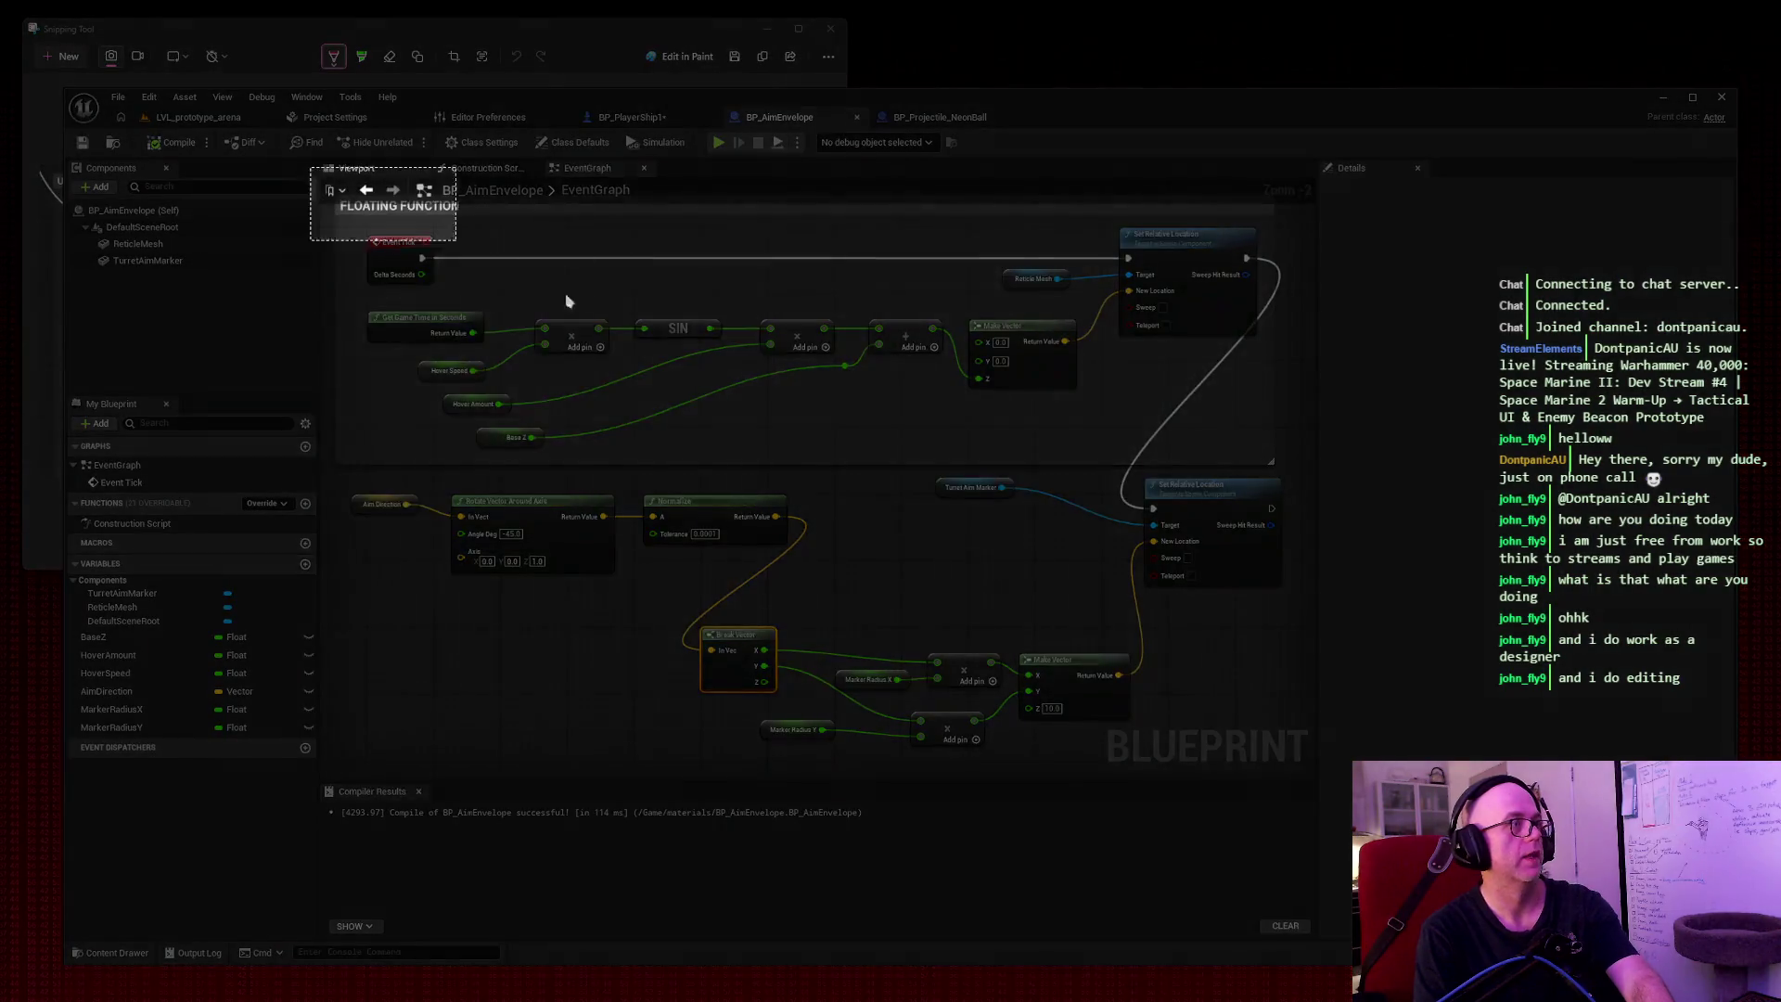
left_click_drag(456, 240, 457, 241)
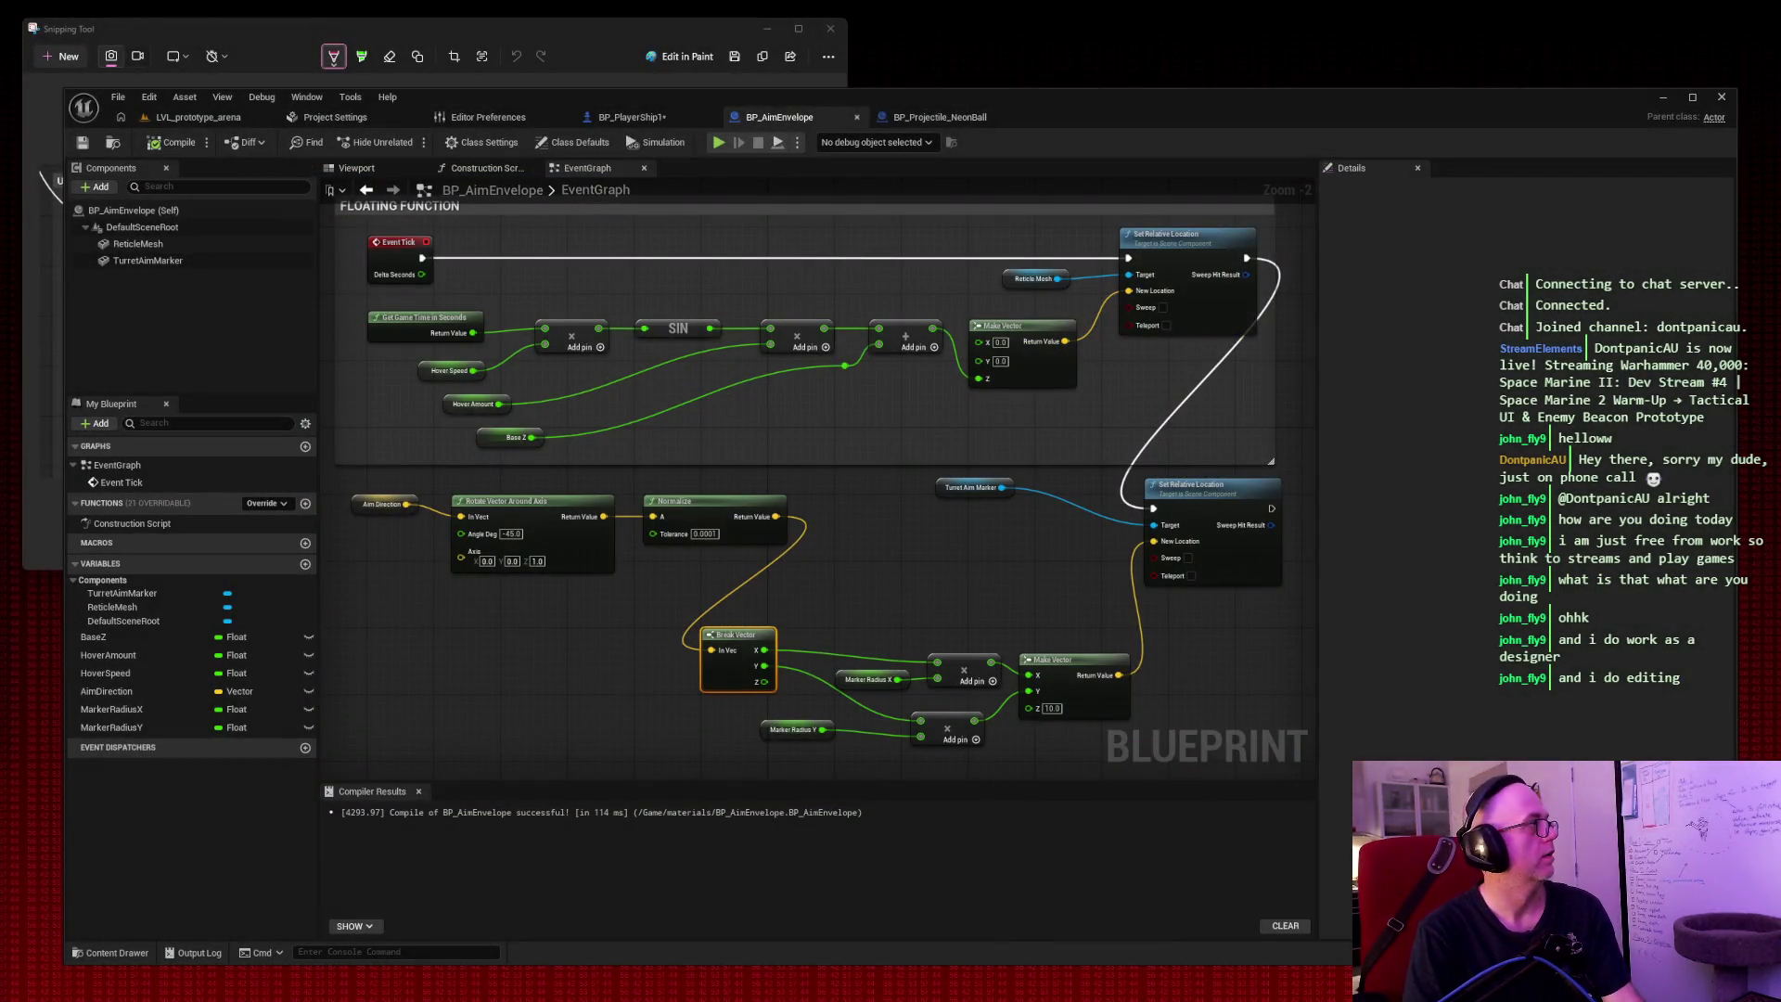
left_click(956, 121)
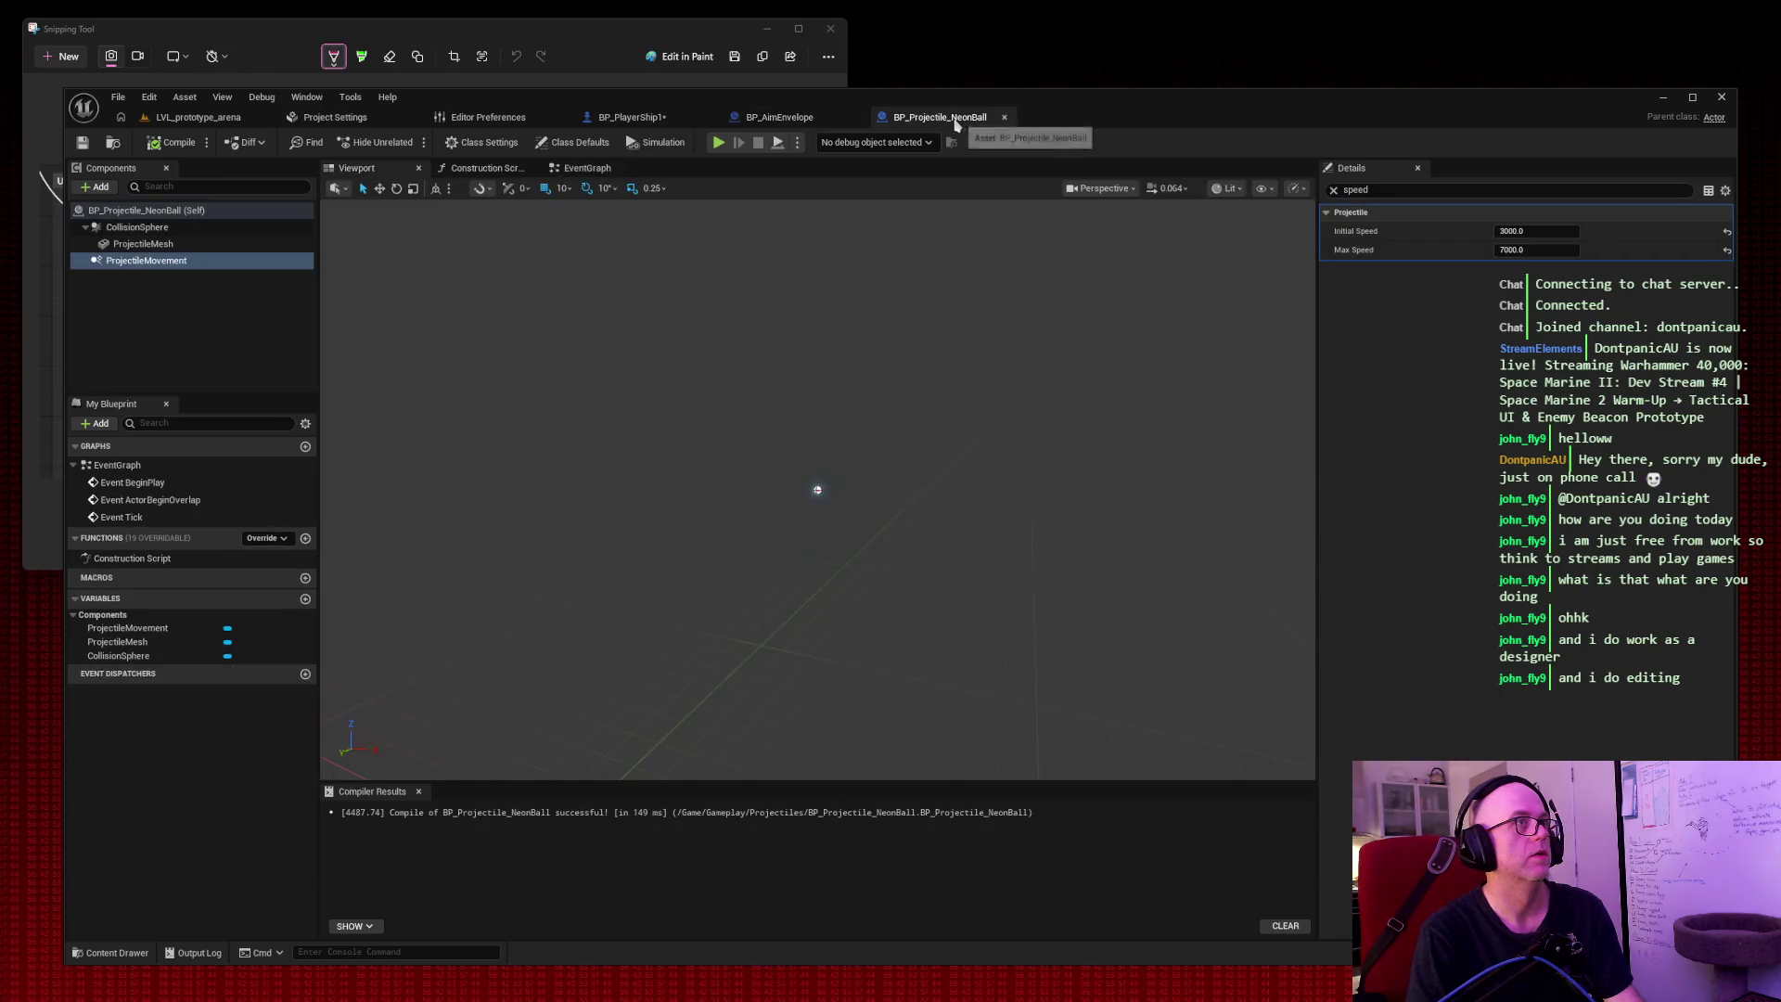
Close the BP_Projectile_NeonBall editor, then compile and save BP_PlayerShip1.
left_click(1004, 117)
left_click(632, 116)
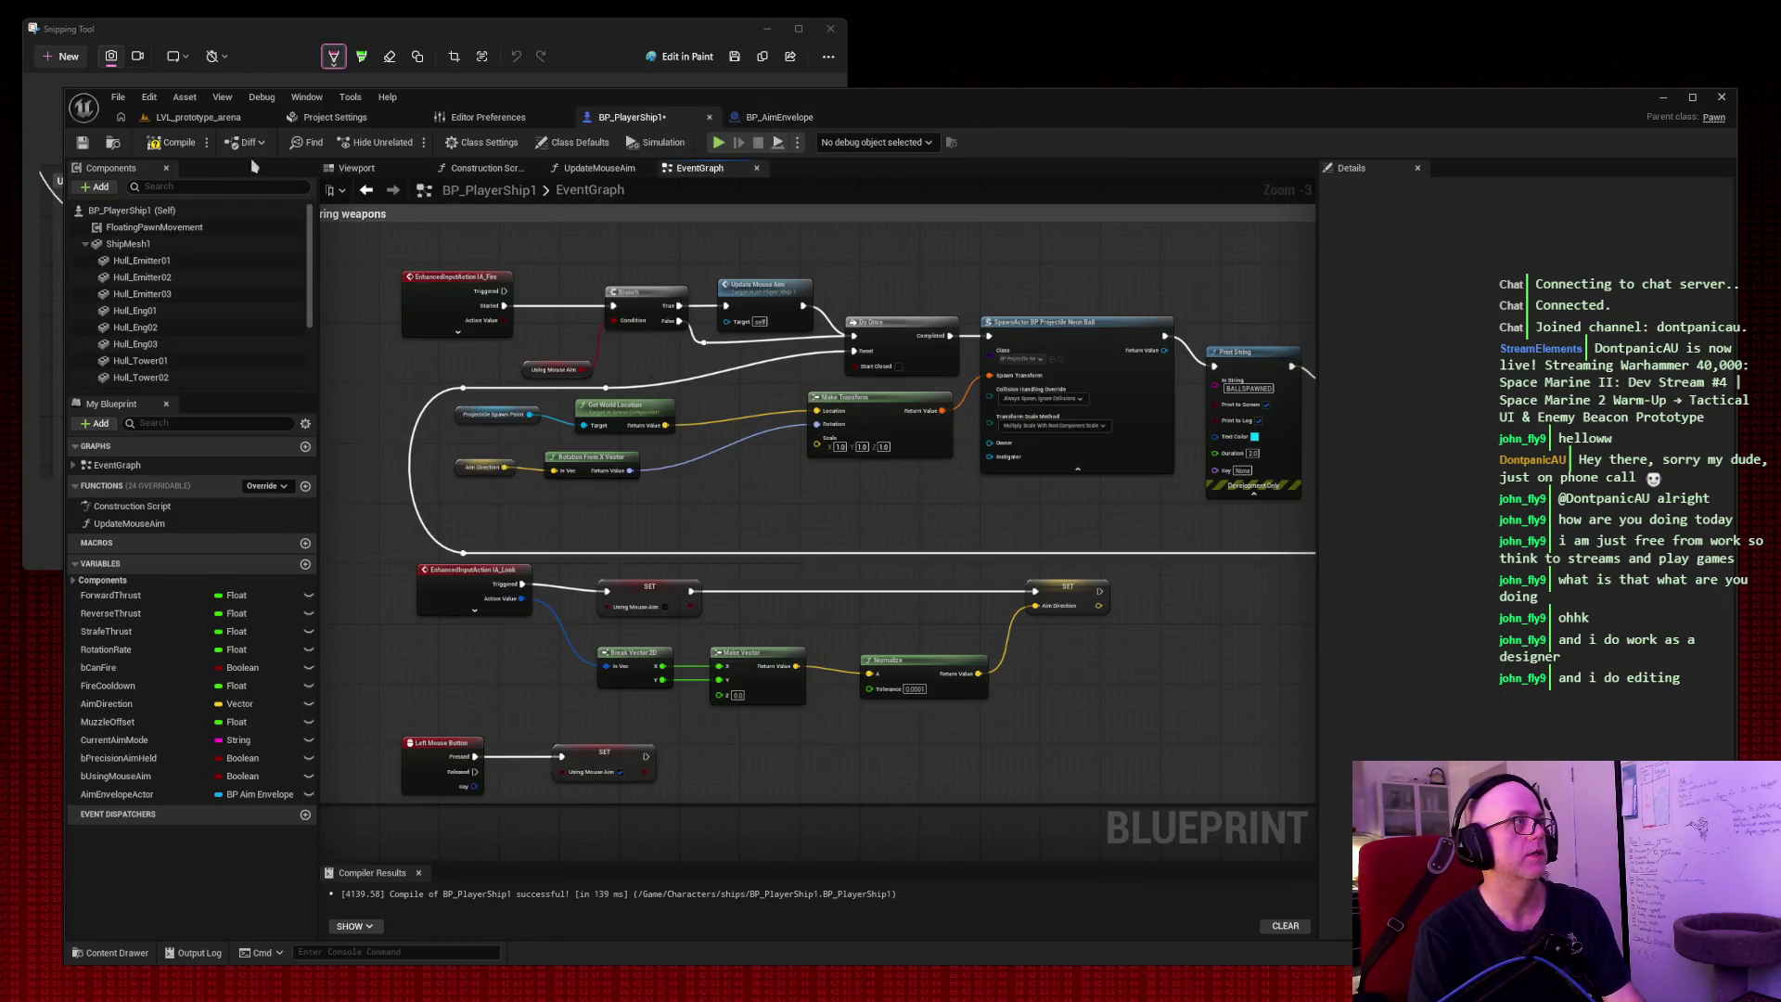
left_click(173, 142)
left_click(81, 143)
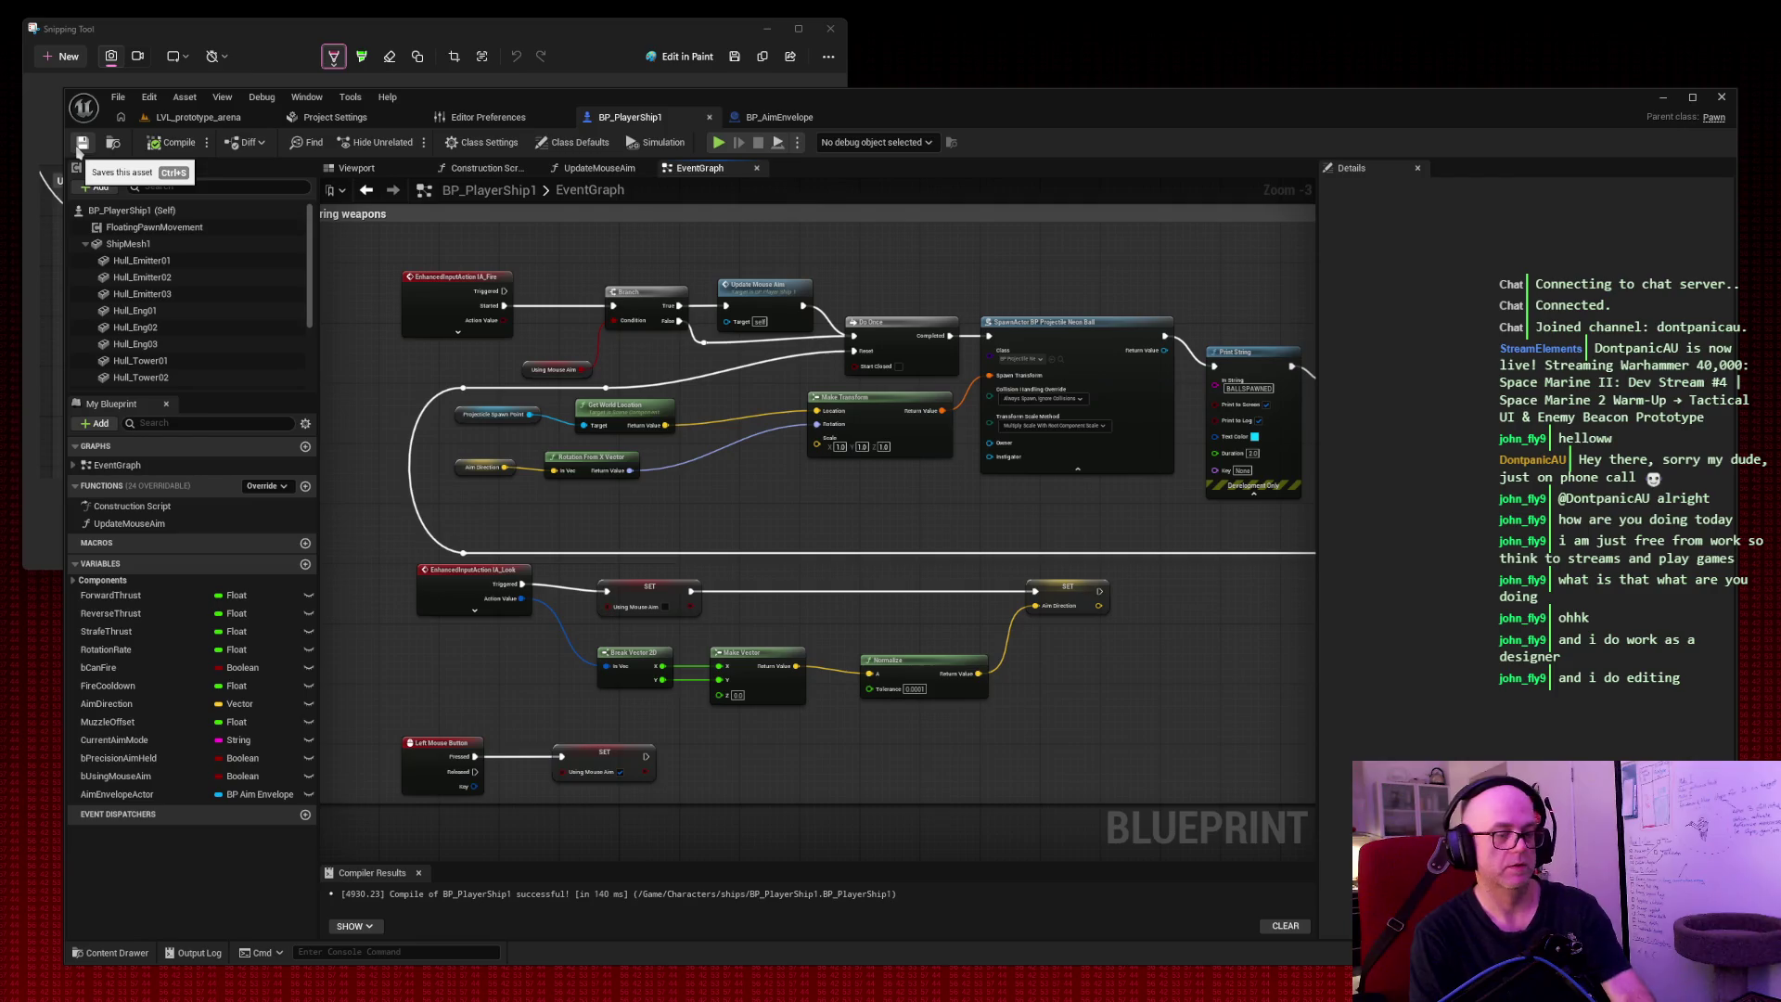
Snip the ship's event graph, view UpdateMouseAim, then switch to the arena level.
key("super+shift+s")
mouse_move(257, 182)
left_mouse_down()
mouse_move(1313, 821)
mouse_move(1381, 842)
left_mouse_up()
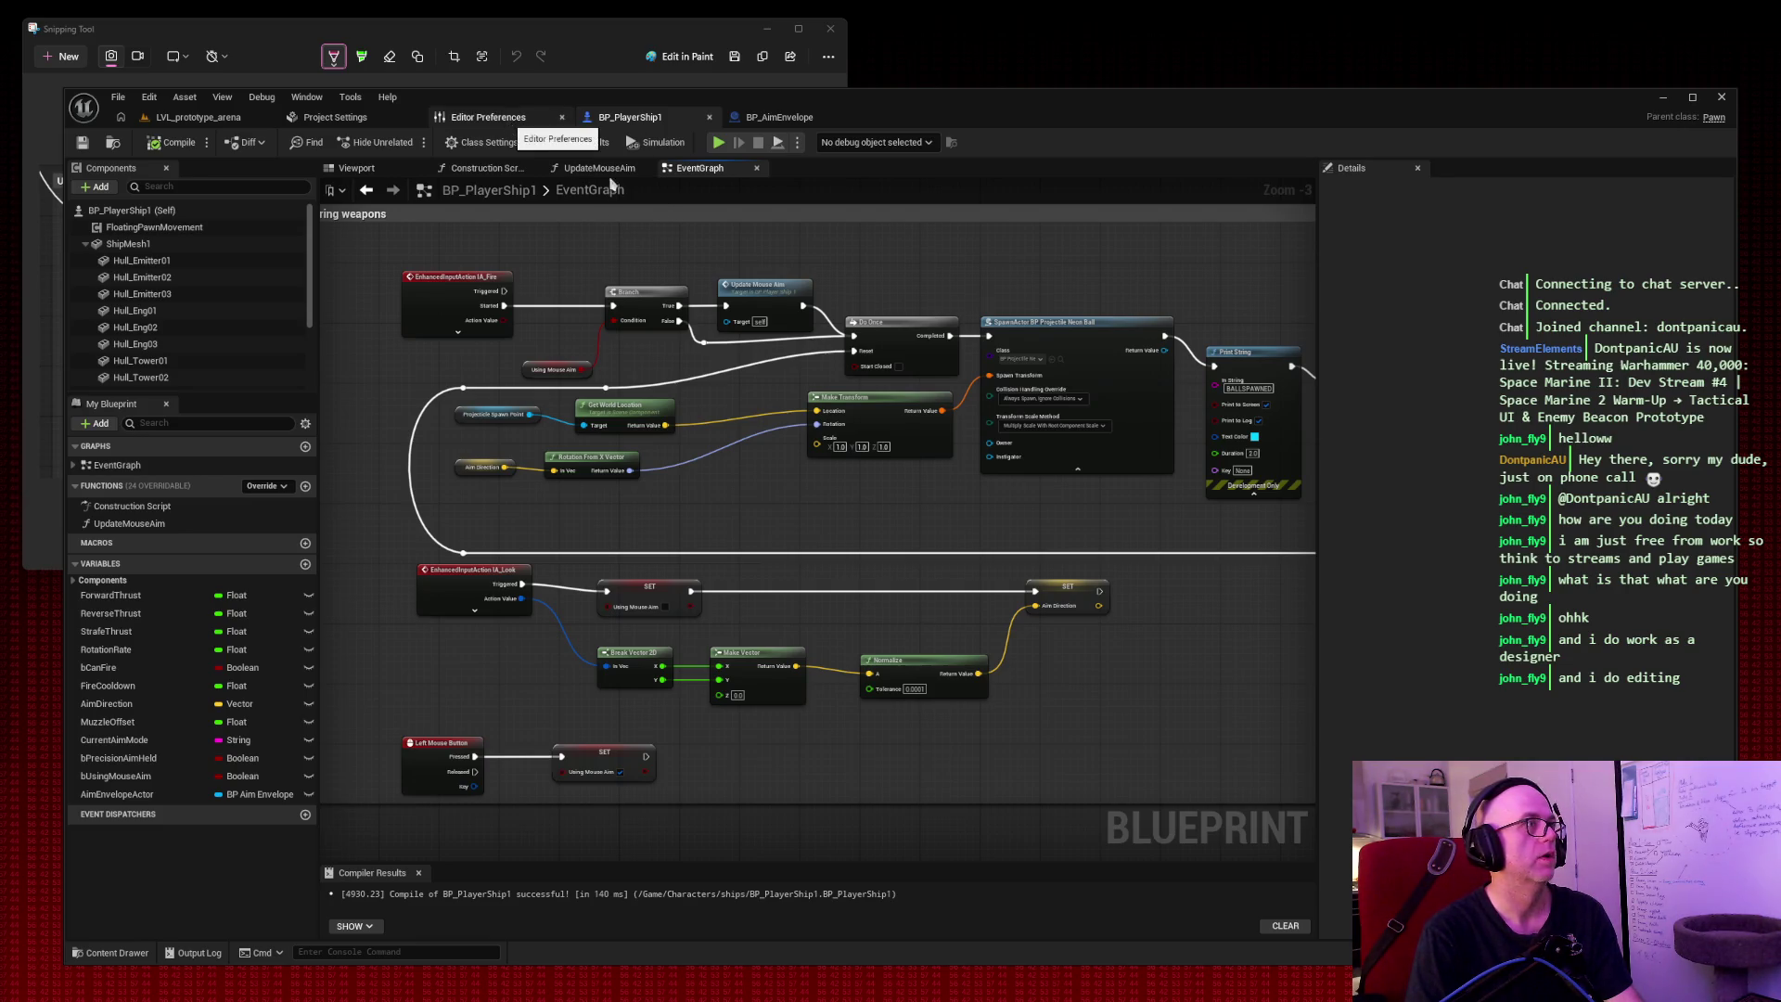
left_click(584, 170)
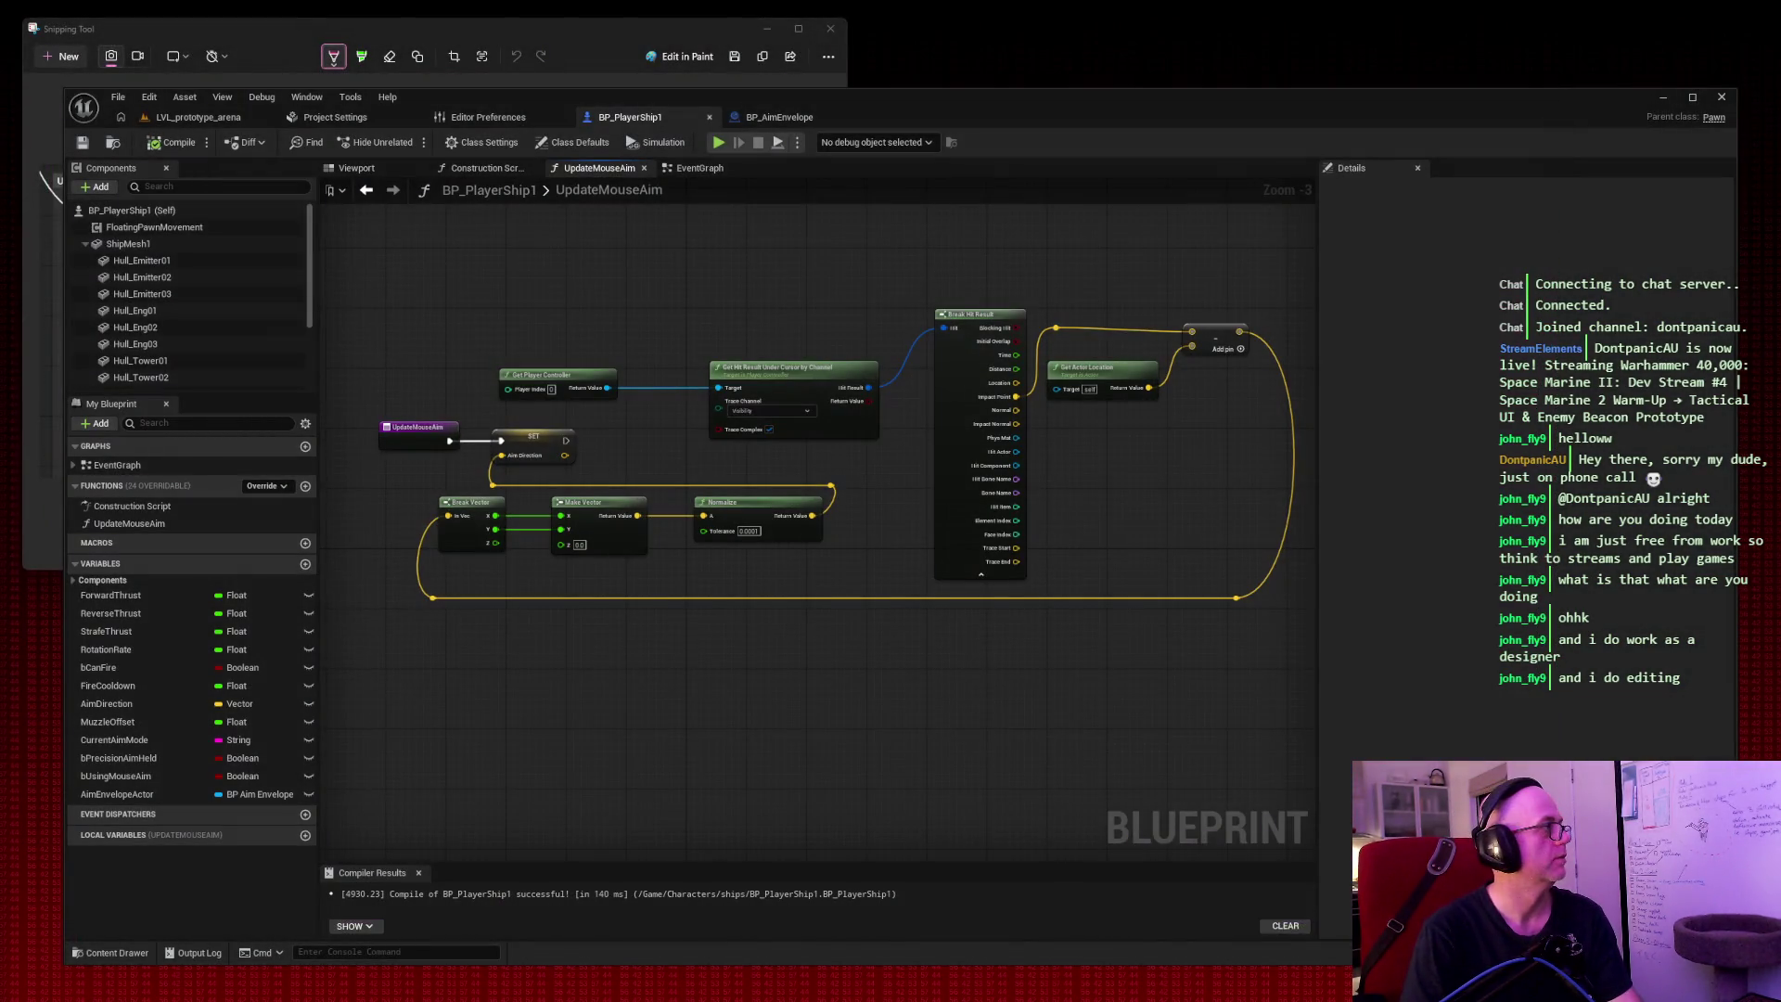
left_click(213, 118)
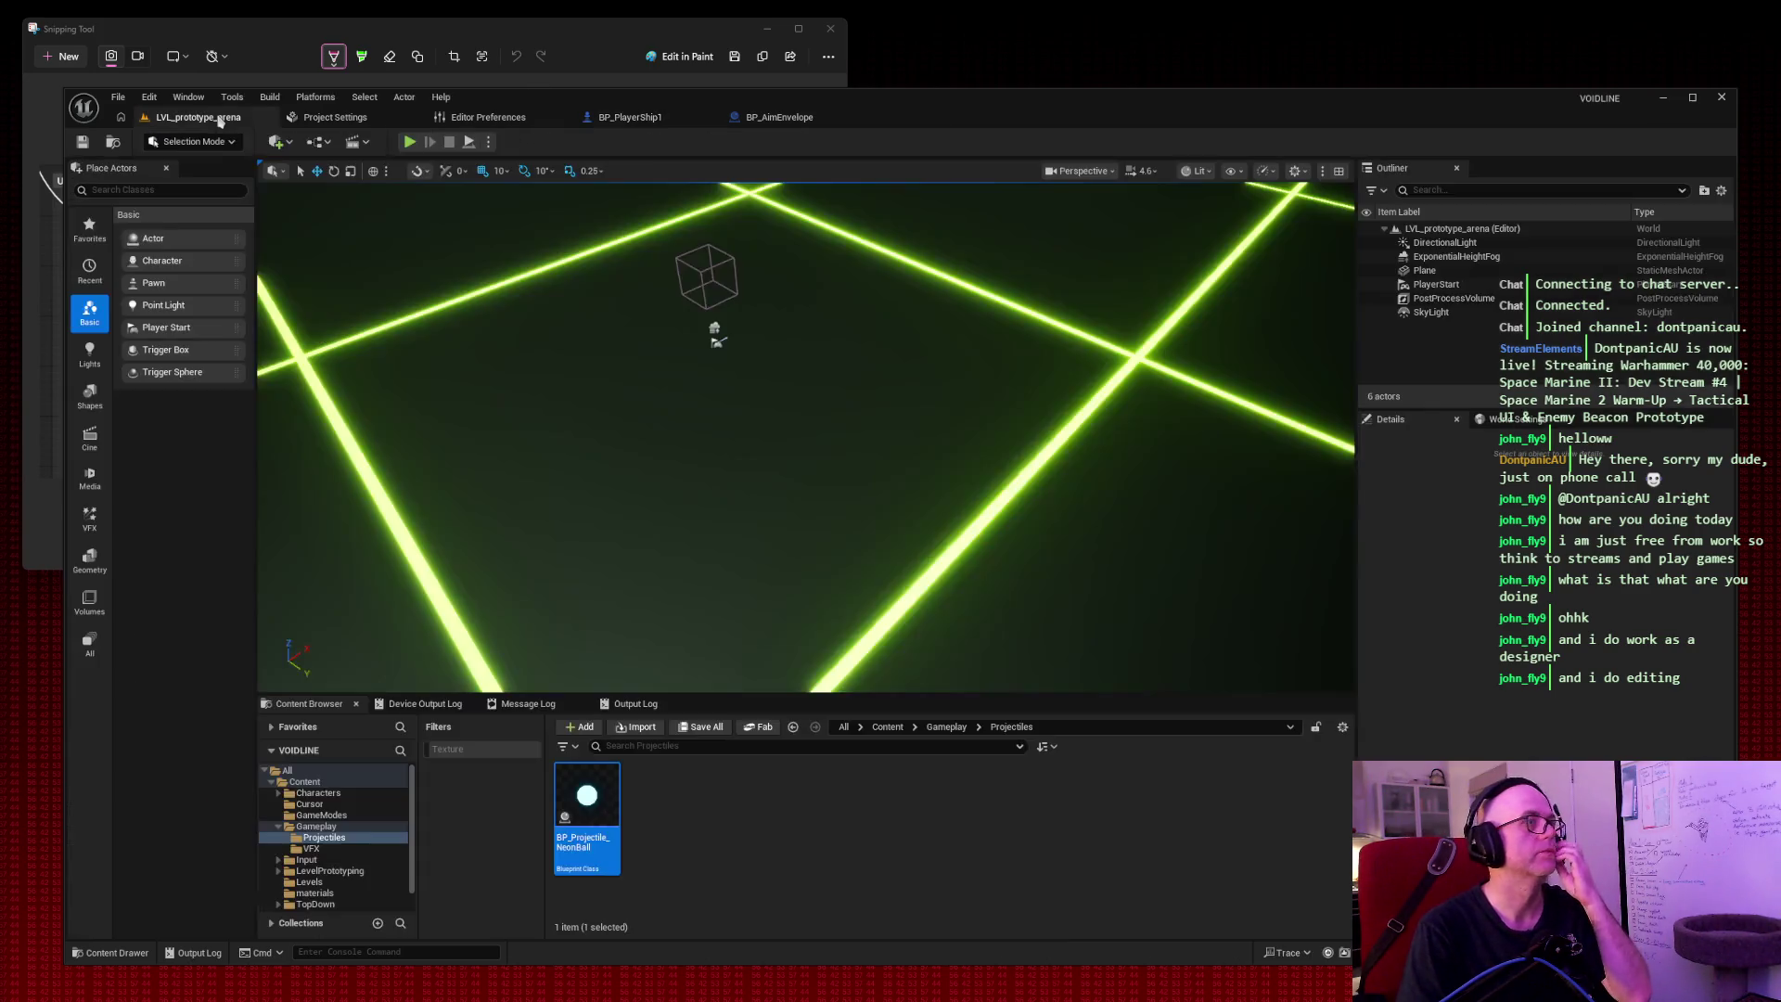
Play-test the arena level firing neon balls, stop the session, and drag the Notepad notes over the viewport.
left_click(409, 141)
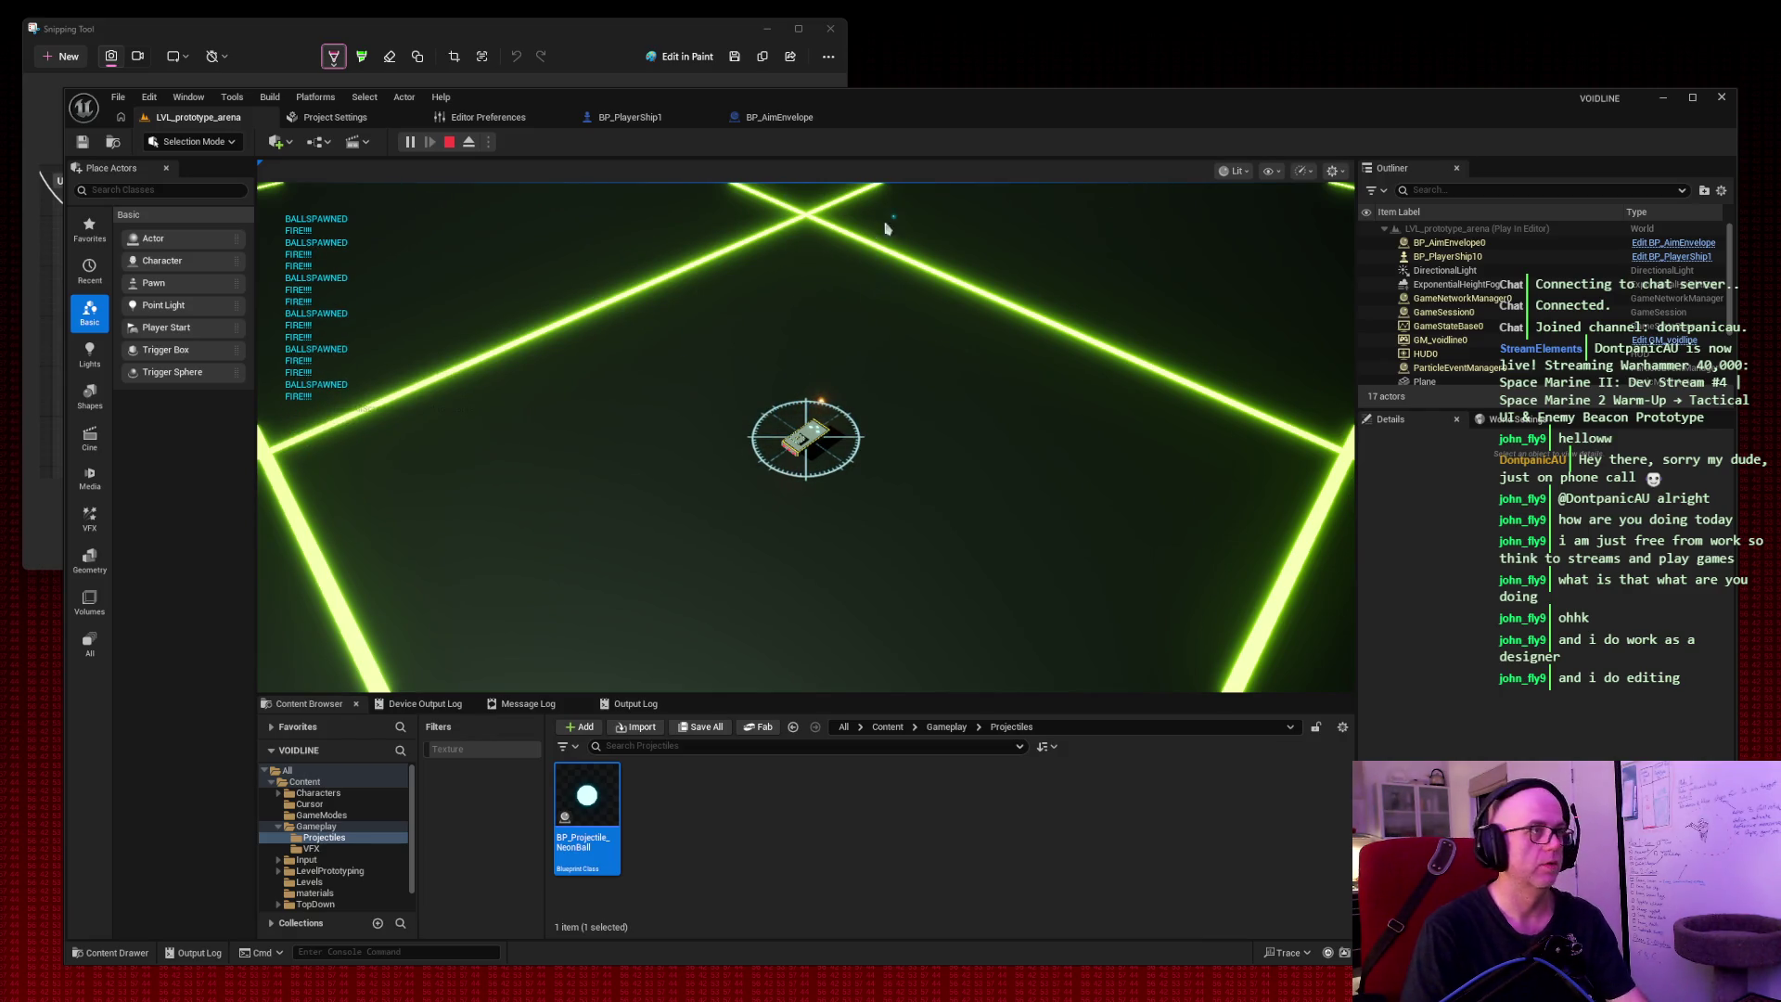
key("Escape")
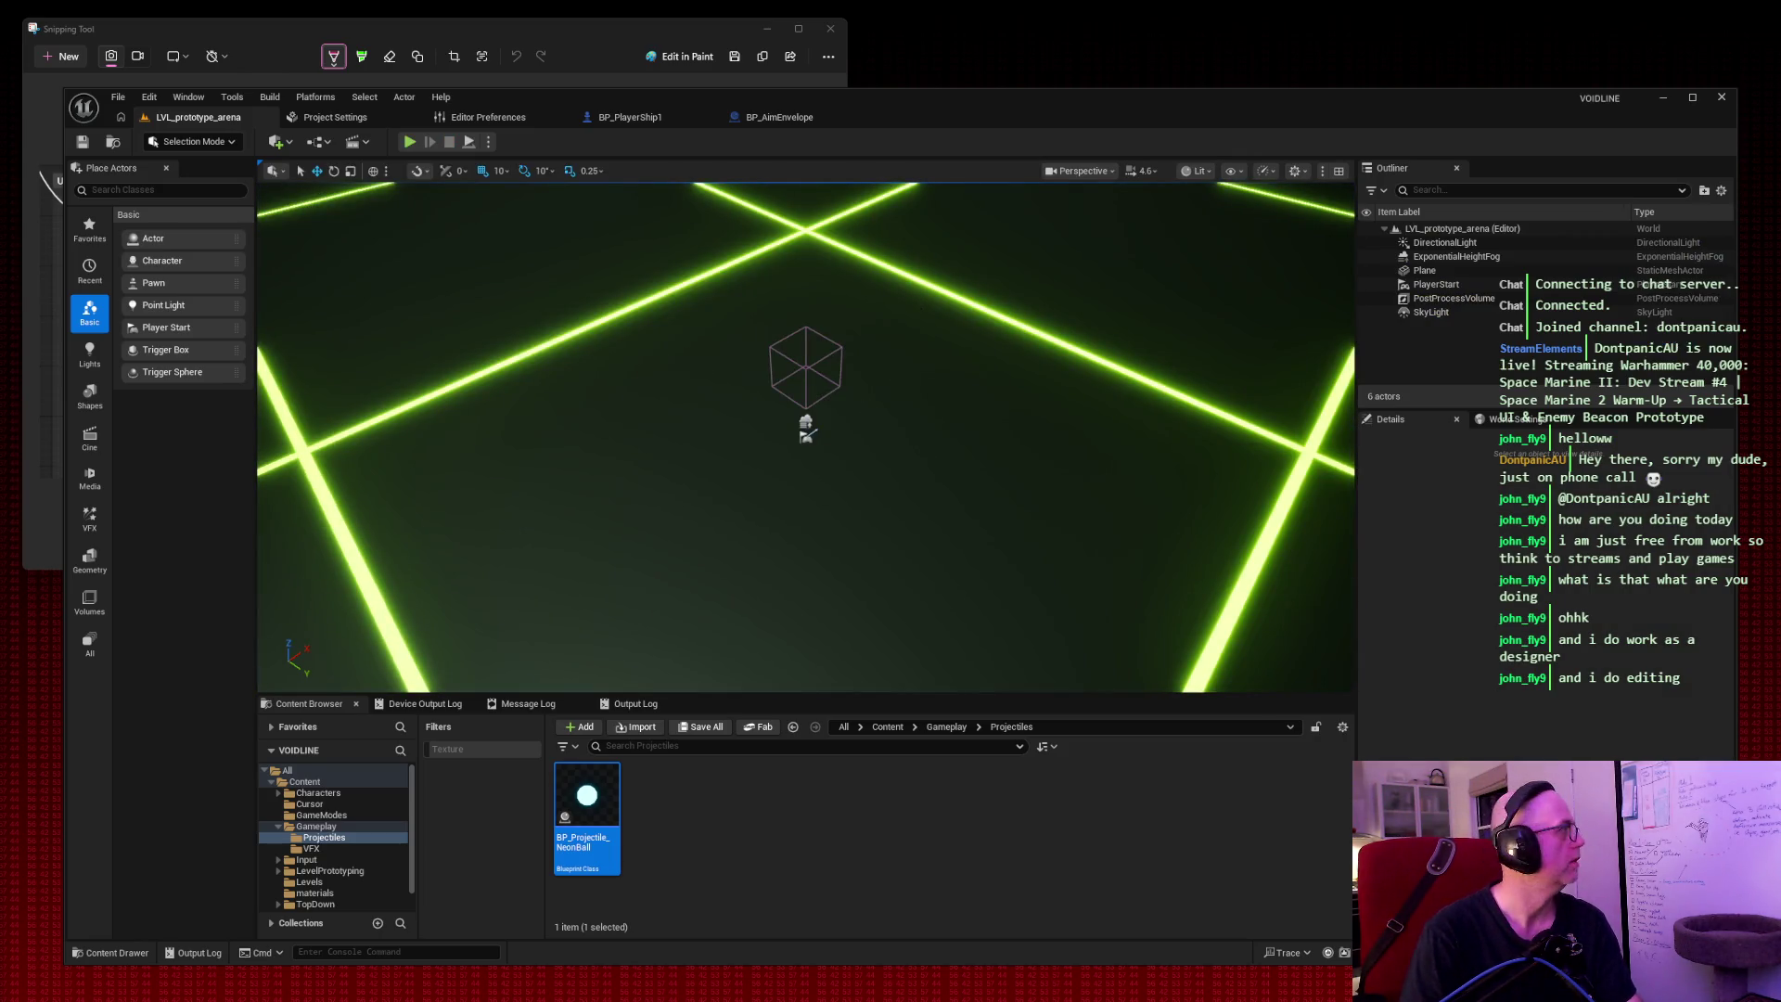
mouse_move(1506, 997)
left_mouse_down()
mouse_move(1507, 424)
mouse_move(1030, 285)
mouse_move(949, 148)
mouse_move(987, 155)
left_mouse_up()
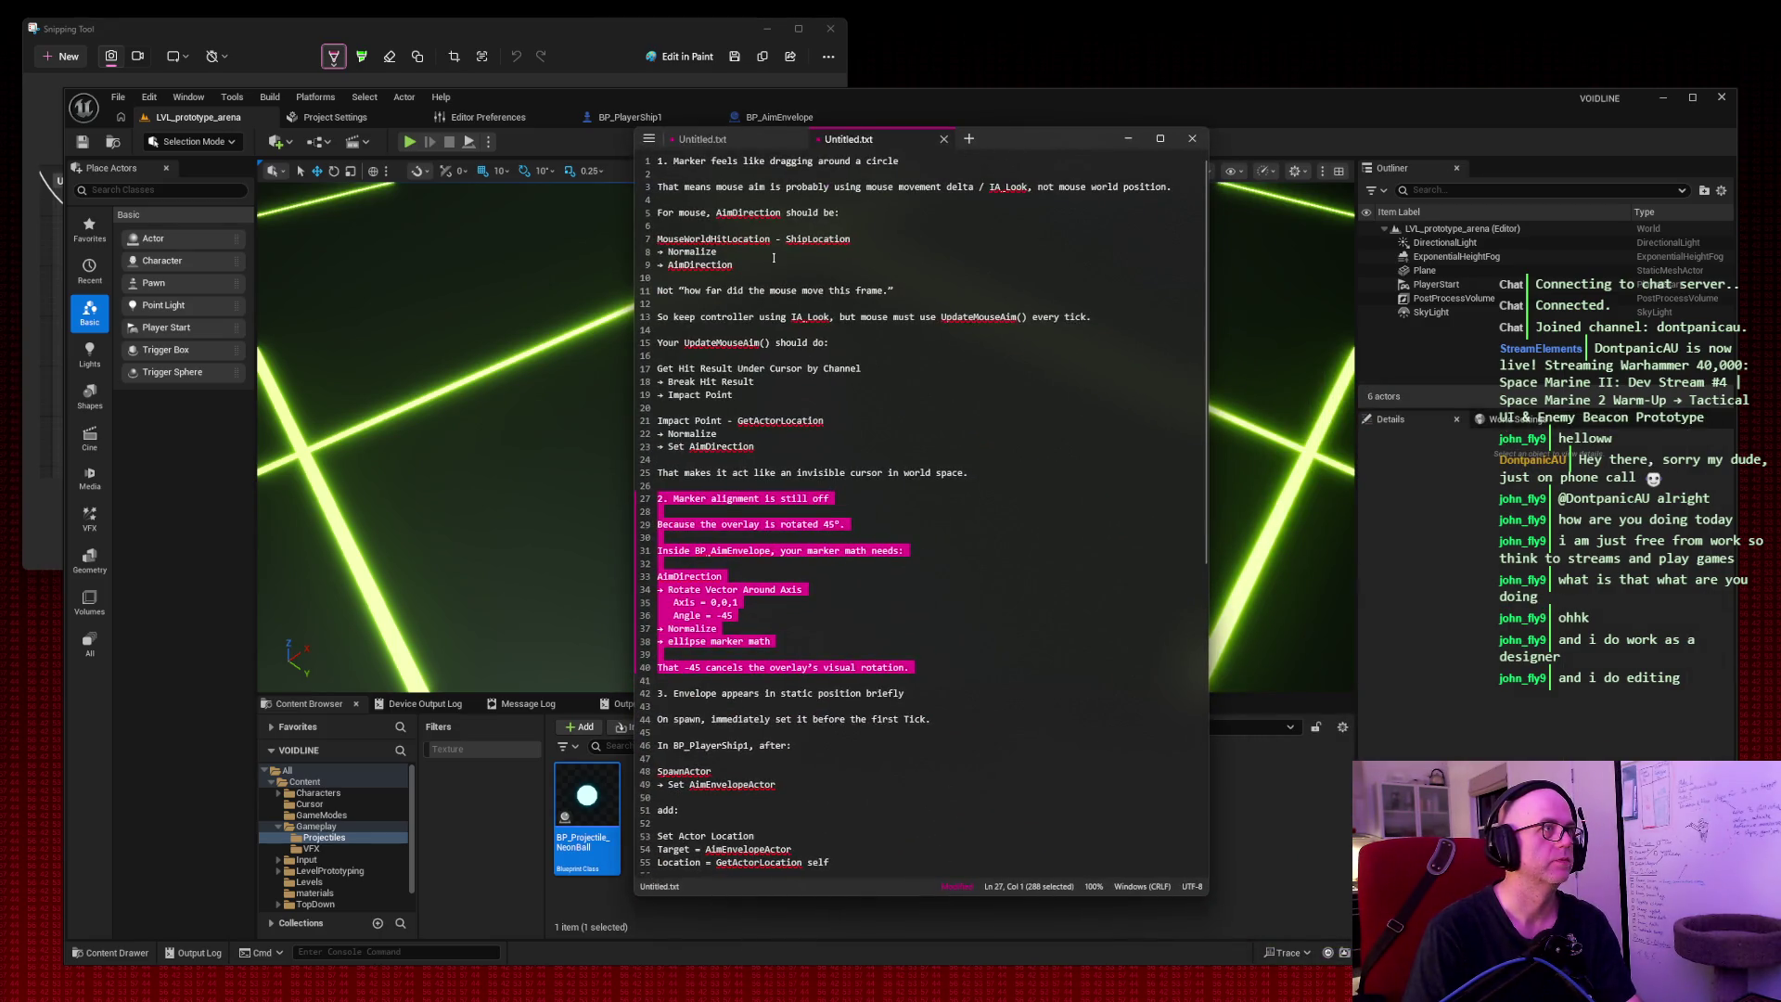
Select lines 1–25 of the Notepad notes and delete them, then scroll back up.
mouse_move(982, 472)
left_mouse_down()
mouse_move(657, 161)
mouse_move(927, 891)
mouse_move(1000, 928)
left_mouse_up()
key("BackSpace")
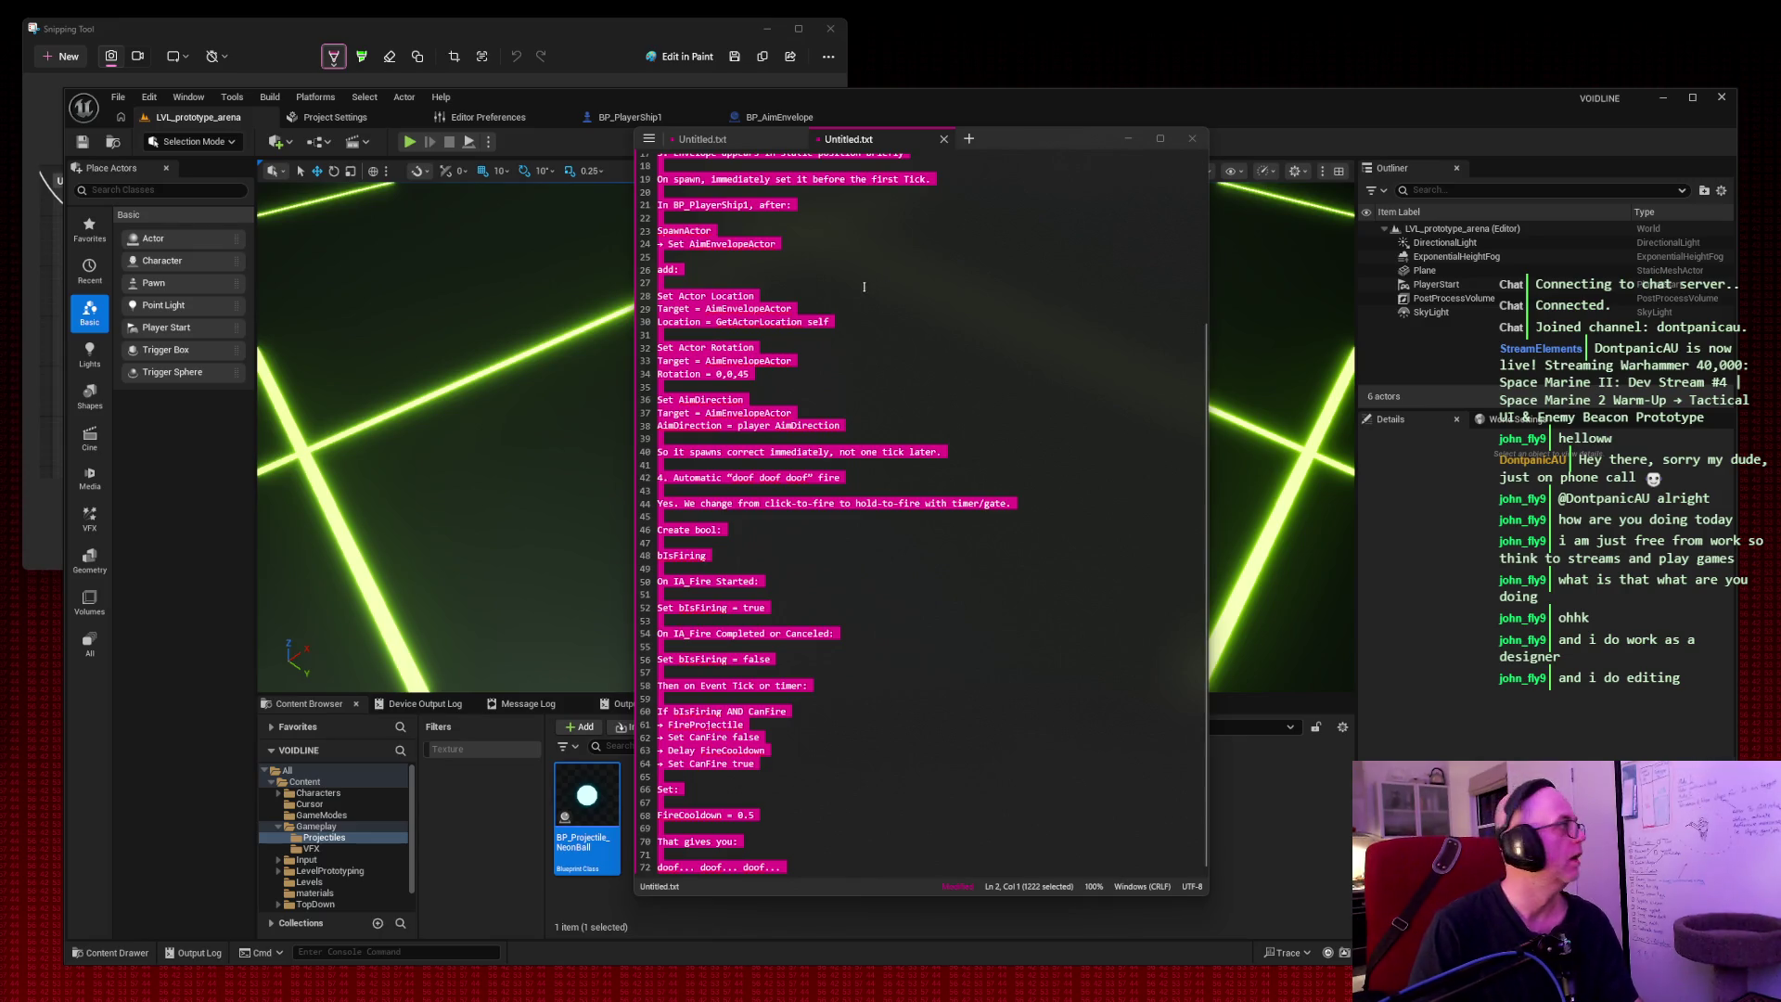
scroll(834, 513, "up", 5)
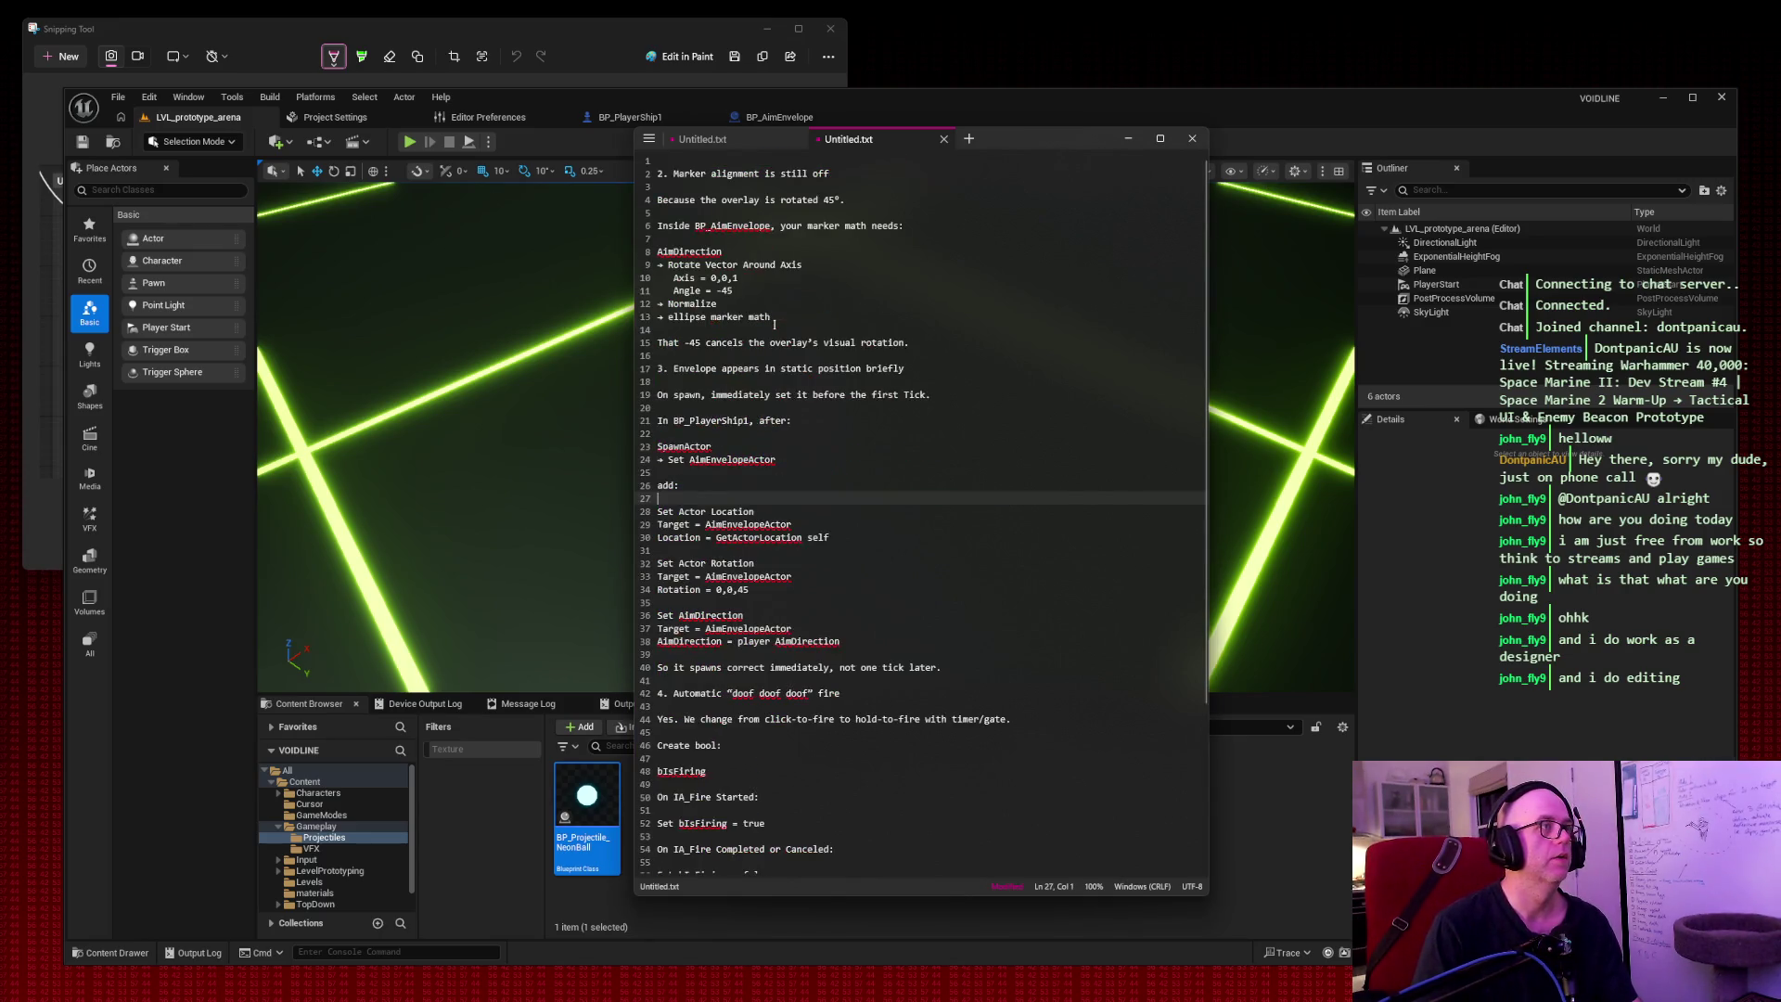
Select the notes from line 2 to the end, then bring the Unreal editor back in front.
left_click_drag(658, 174, 788, 881)
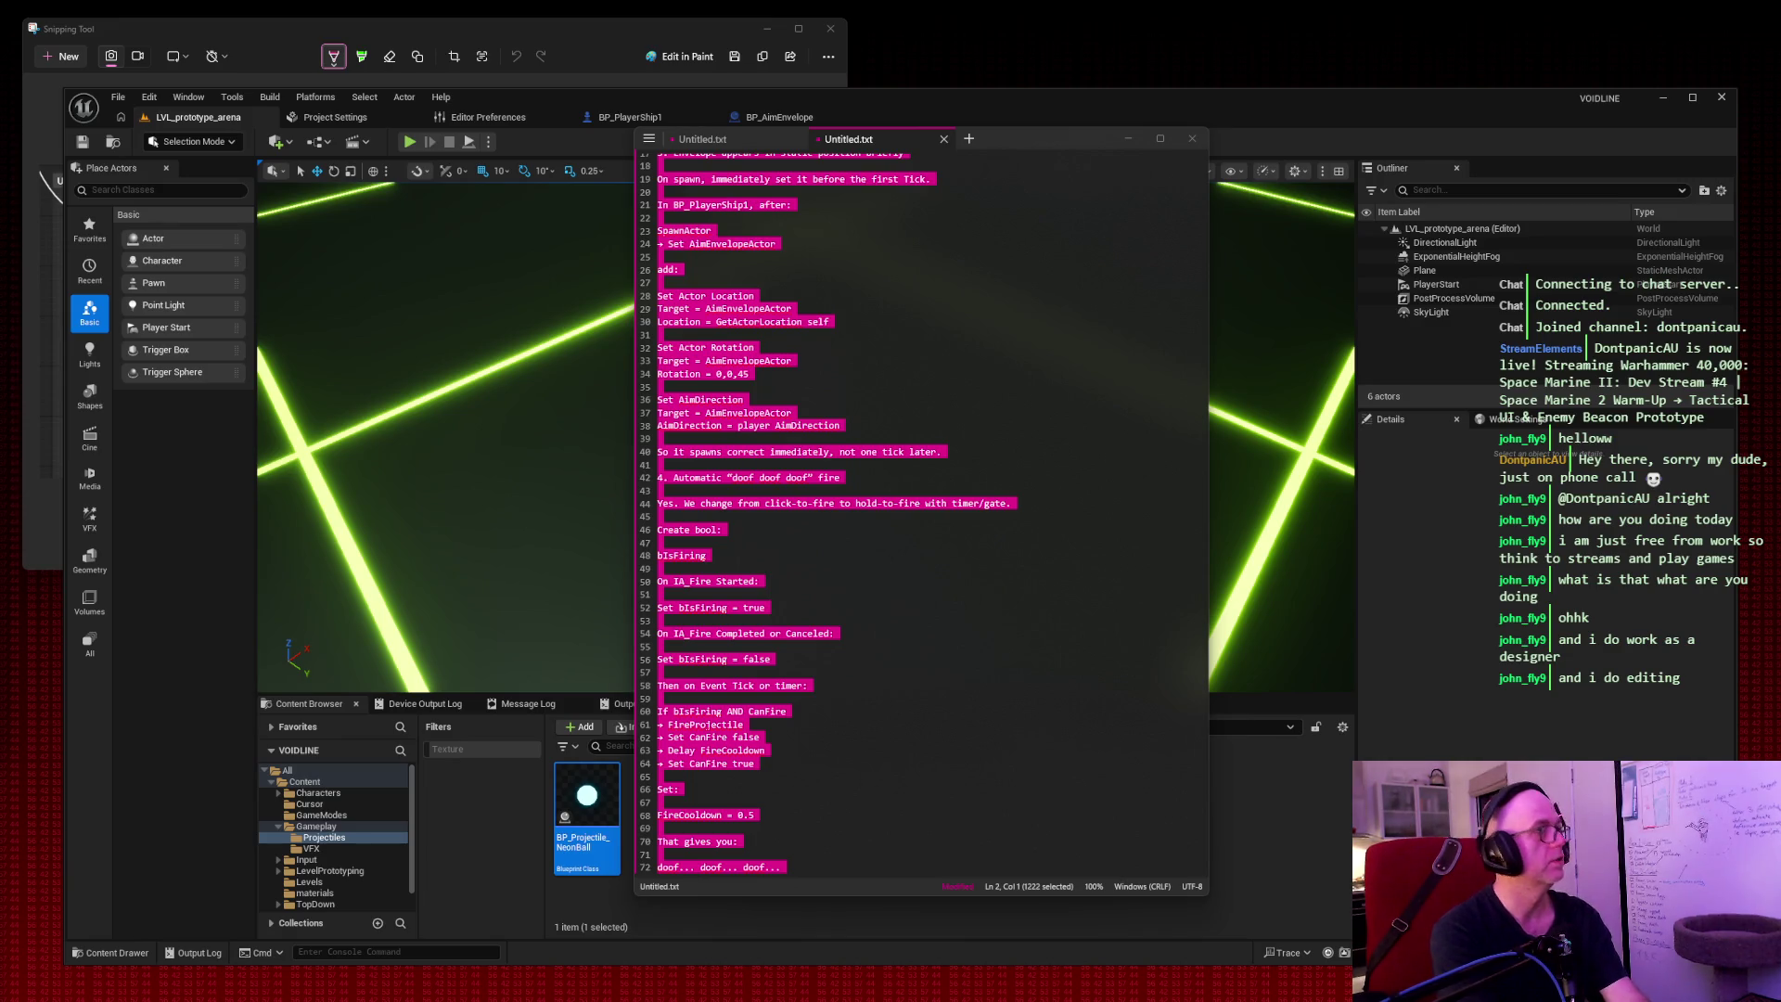
left_click(594, 141)
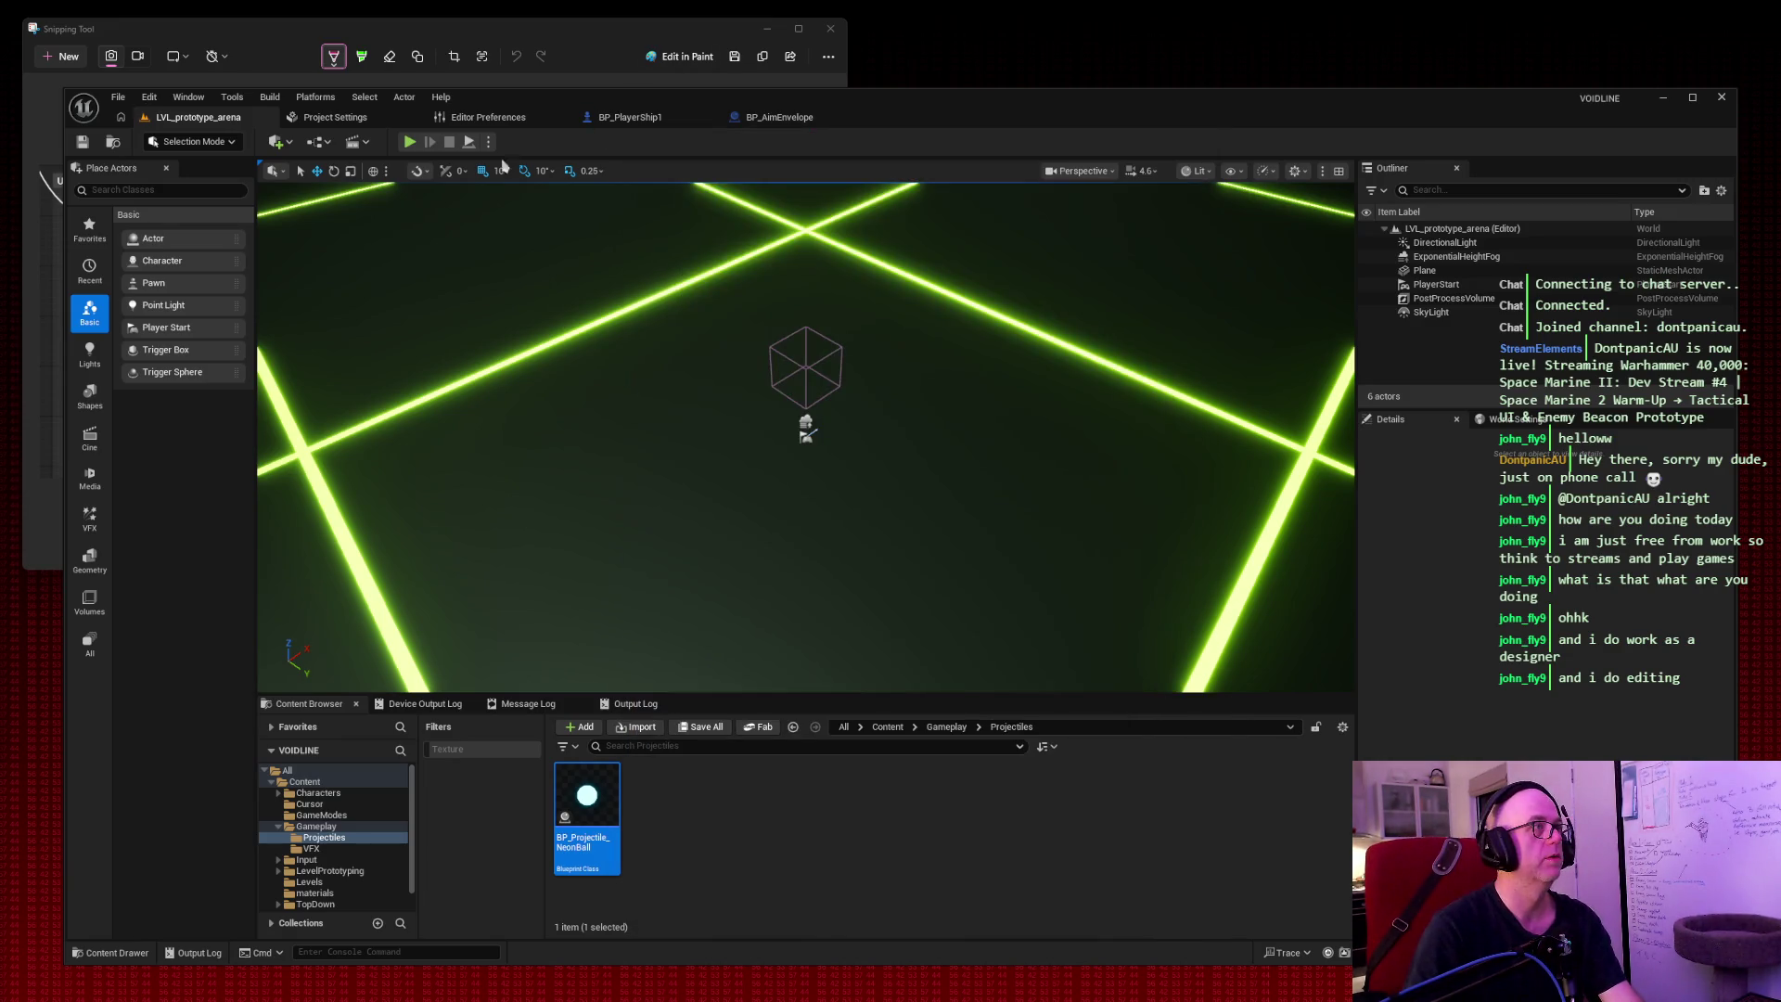
Play-test the arena by flying the ship right, left and down, snipping the running game before stopping.
left_click(409, 141)
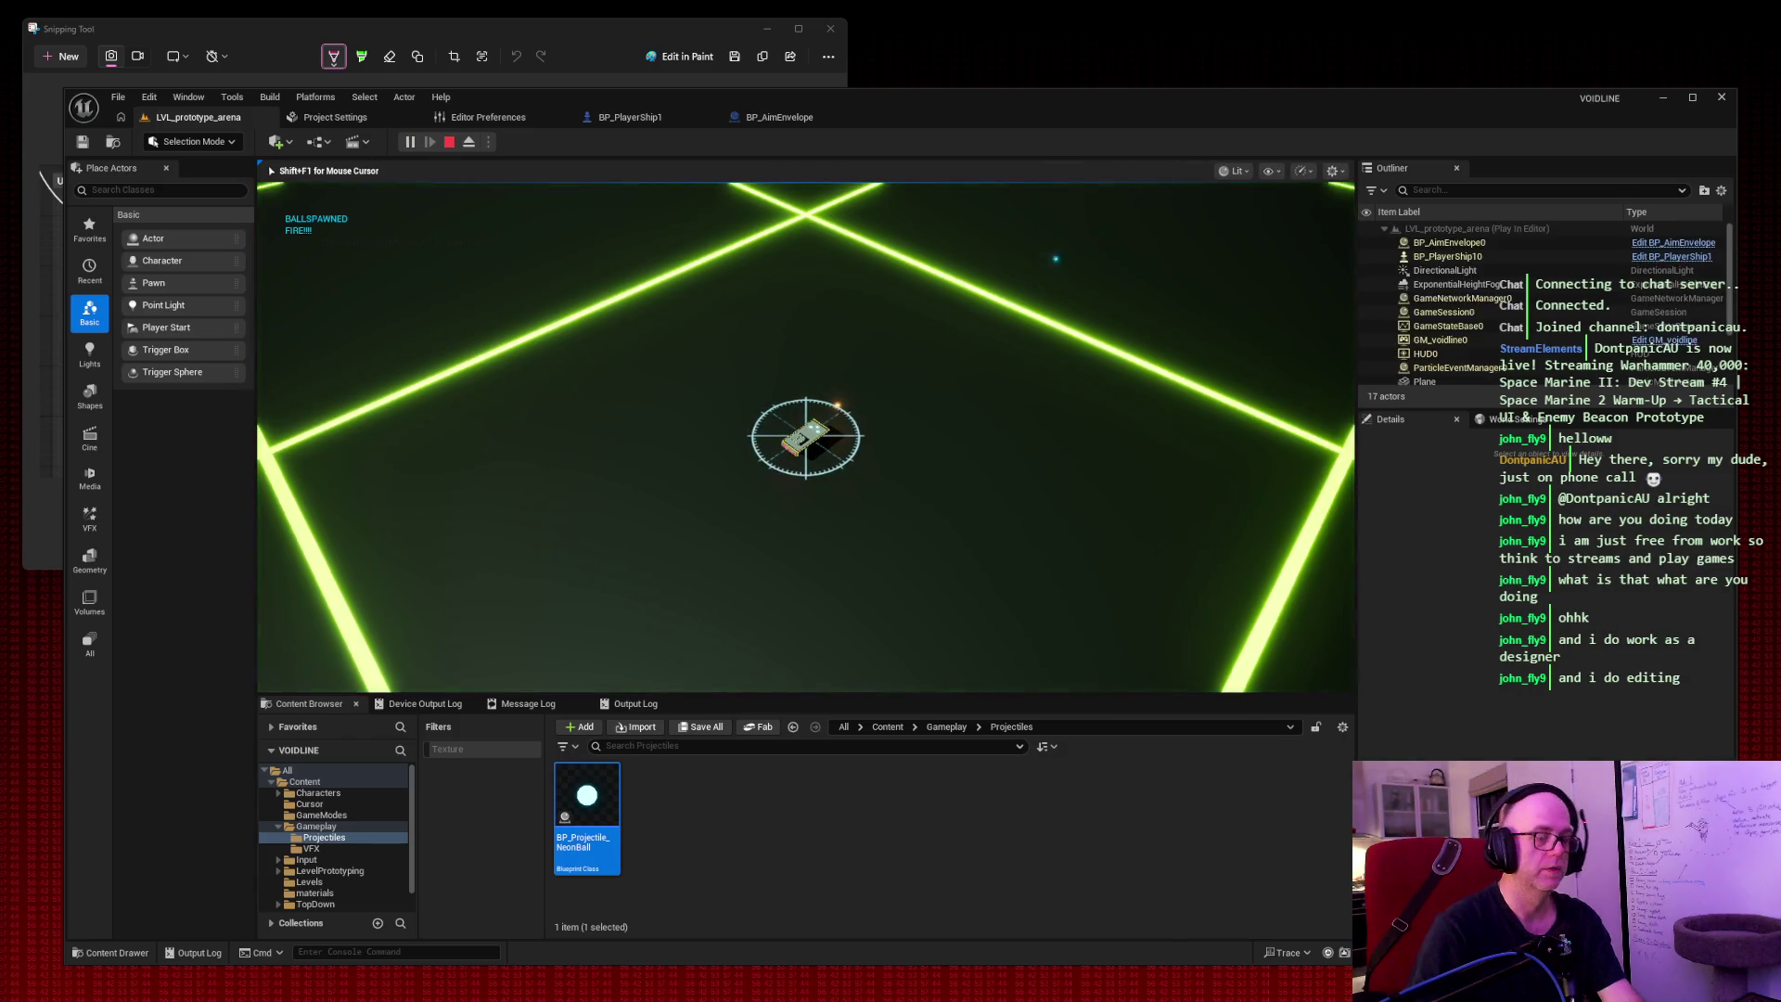
key("d")
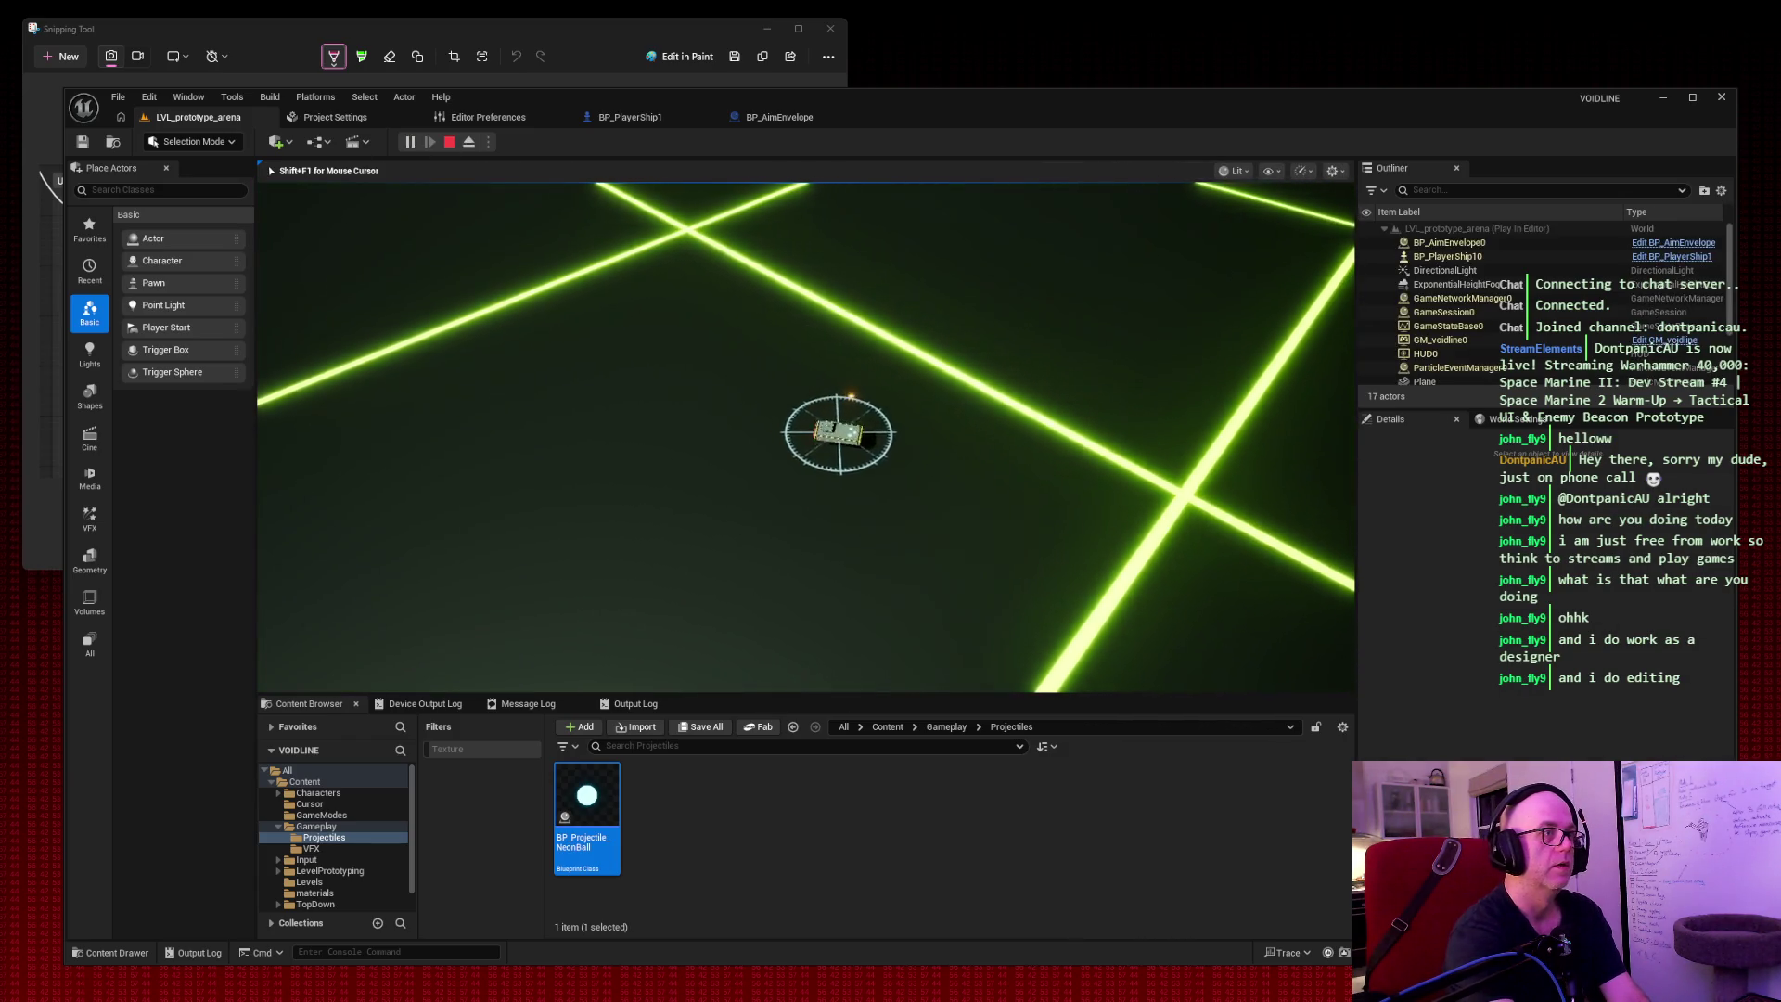
key("a")
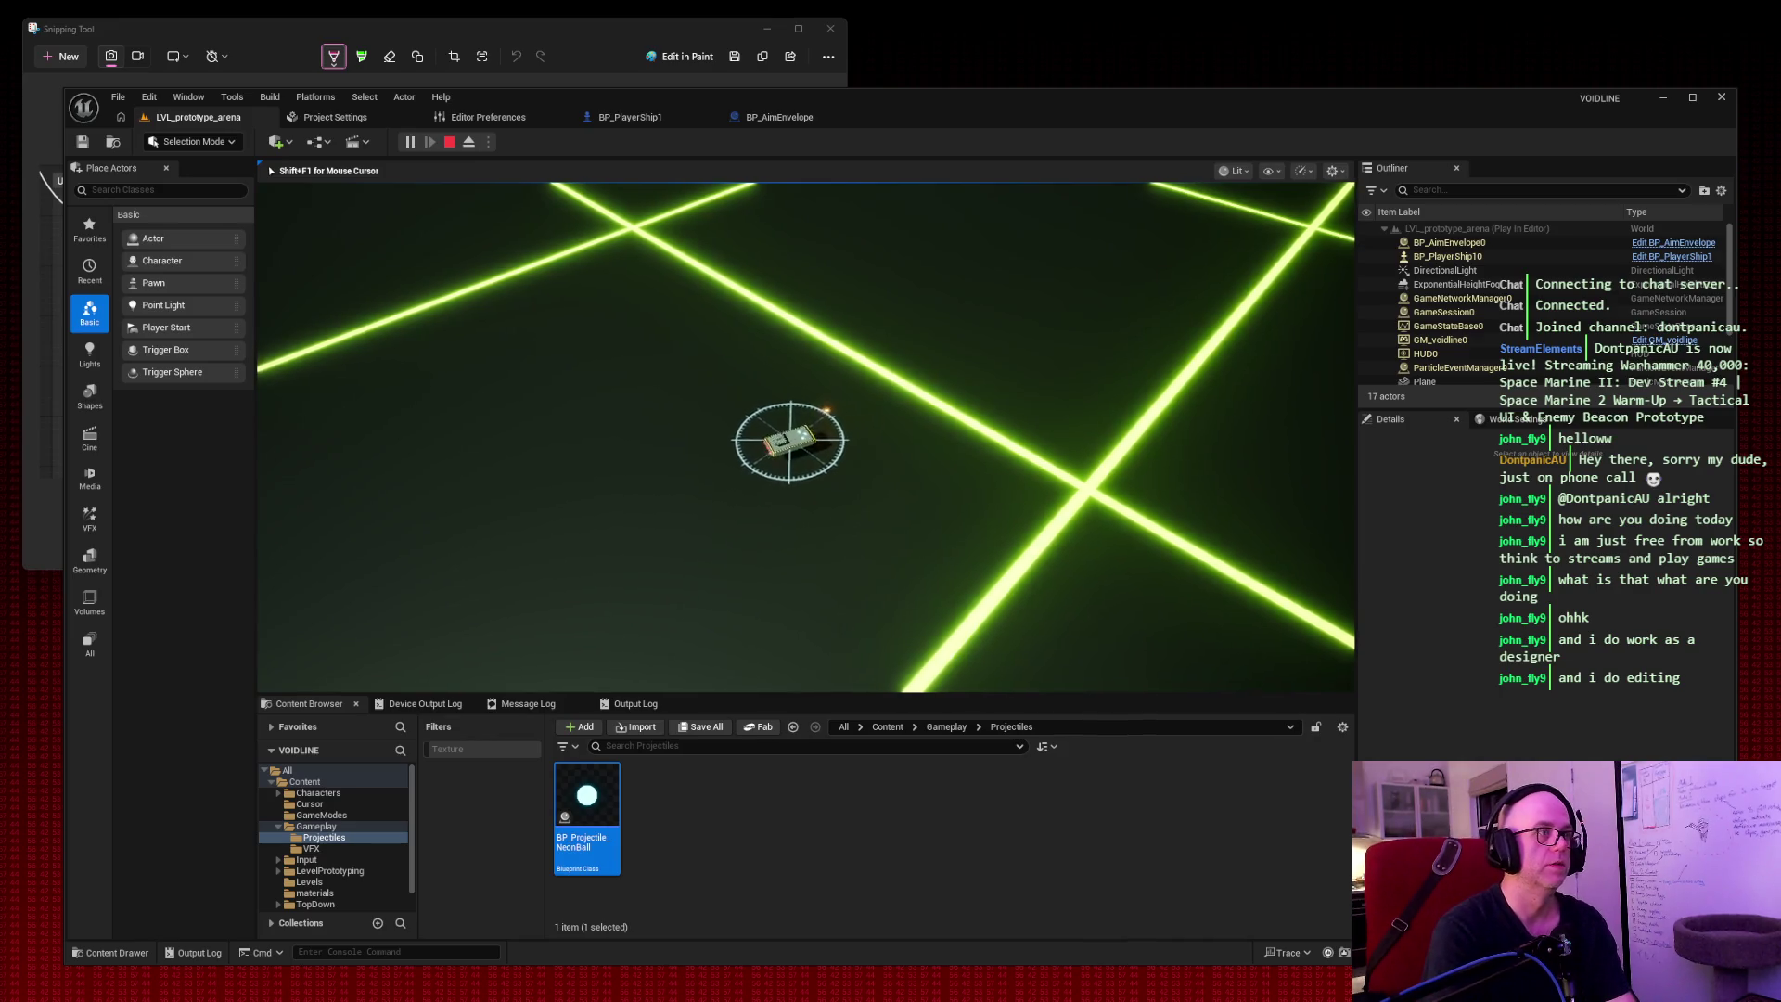
key("s")
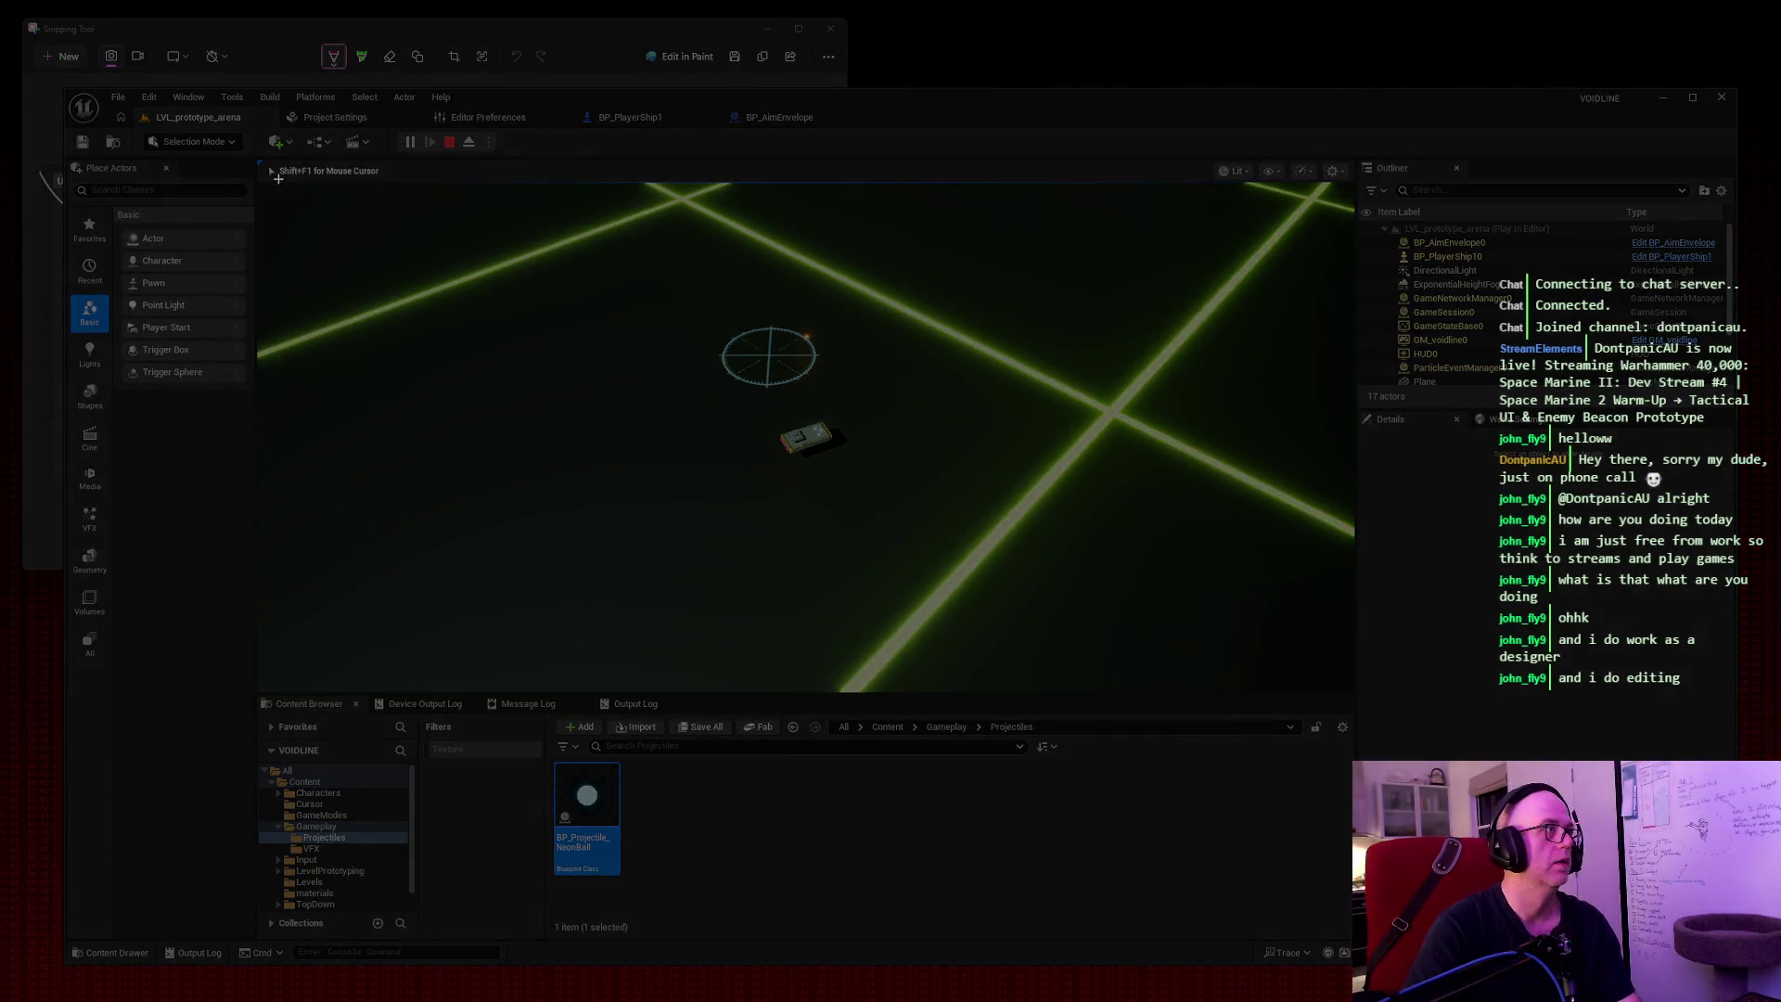
mouse_move(250, 176)
left_mouse_down()
mouse_move(1372, 723)
mouse_move(1355, 692)
left_mouse_up()
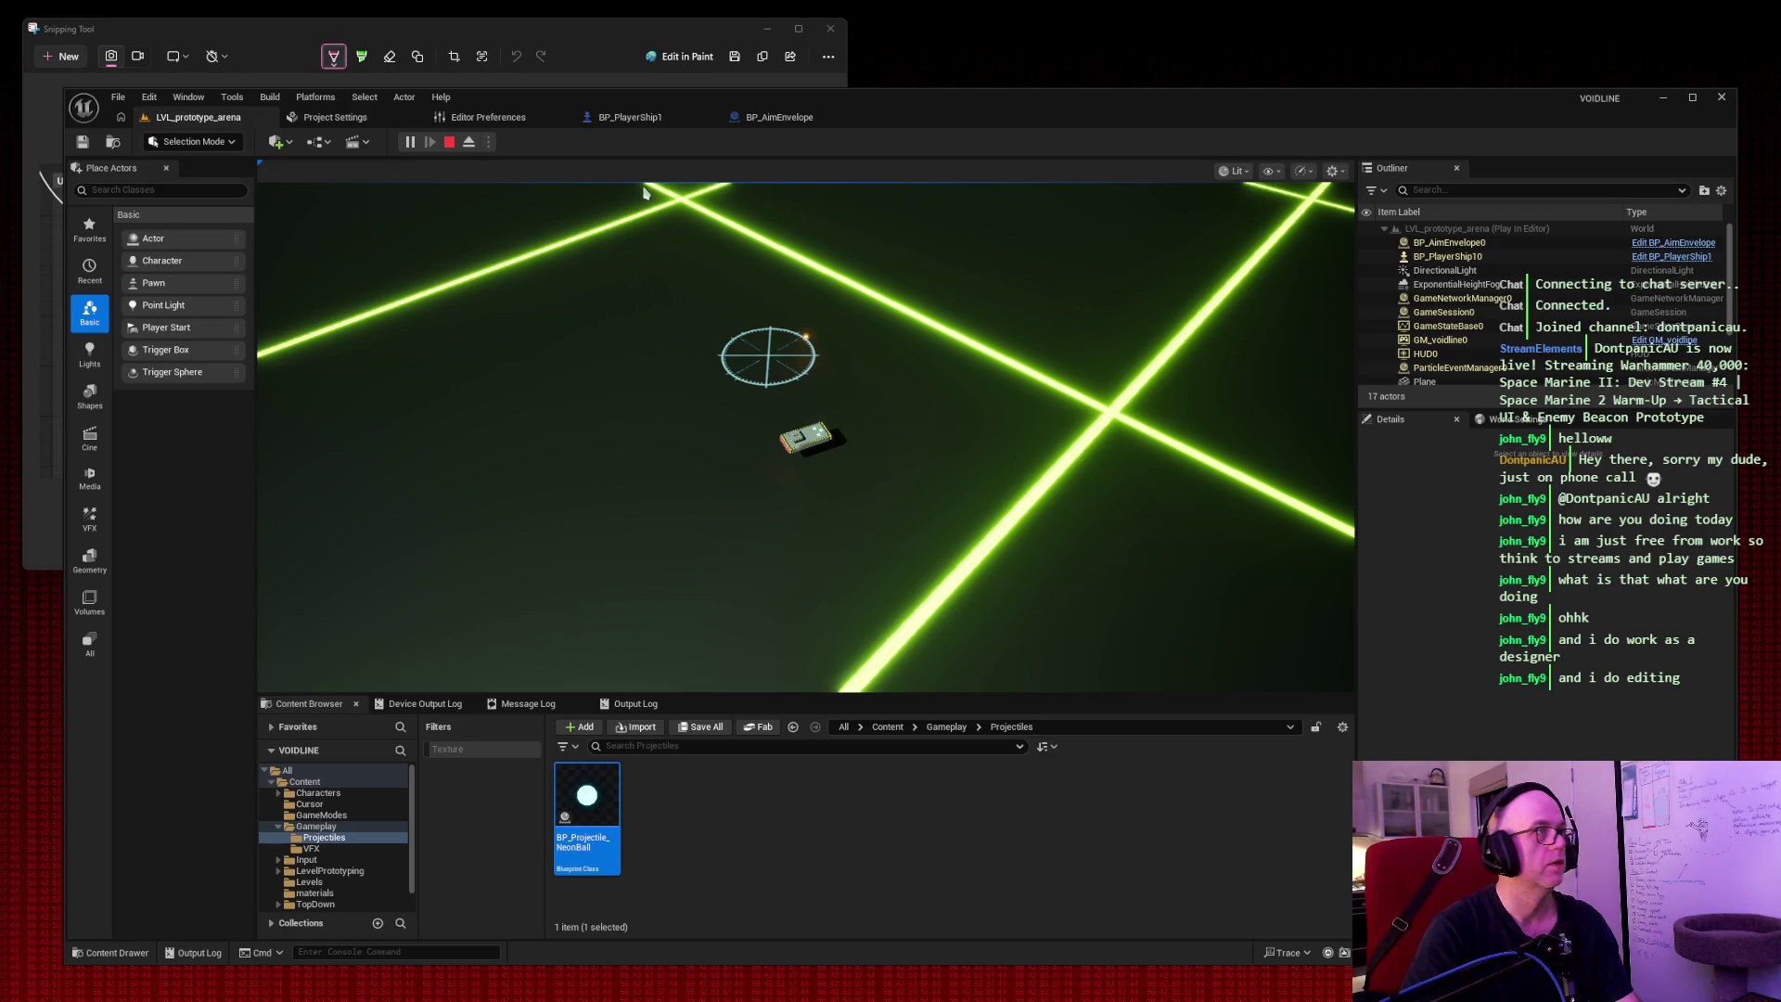
key("Escape")
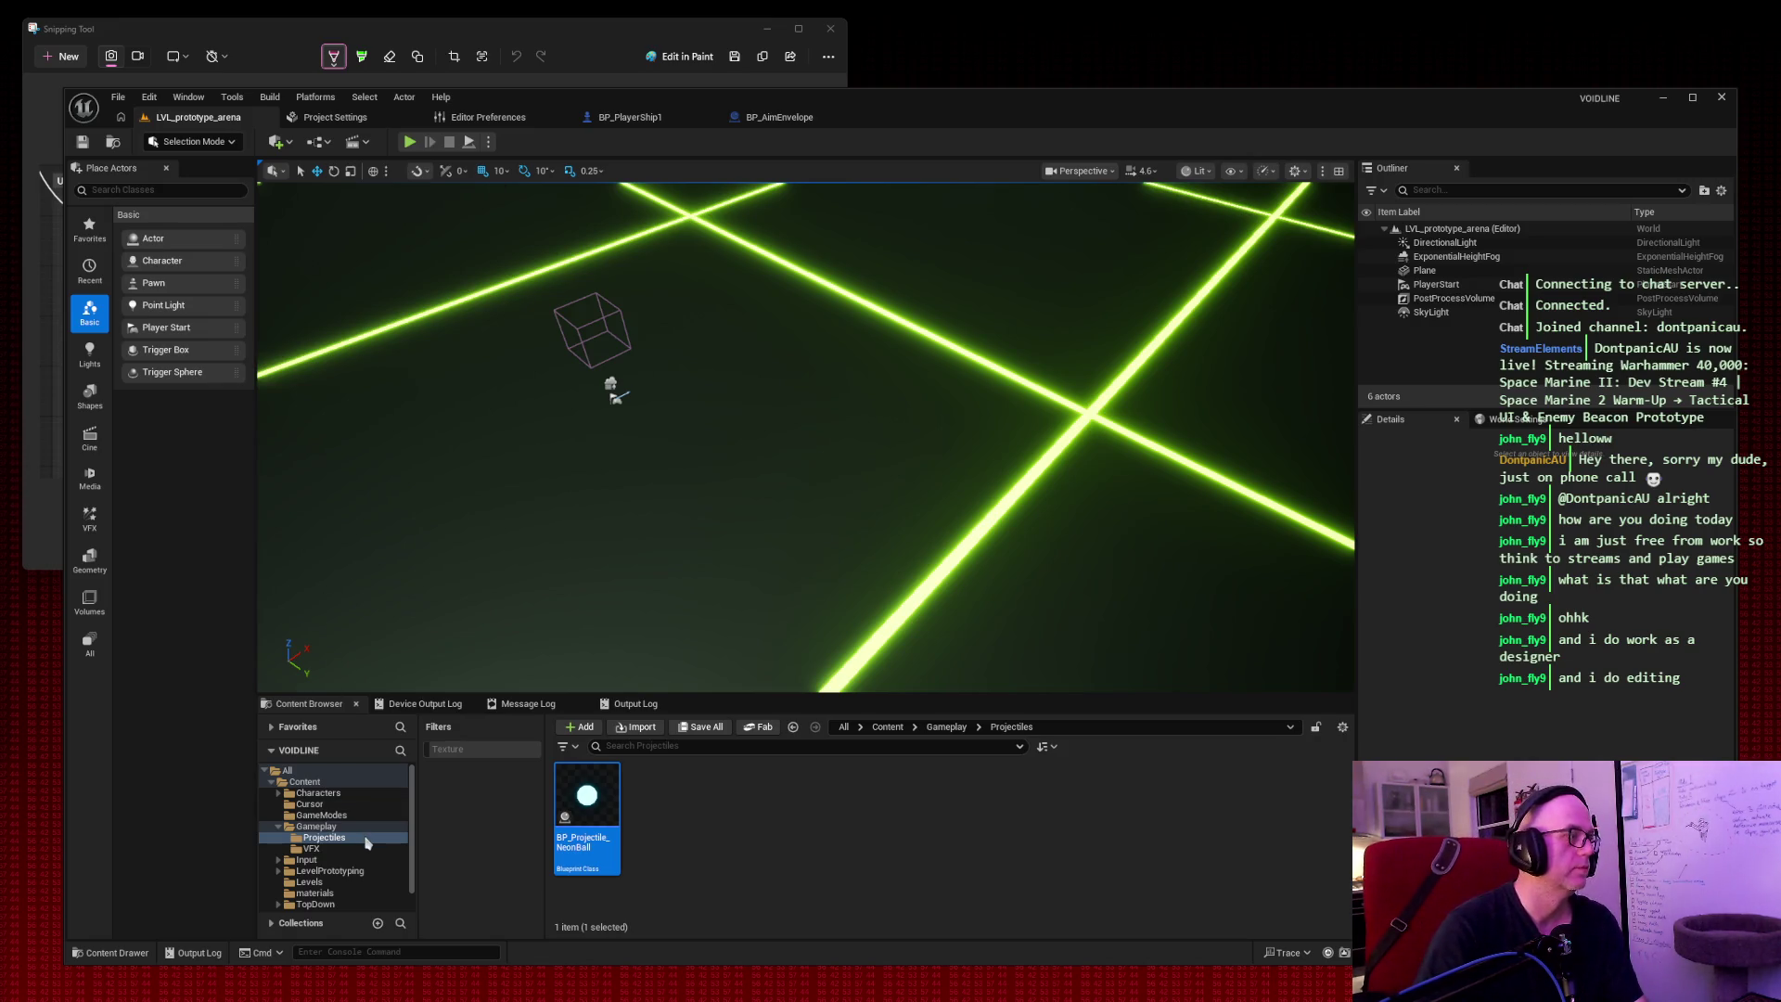
Show the materials folder in the Content Browser, then return to the BP_AimEnvelope event graph.
left_click(320, 893)
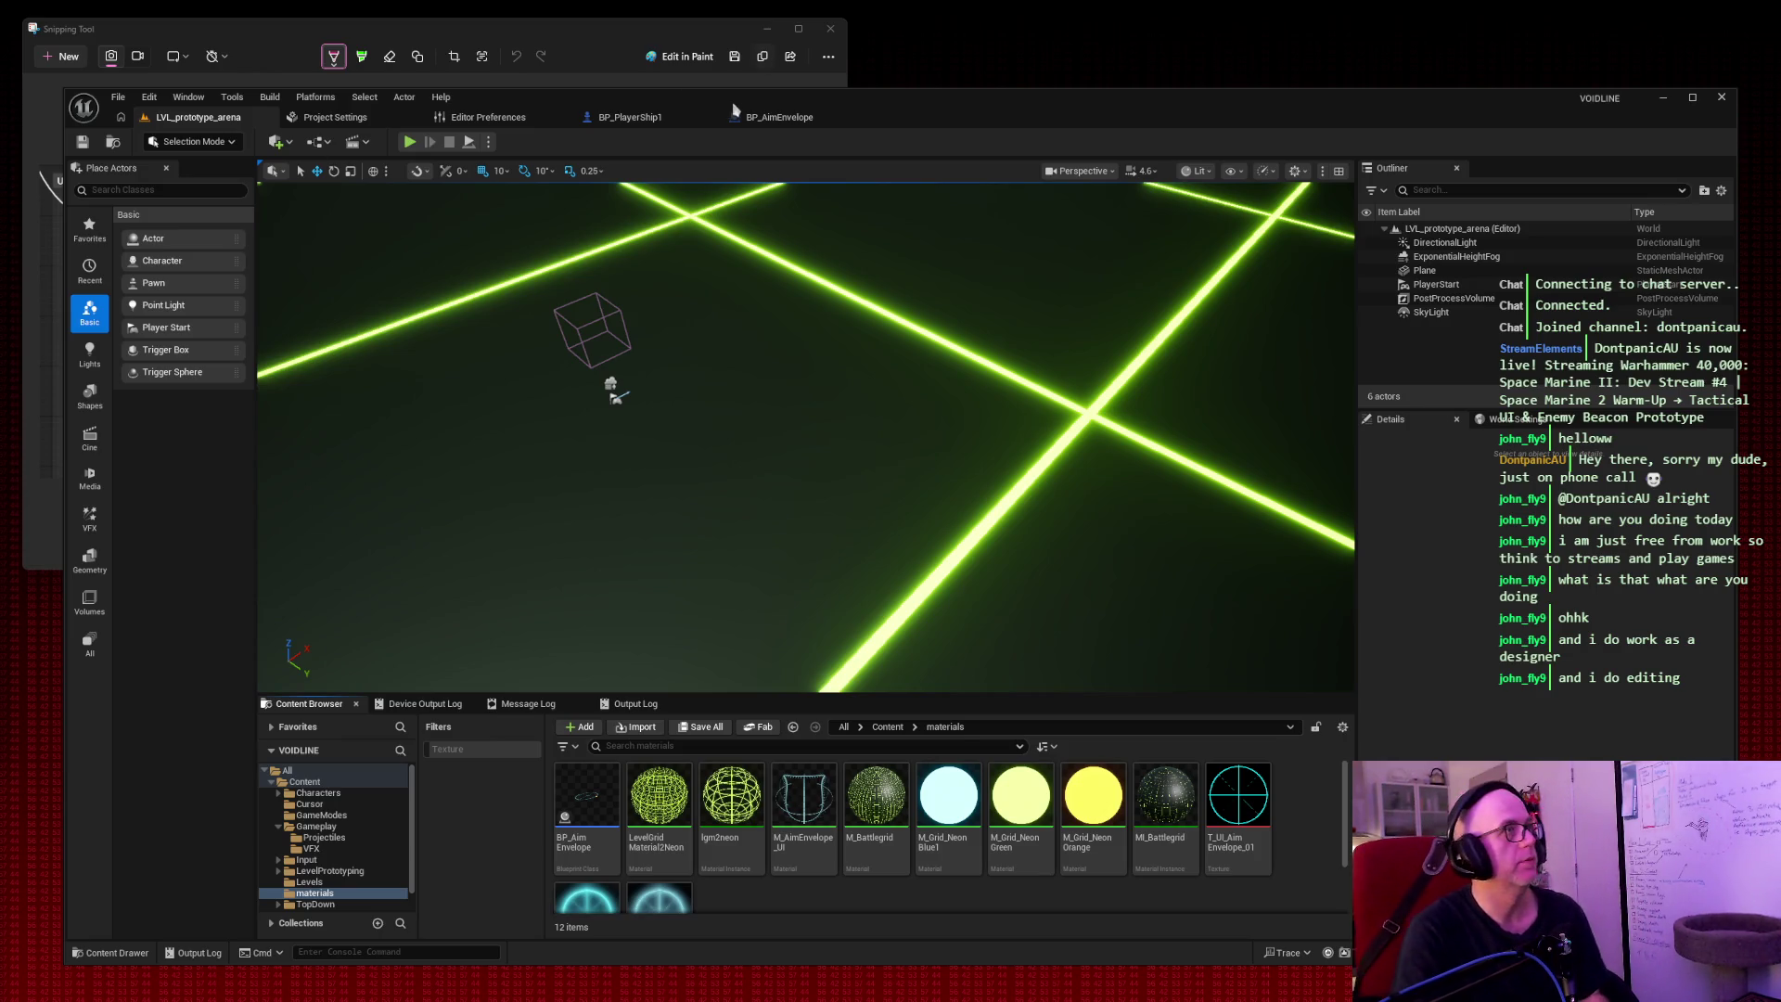
left_click(781, 123)
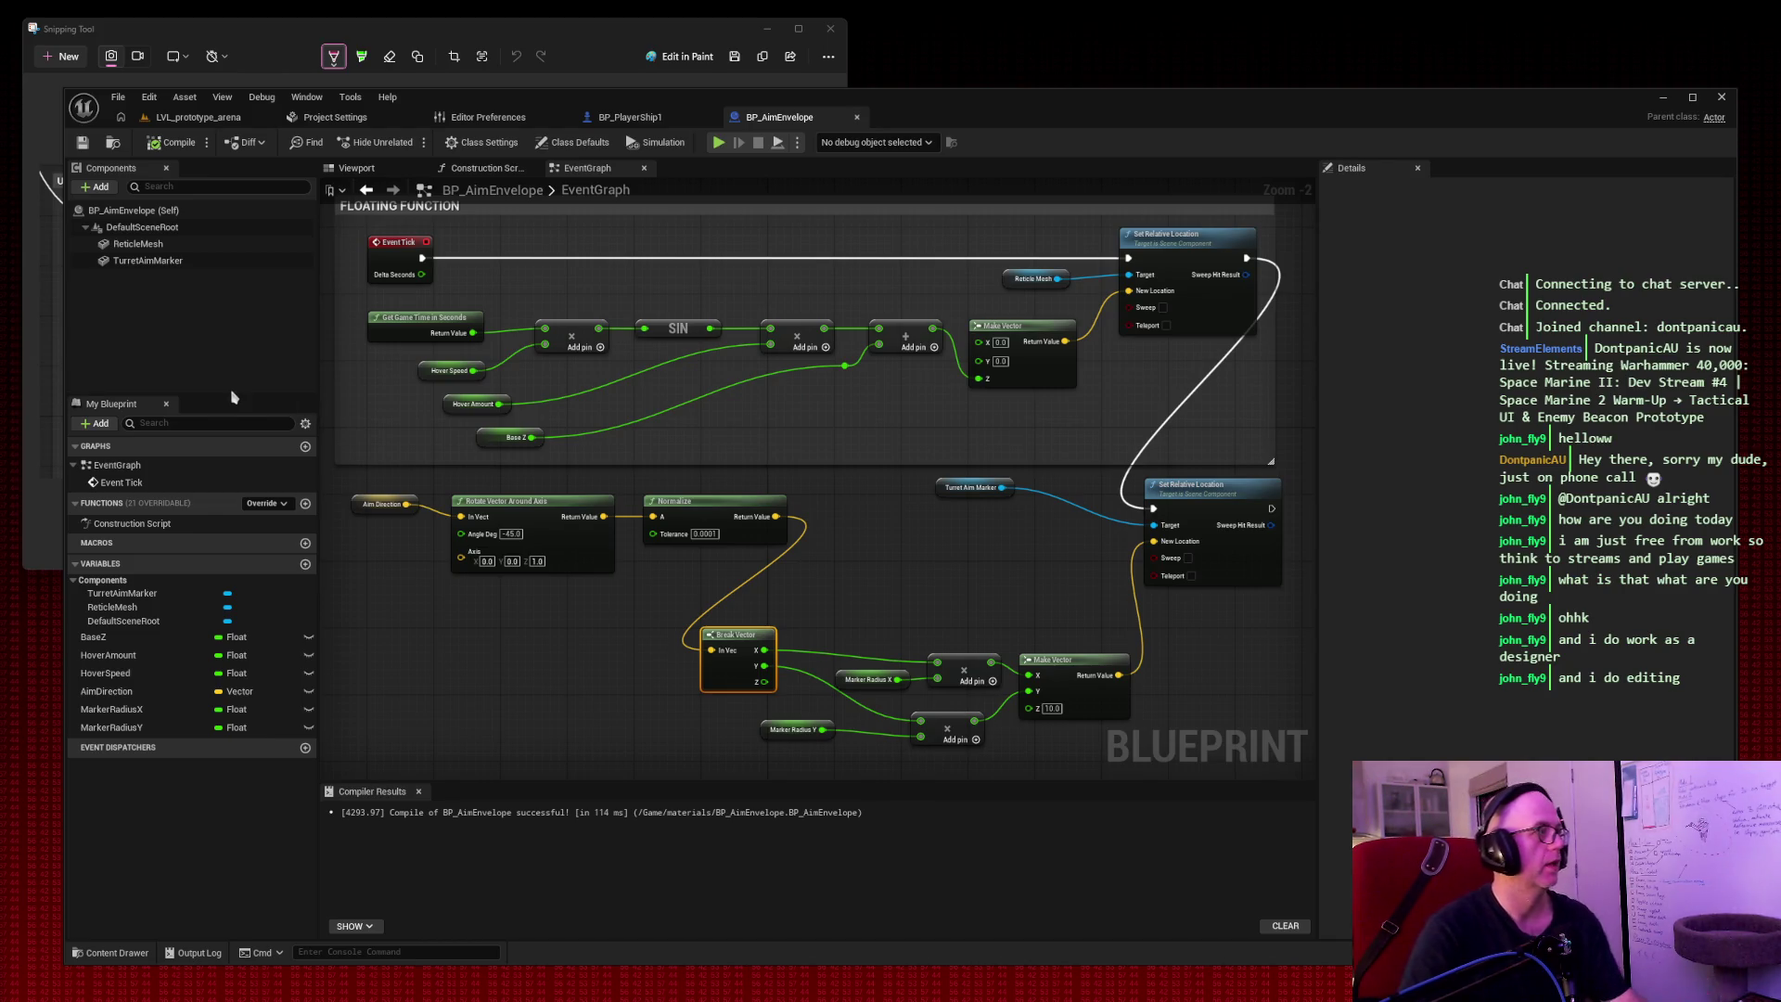
Nudge the Break Vector node and add a new BP_AimEnvelope function named UpdateAimEnvelope.
mouse_move(753, 629)
left_mouse_down()
mouse_move(872, 503)
mouse_move(722, 586)
mouse_move(755, 596)
left_mouse_up()
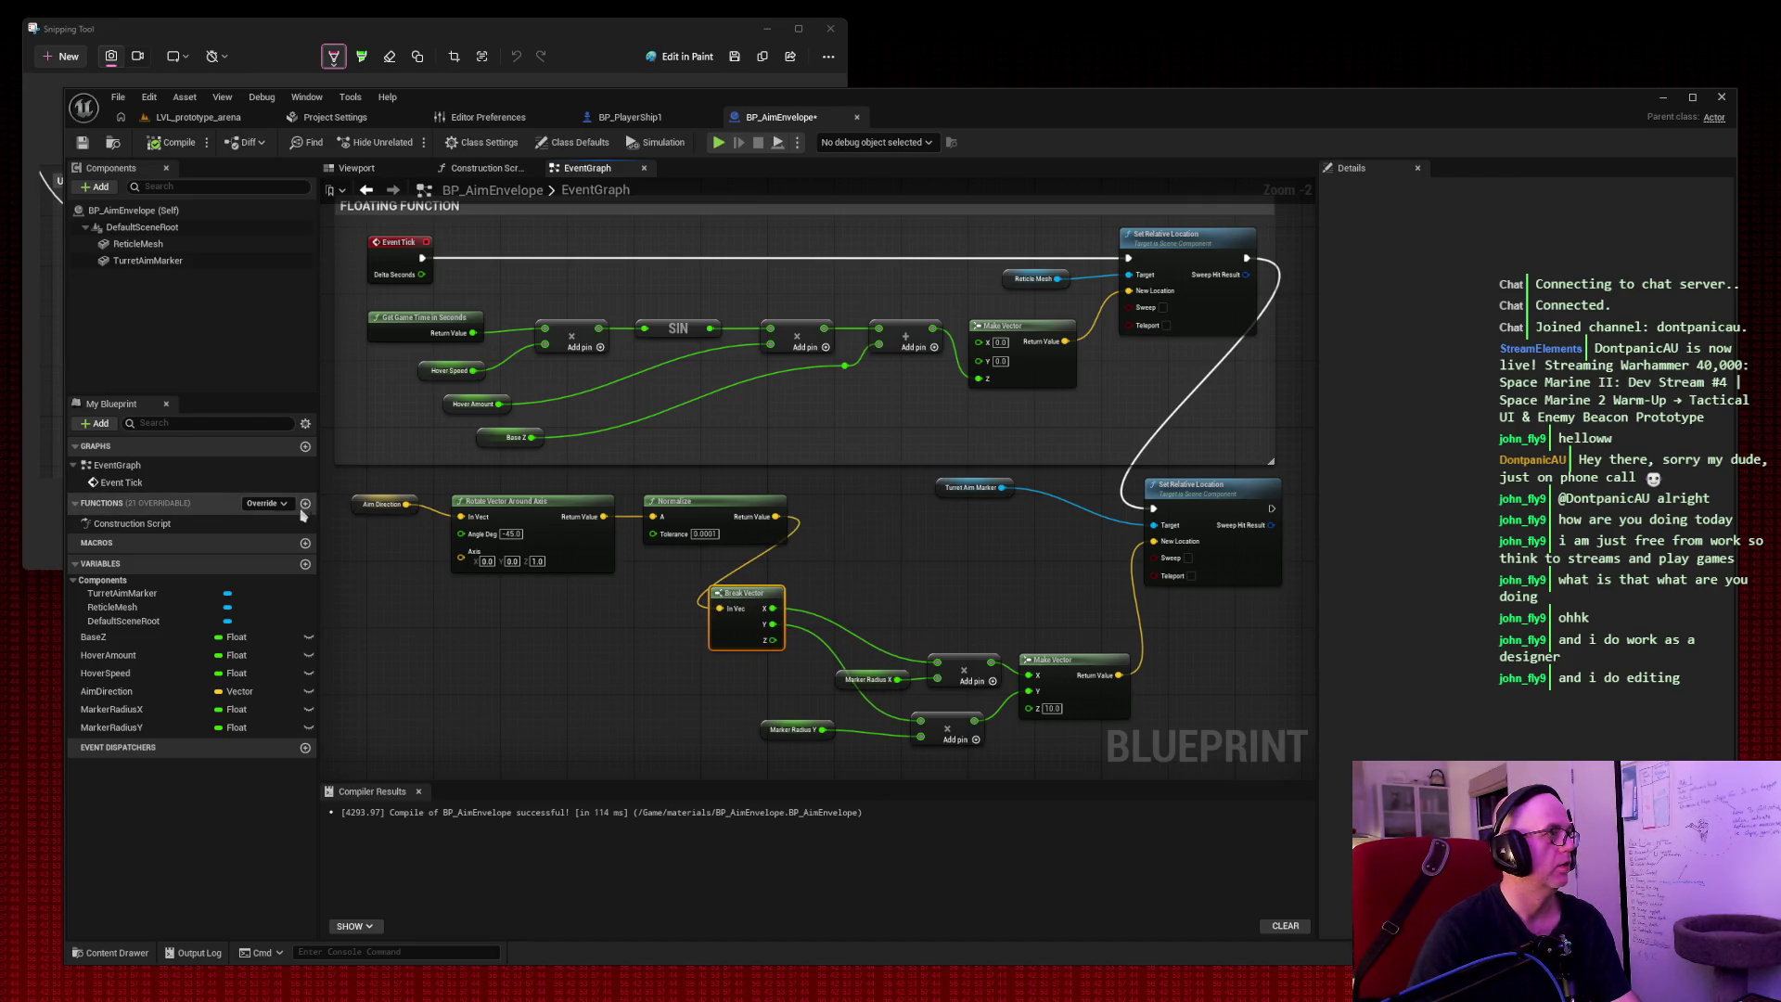
left_click(305, 503)
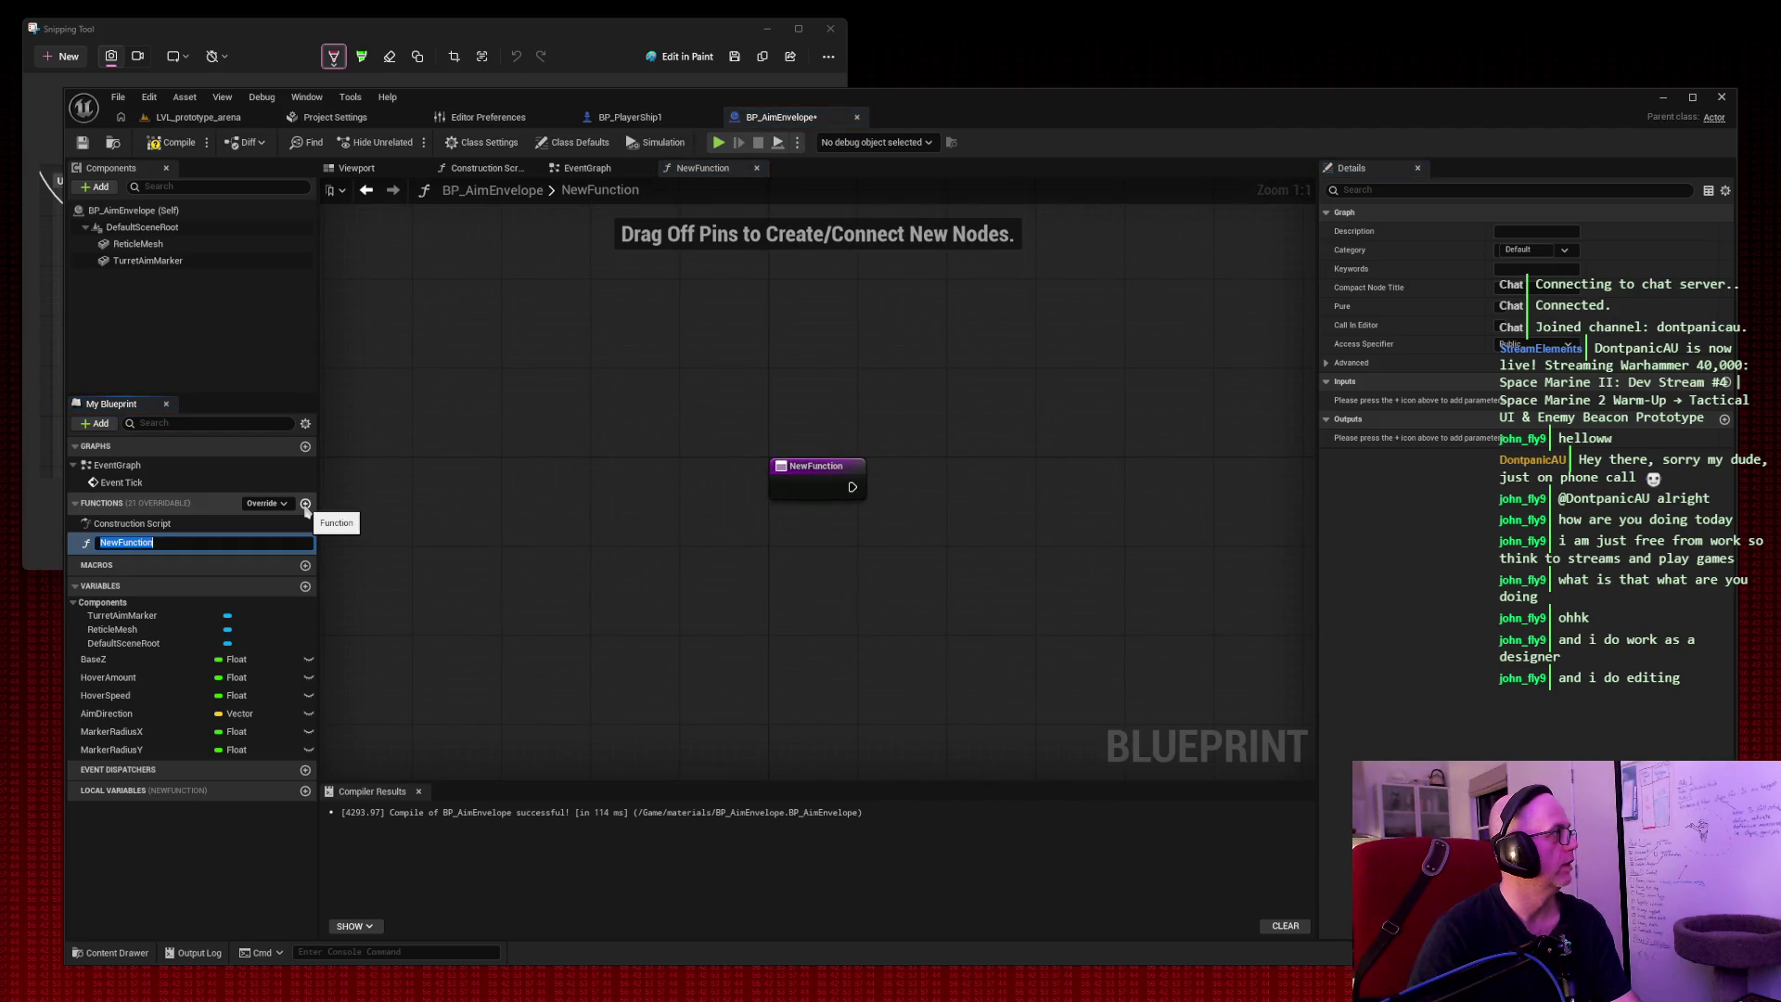
type("UpdateAimA")
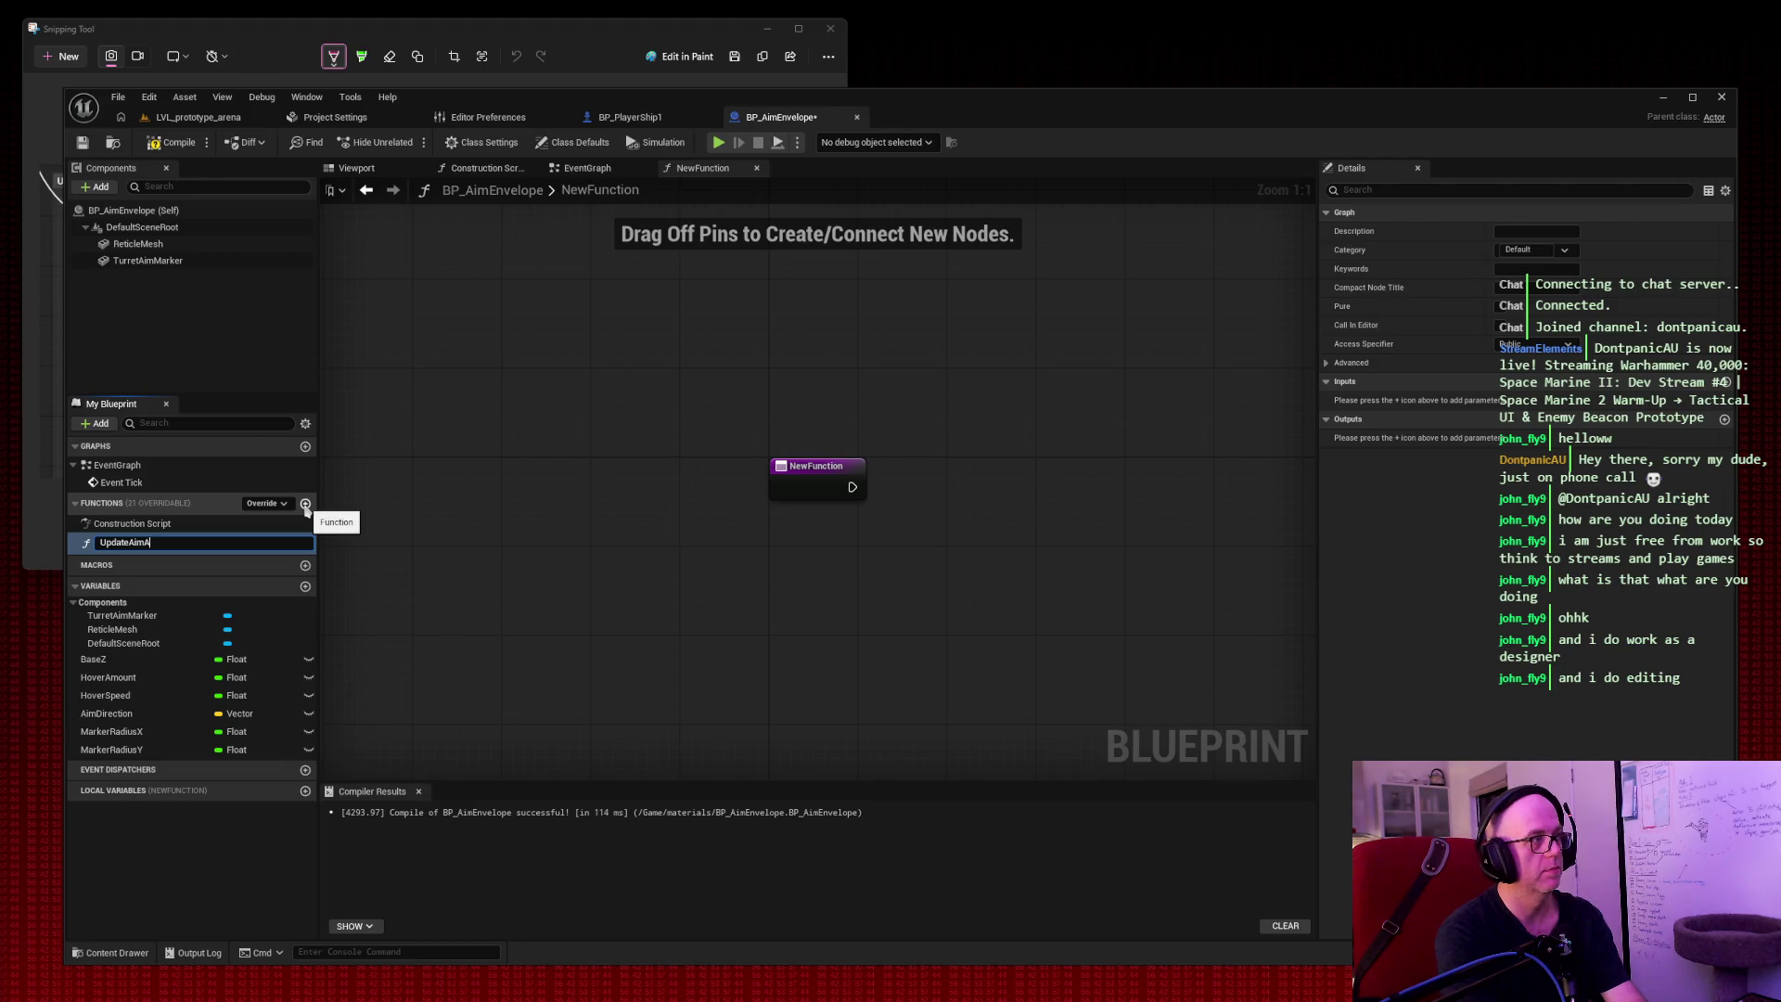
key("BackSpace")
type("Envelope")
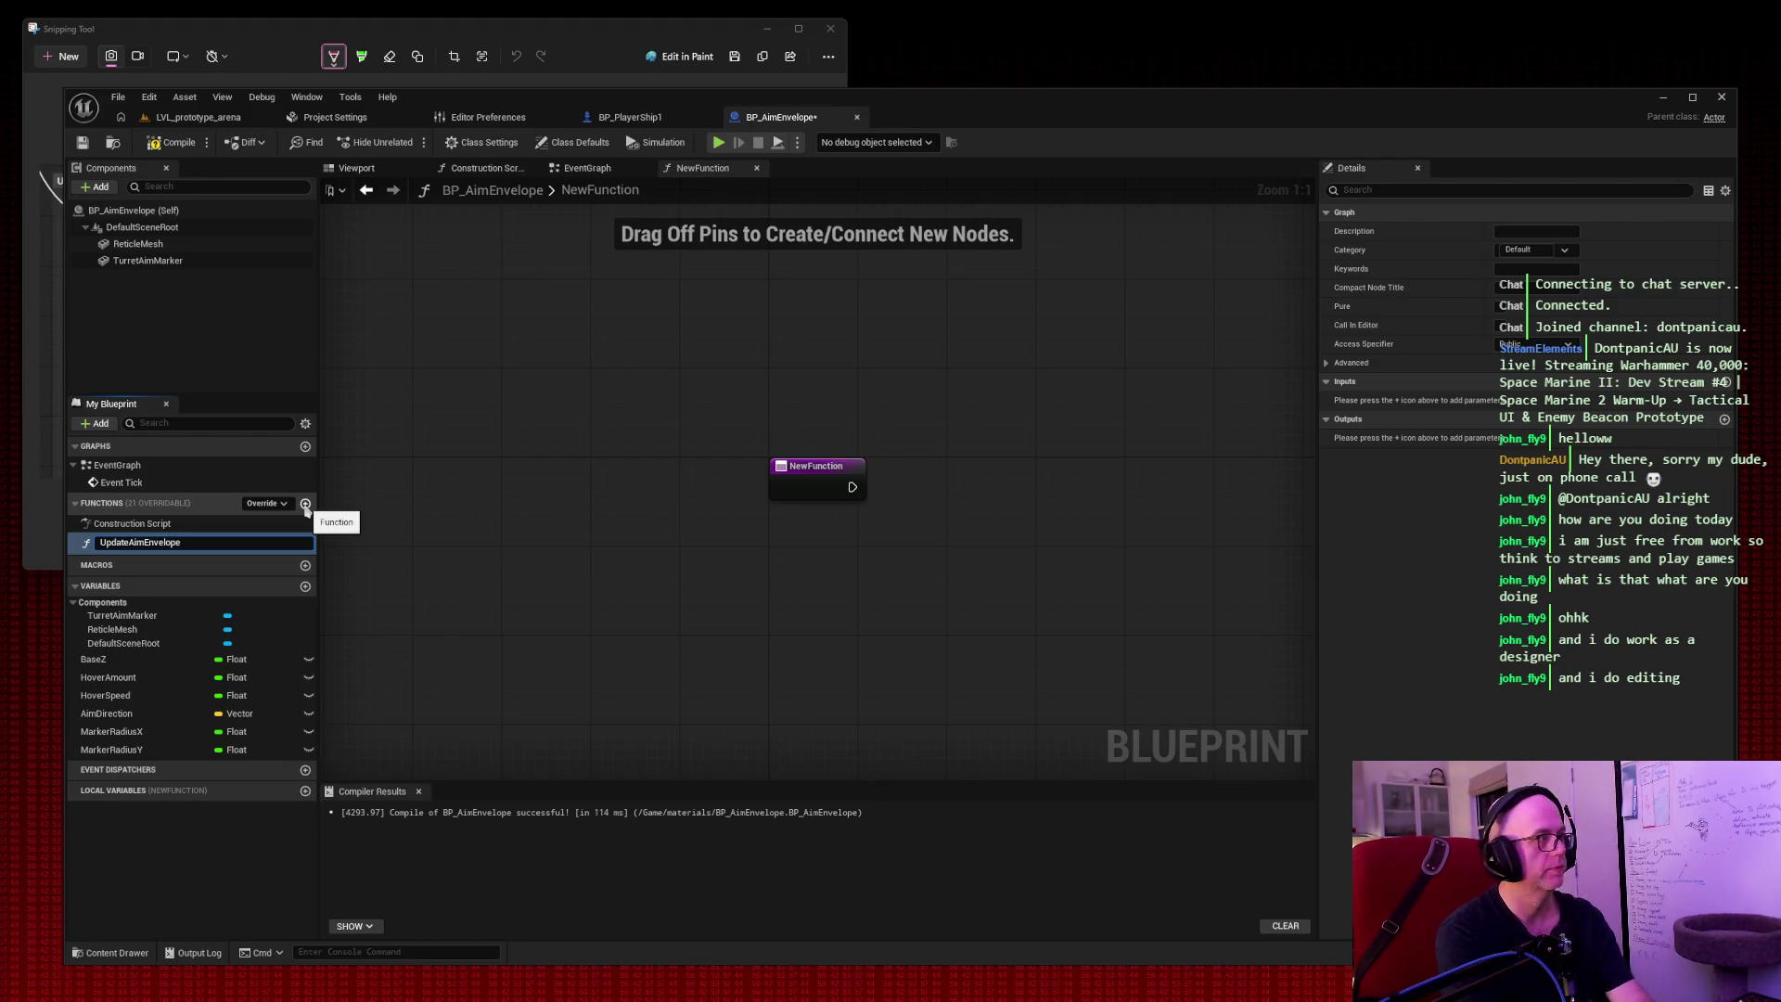
key("Return")
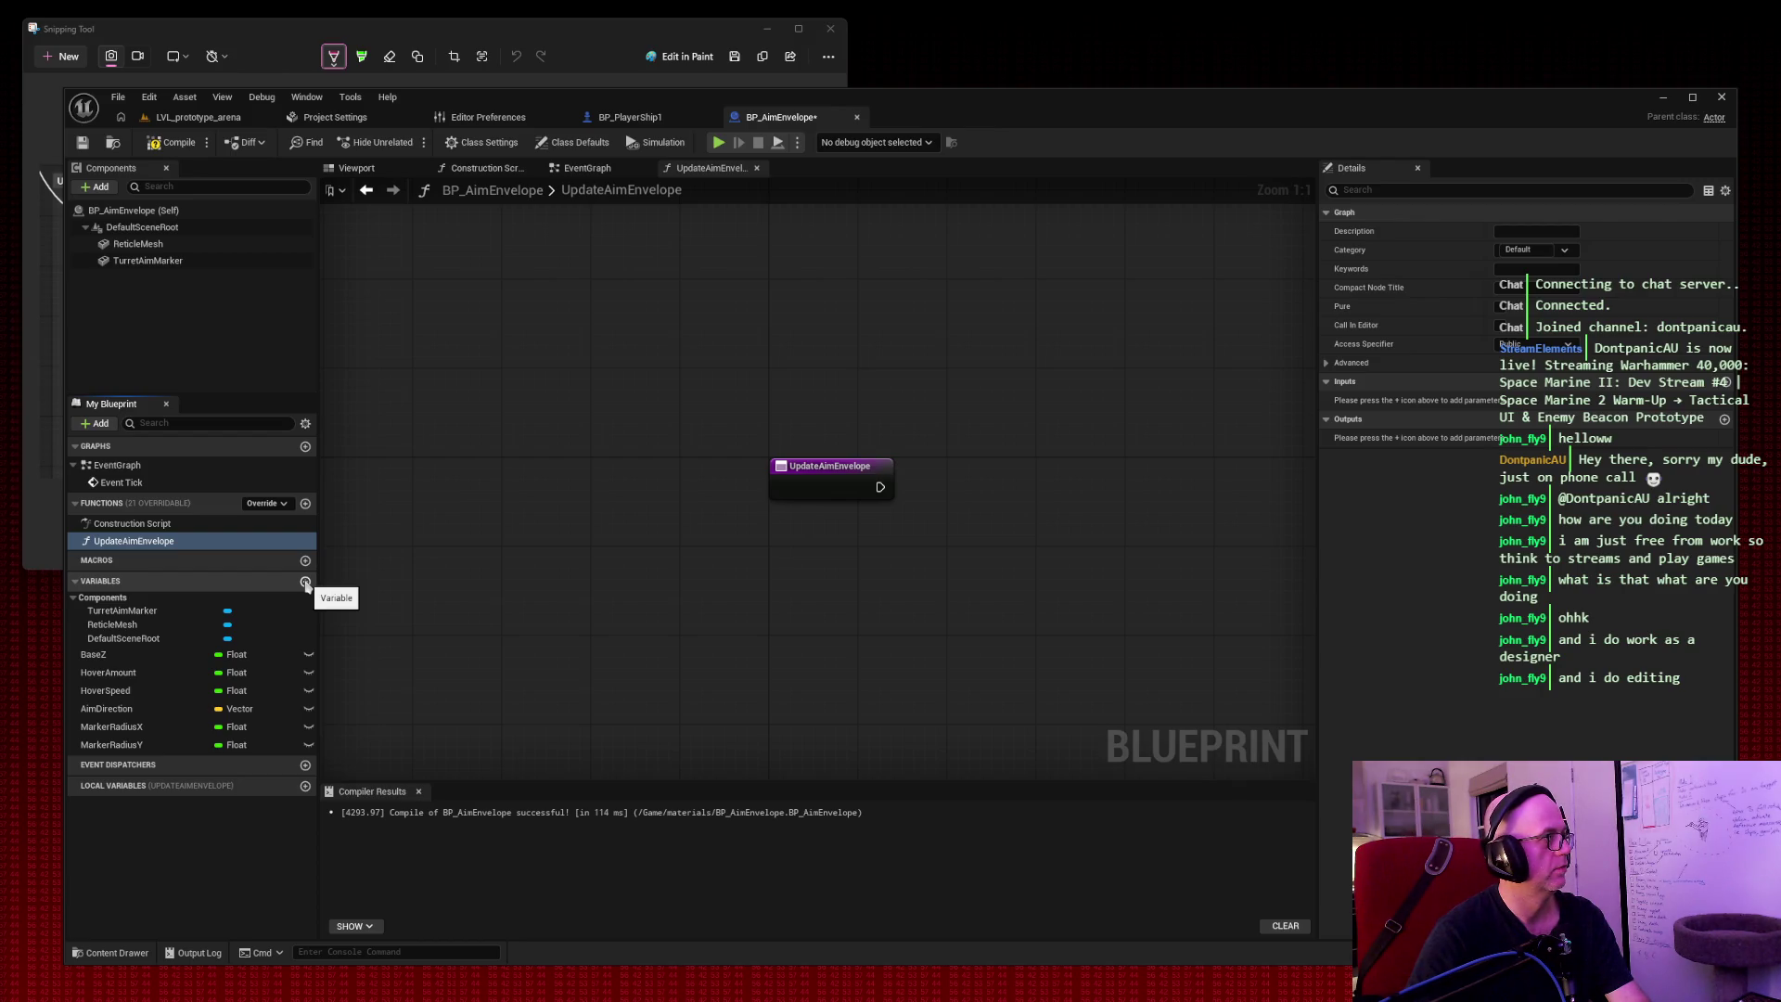
Add a Vector variable NewAimDirection and place its getter in the UpdateAimEnvelope graph.
left_click(305, 582)
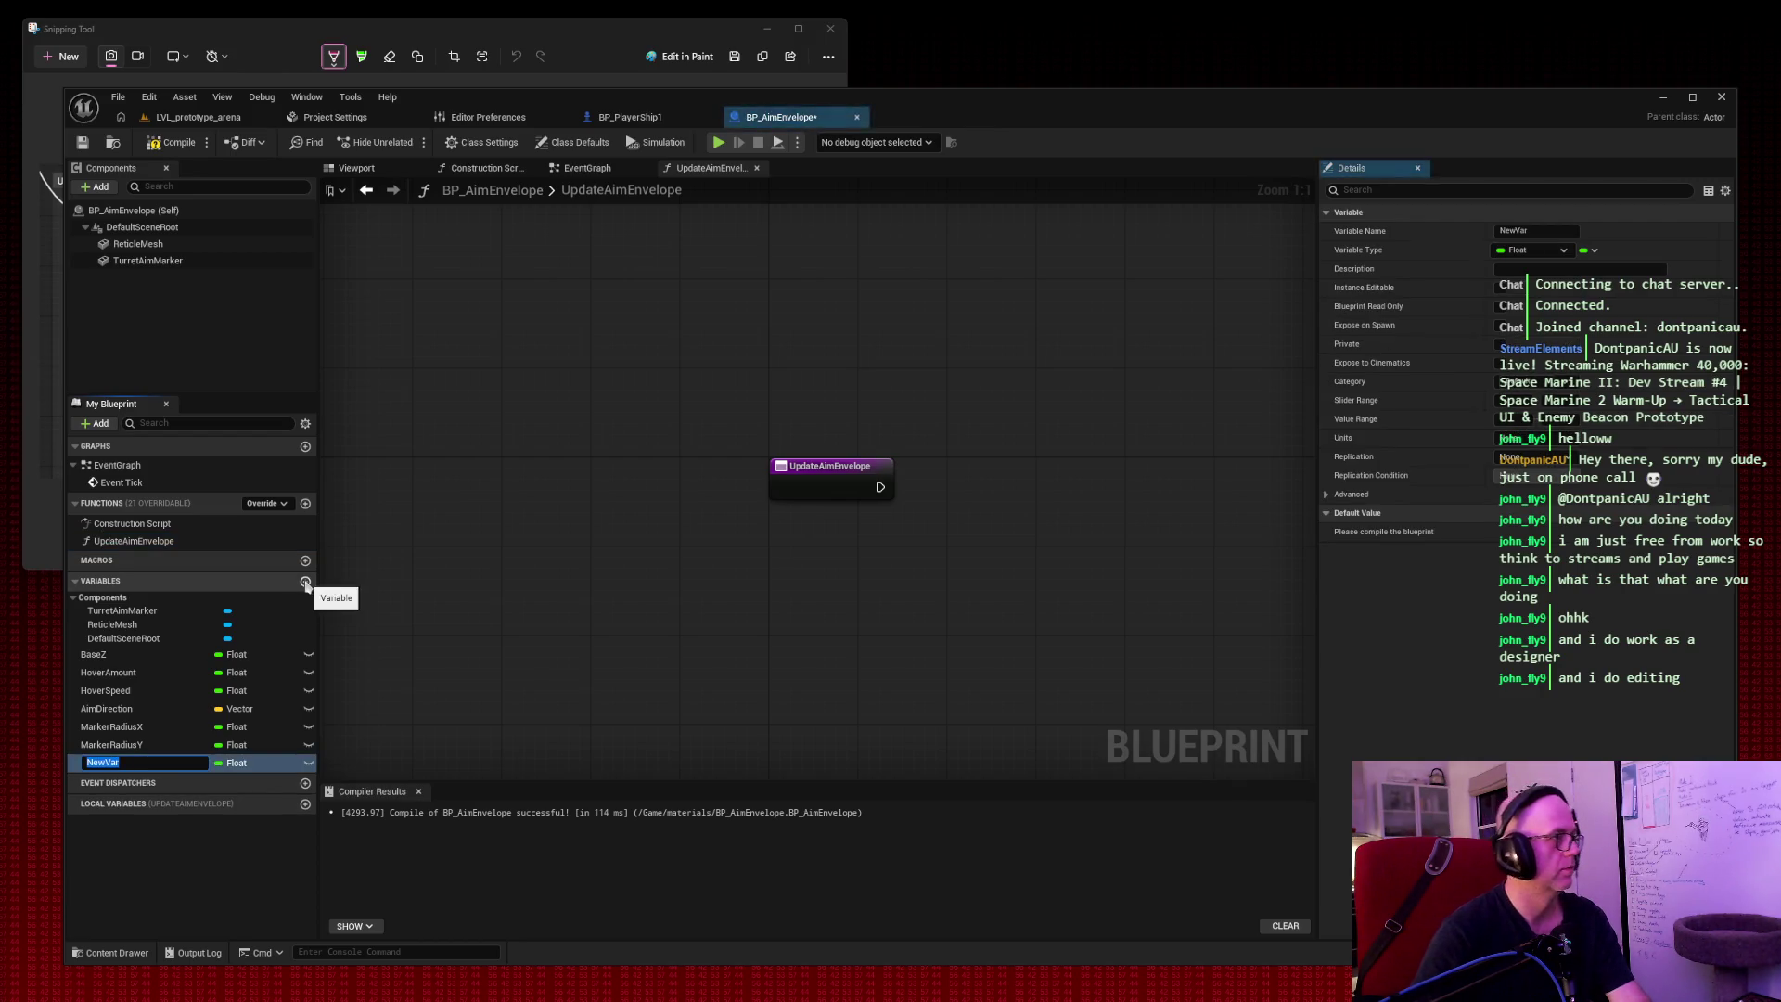
type("NewAimDirection")
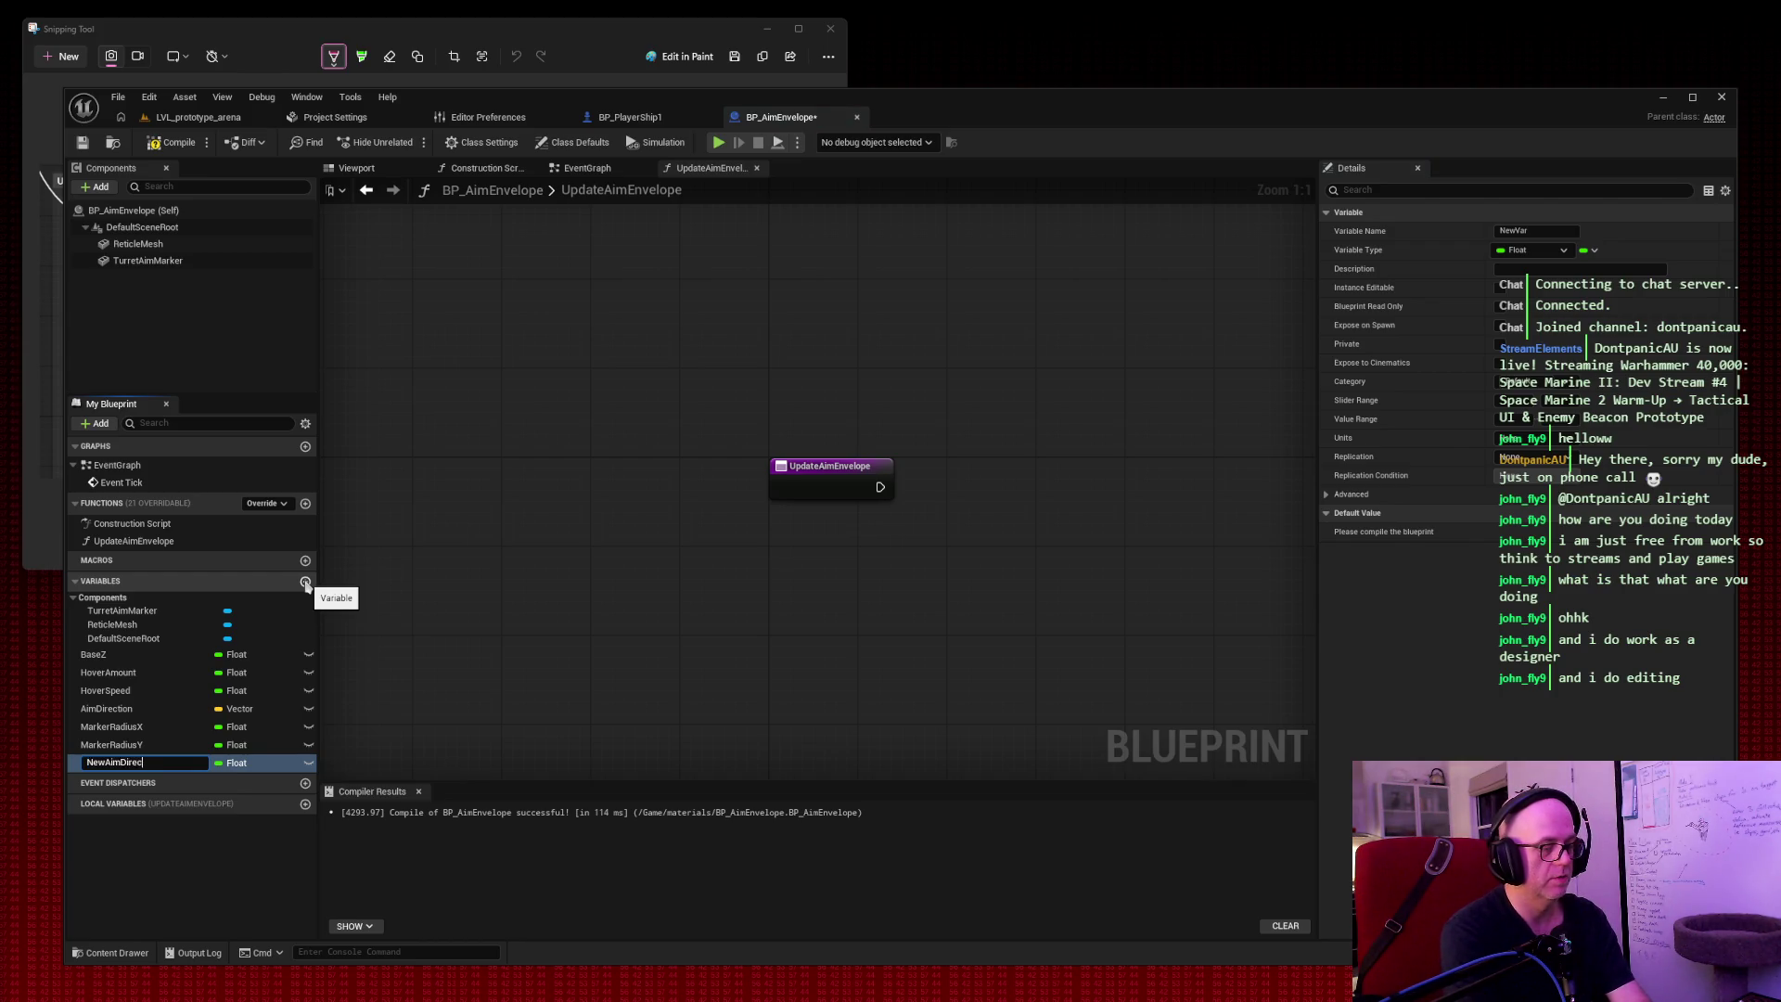
key("Return")
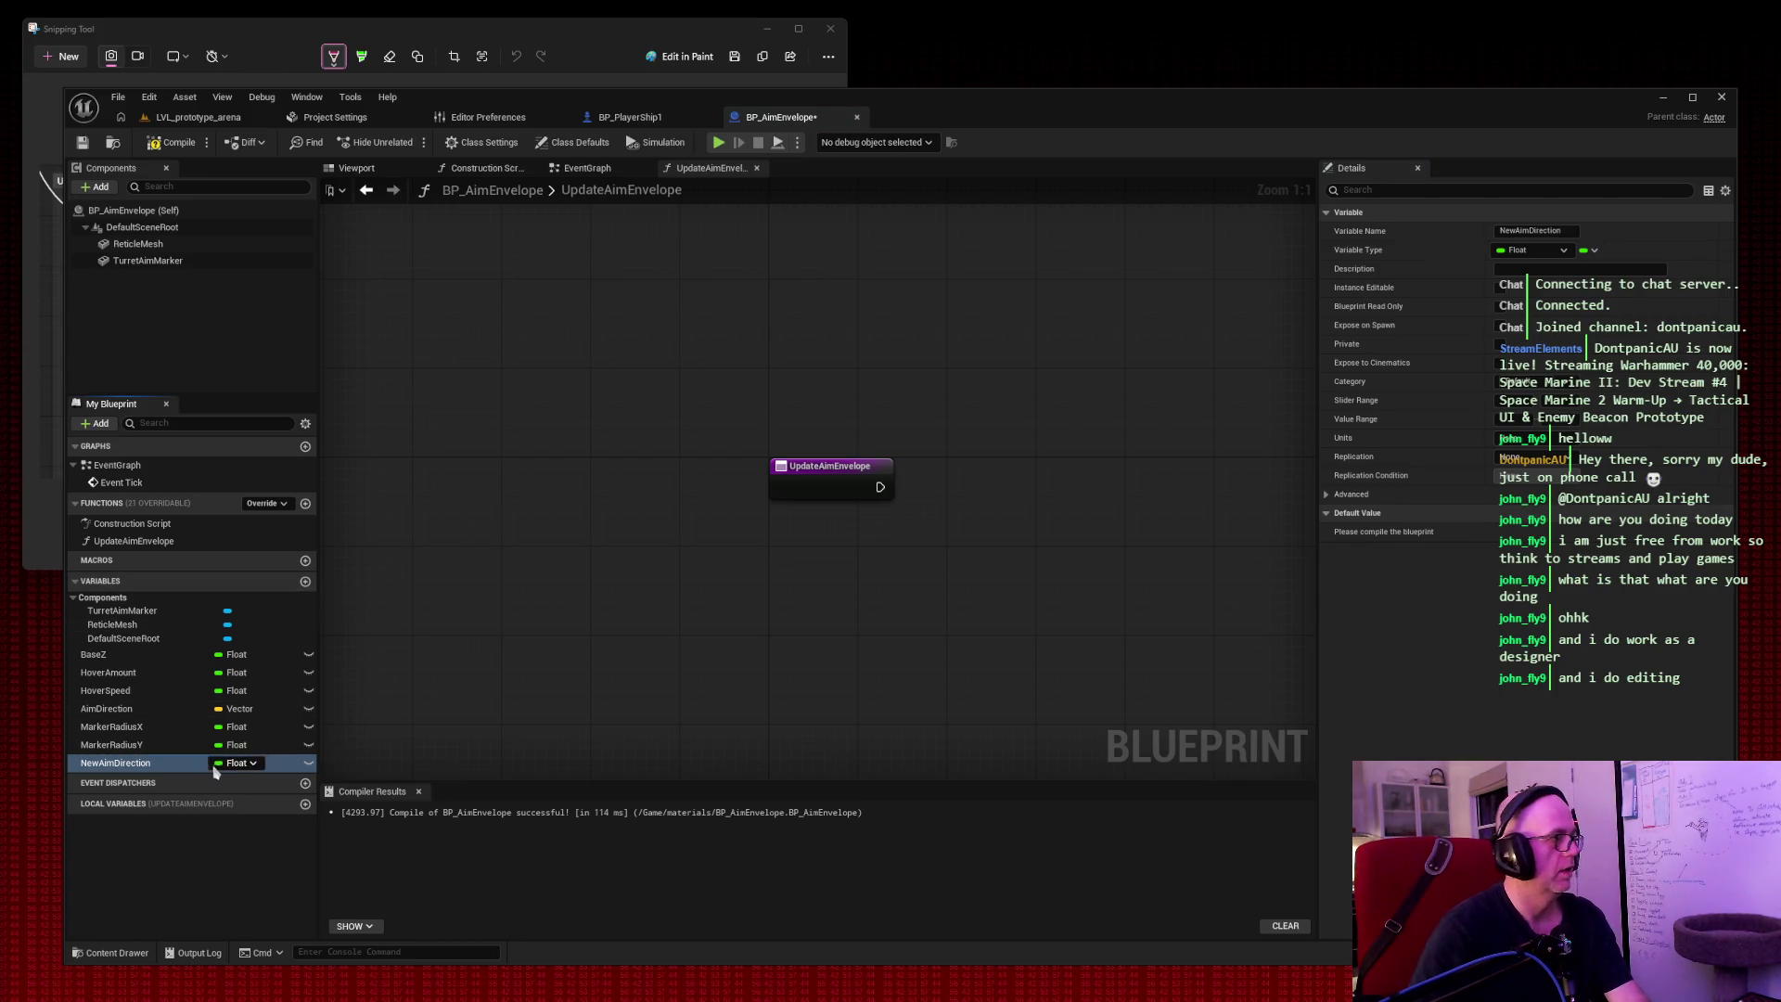
left_click(230, 763)
left_click(250, 611)
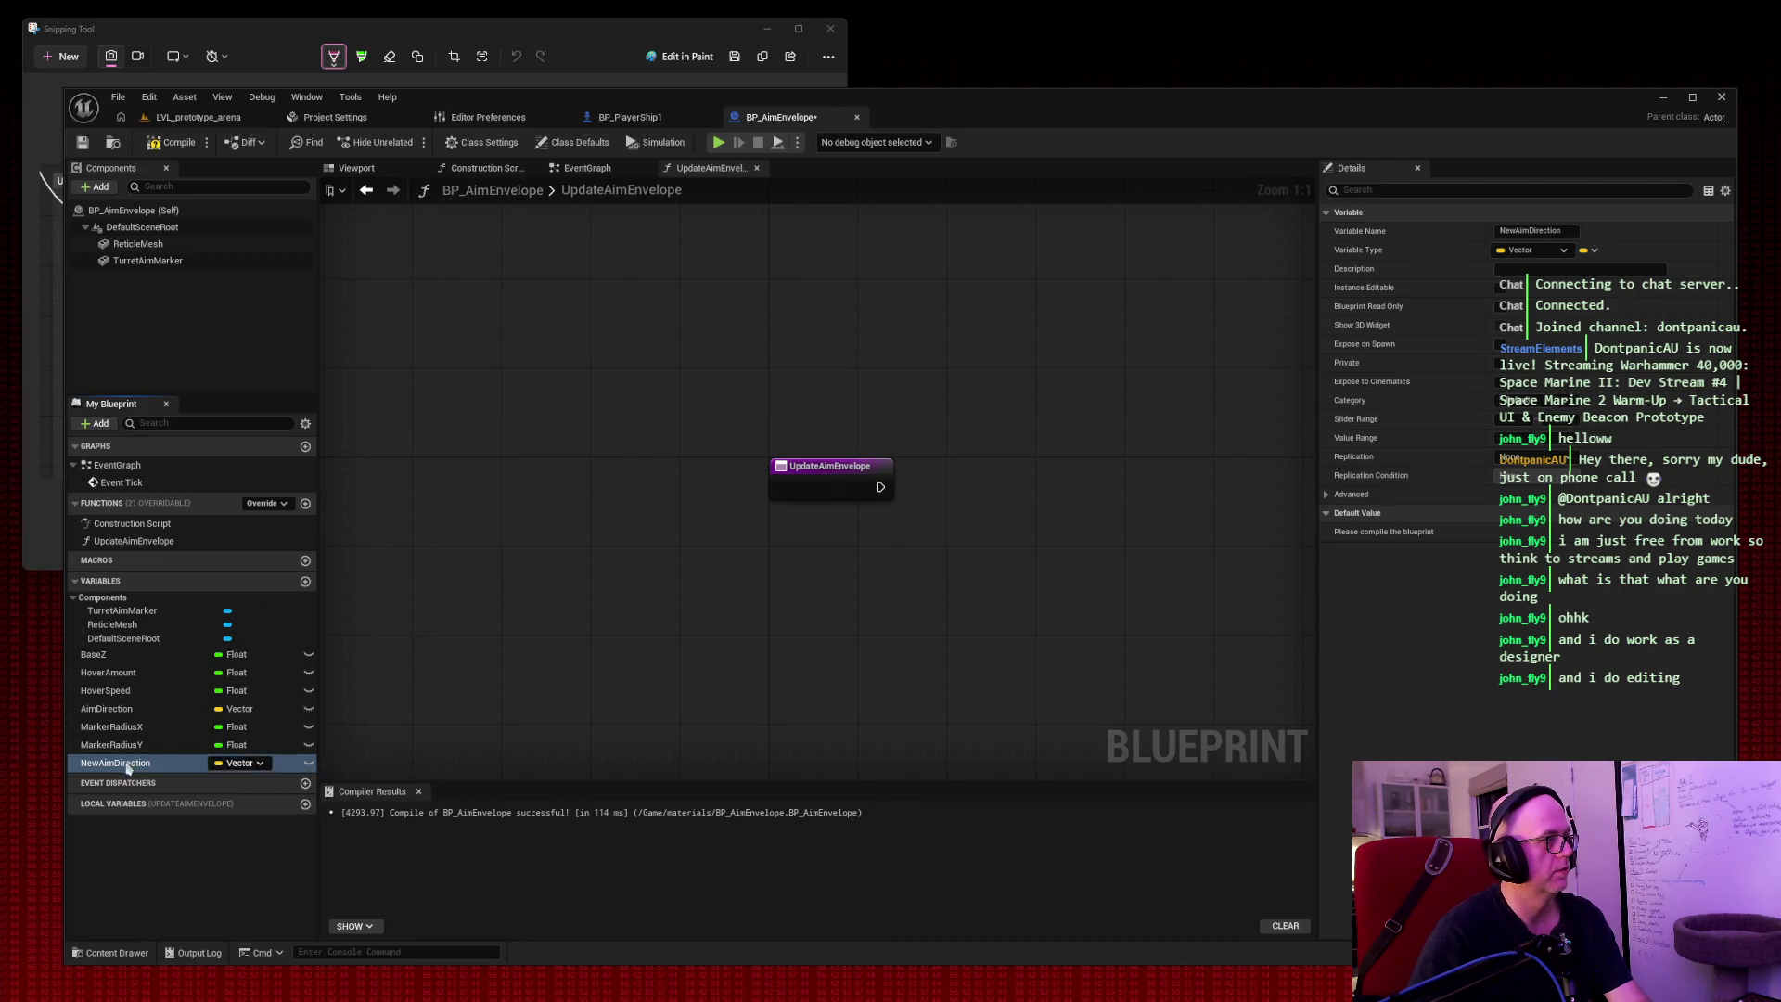
left_click_drag(121, 762, 540, 570)
left_click(597, 591)
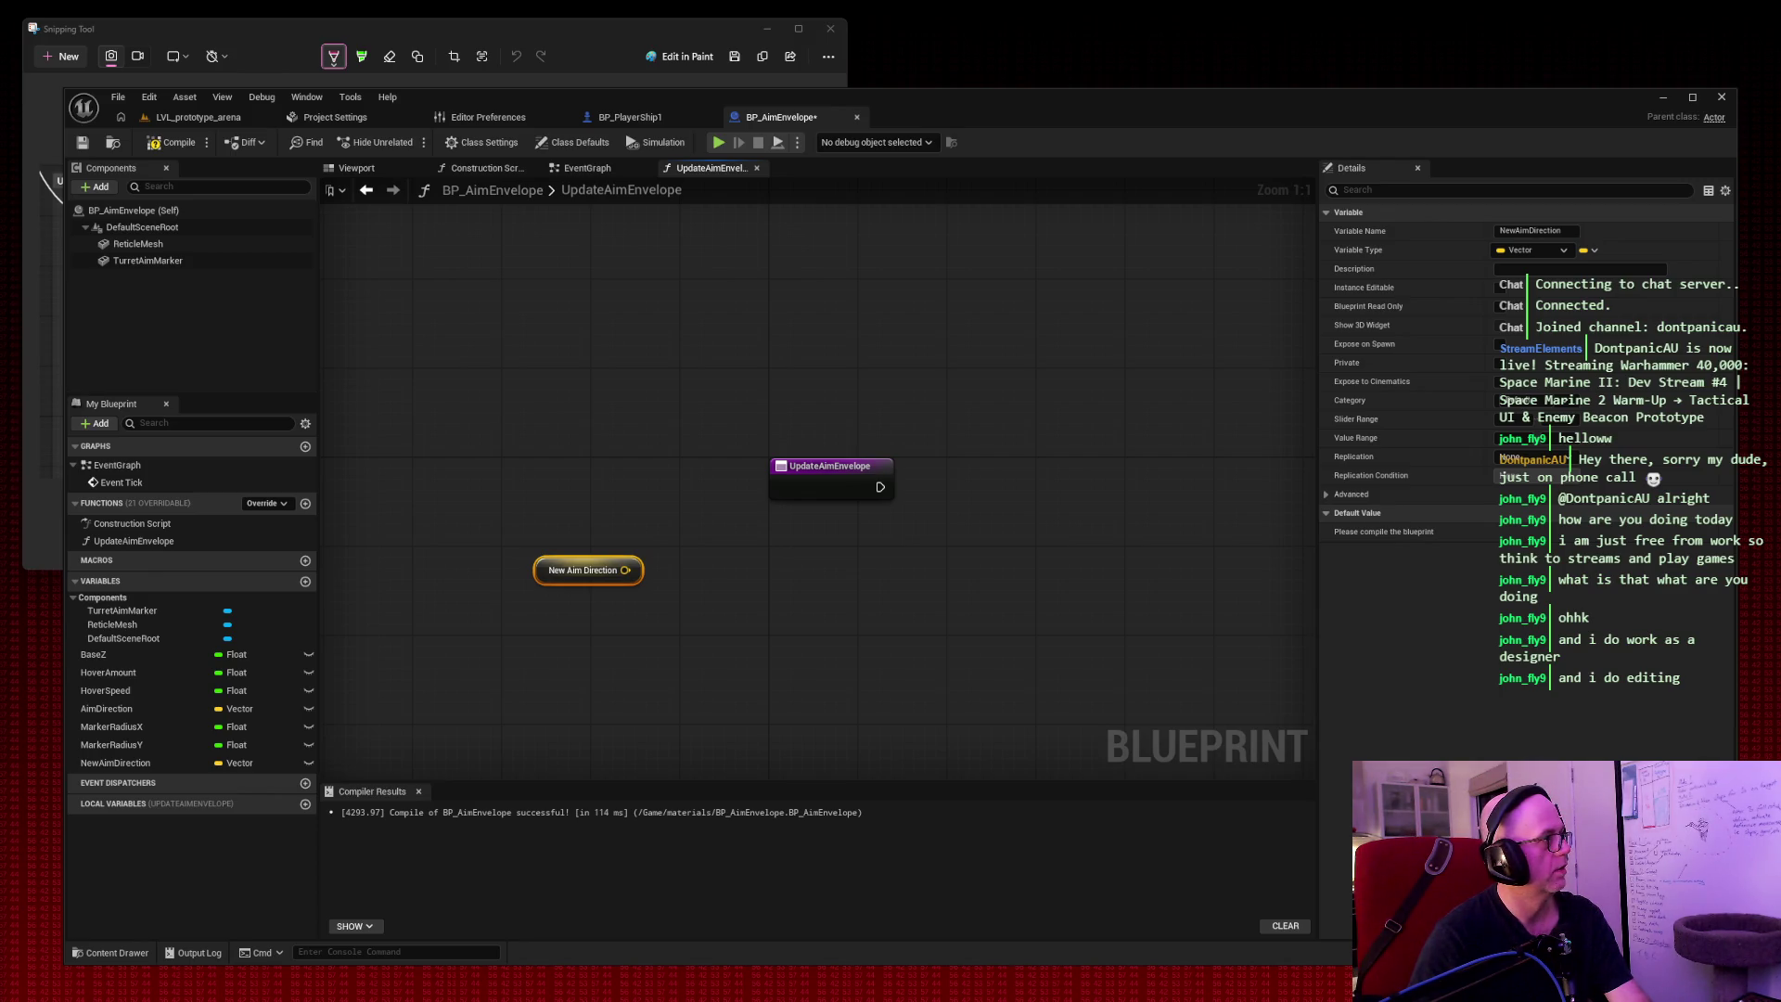
Add a Set Aim Direction node fed by NewAimDirection and run it from the function entry.
right_click(450, 329)
type("set")
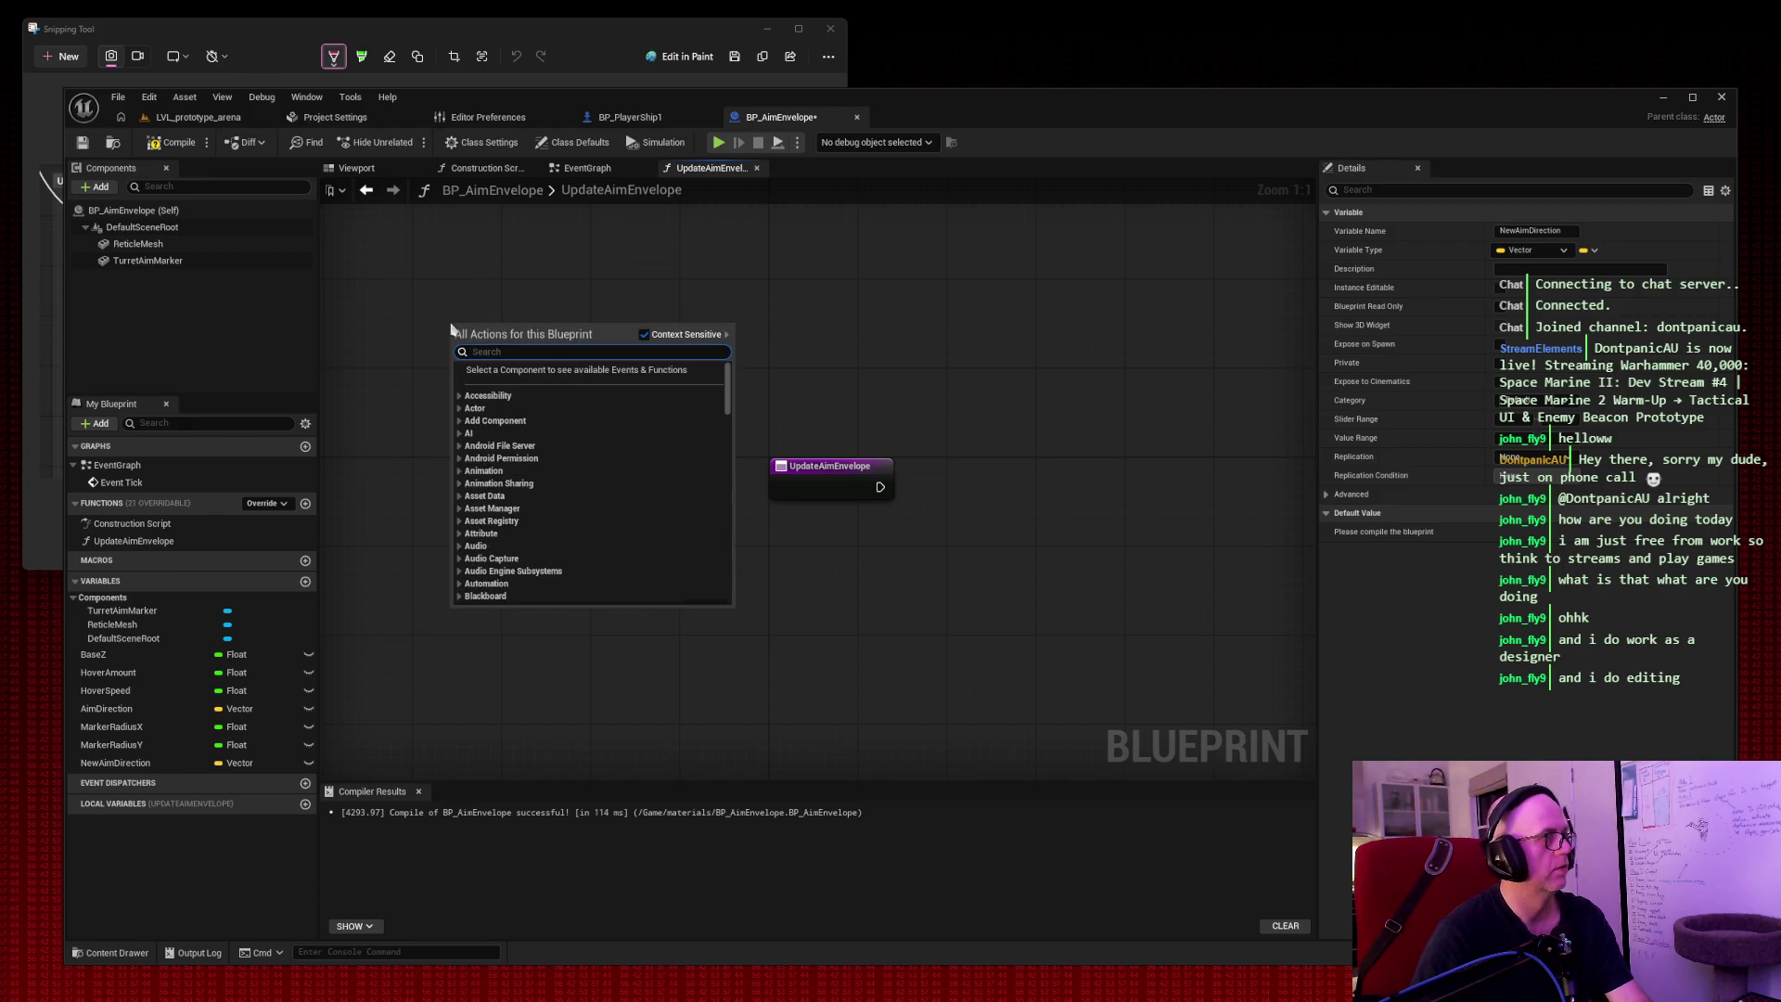
type(" aimd")
key("Return")
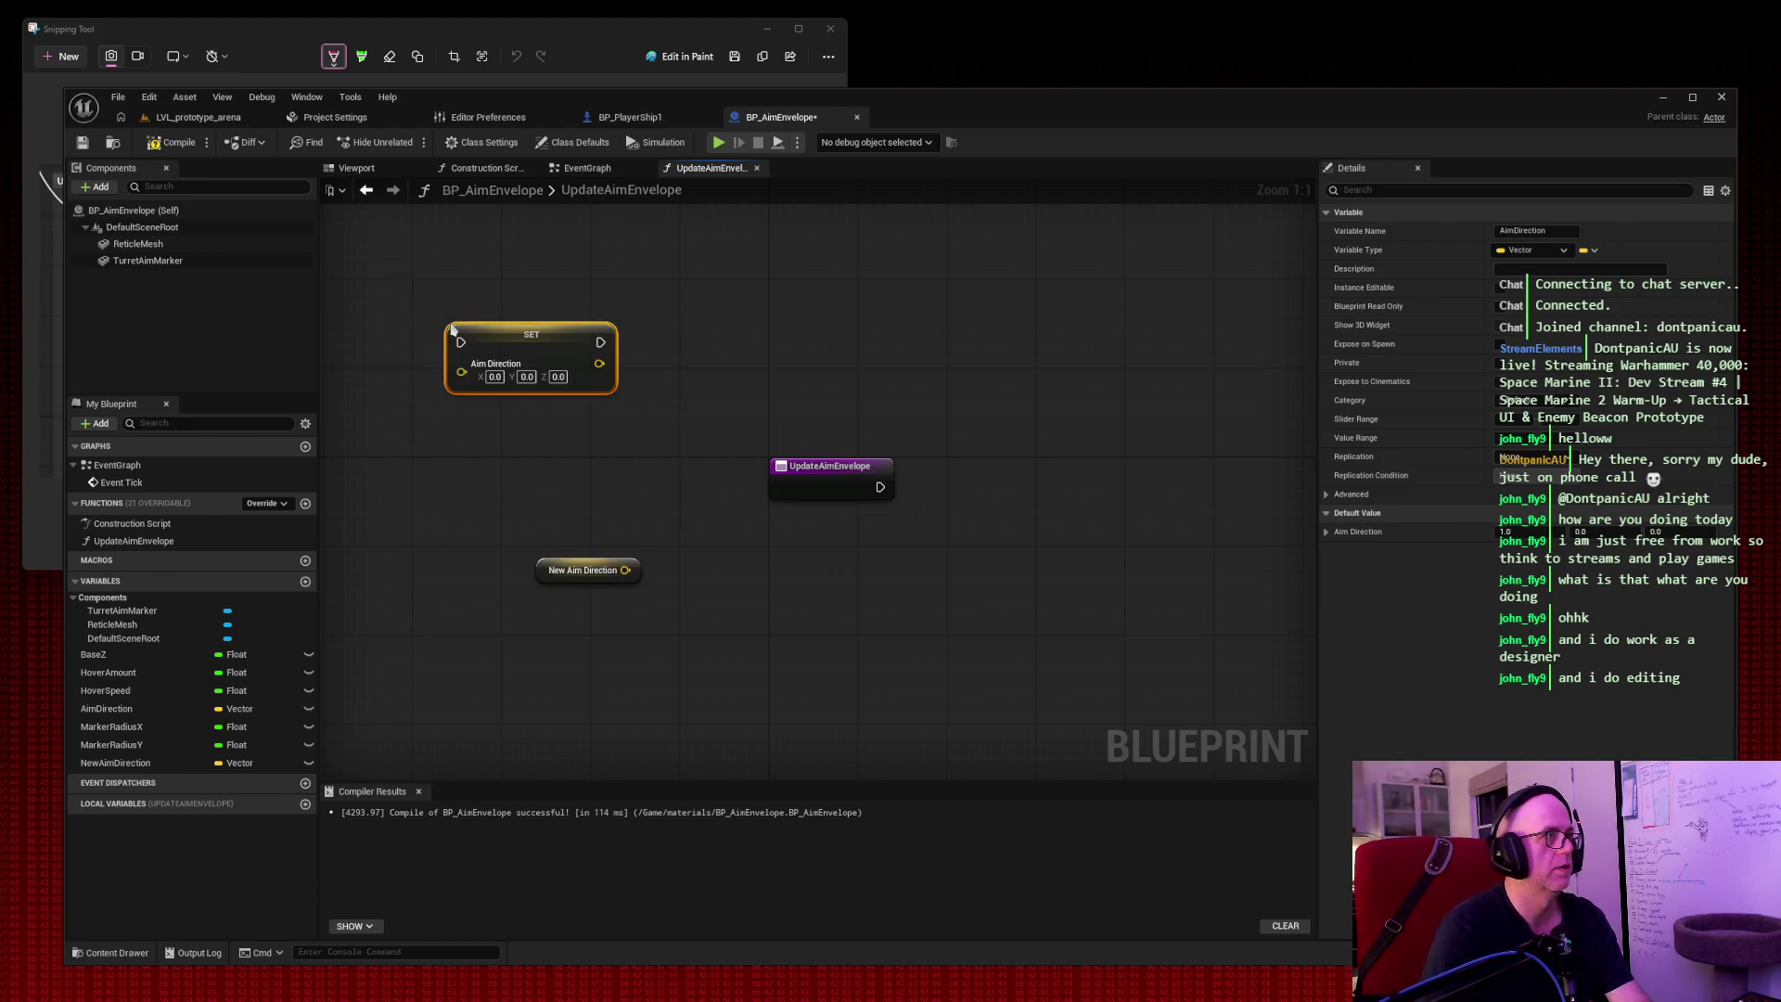
left_click_drag(625, 570, 461, 371)
mouse_move(576, 340)
left_mouse_down()
mouse_move(787, 551)
mouse_move(872, 488)
mouse_move(621, 499)
mouse_move(719, 520)
mouse_move(766, 494)
left_mouse_up()
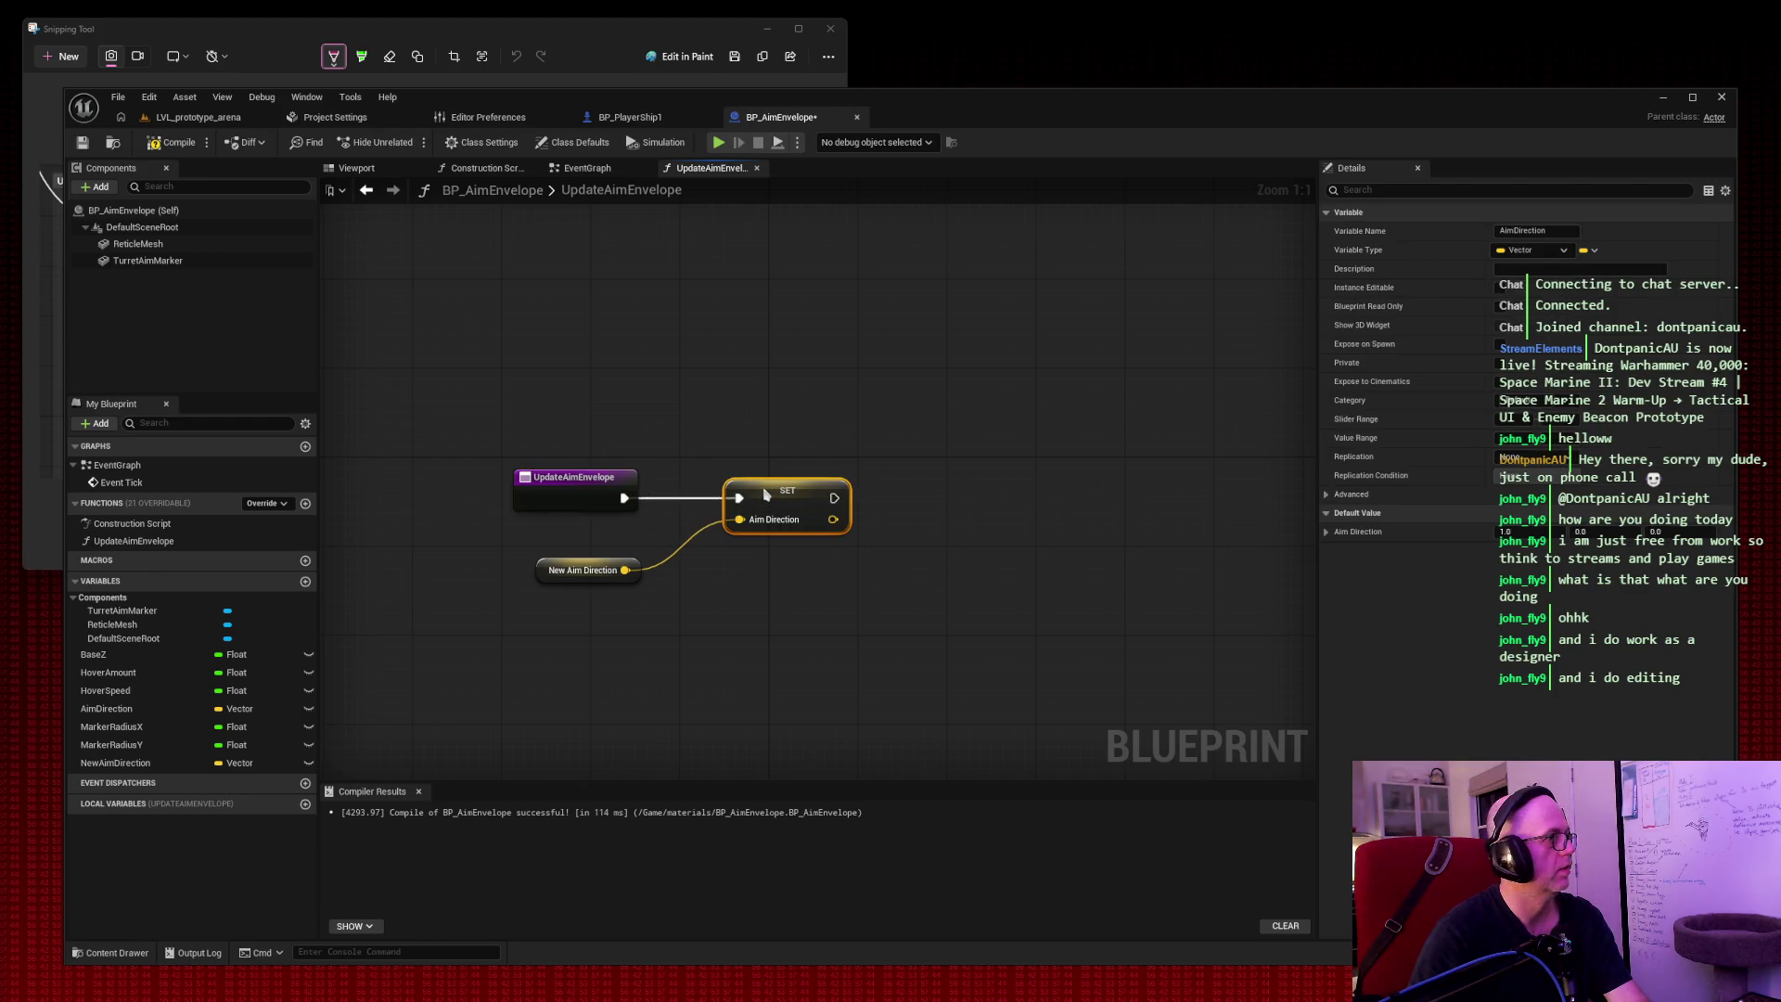
left_click(705, 340)
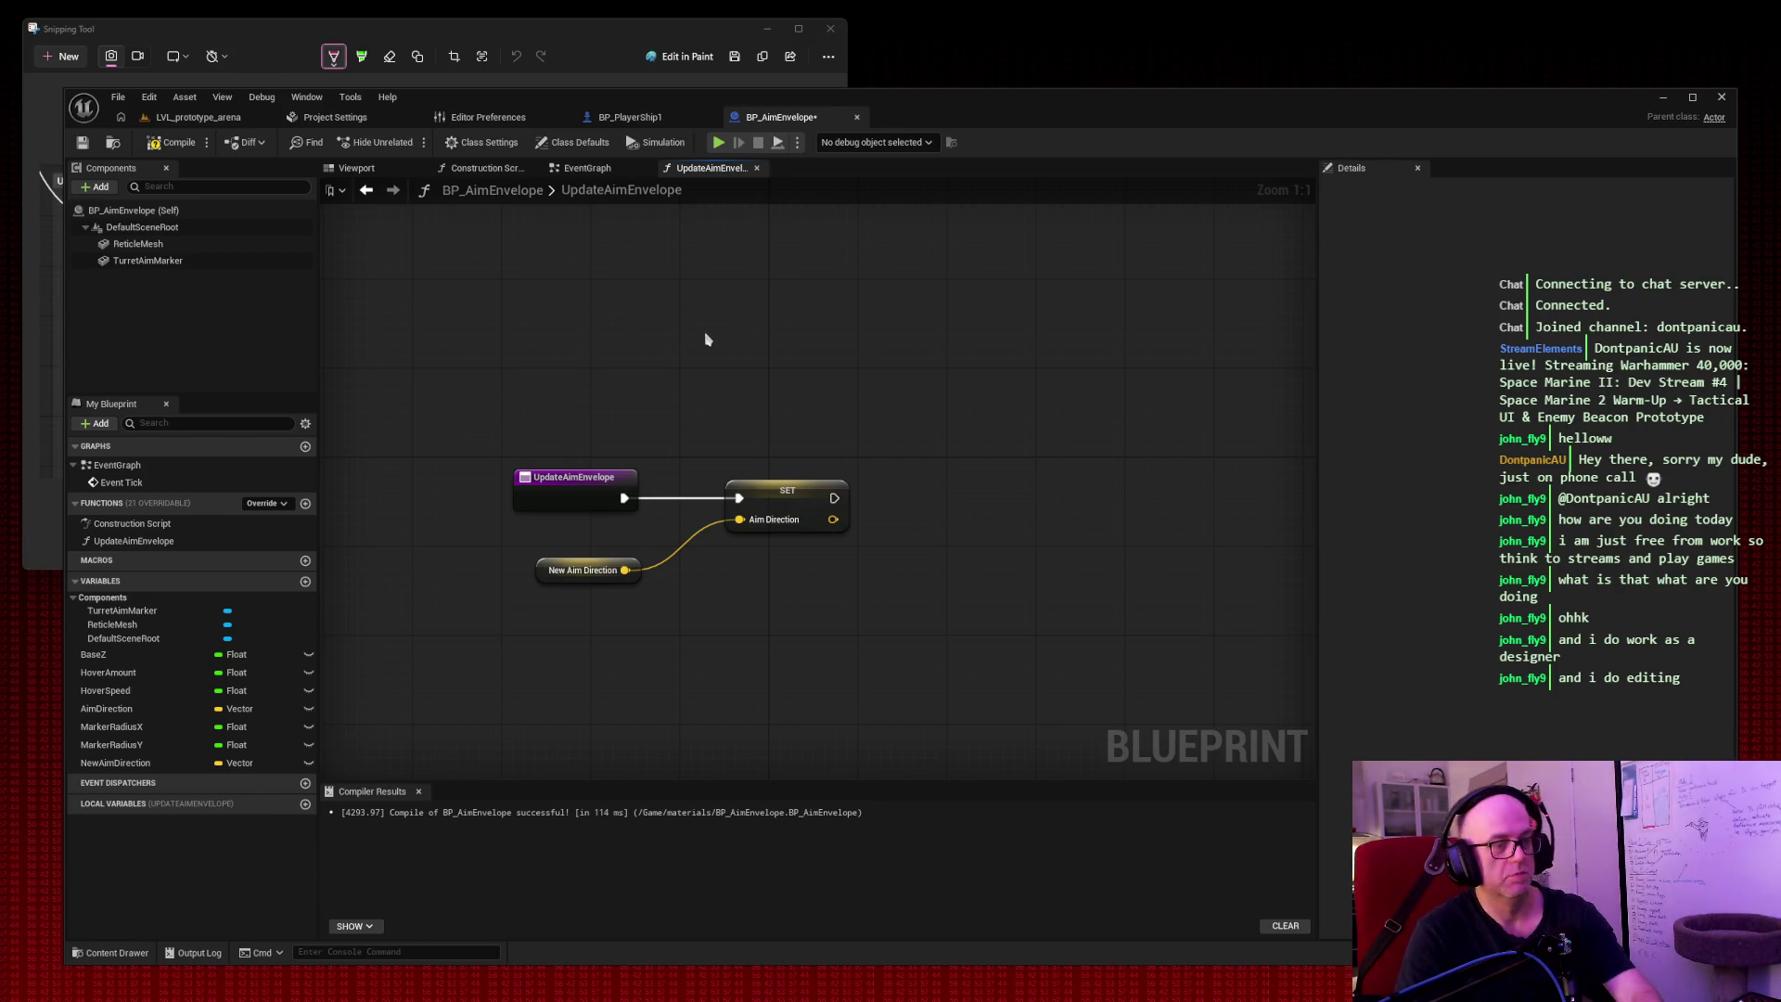
Snip the full screen, then compile and save BP_AimEnvelope.
left_click(60, 56)
mouse_move(44, 61)
left_mouse_down()
mouse_move(849, 543)
mouse_move(1750, 982)
left_mouse_up()
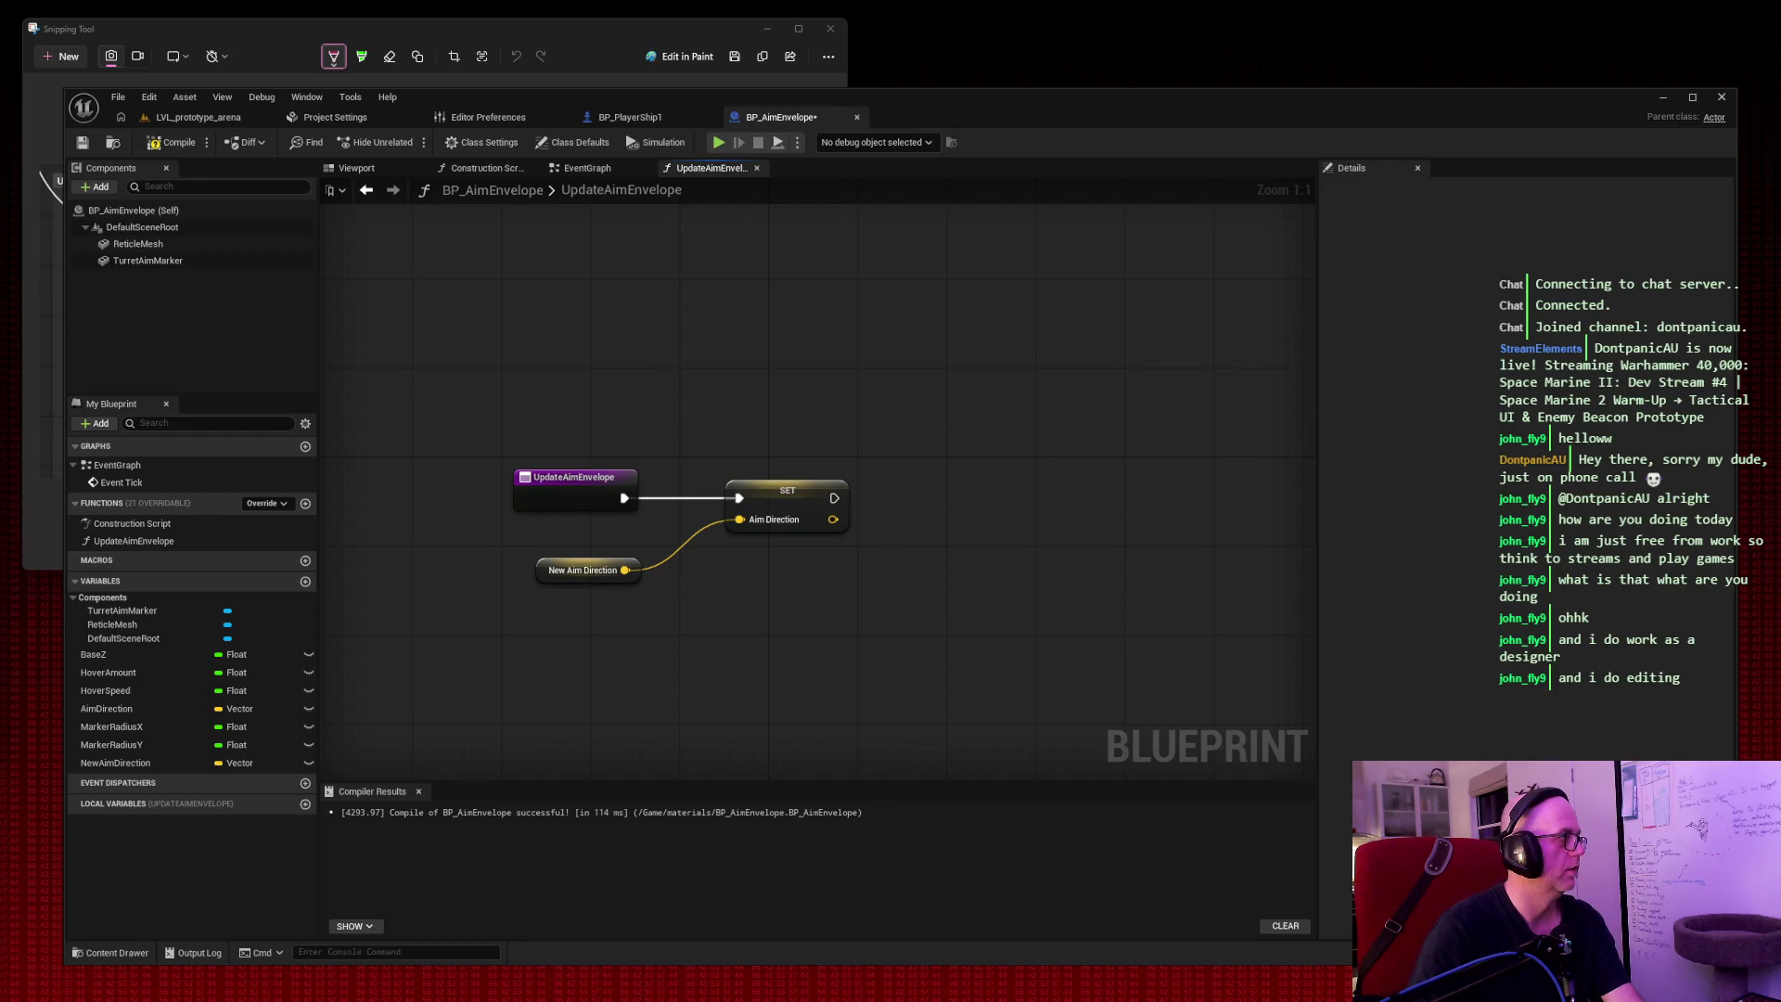
left_click(172, 142)
left_click(82, 142)
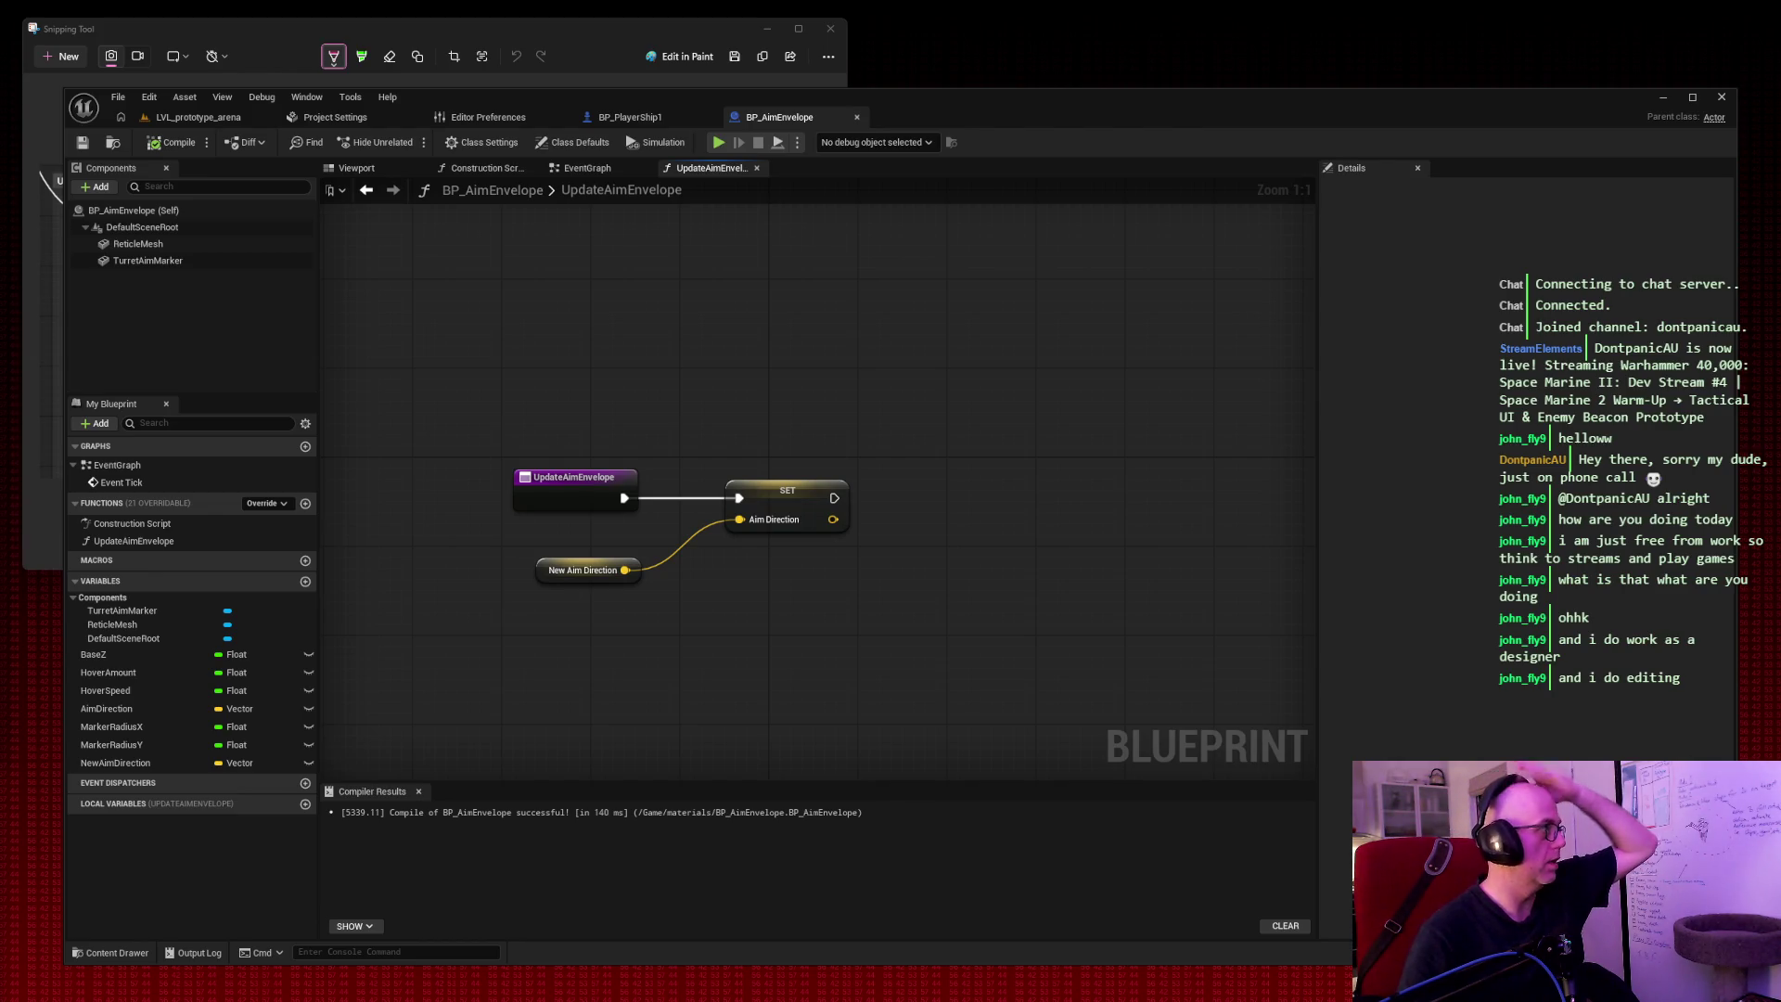
Switch to BP_PlayerShip1 and open its EventGraph.
left_click(633, 115)
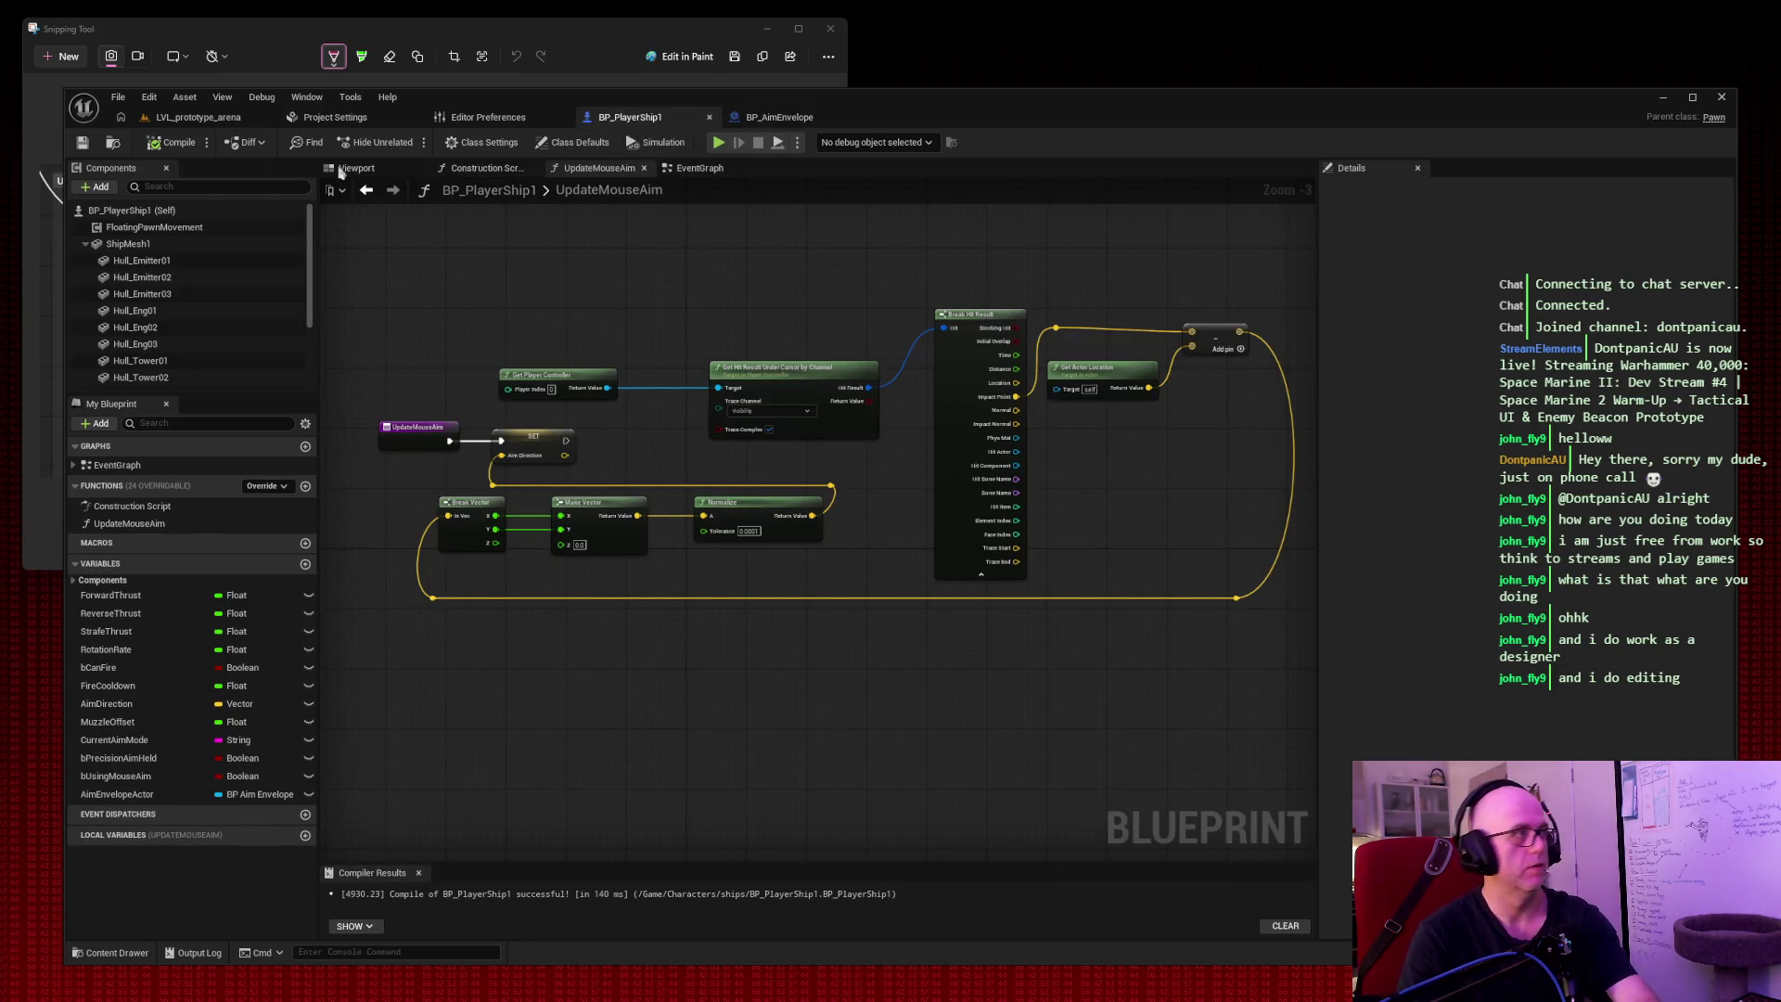
left_click(62, 57)
key("Escape")
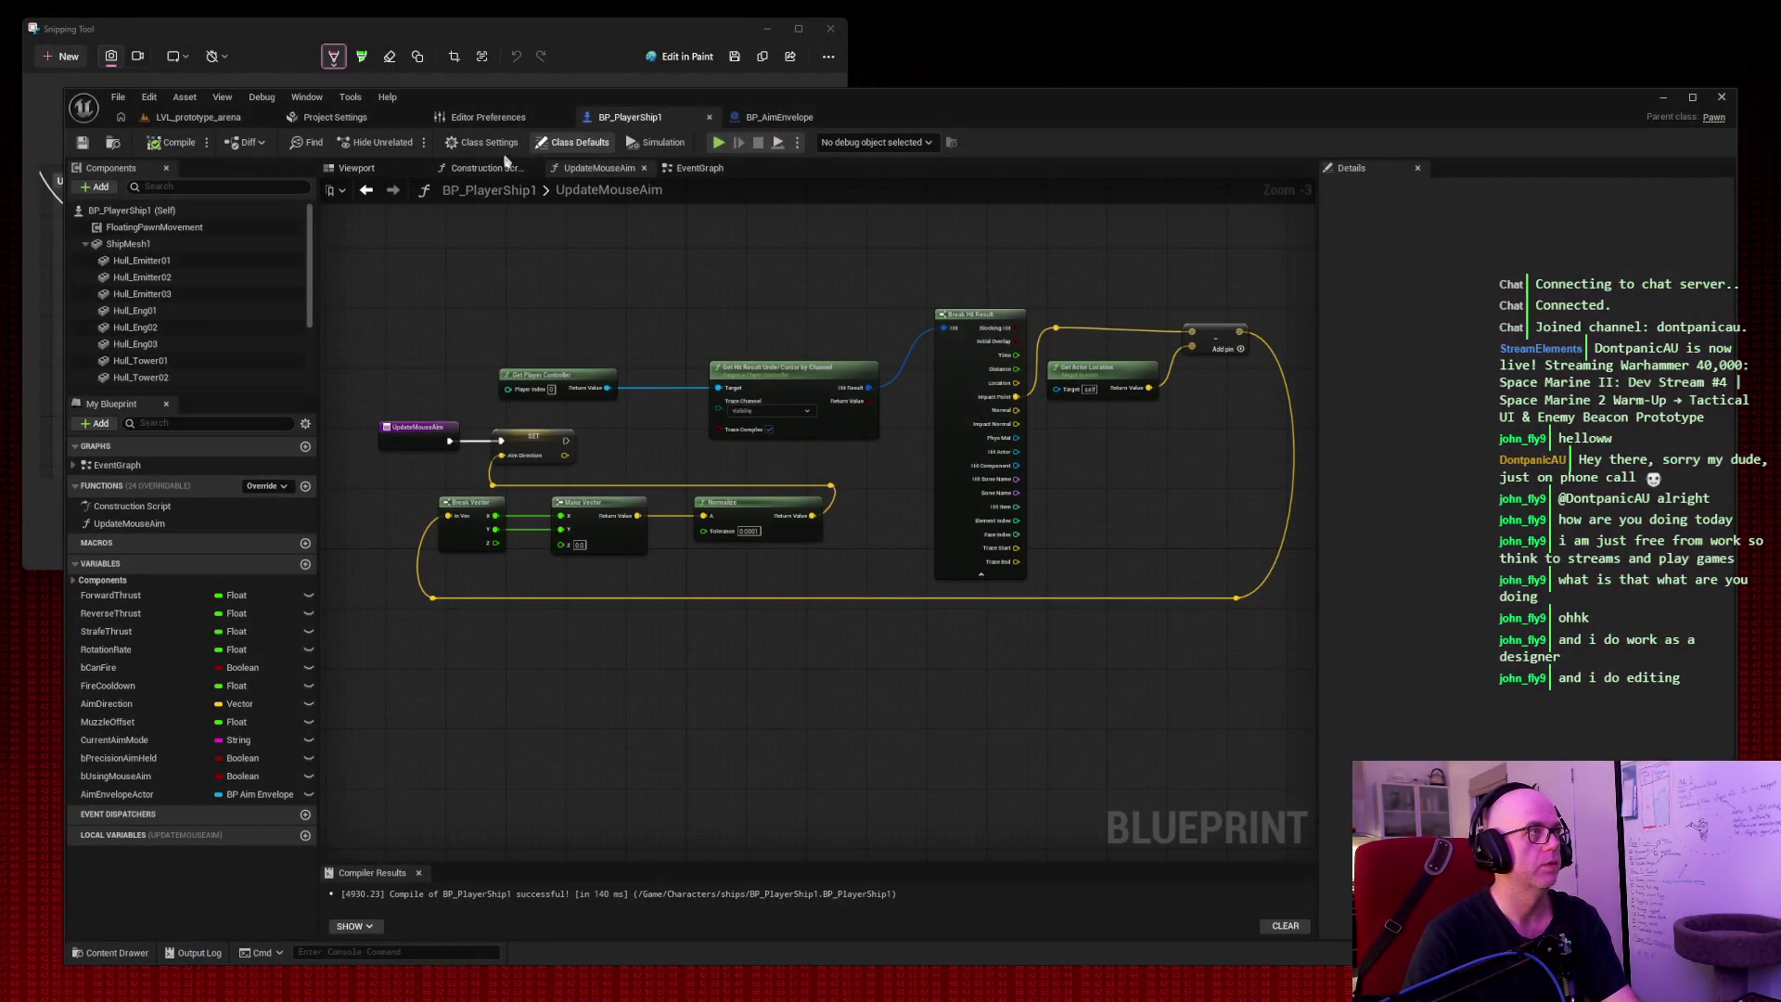
left_click(696, 170)
left_click_drag(711, 248, 716, 228)
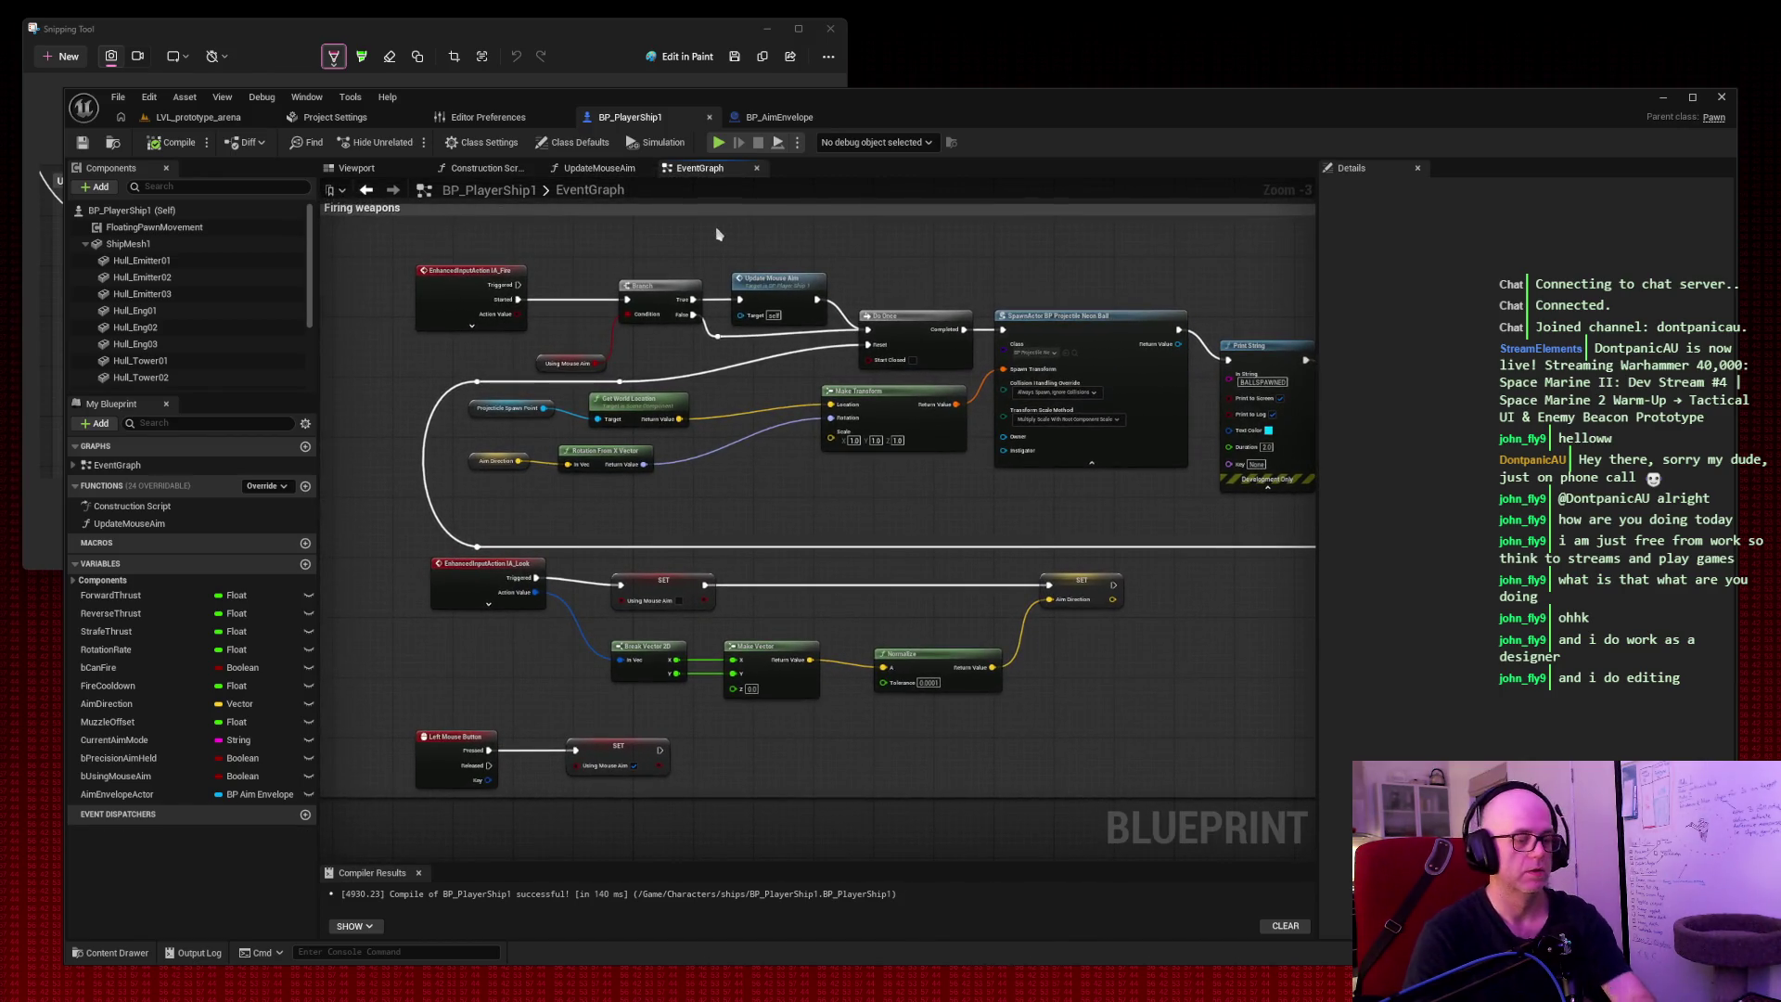
left_click(61, 56)
key("Escape")
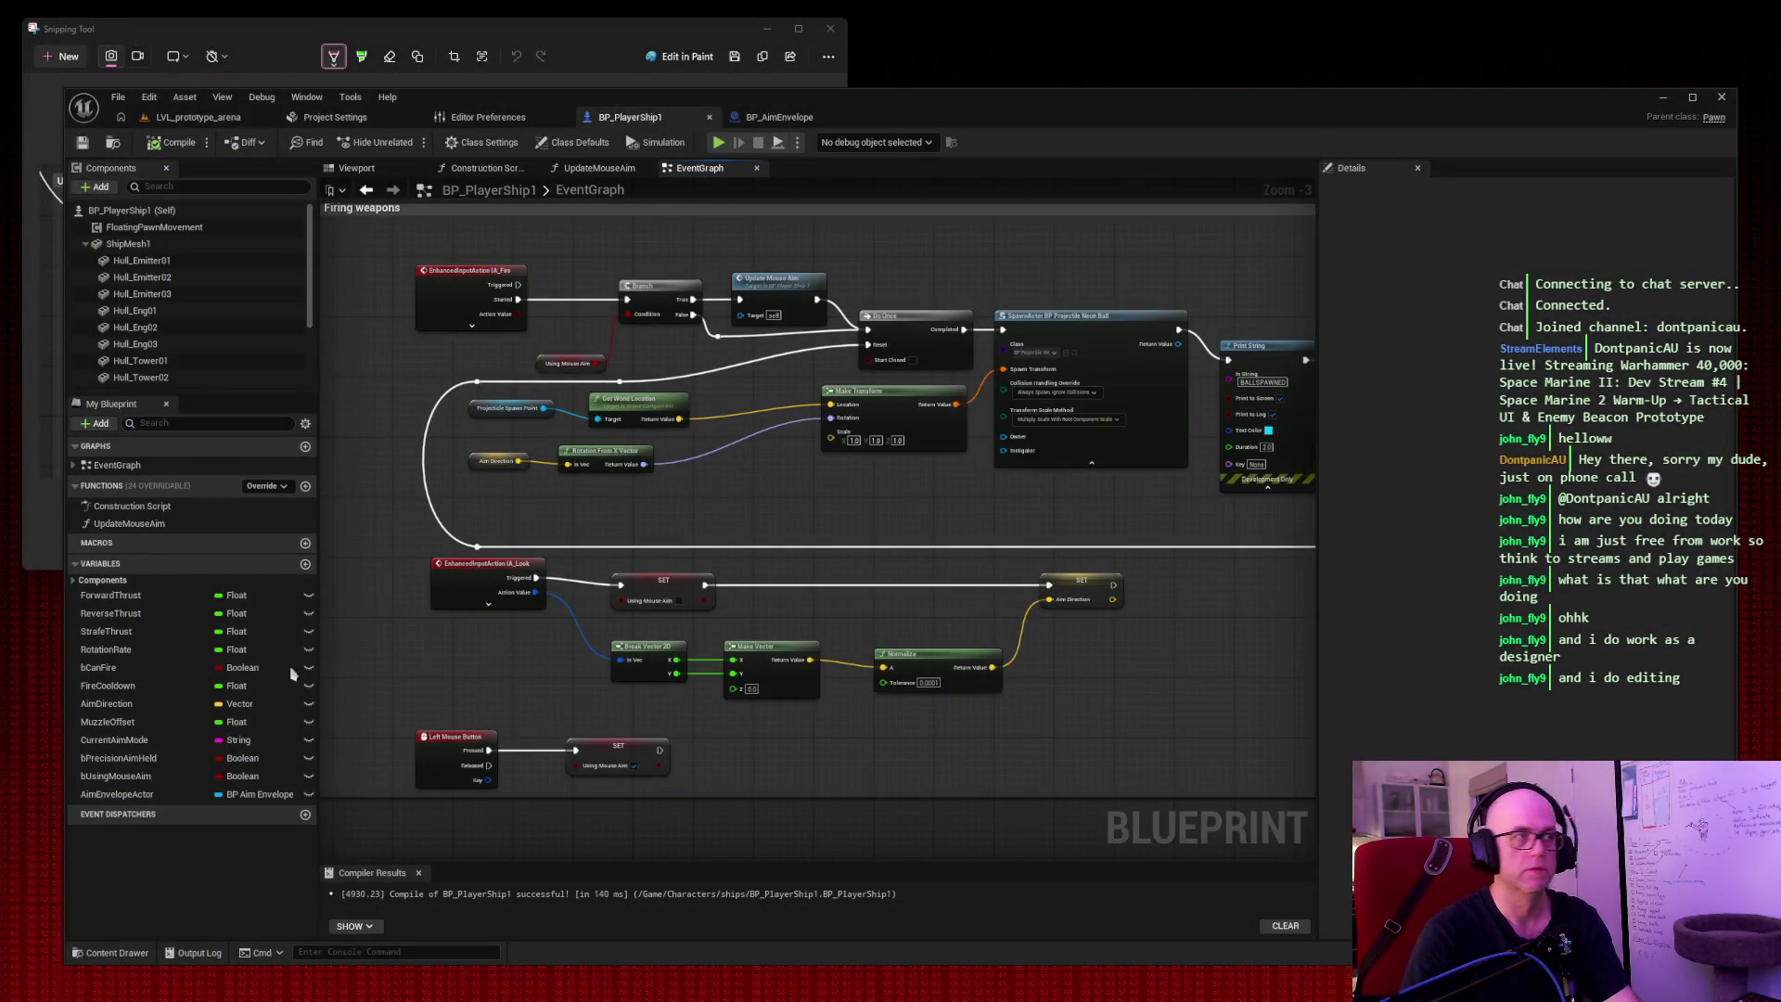
Pan across the movement input, Camera Systems and UI groups to the Event Tick chain, snipping the graph.
mouse_move(1048, 581)
left_mouse_down()
mouse_move(927, 649)
mouse_move(816, 846)
mouse_move(977, 669)
mouse_move(1001, 704)
left_mouse_up()
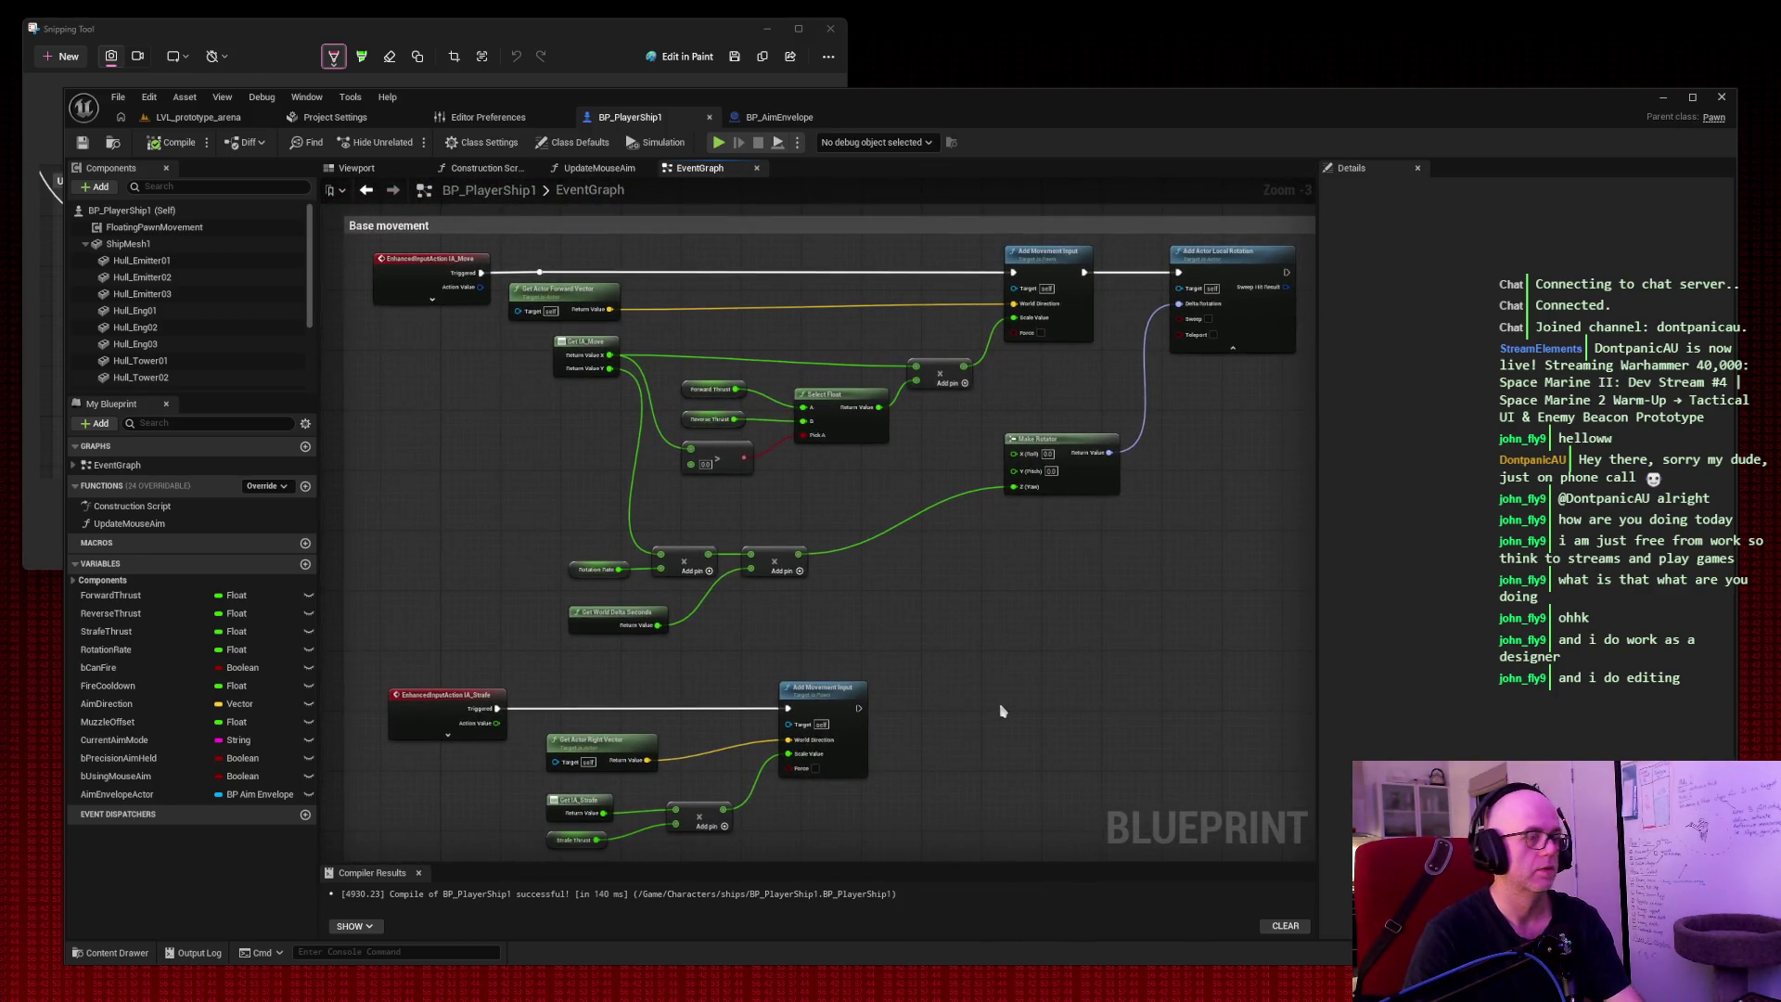
key("super+shift+s")
left_click_drag(316, 191, 1305, 861)
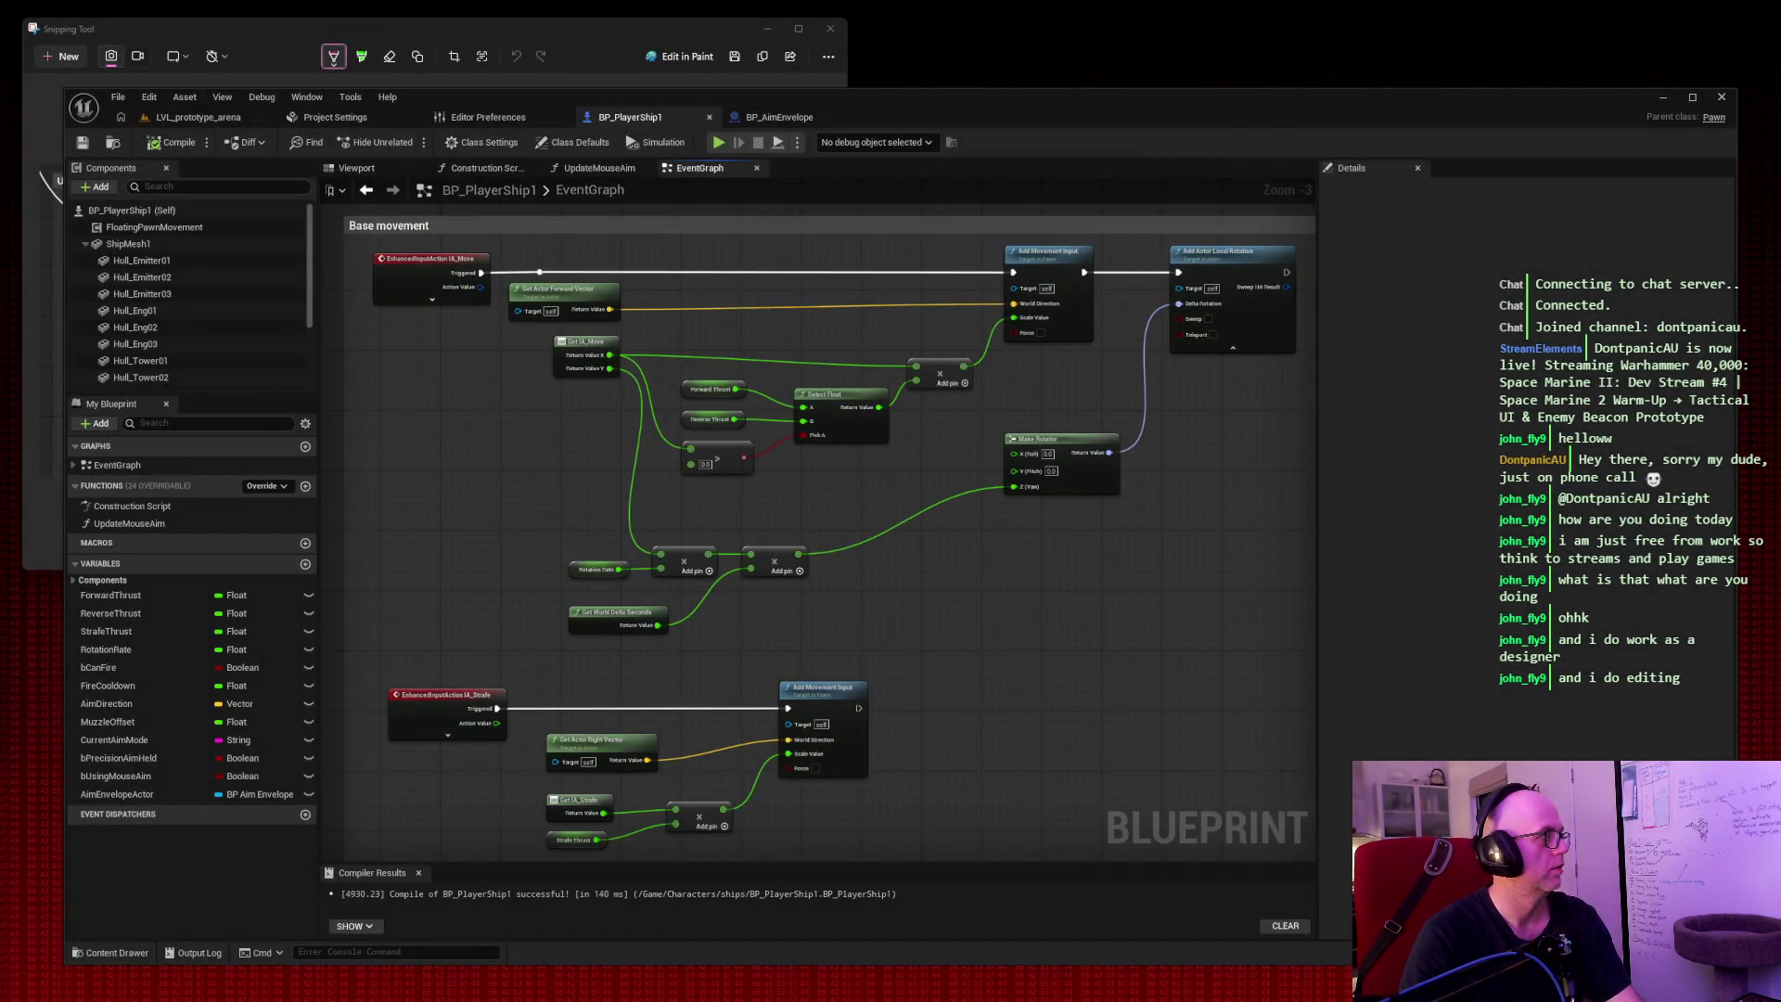
mouse_move(1119, 660)
left_mouse_down()
mouse_move(650, 558)
mouse_move(576, 517)
left_mouse_up()
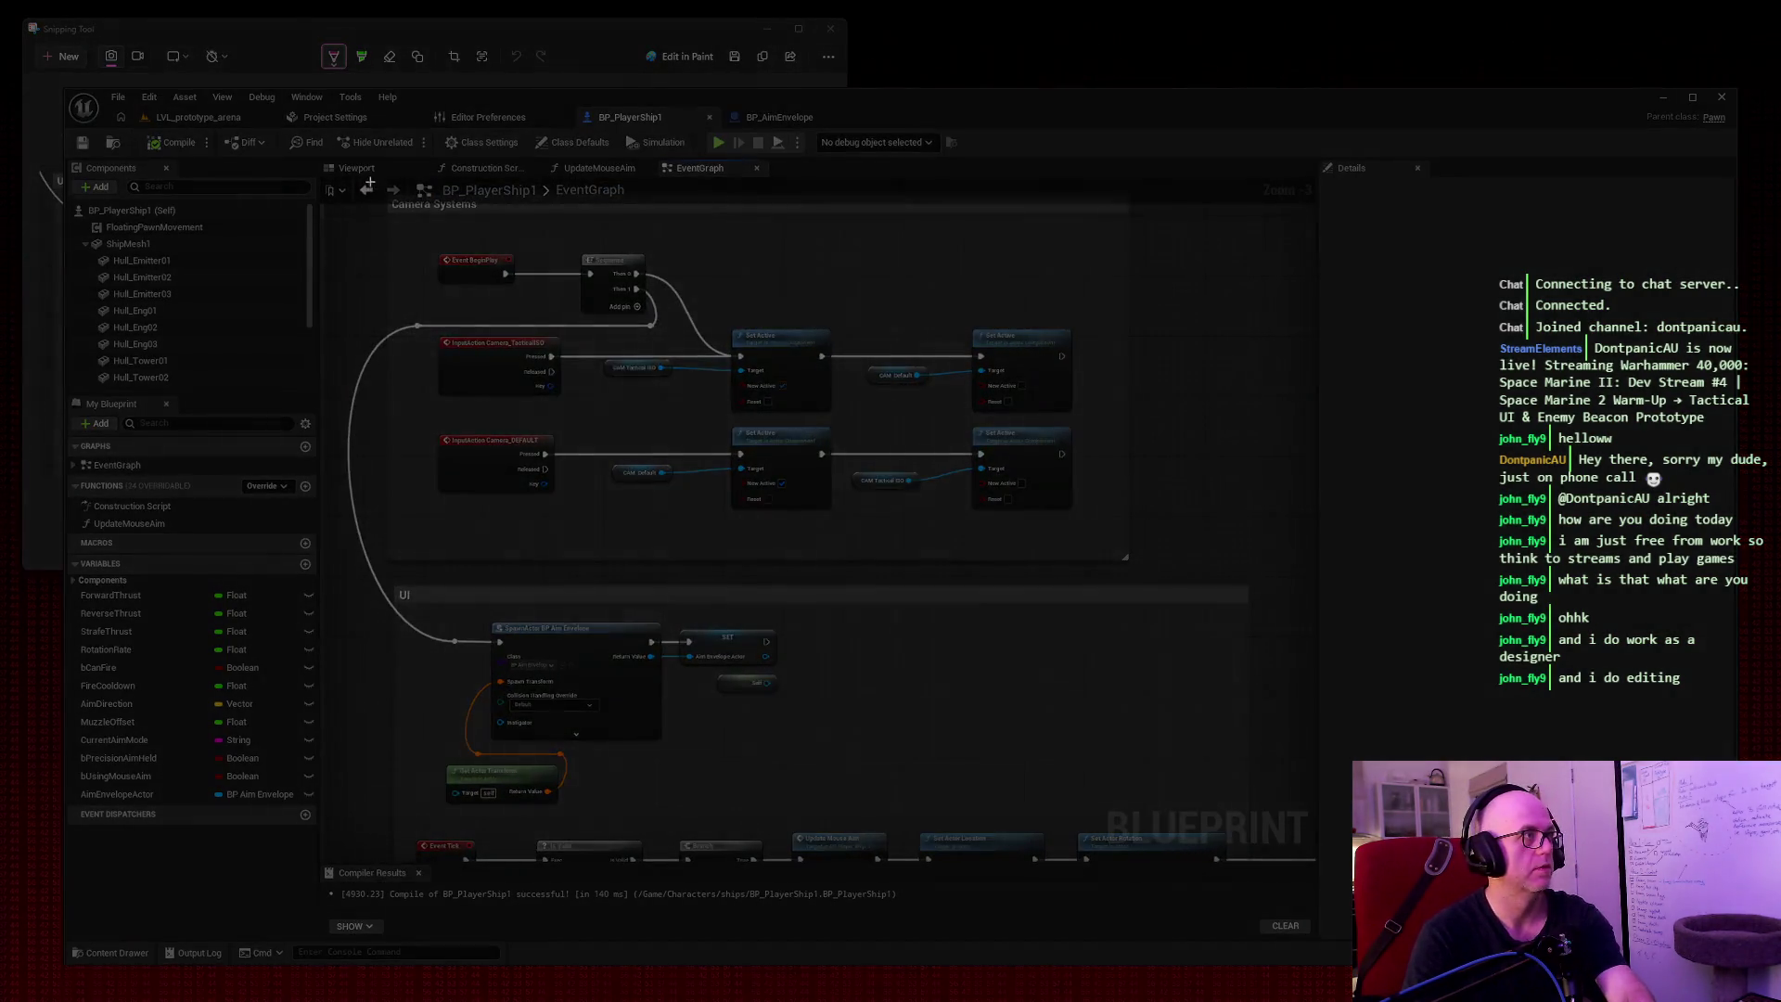
left_click_drag(367, 178, 1274, 871)
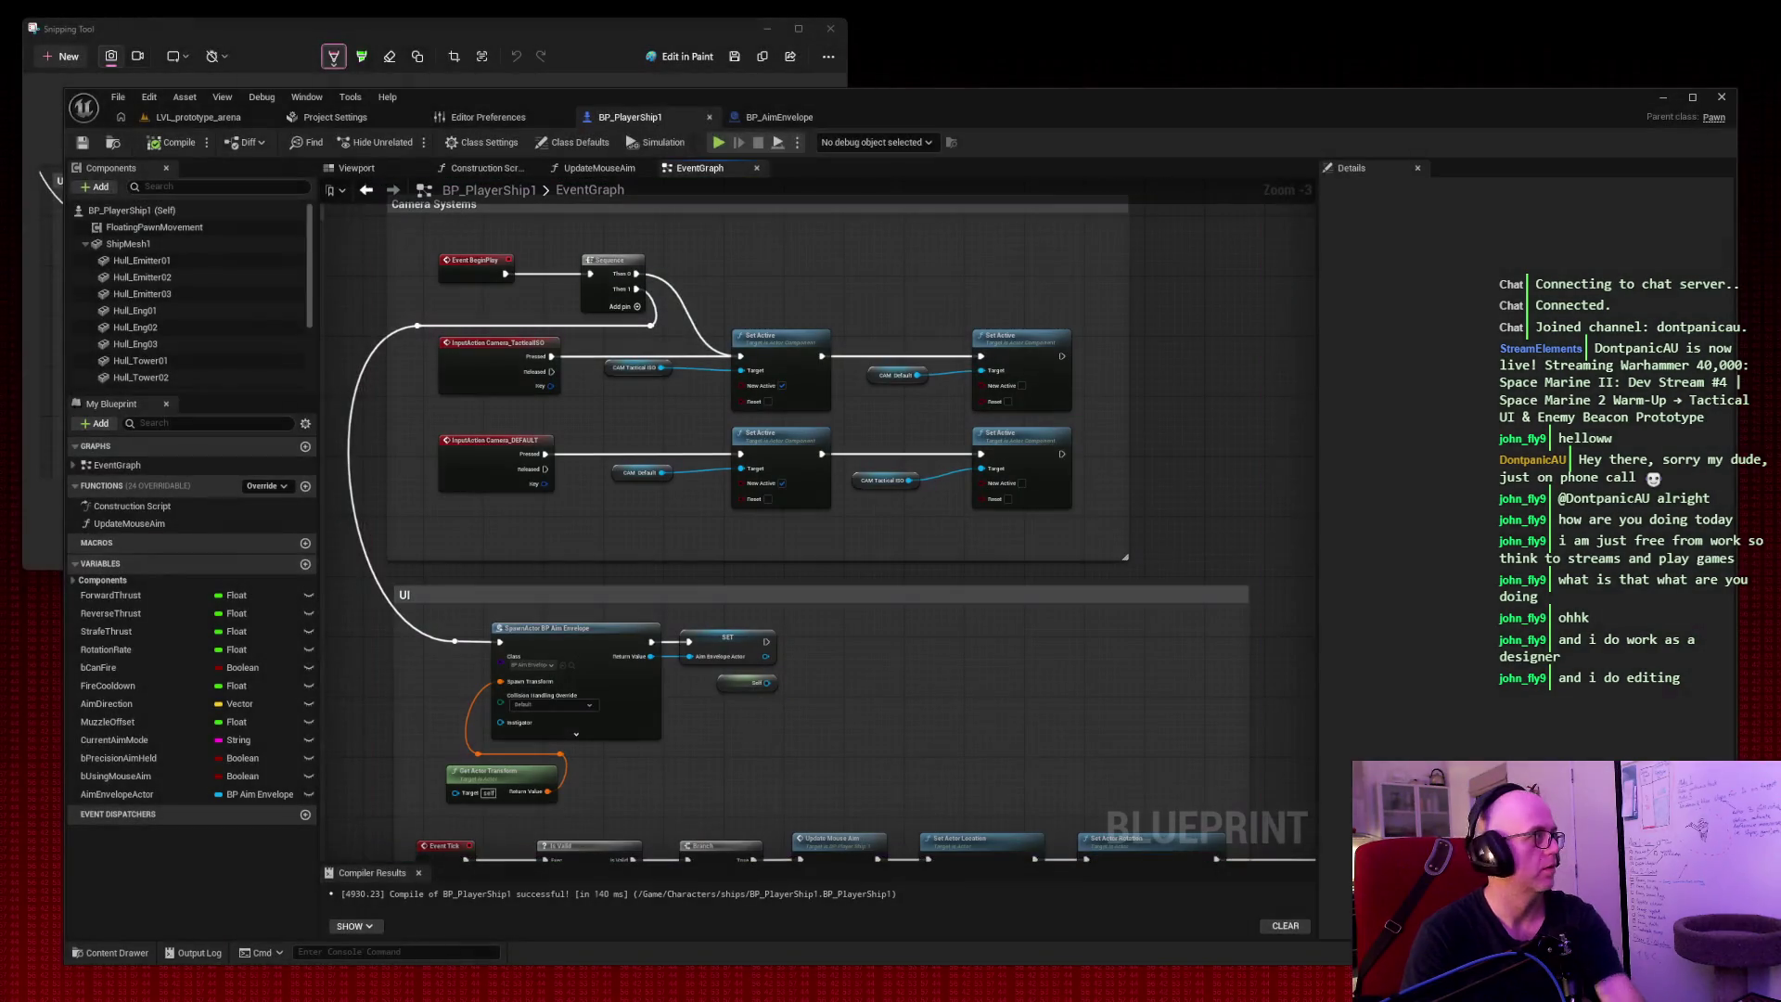
mouse_move(969, 614)
left_mouse_down()
mouse_move(1043, 481)
mouse_move(715, 370)
mouse_move(779, 409)
mouse_move(762, 410)
left_mouse_up()
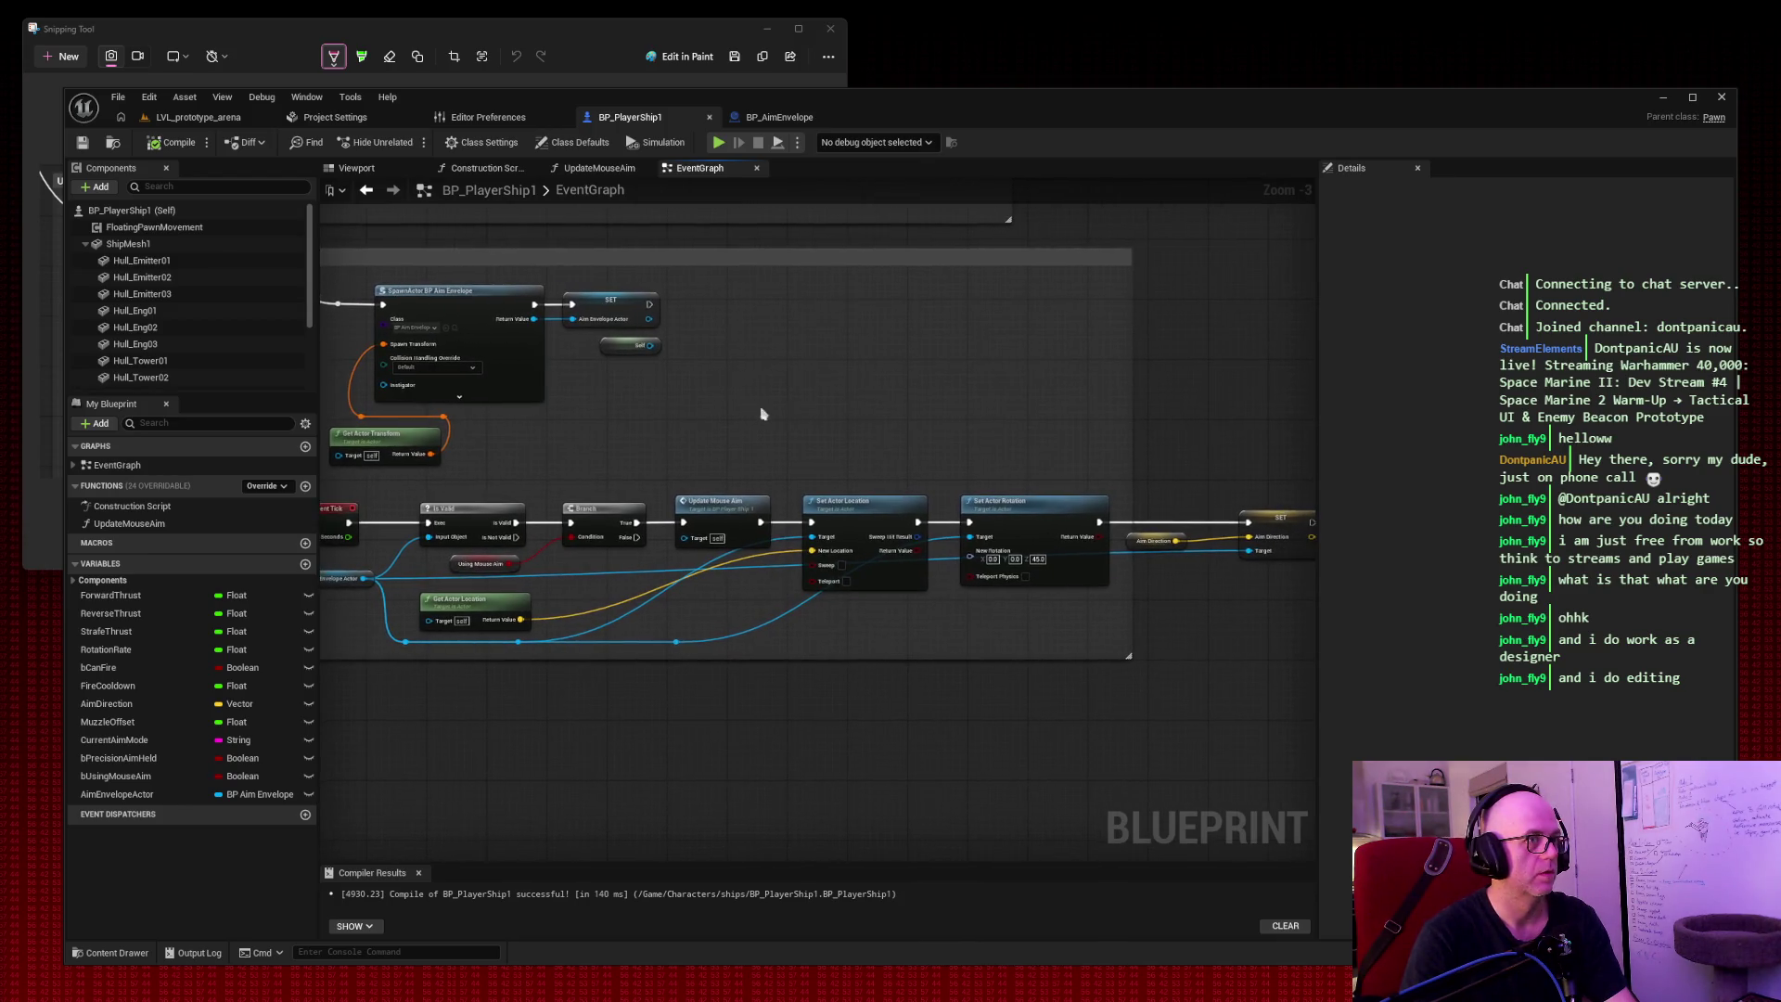
Move the SET Aim Direction node below Set Actor Rotation and snip the tick chain.
left_click(1263, 519)
left_click_drag(1266, 520, 1056, 609)
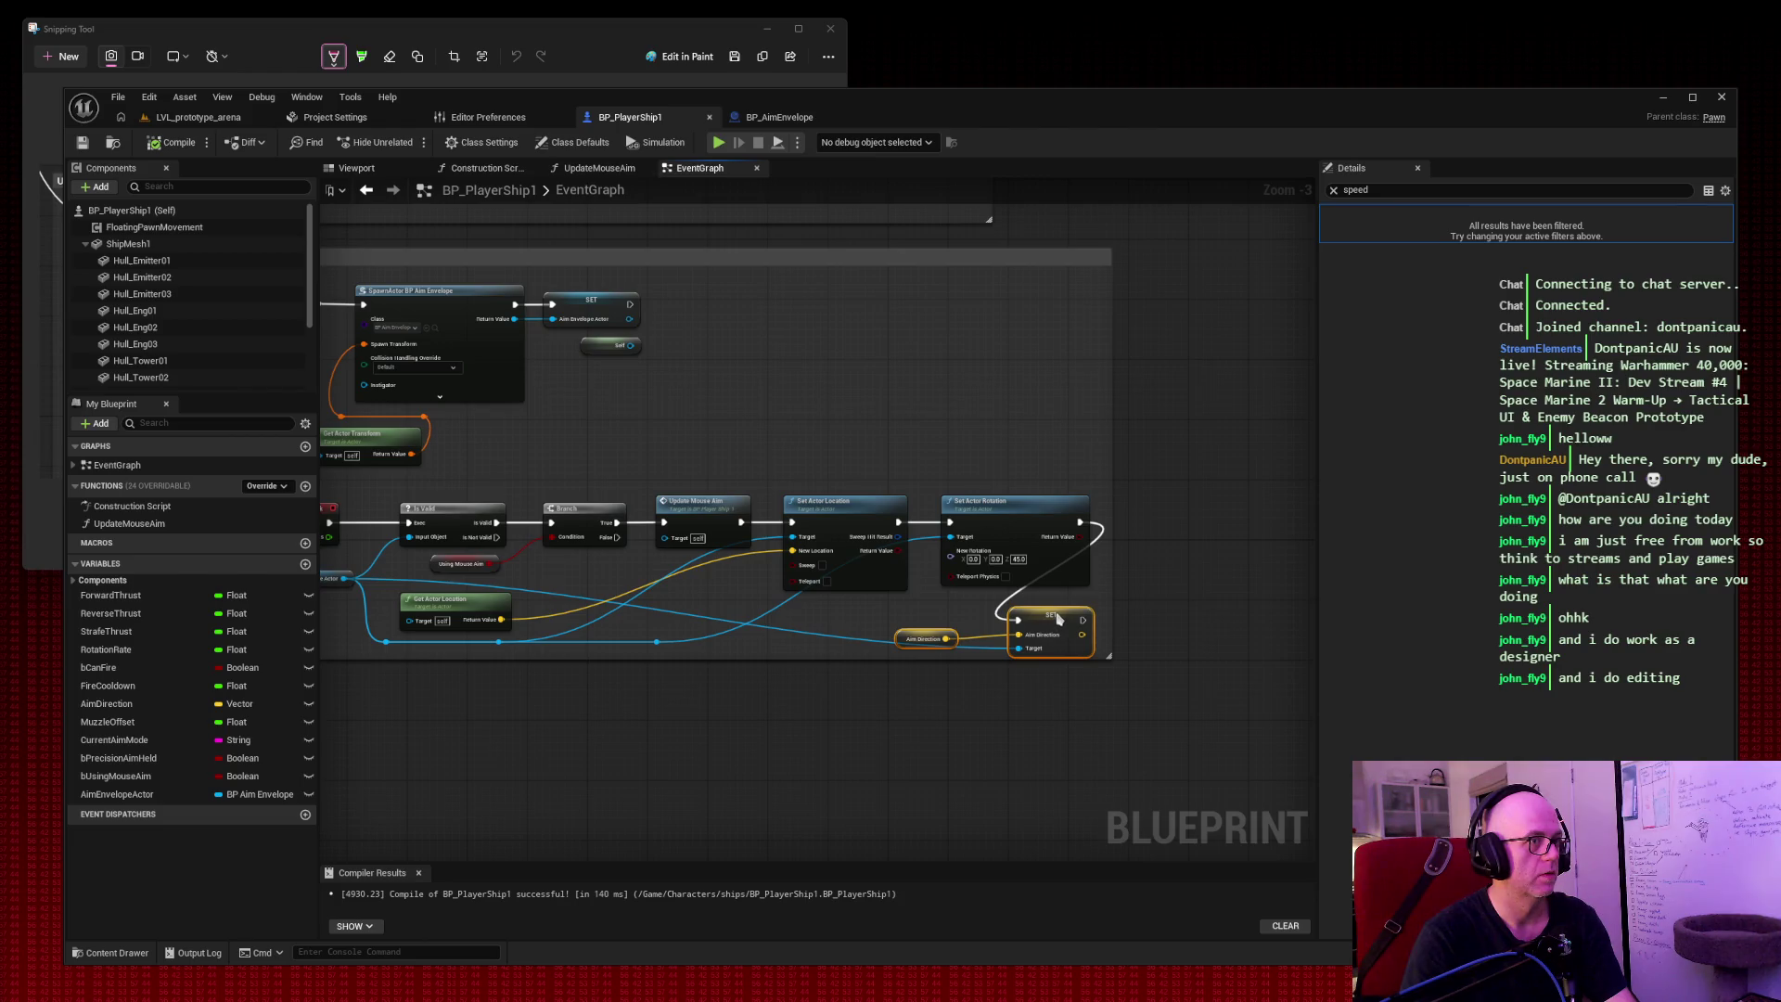
left_click_drag(804, 332, 908, 358)
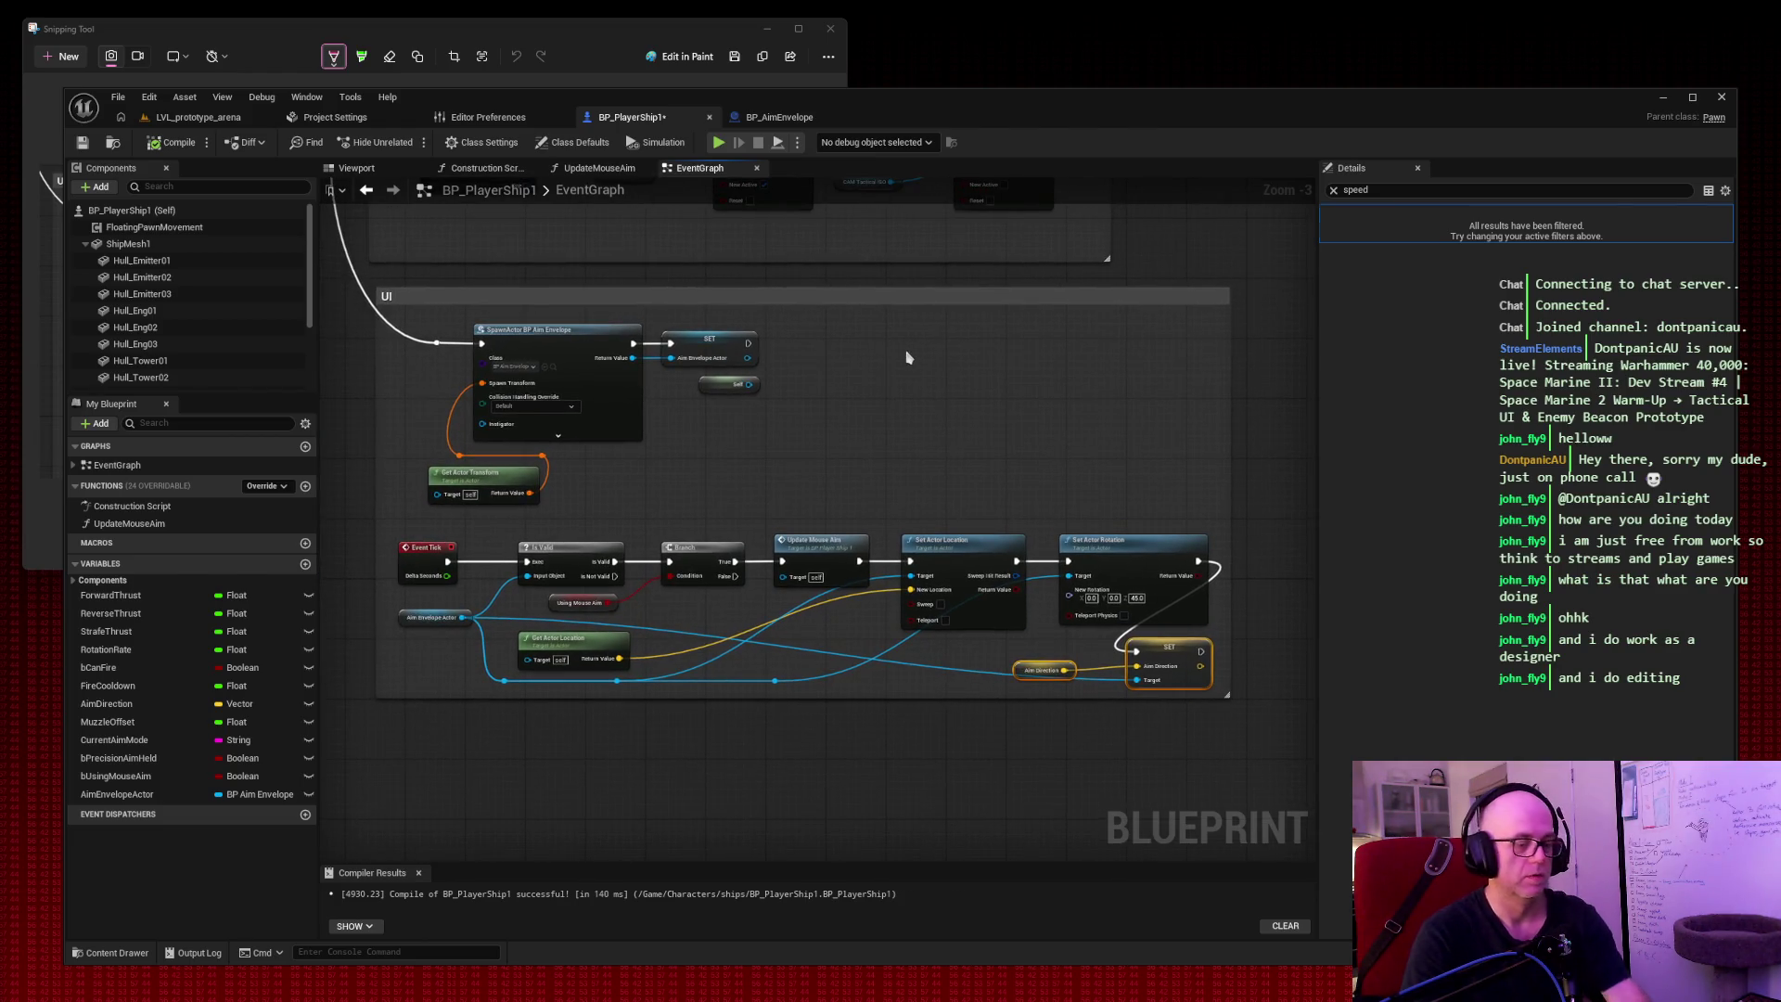
left_click(908, 358)
left_click_drag(308, 225, 1271, 744)
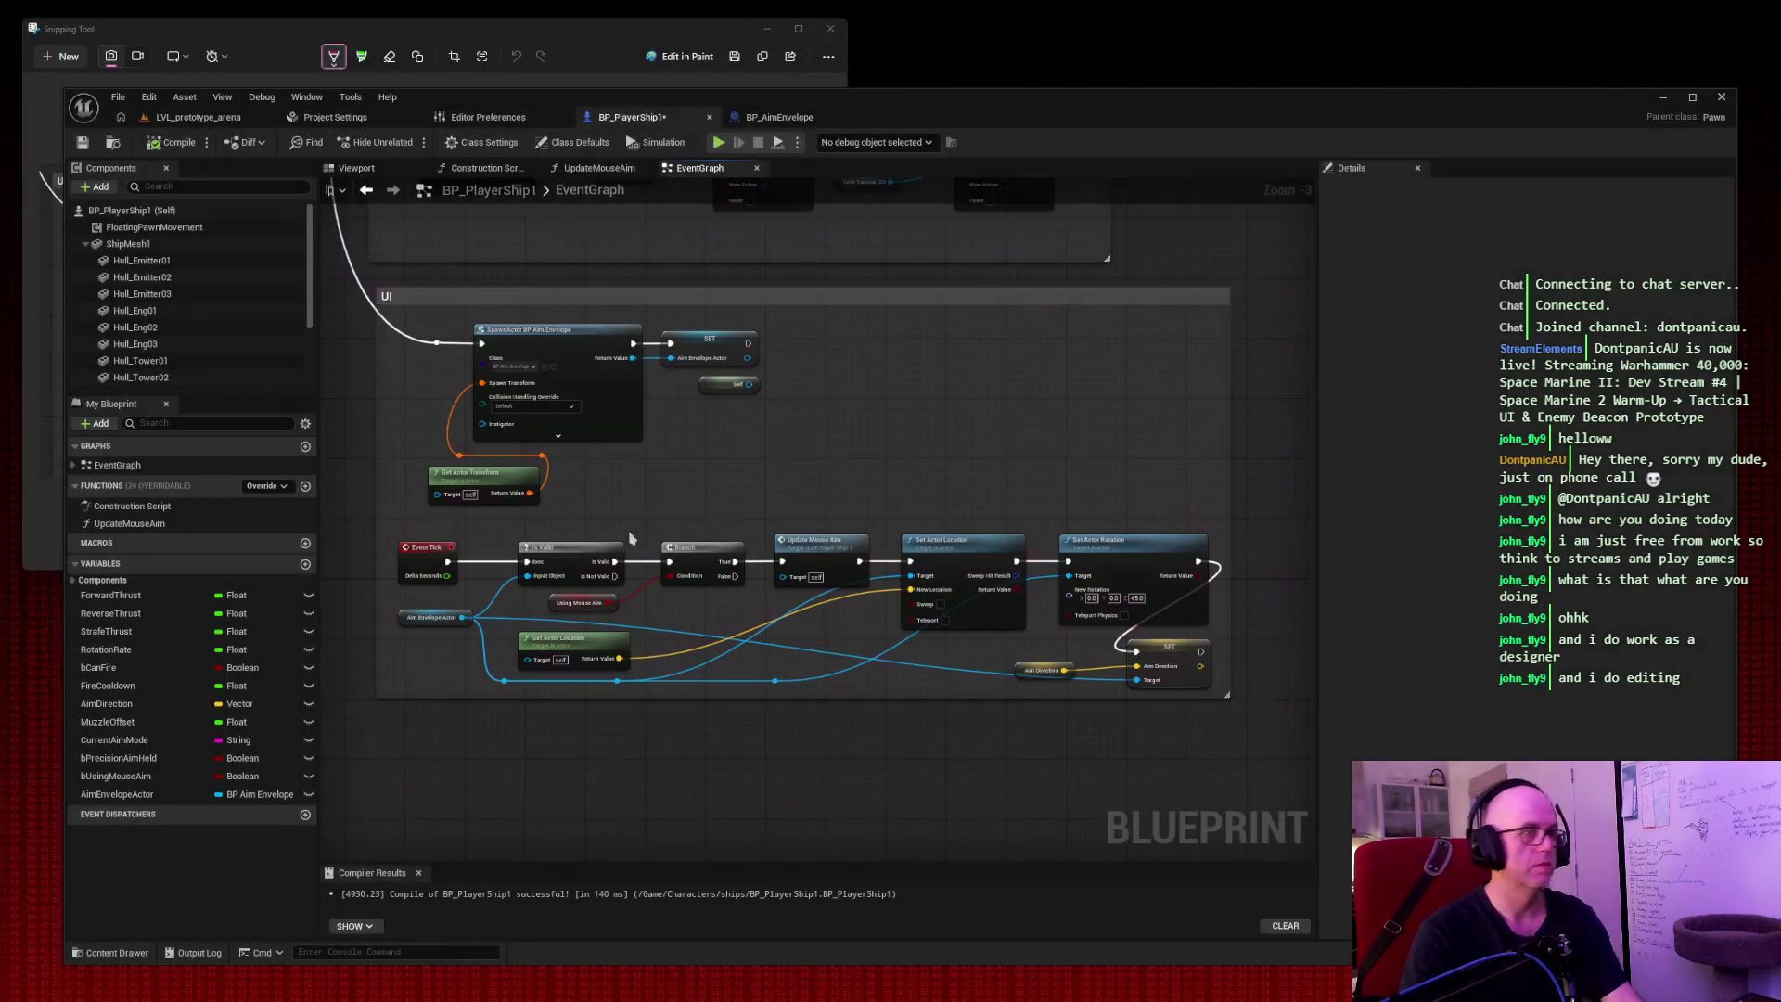
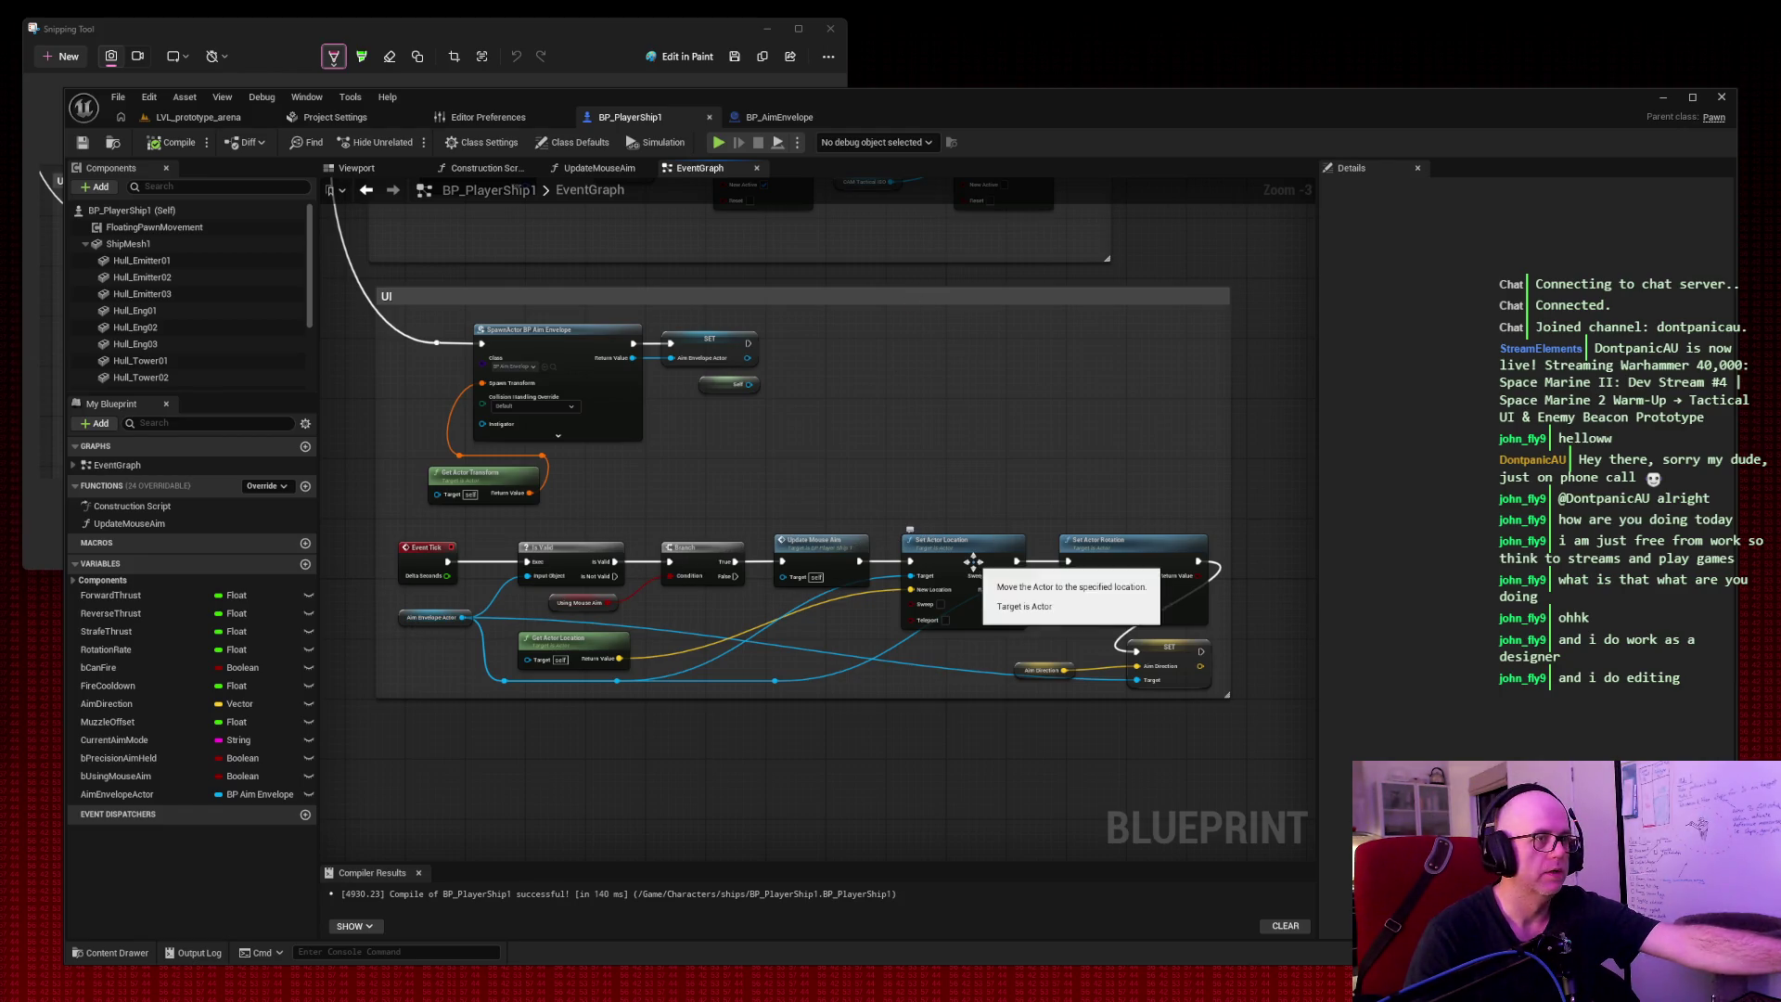
Box-select and delete the Aim Direction getter and SET node ending the Event Tick chain.
left_click(1044, 669)
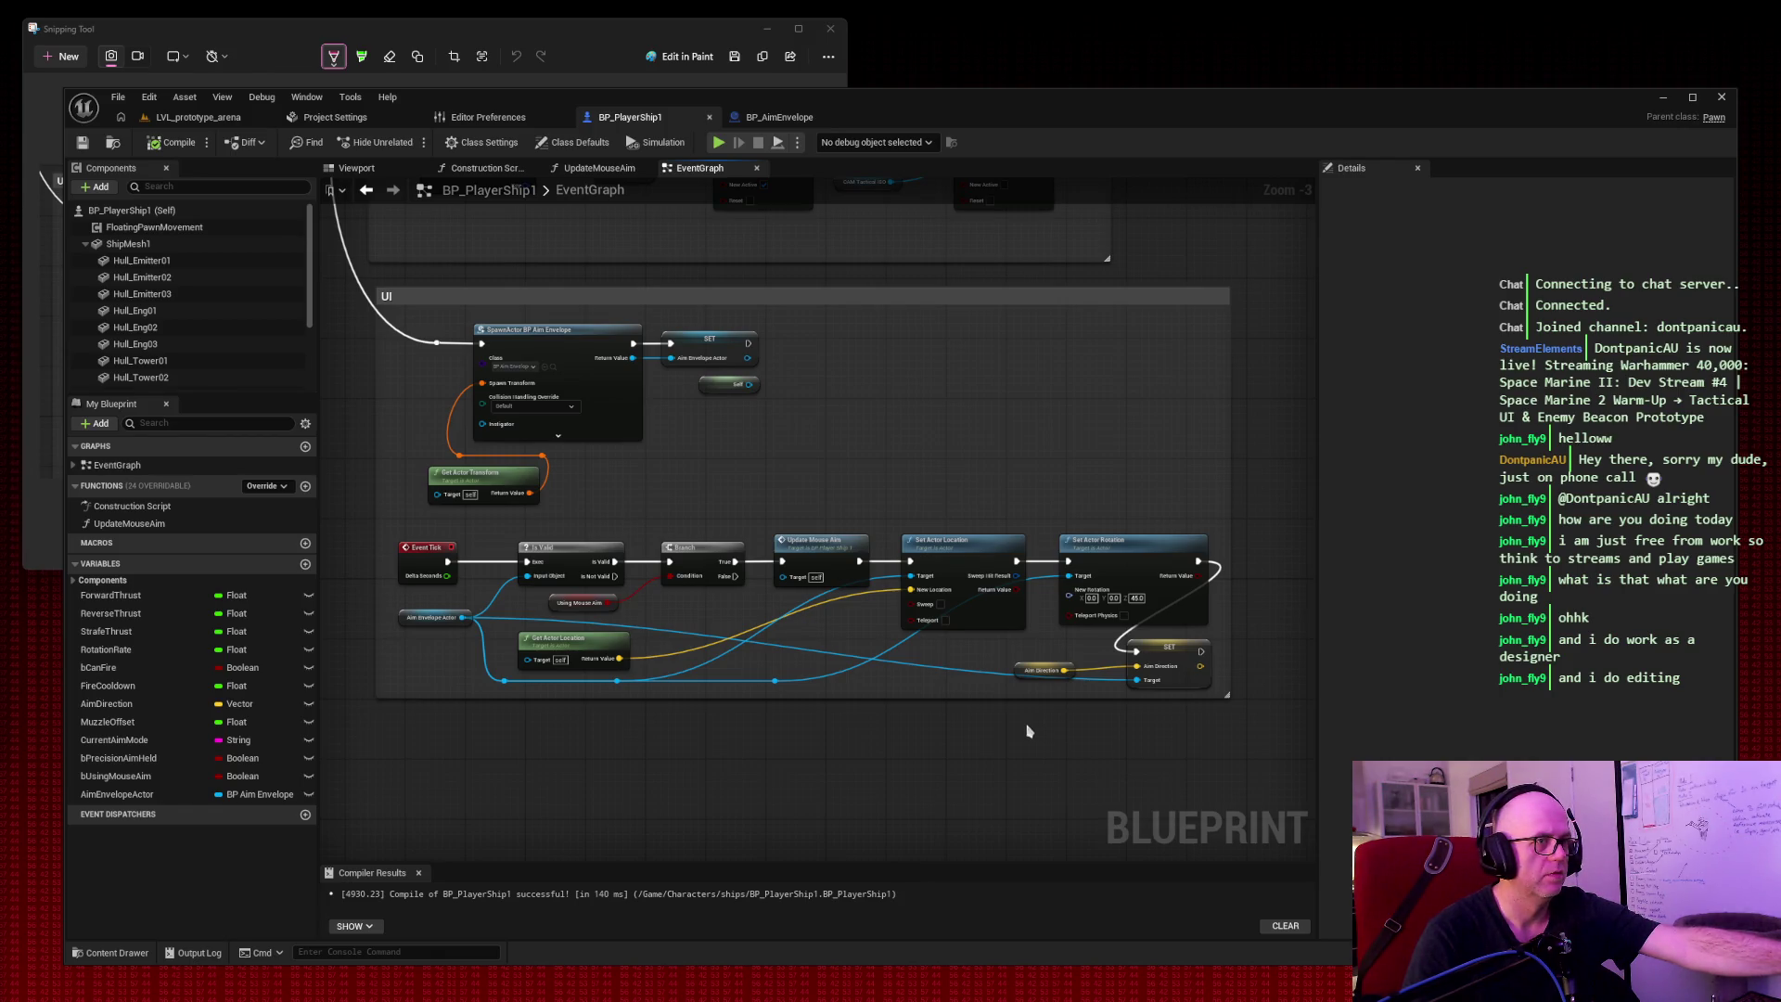
left_click_drag(1016, 720, 1150, 657)
key("Delete")
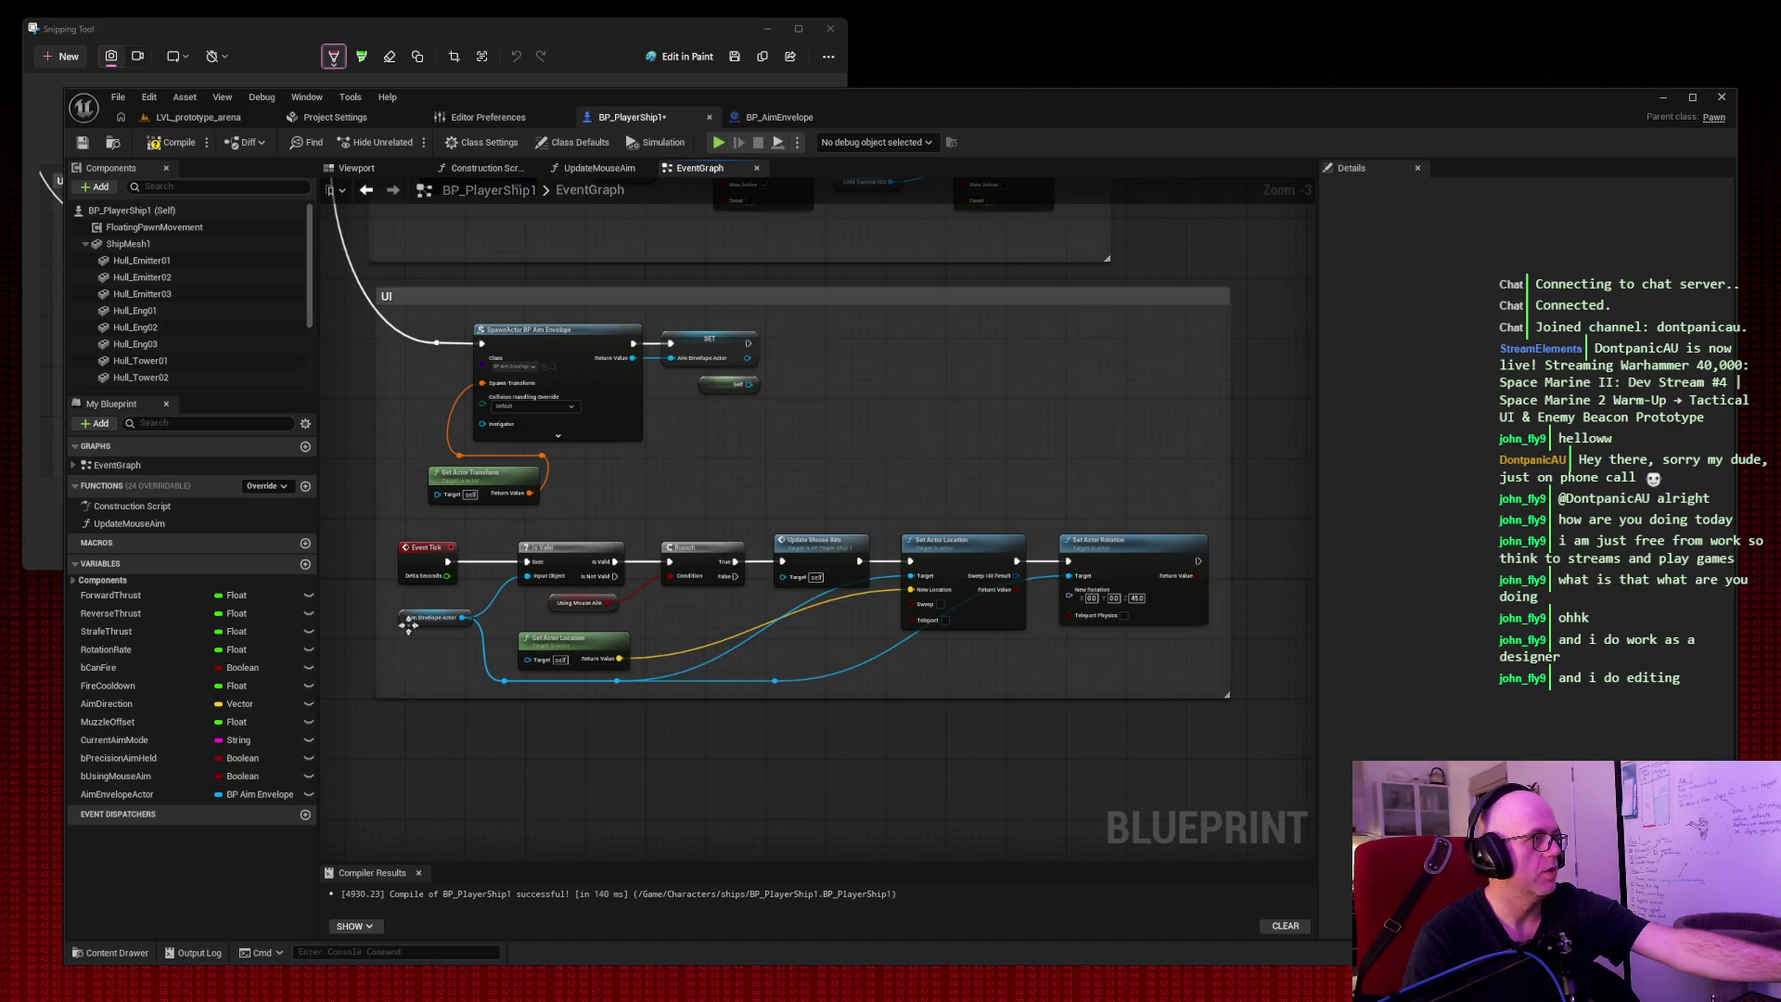
Add an Update Aim Envelope call from Aim Envelope Actor and run it after Set Actor Rotation.
left_click_drag(464, 617, 979, 687)
type("update")
key("Return")
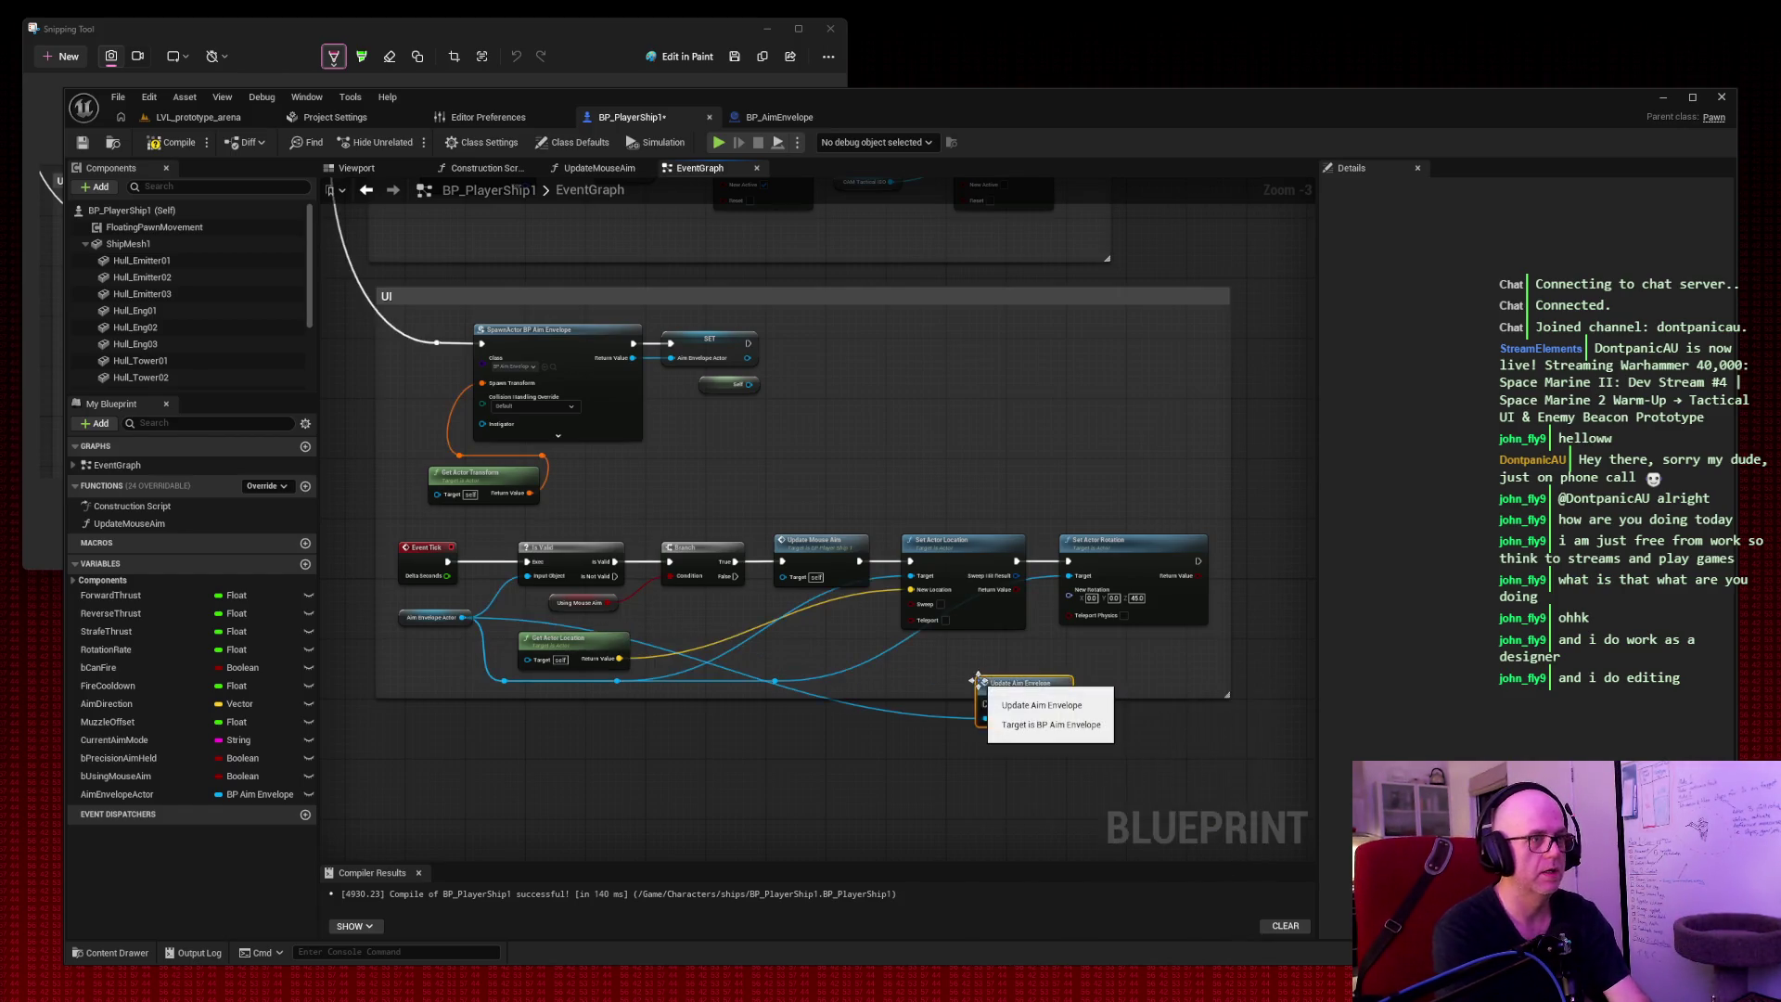
left_click_drag(1025, 693, 983, 654)
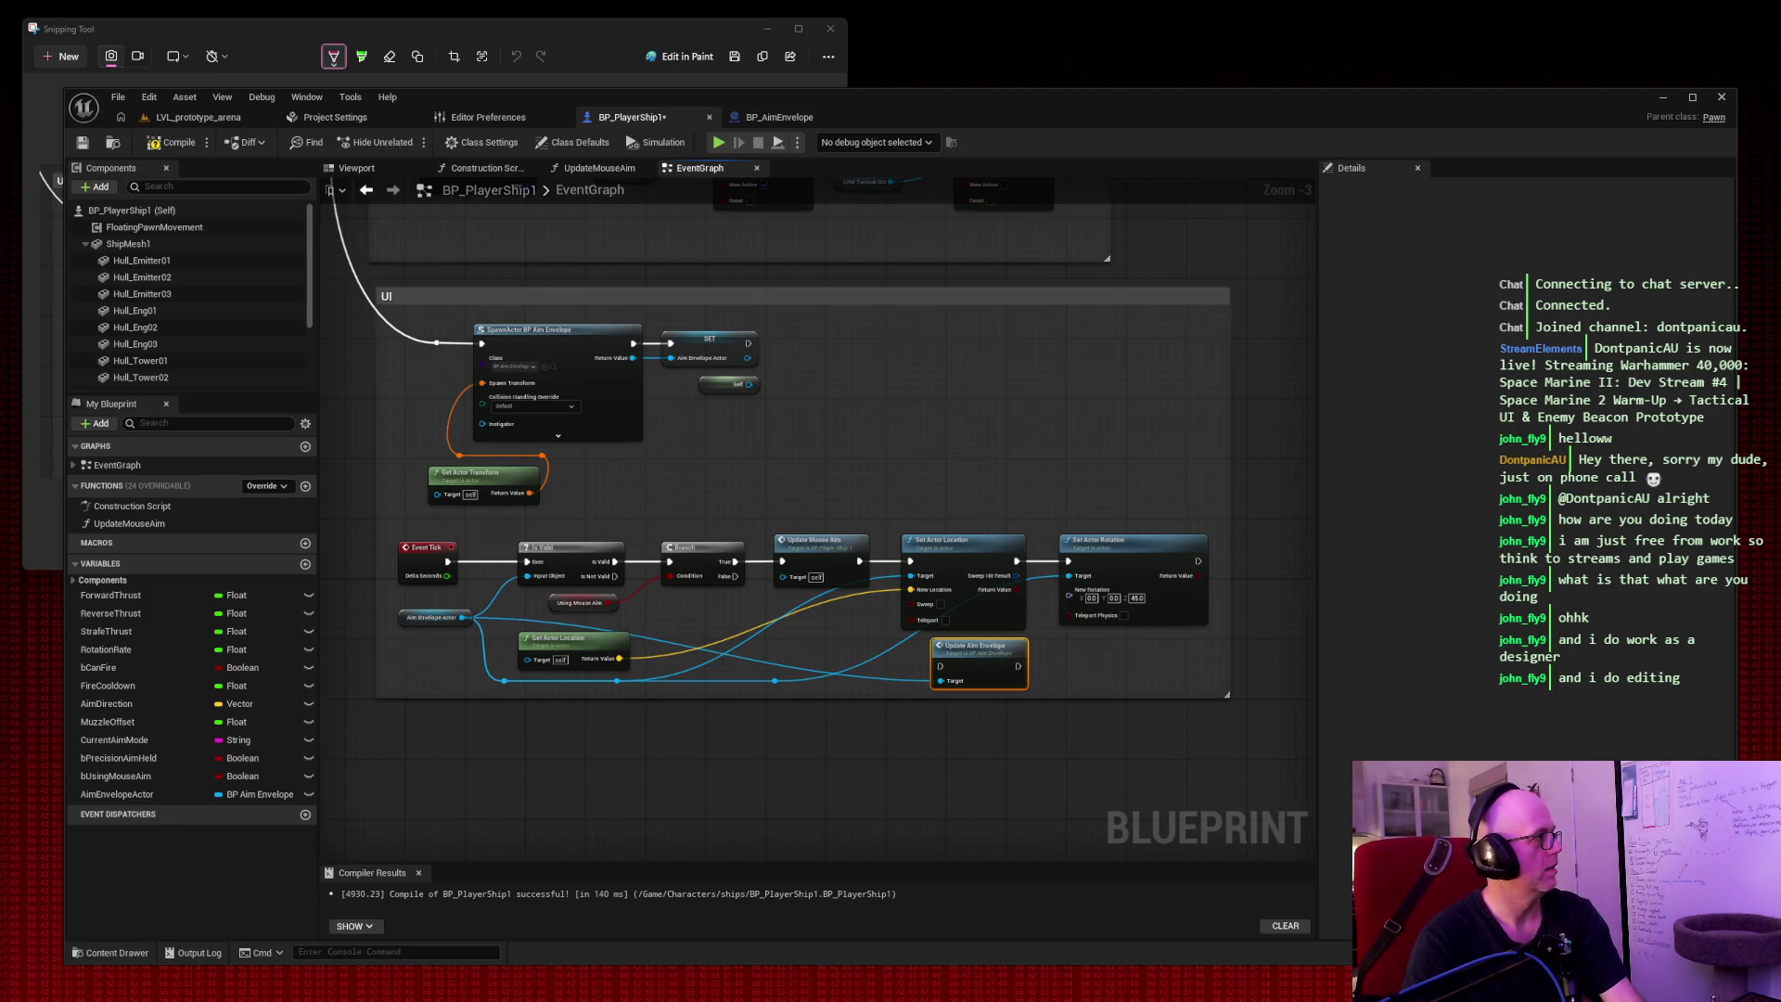
mouse_move(1198, 561)
left_mouse_down()
mouse_move(937, 661)
mouse_move(1169, 657)
left_mouse_up()
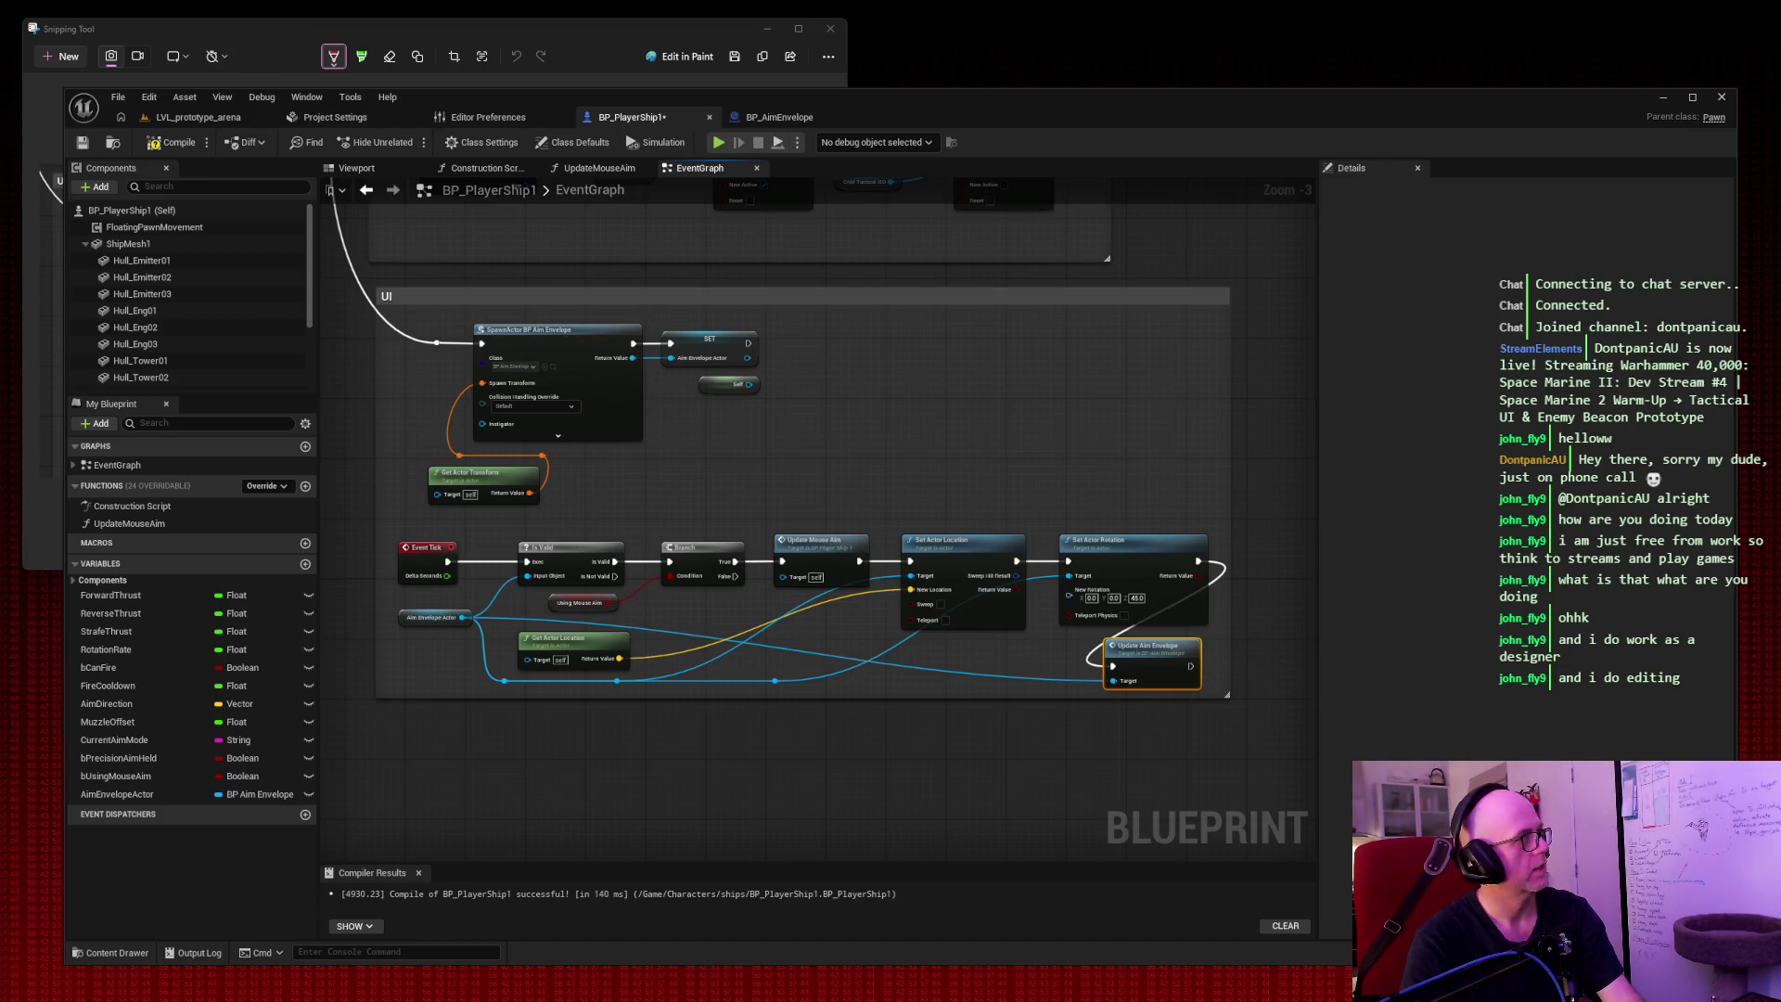
left_click(919, 422)
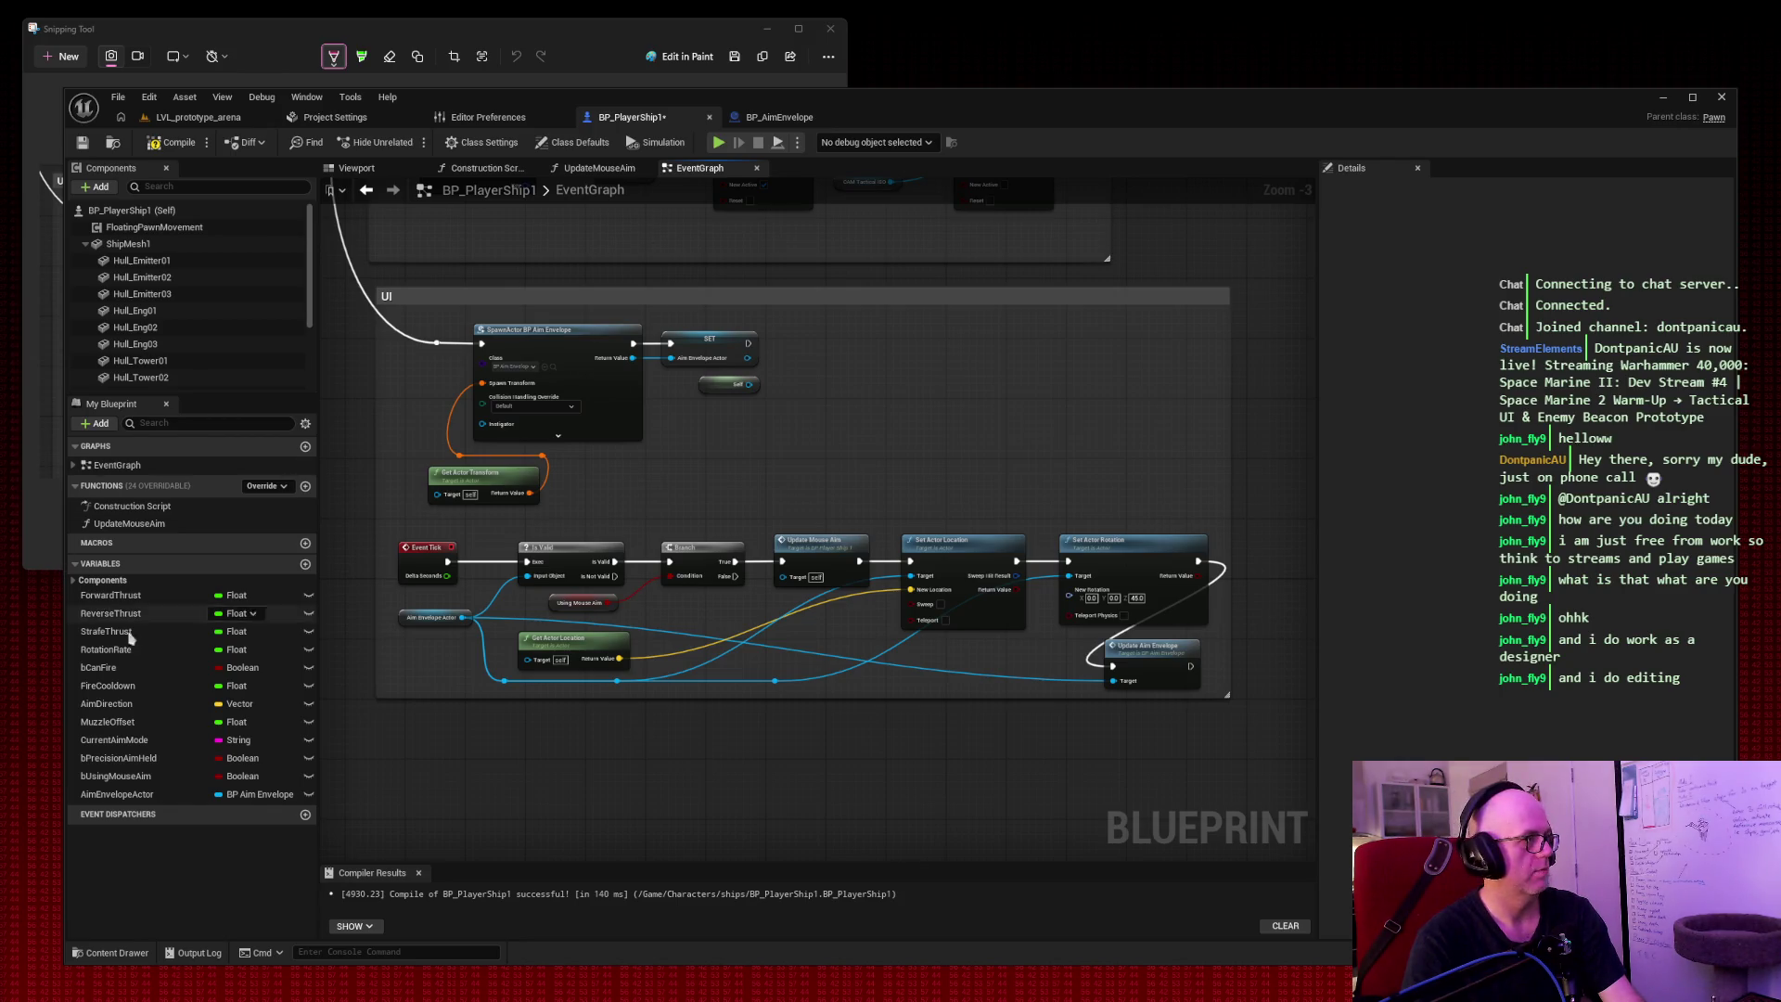
Drop an AimDirection getter into the graph and place it beside Update Aim Envelope.
left_click_drag(107, 703, 805, 445)
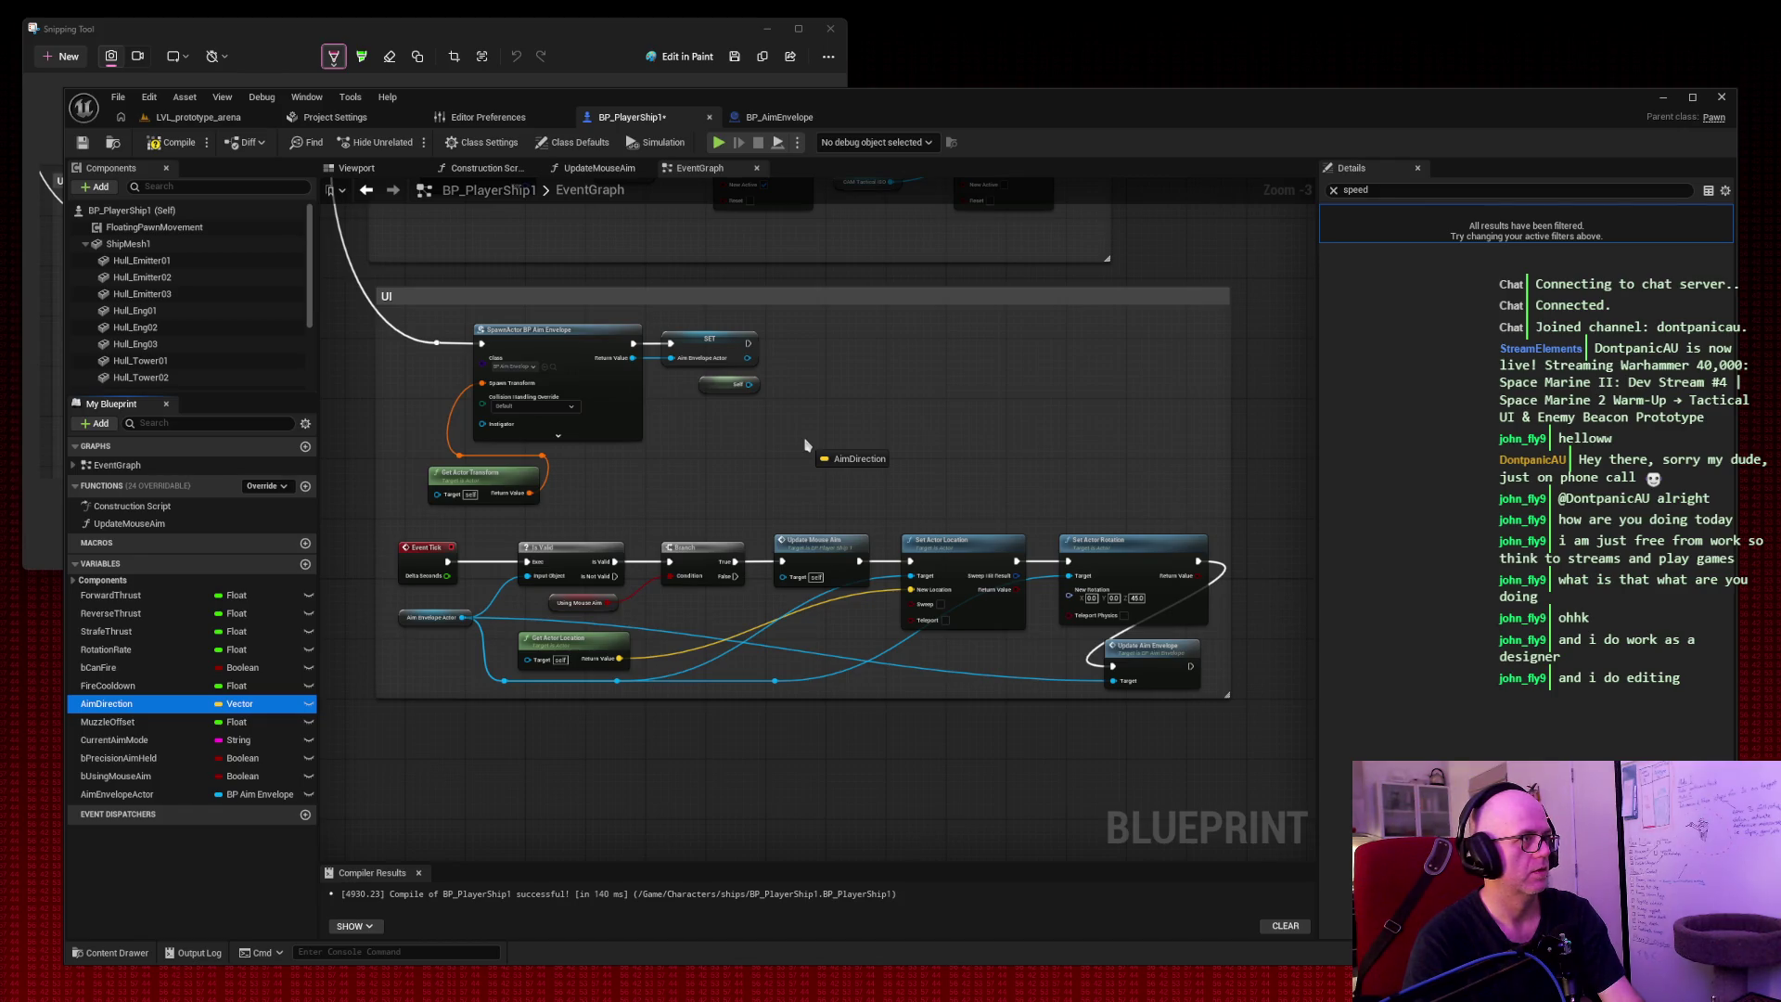
left_click_drag(805, 445, 805, 447)
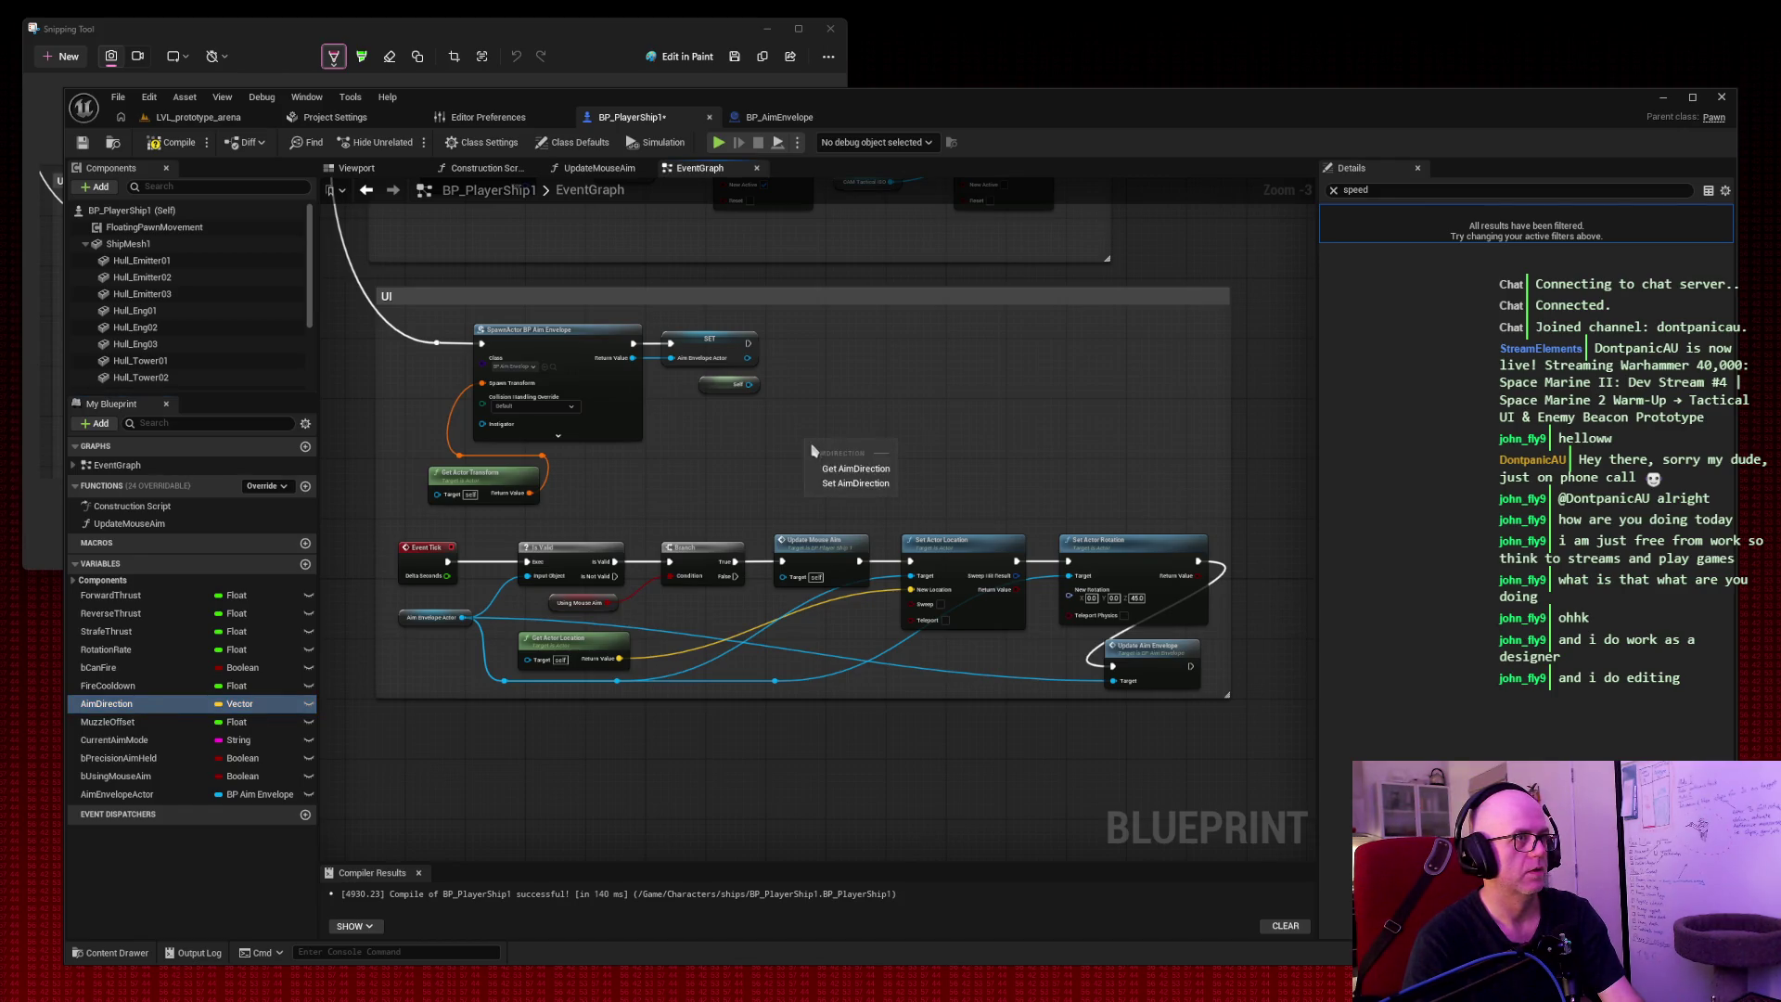
left_click(839, 471)
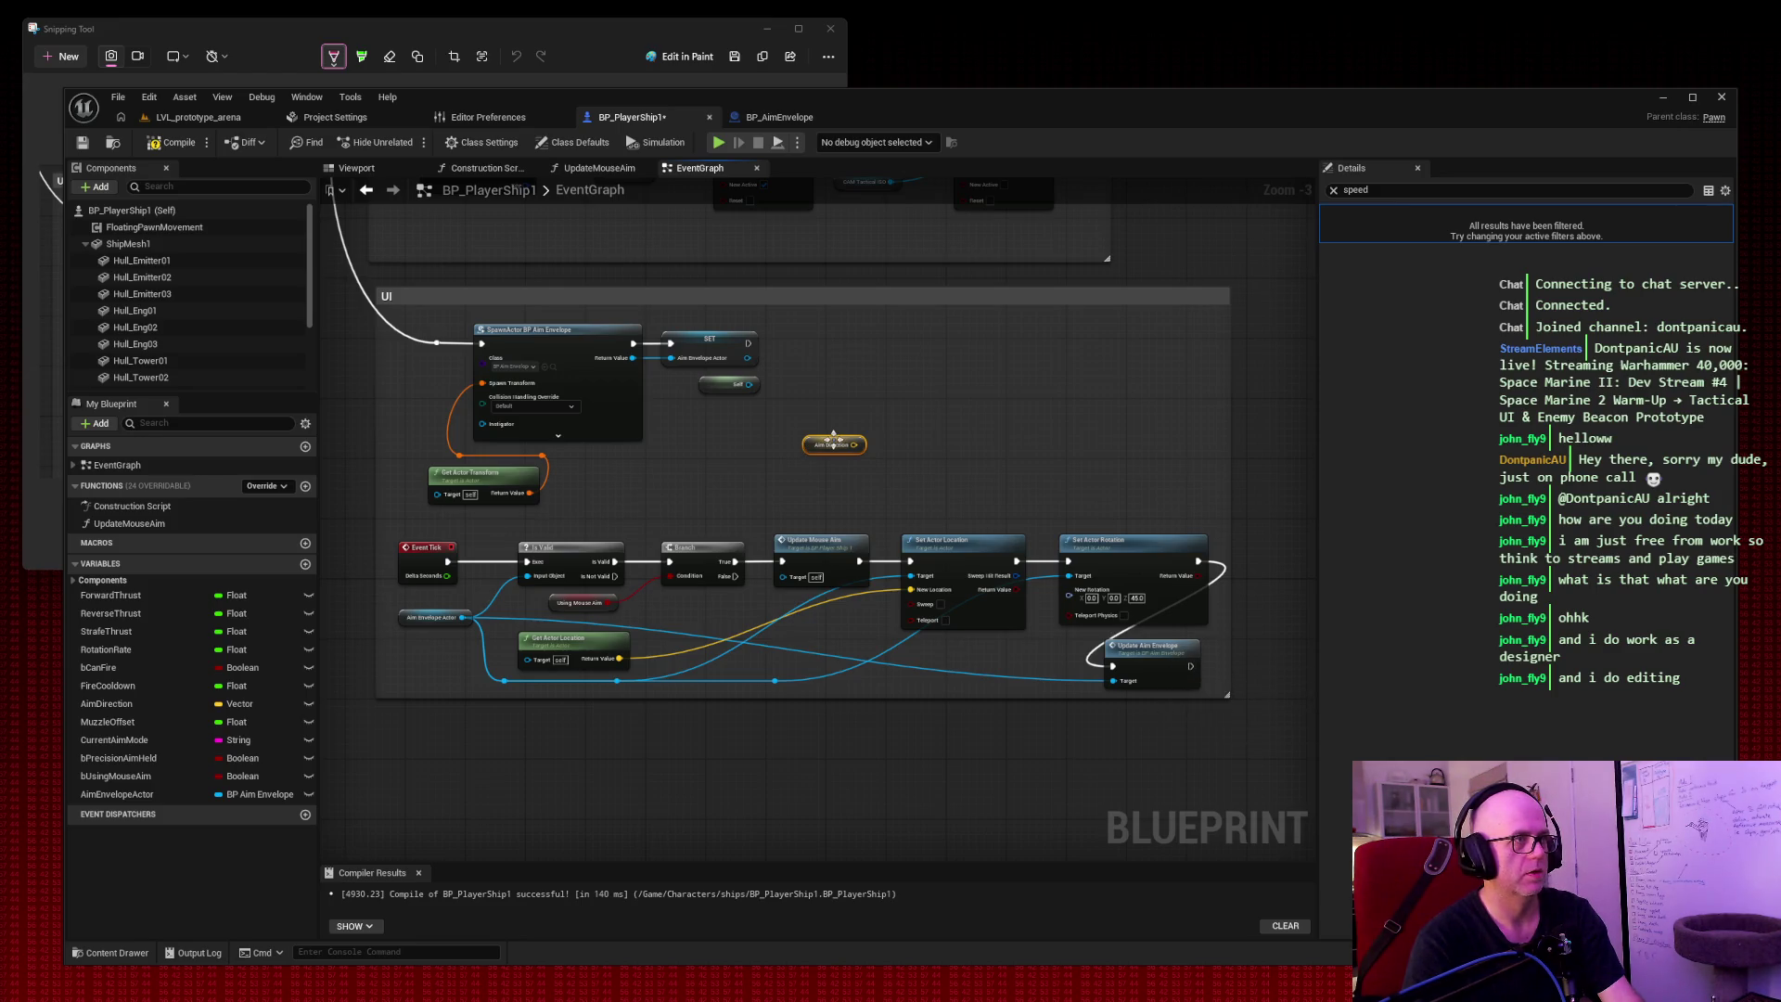
mouse_move(833, 440)
left_mouse_down()
mouse_move(1028, 657)
mouse_move(1109, 684)
left_mouse_up()
key("Escape")
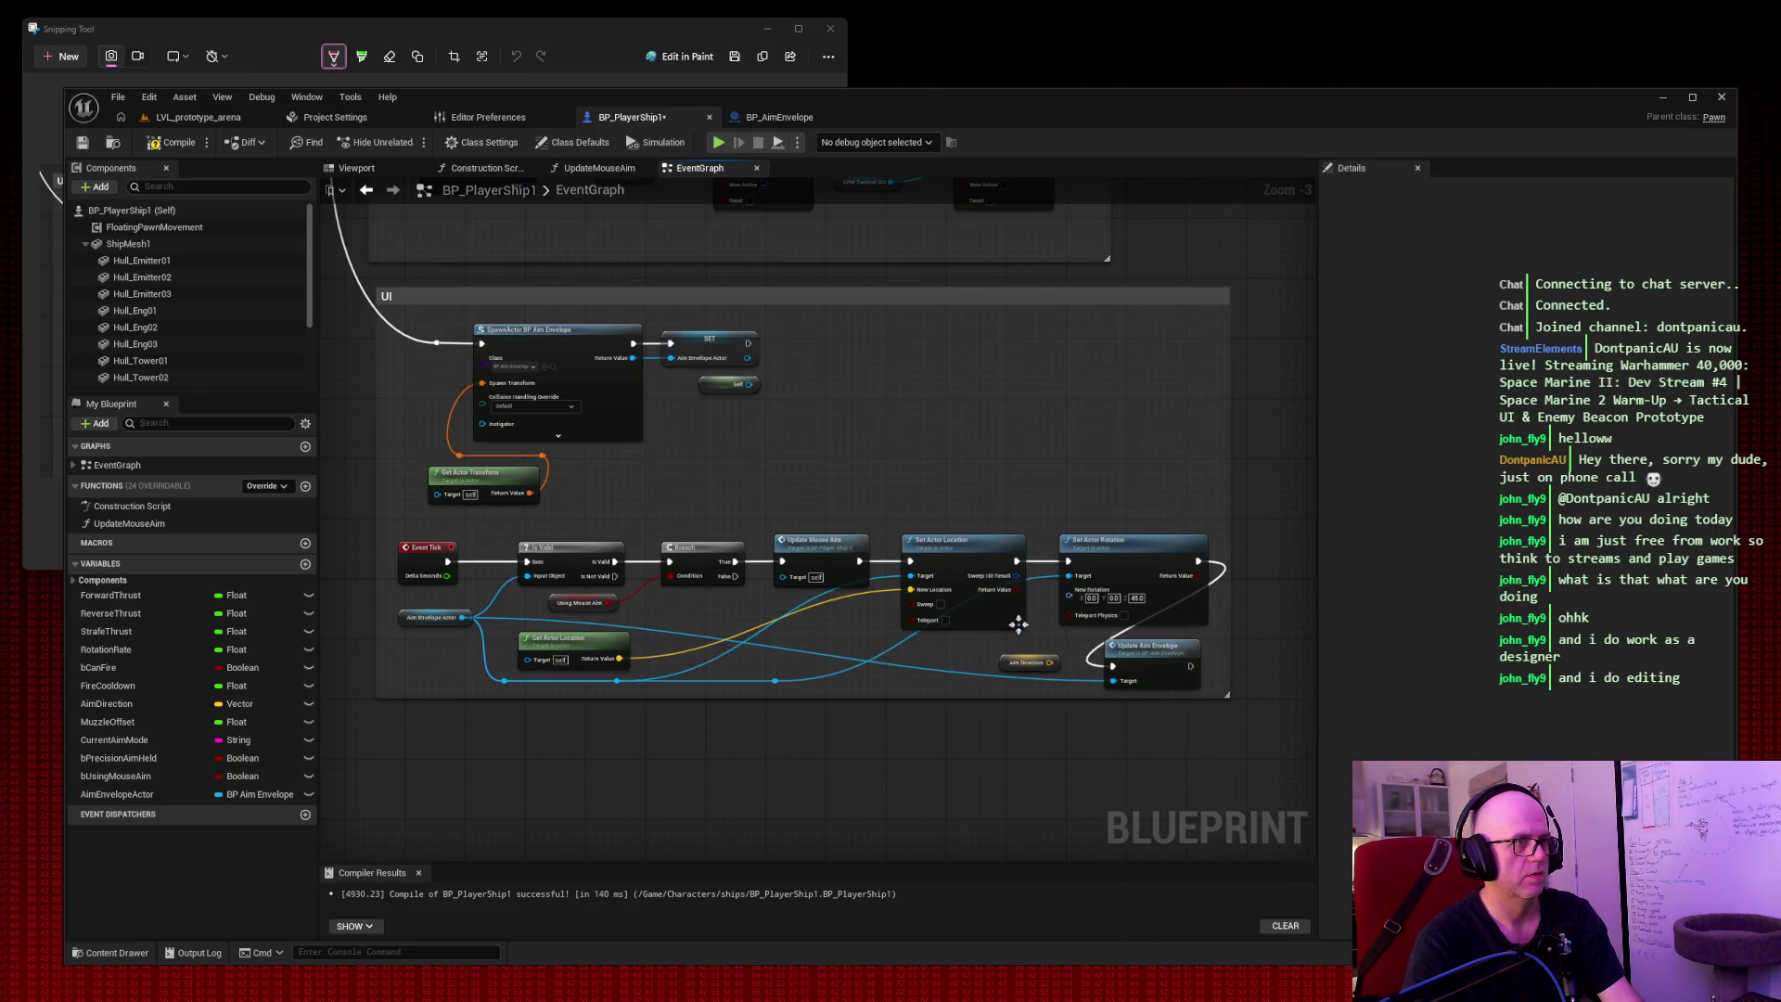
Screenshot the graph region, then pull a wire from the Aim Direction output.
key("super+shift+s")
left_click_drag(346, 272, 1235, 796)
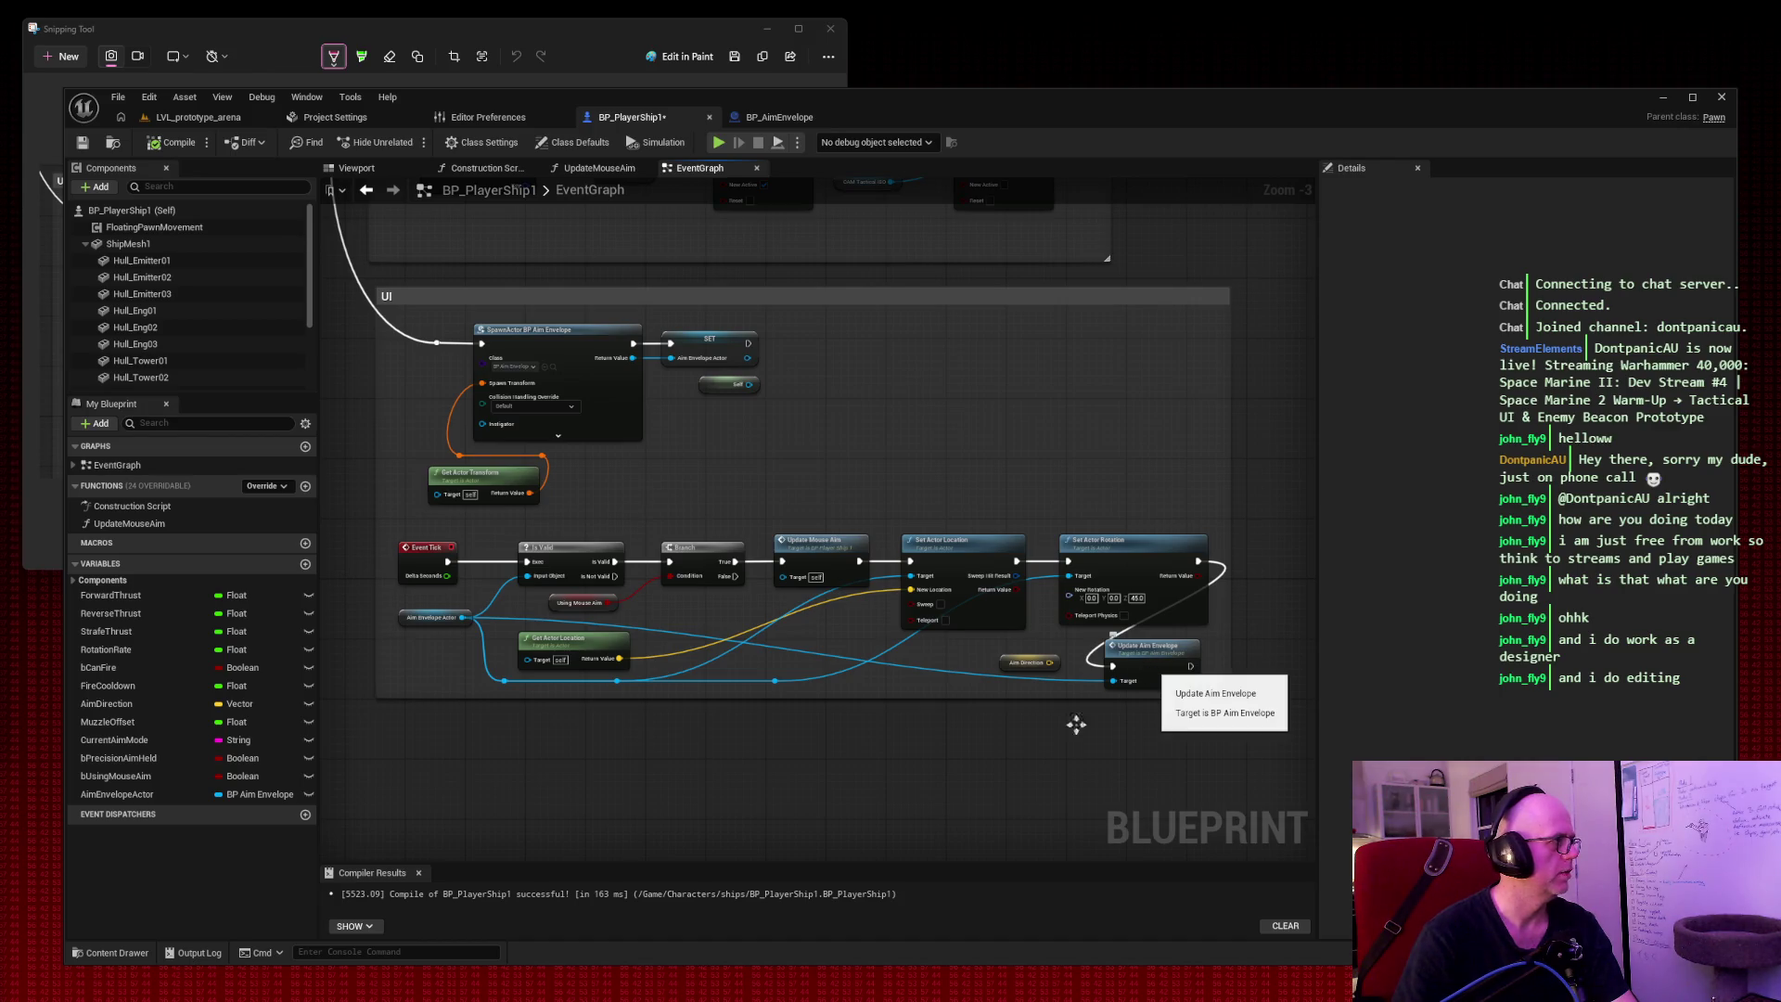
mouse_move(1051, 662)
left_mouse_down()
mouse_move(1189, 733)
mouse_move(1065, 652)
left_mouse_up()
Dismiss the node list, screenshot the graph, and switch to BP_AimEnvelope's UpdateAimEnvelope graph.
right_click(1064, 642)
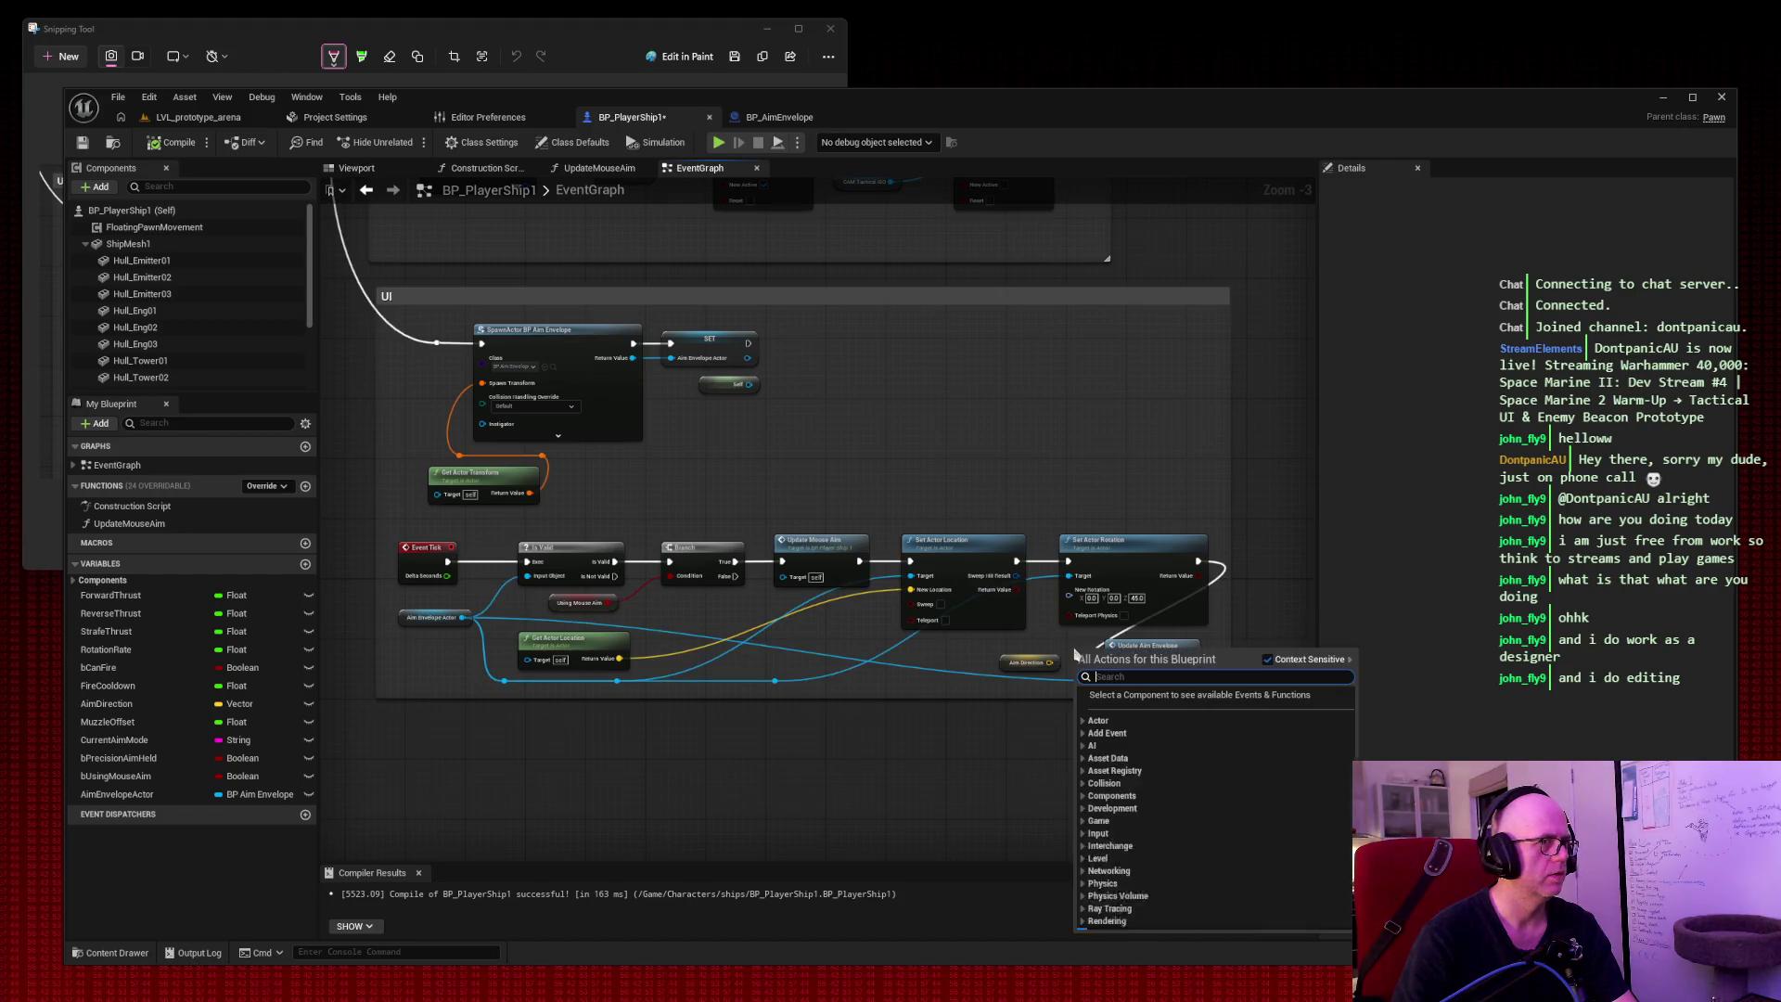
key("Escape")
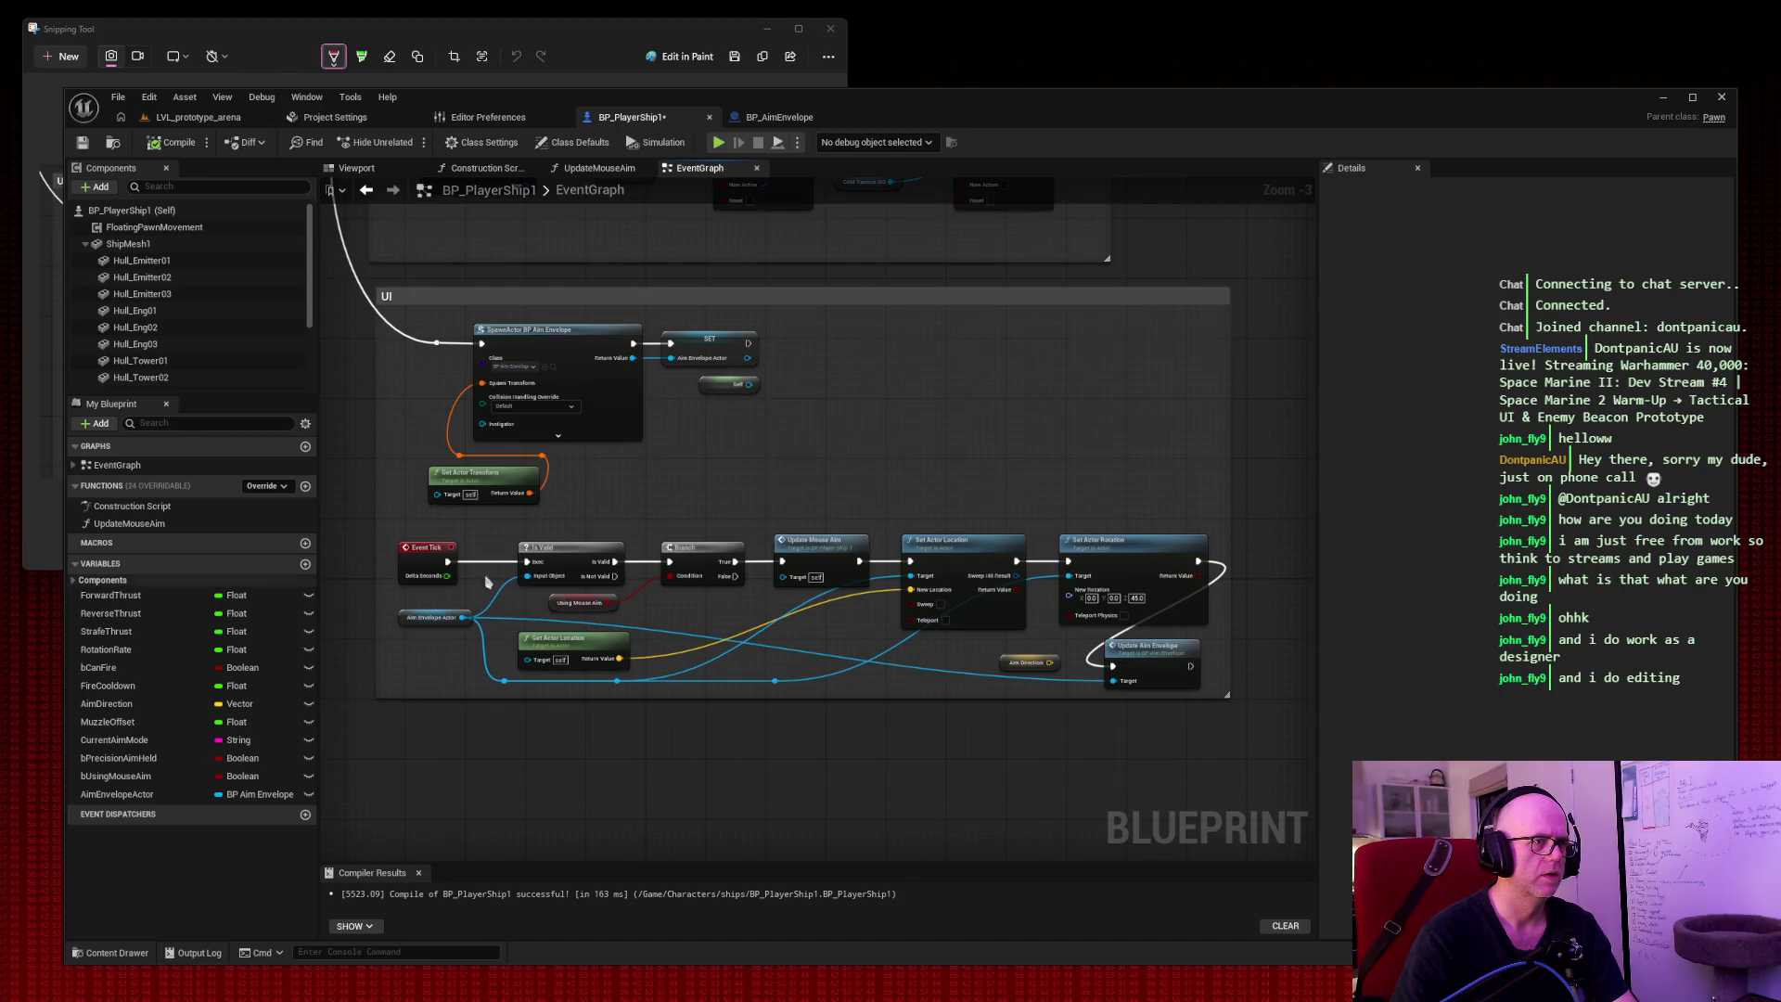
key("super+shift+s")
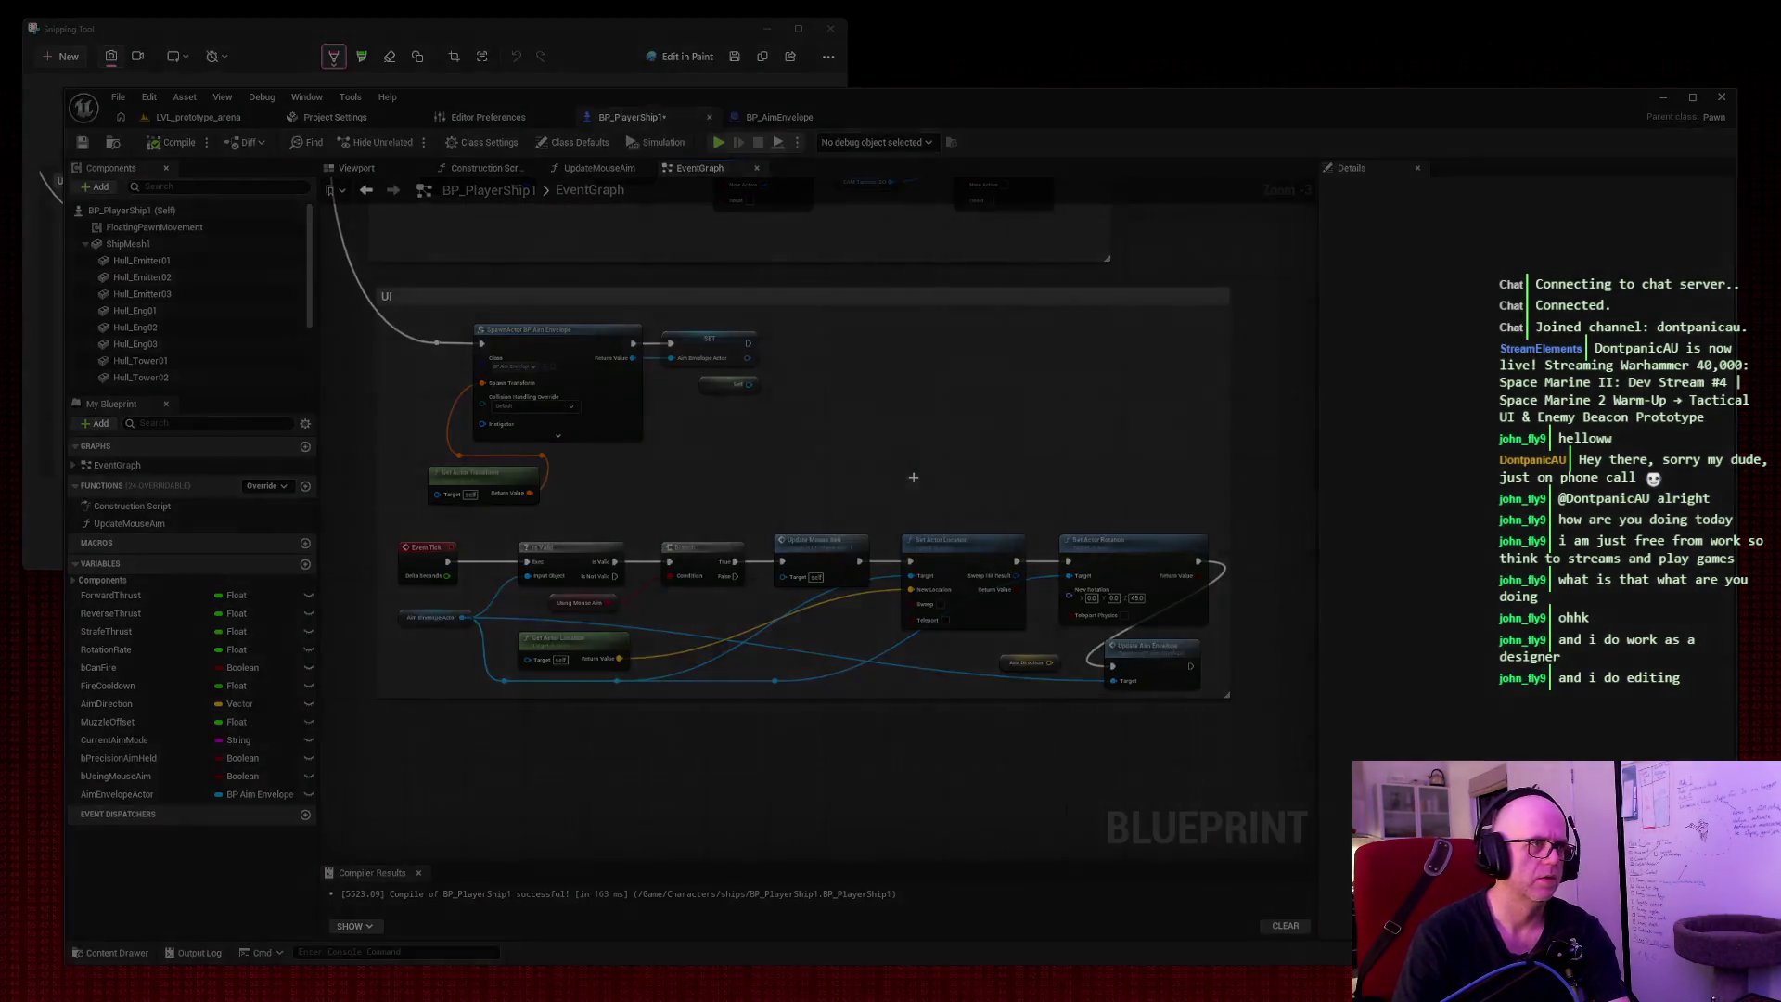
left_click_drag(348, 276, 1308, 744)
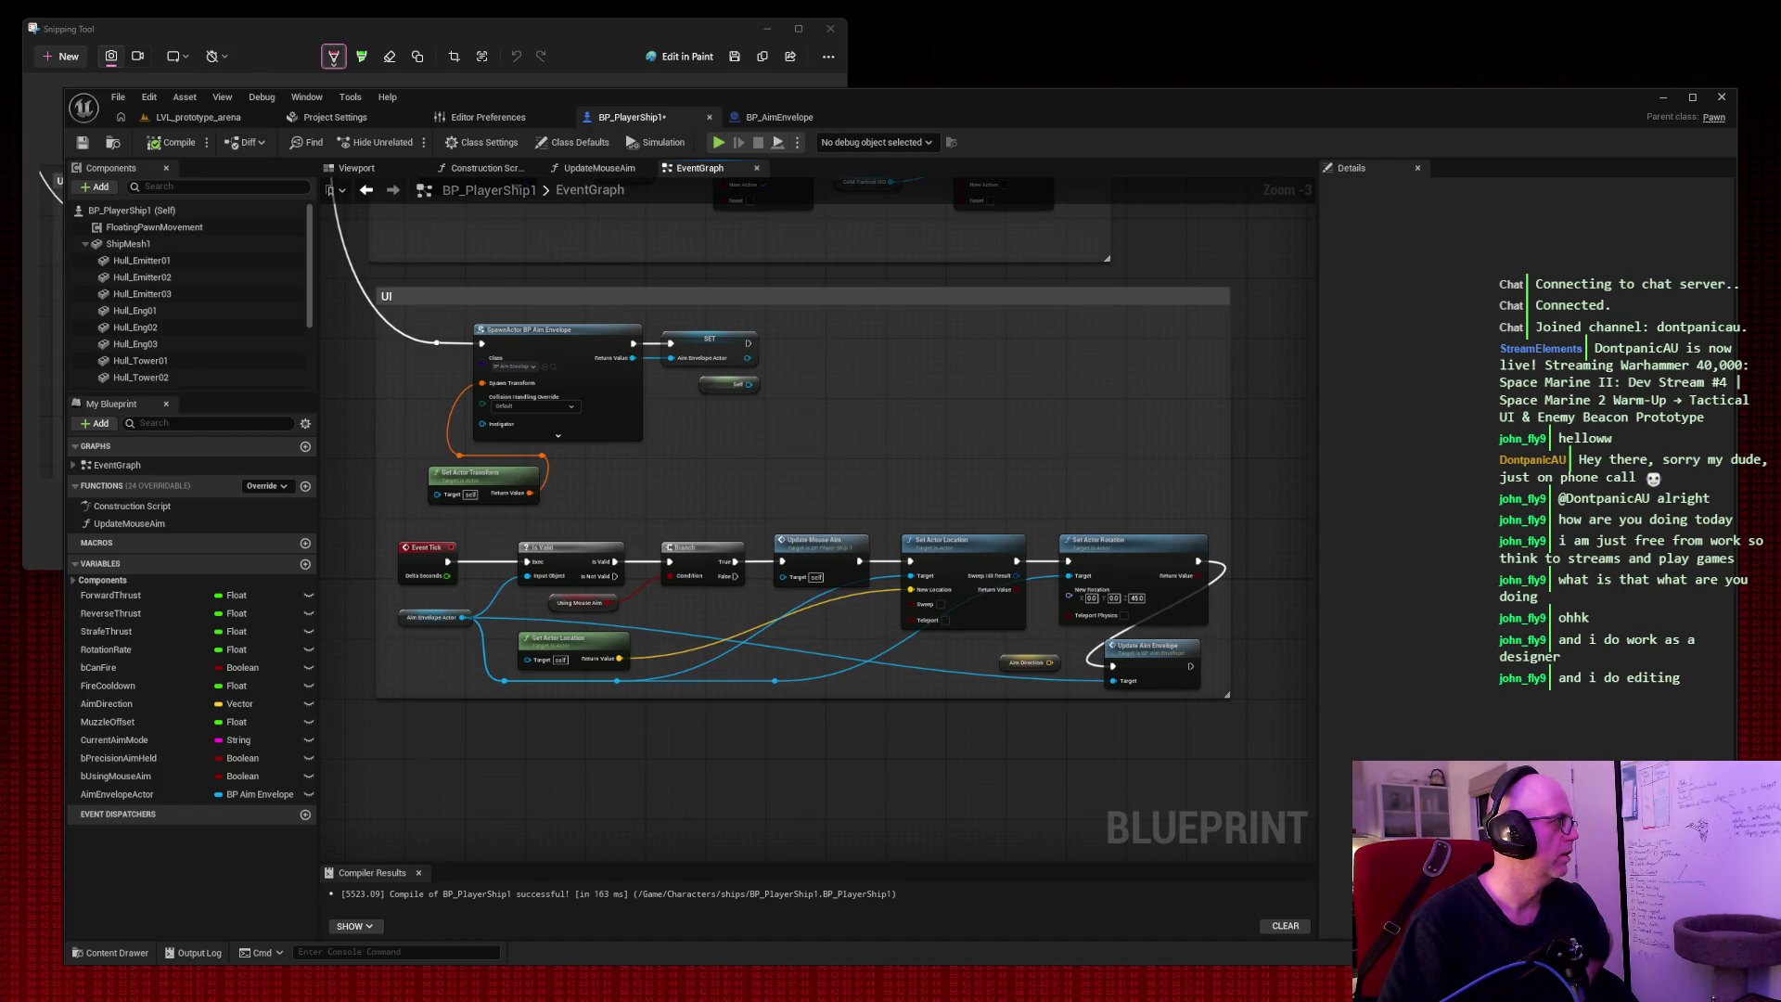
left_click(777, 119)
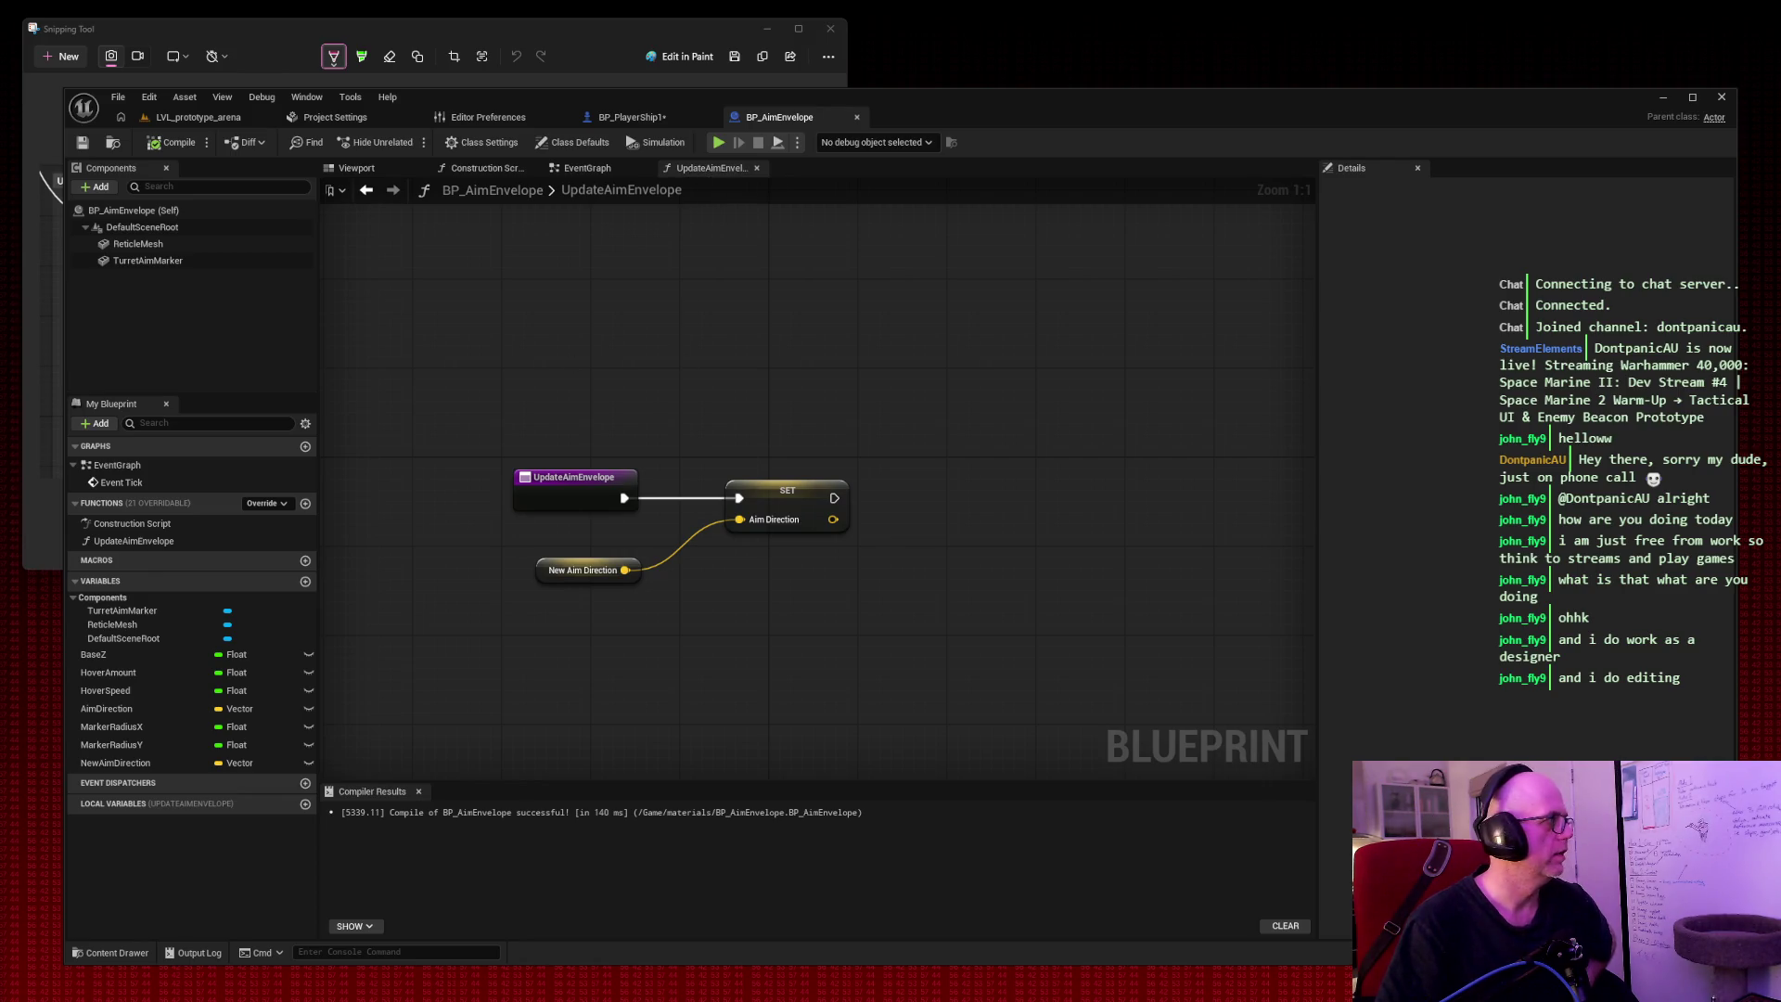
Add a Vector input named NewAimDirection to the UpdateAimEnvelope function.
left_click(578, 486)
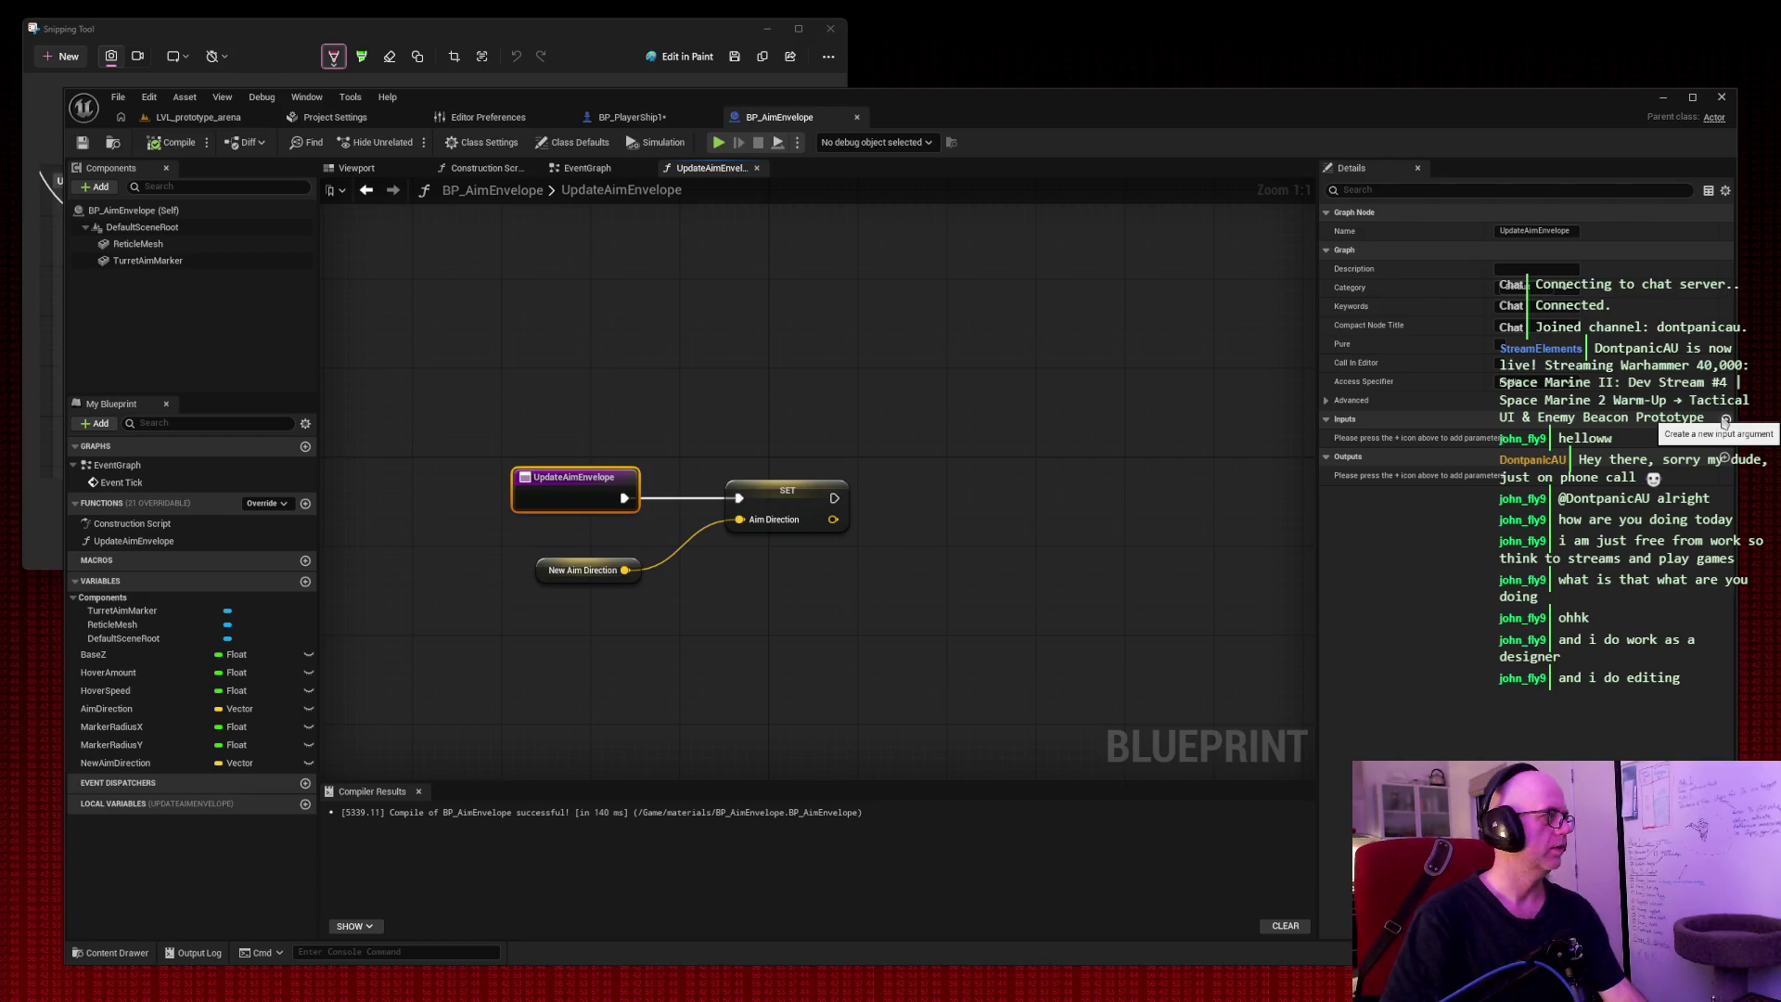
left_click(1725, 420)
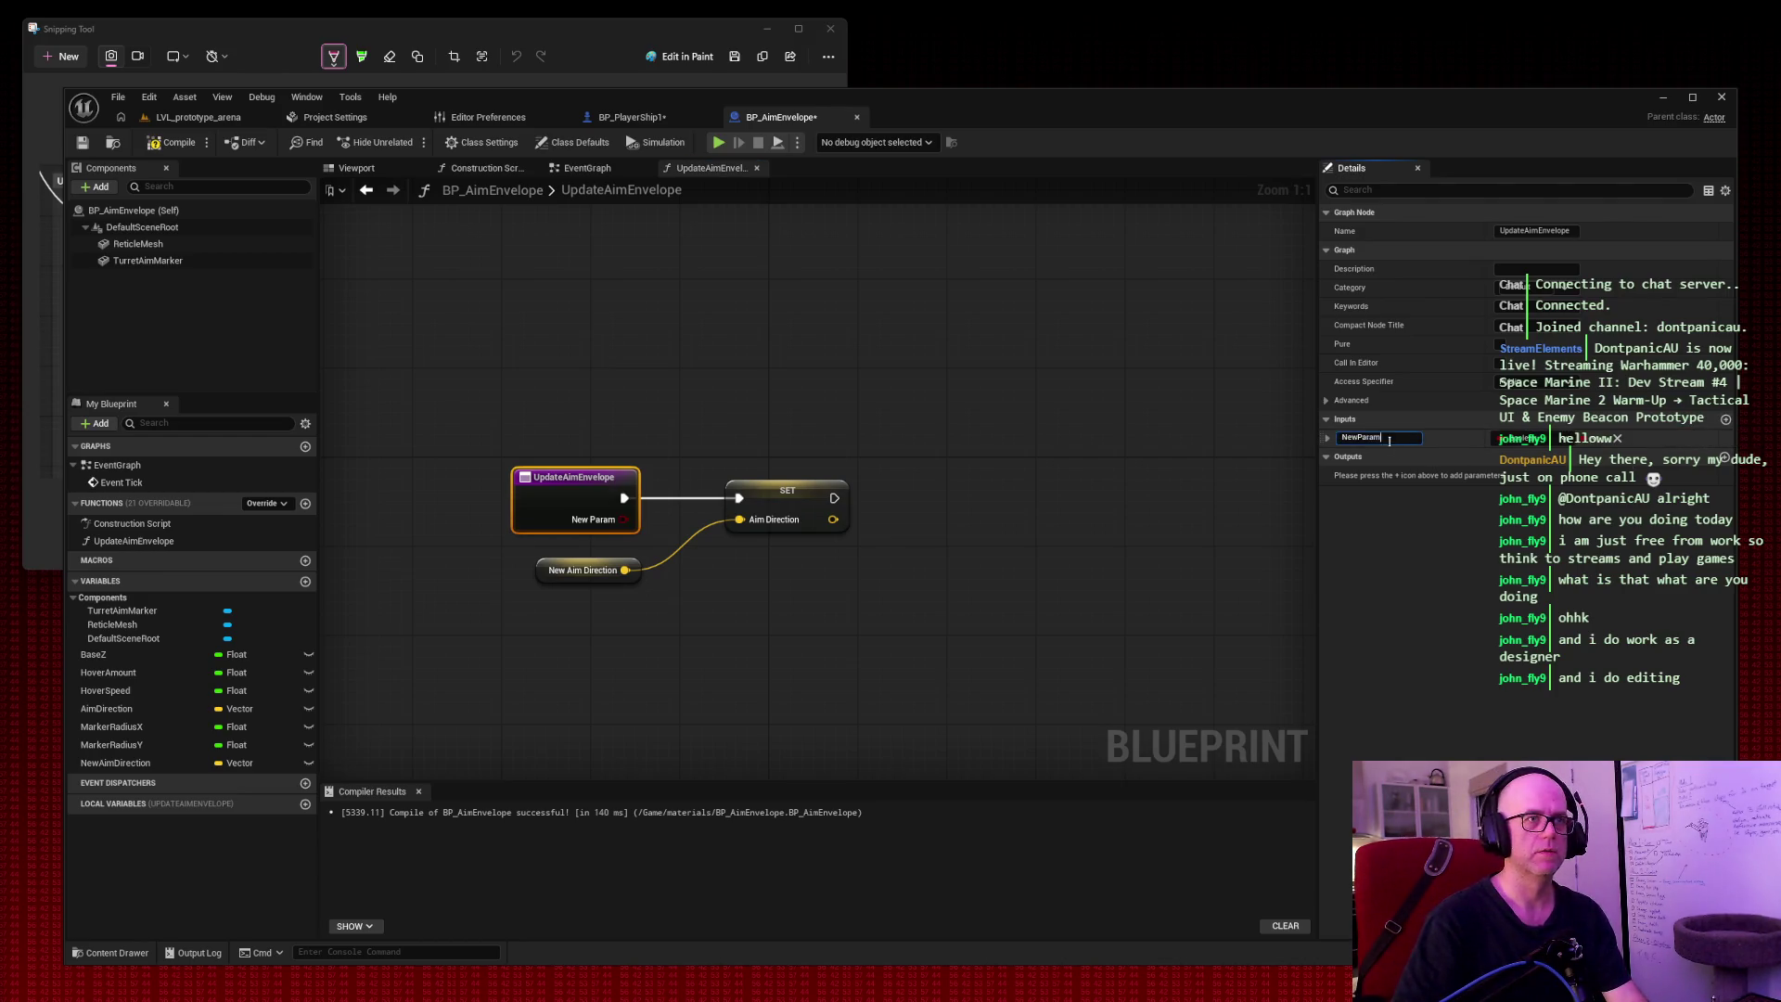
type("NewAim")
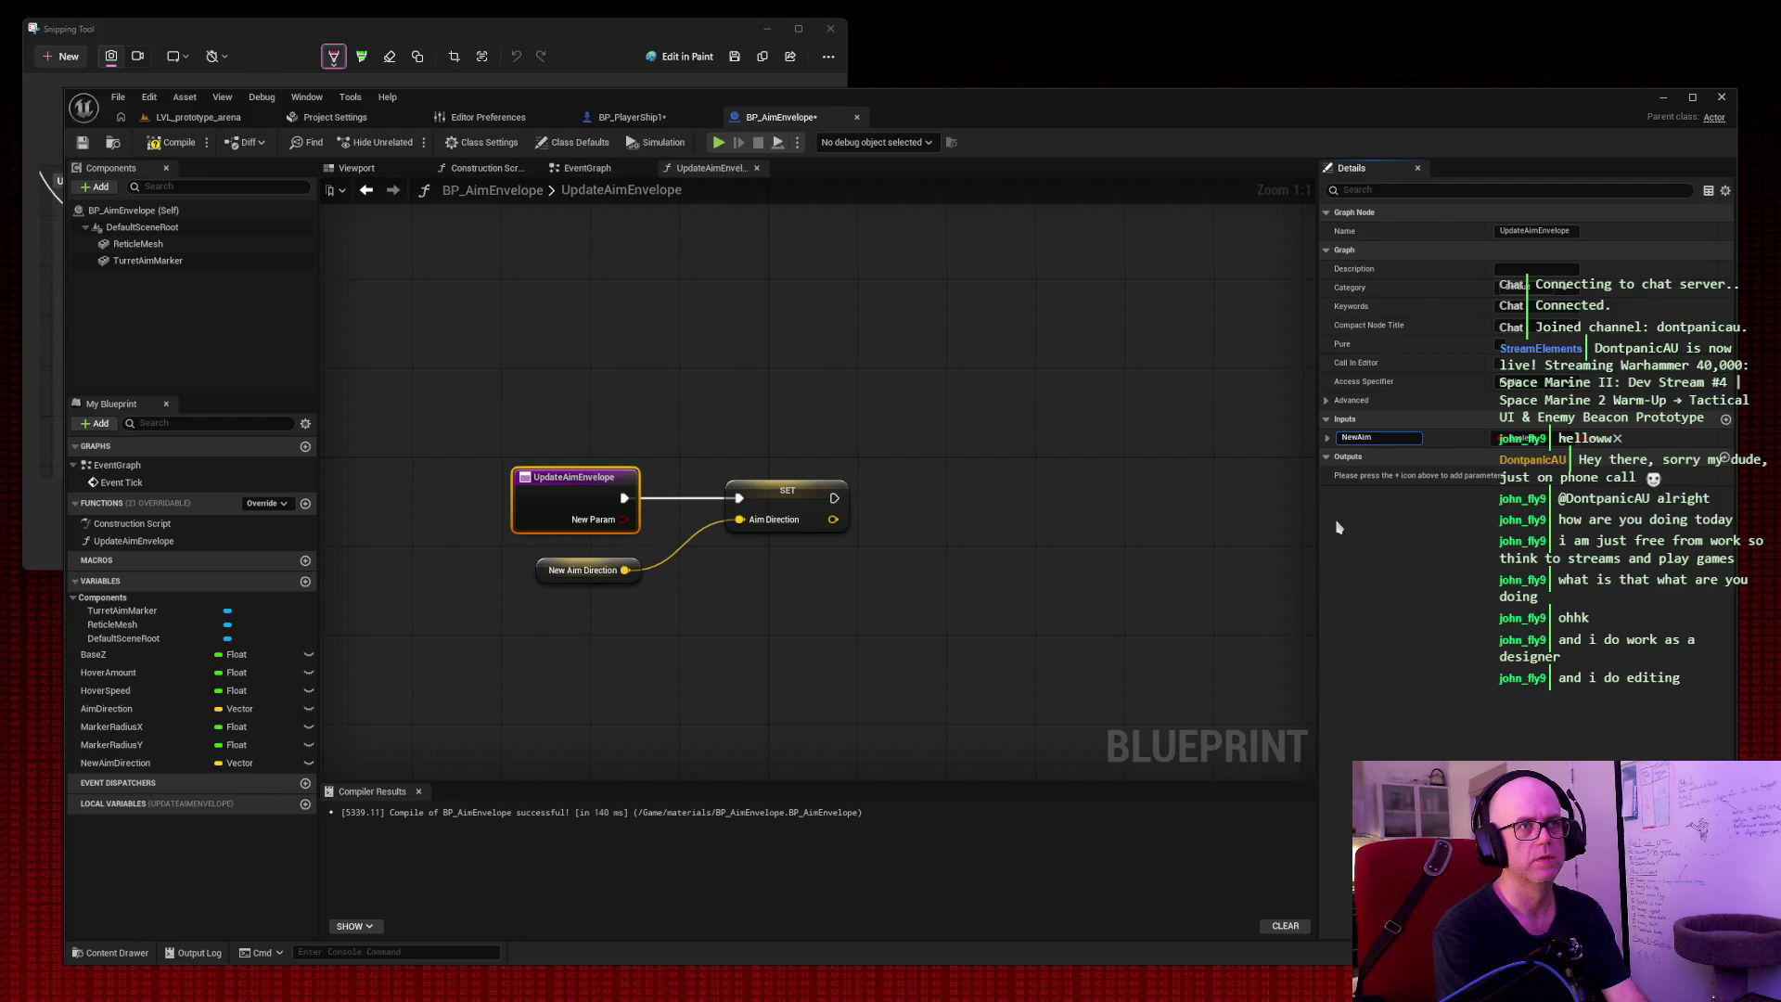
type("Direction")
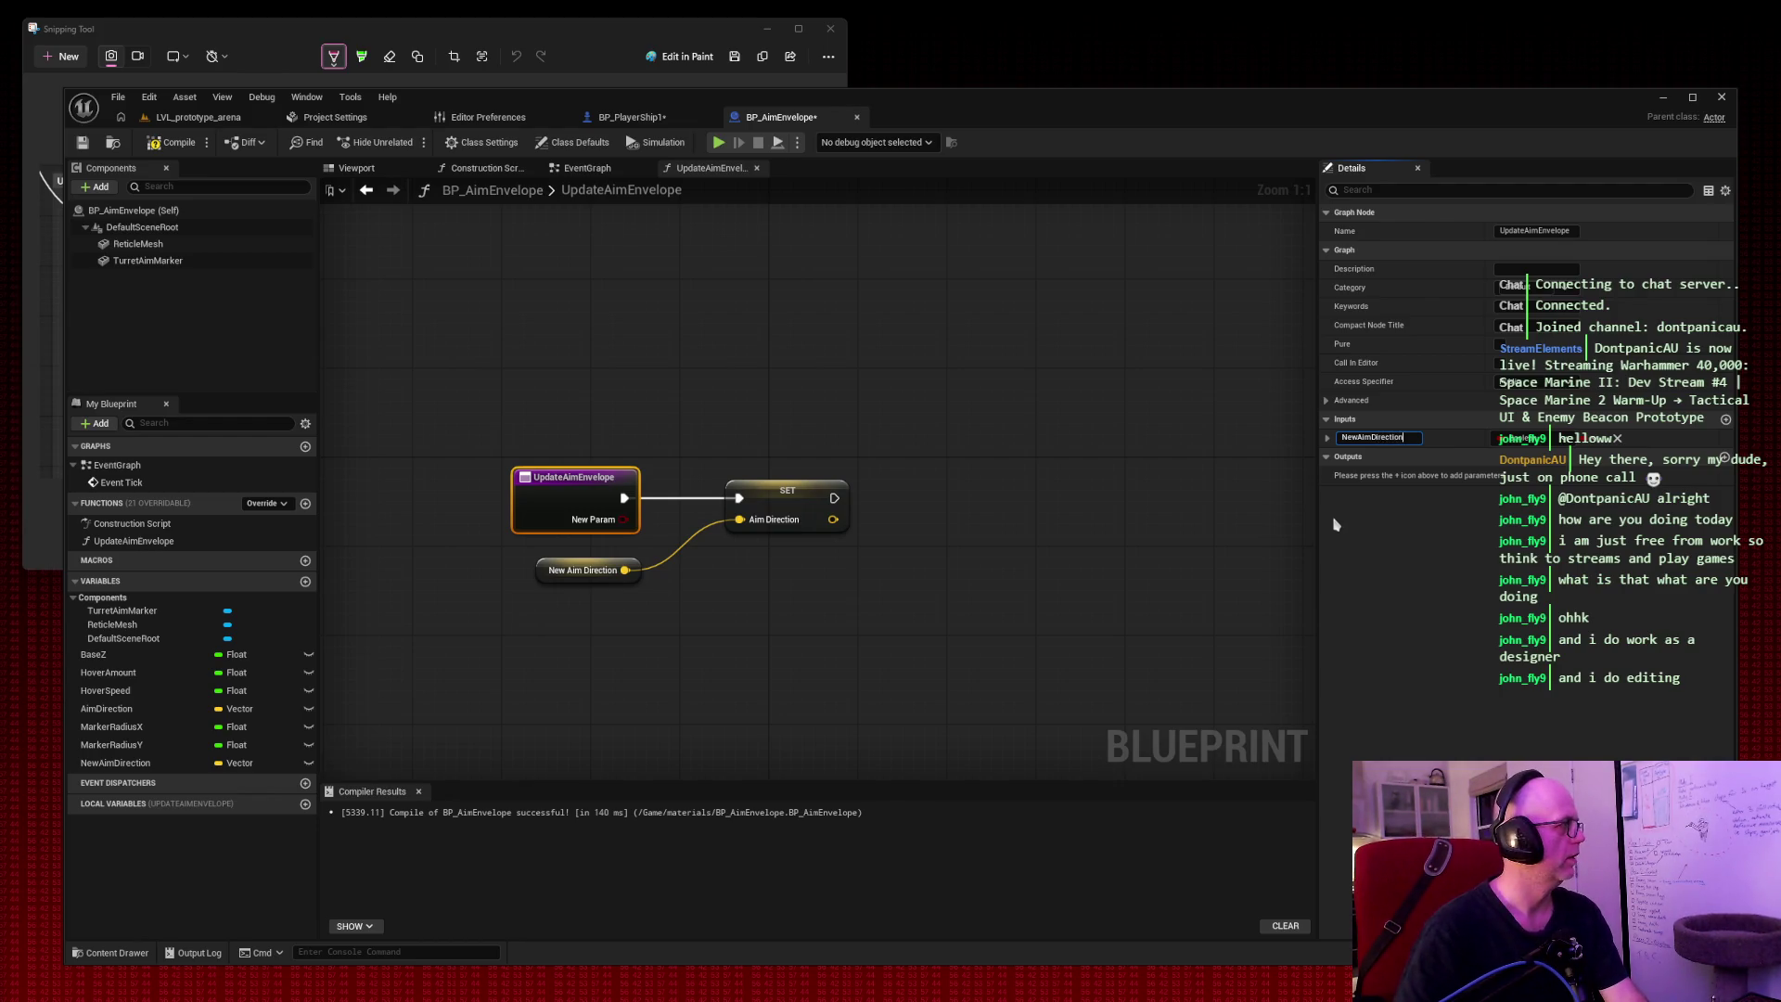
key("Return")
left_click(1521, 437)
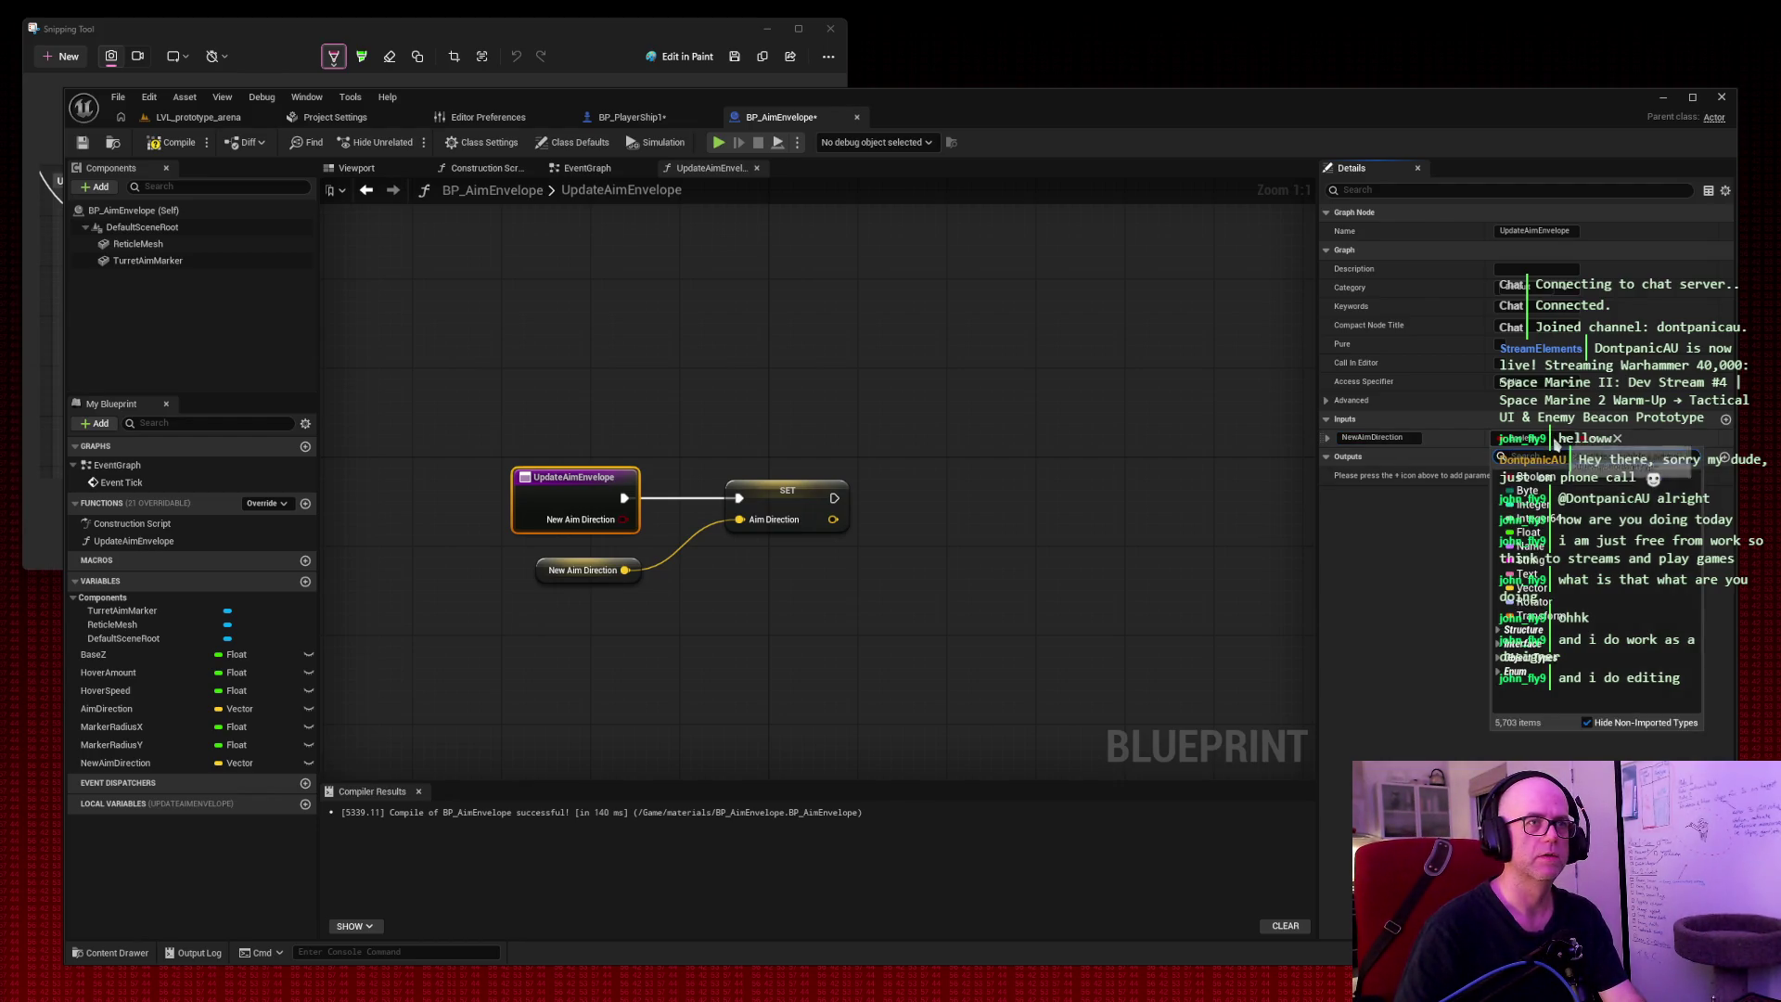
left_click(1549, 590)
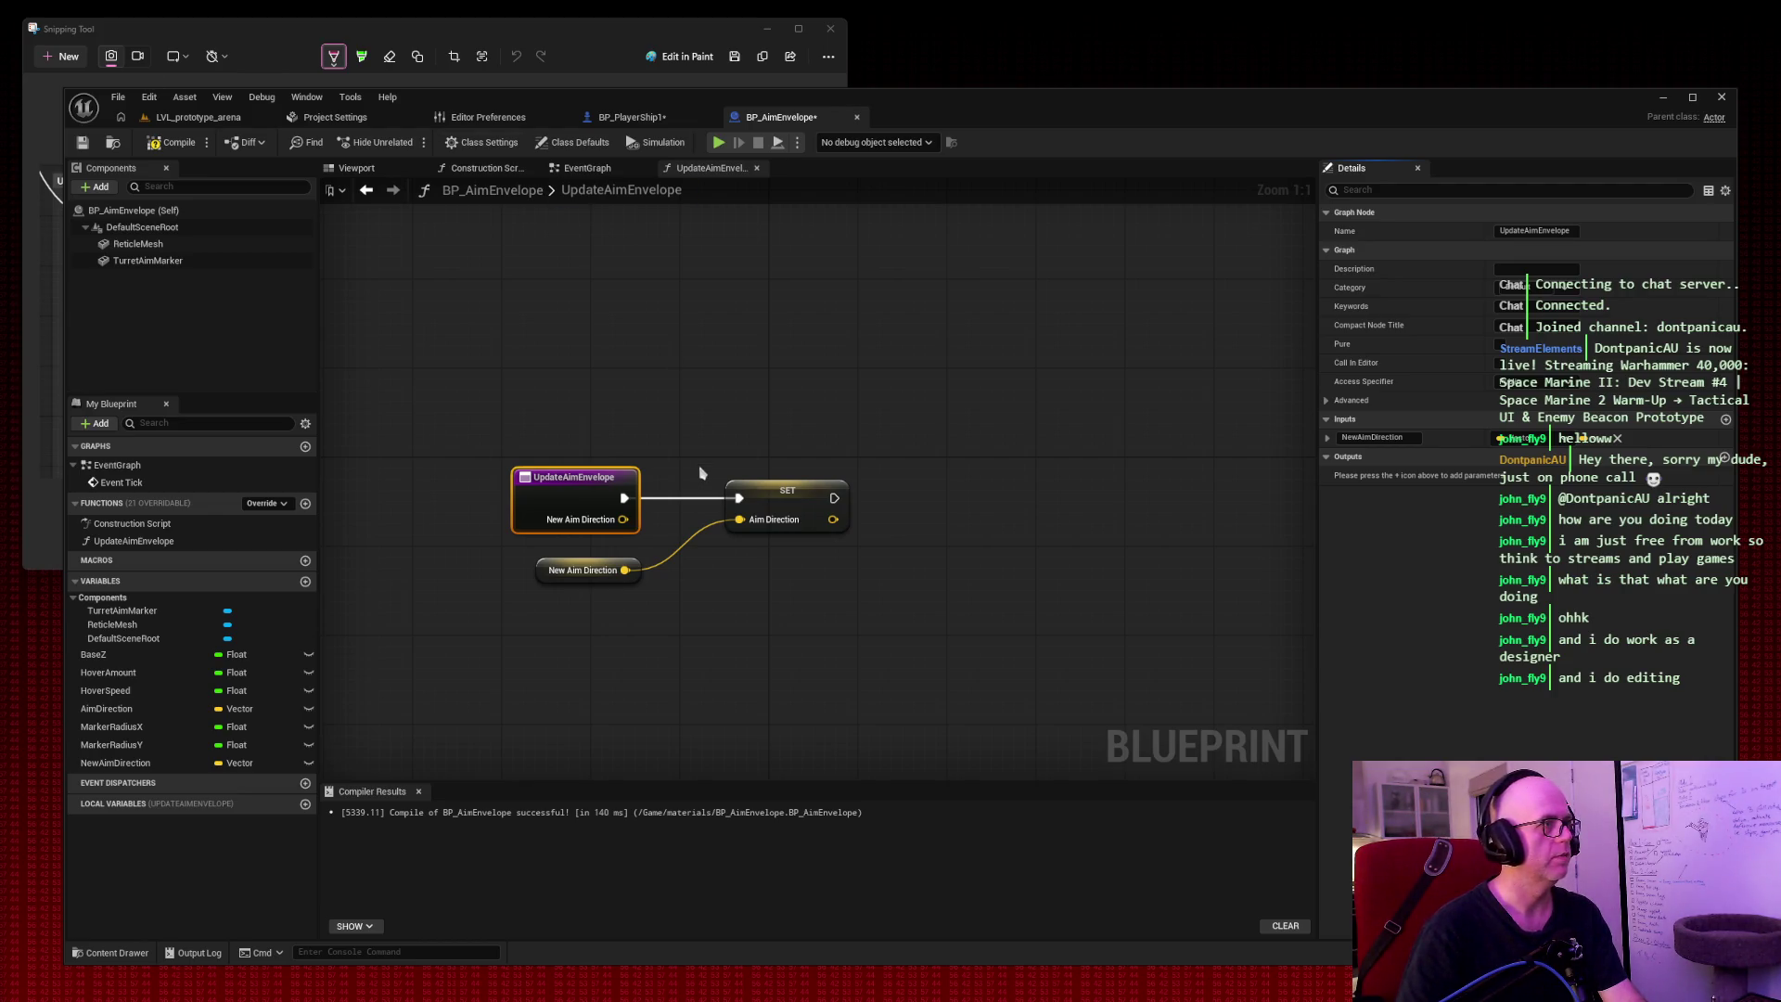
Replace the old getter by wiring New Aim Direction into the Aim Direction SET.
left_click_drag(632, 627, 575, 580)
key("Delete")
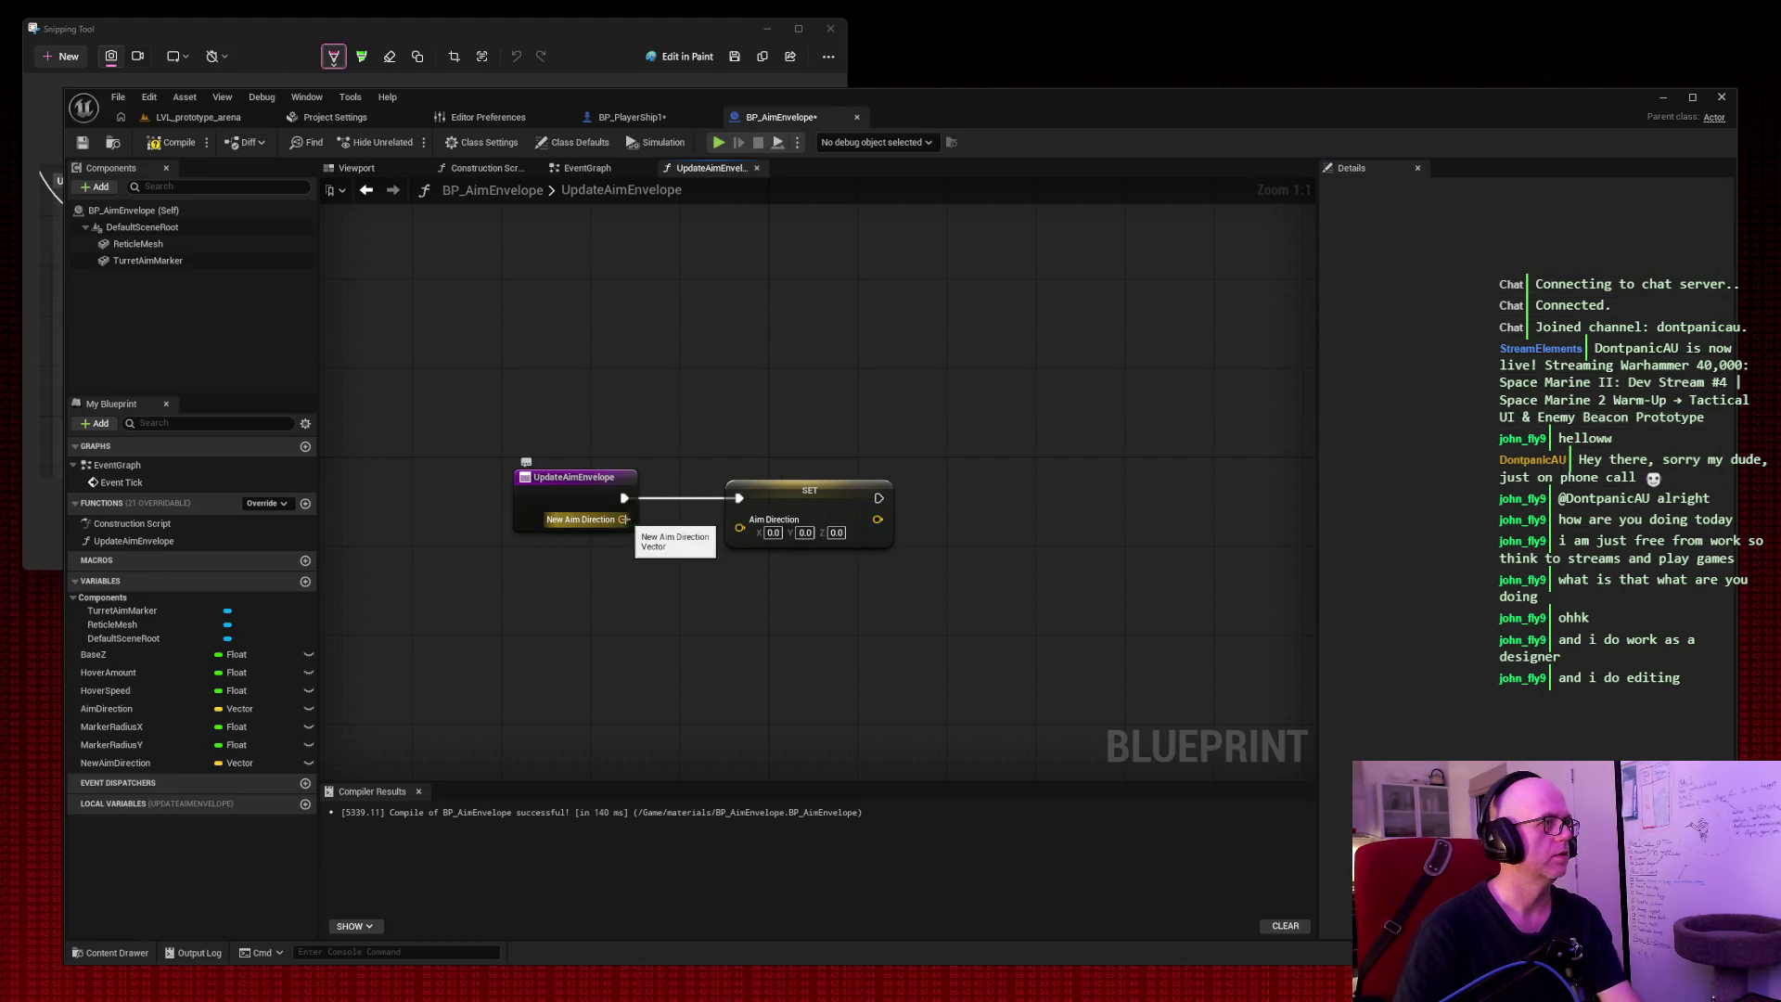
left_click_drag(625, 520, 739, 525)
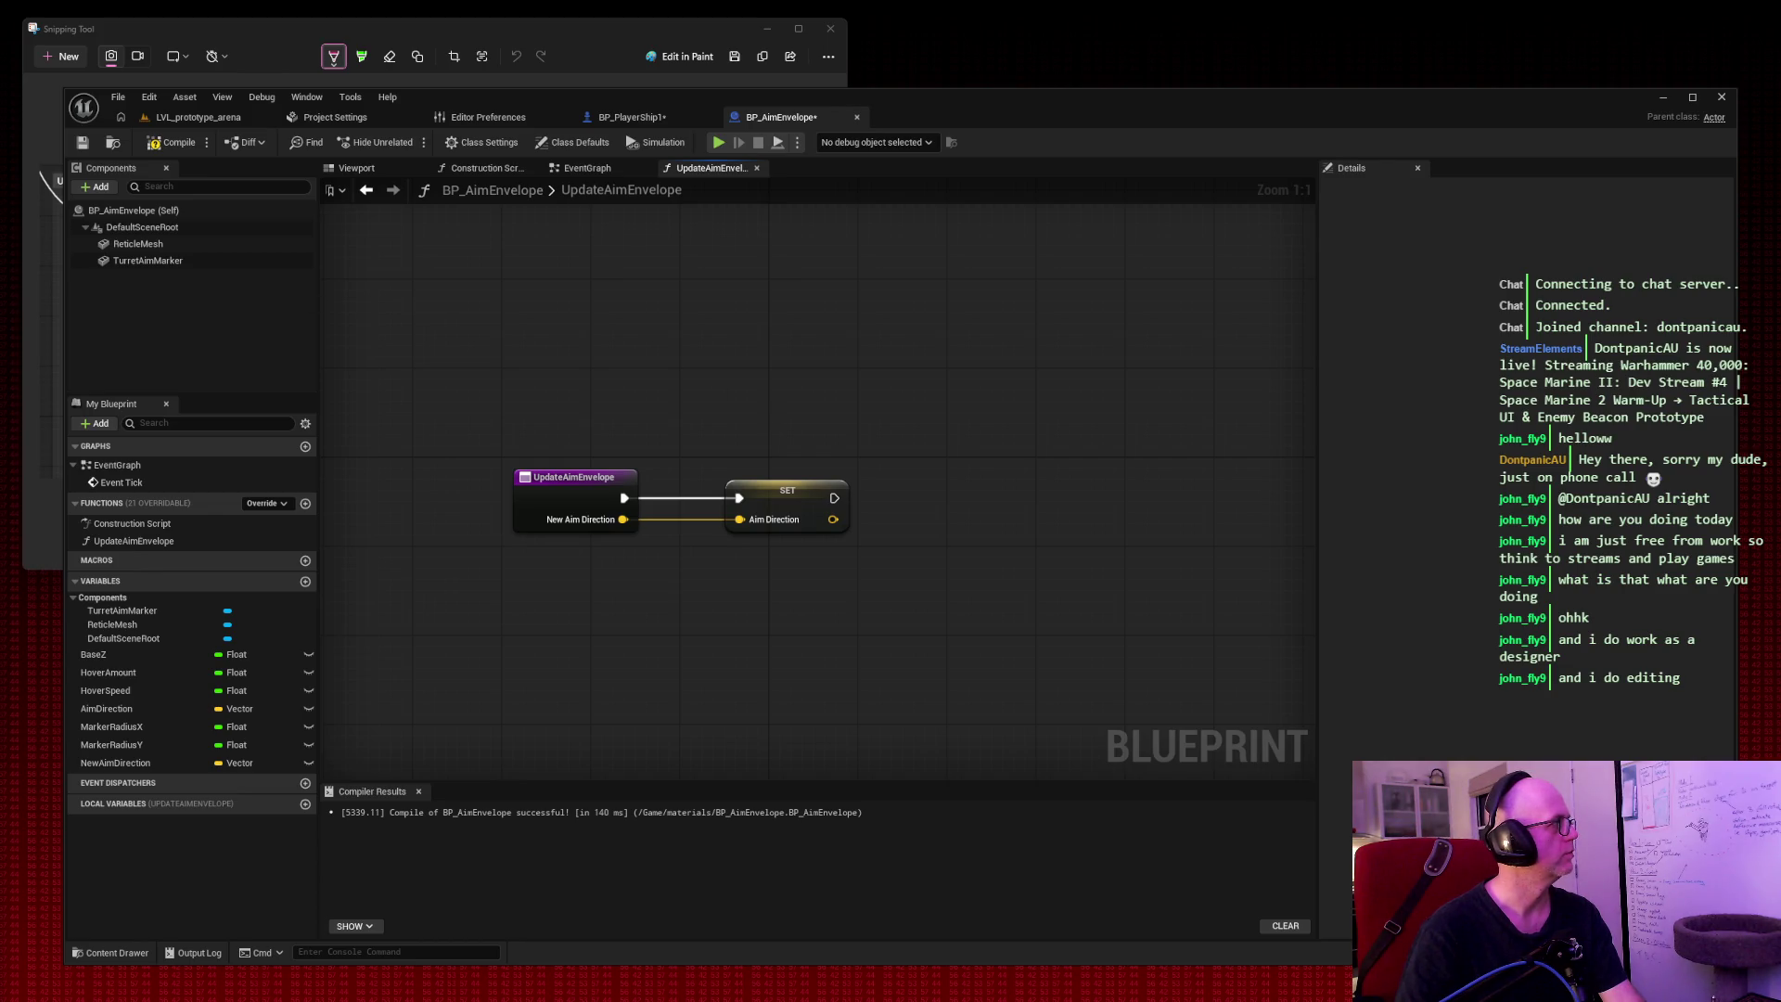
Compile and save BP_AimEnvelope, then go back to BP_PlayerShip1's event graph.
left_click(174, 142)
left_click(83, 142)
left_click(629, 118)
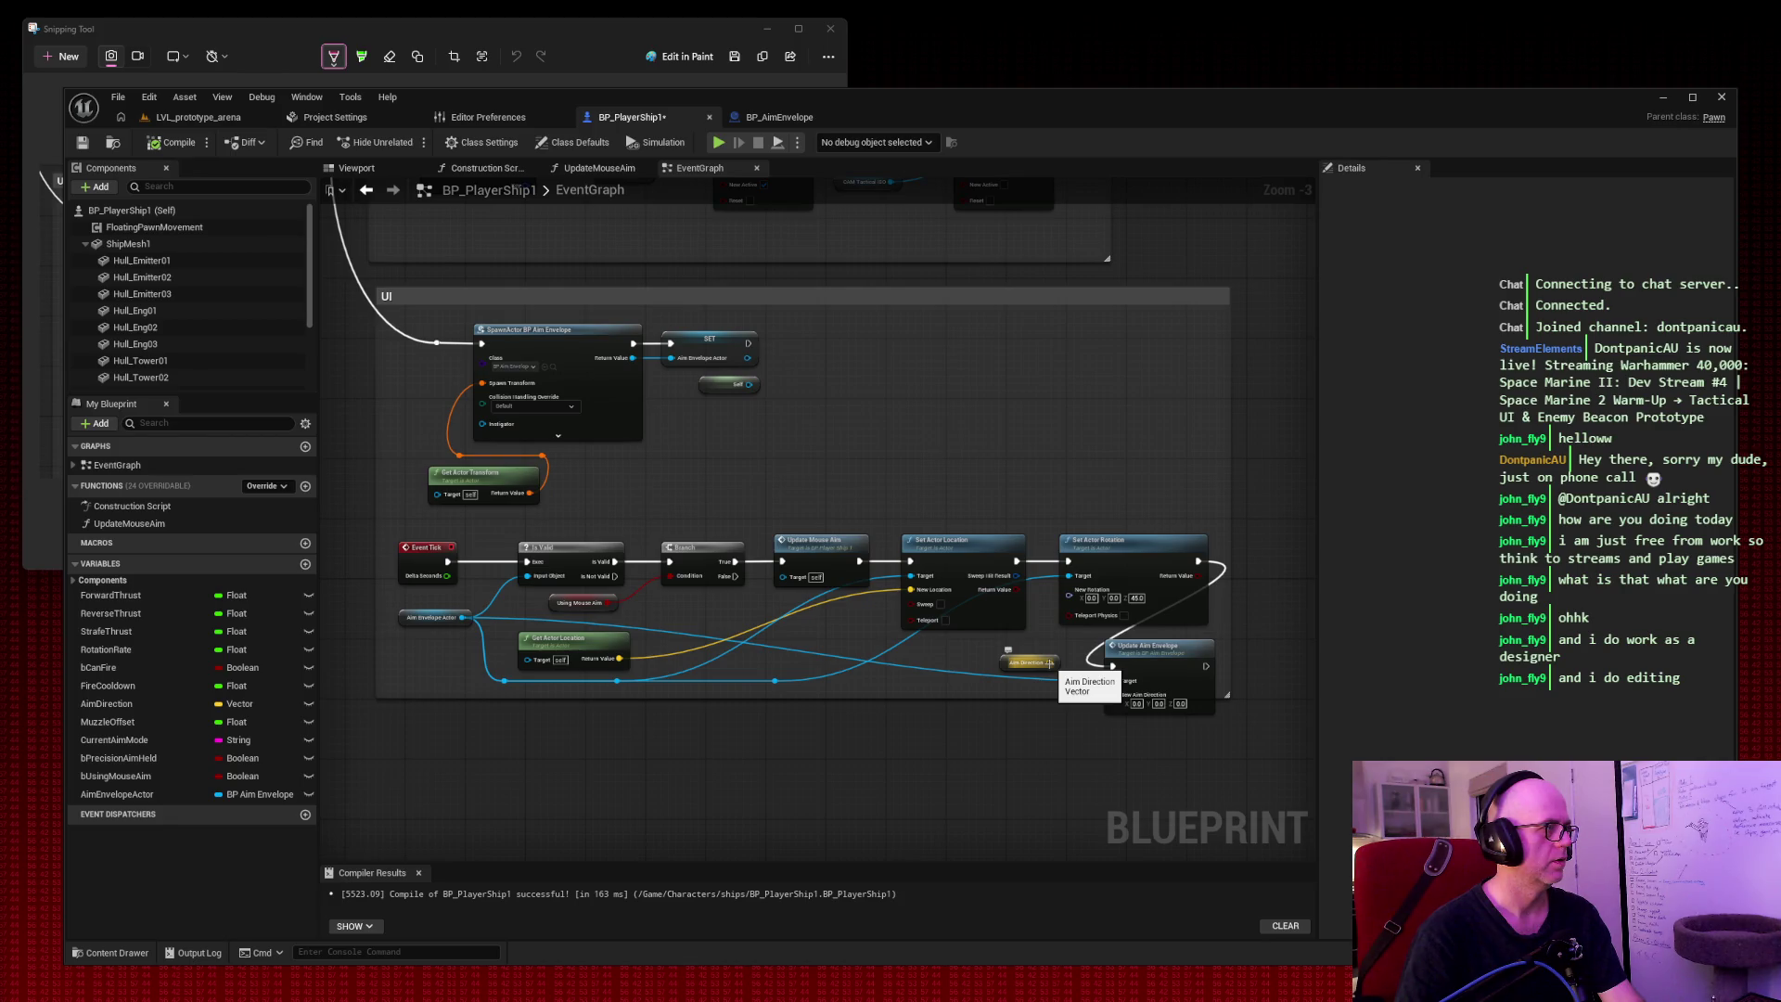
Wire the Aim Direction getter into Update Aim Envelope's New Aim Direction pin and tidy its position.
left_click_drag(1048, 662, 1112, 694)
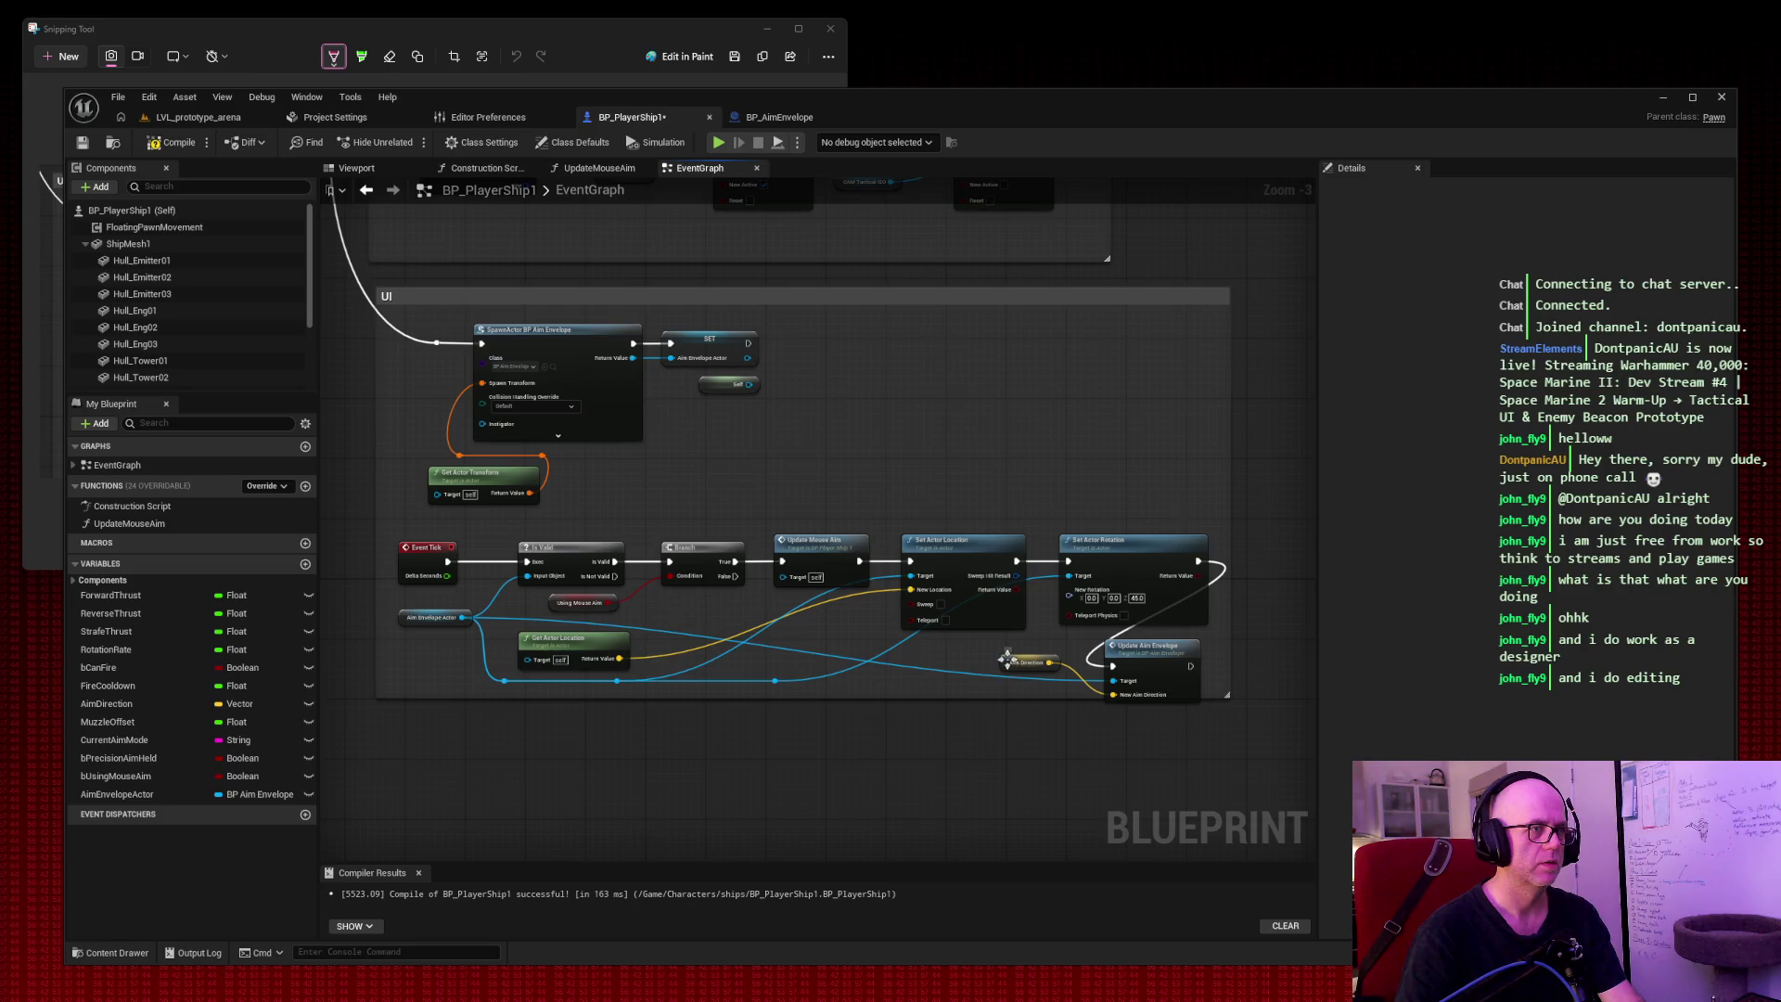
left_click_drag(1007, 659, 1001, 690)
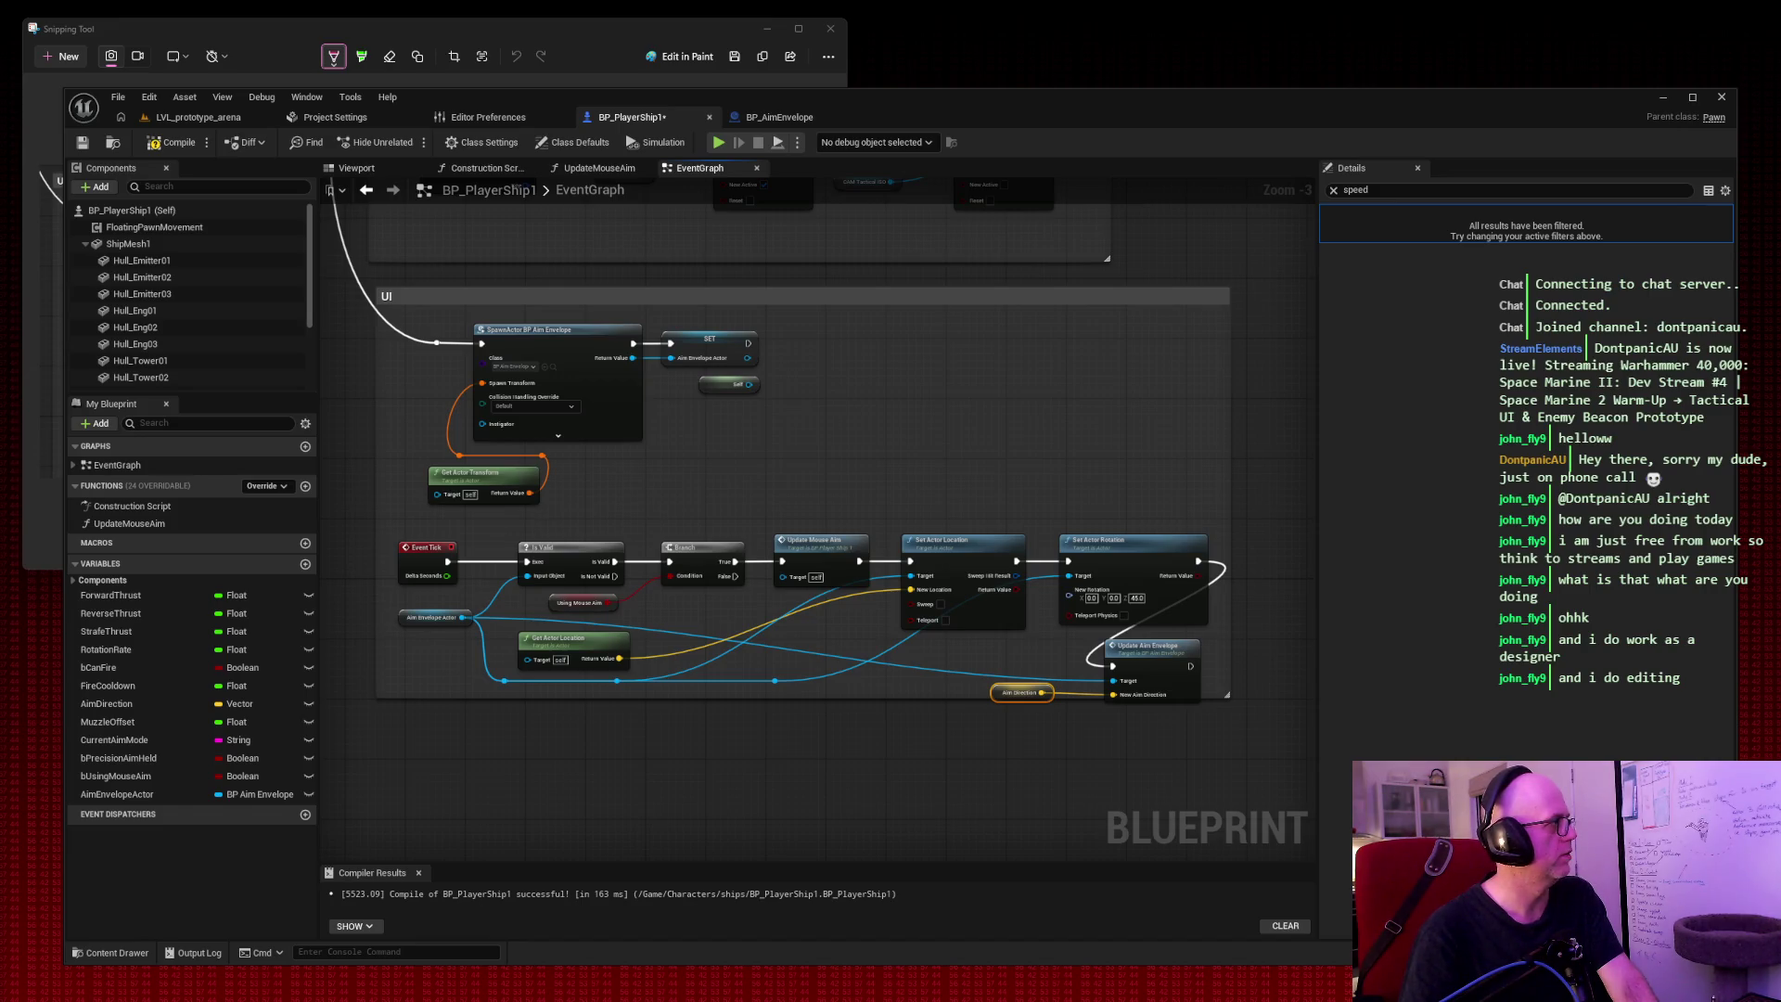
left_click(885, 432)
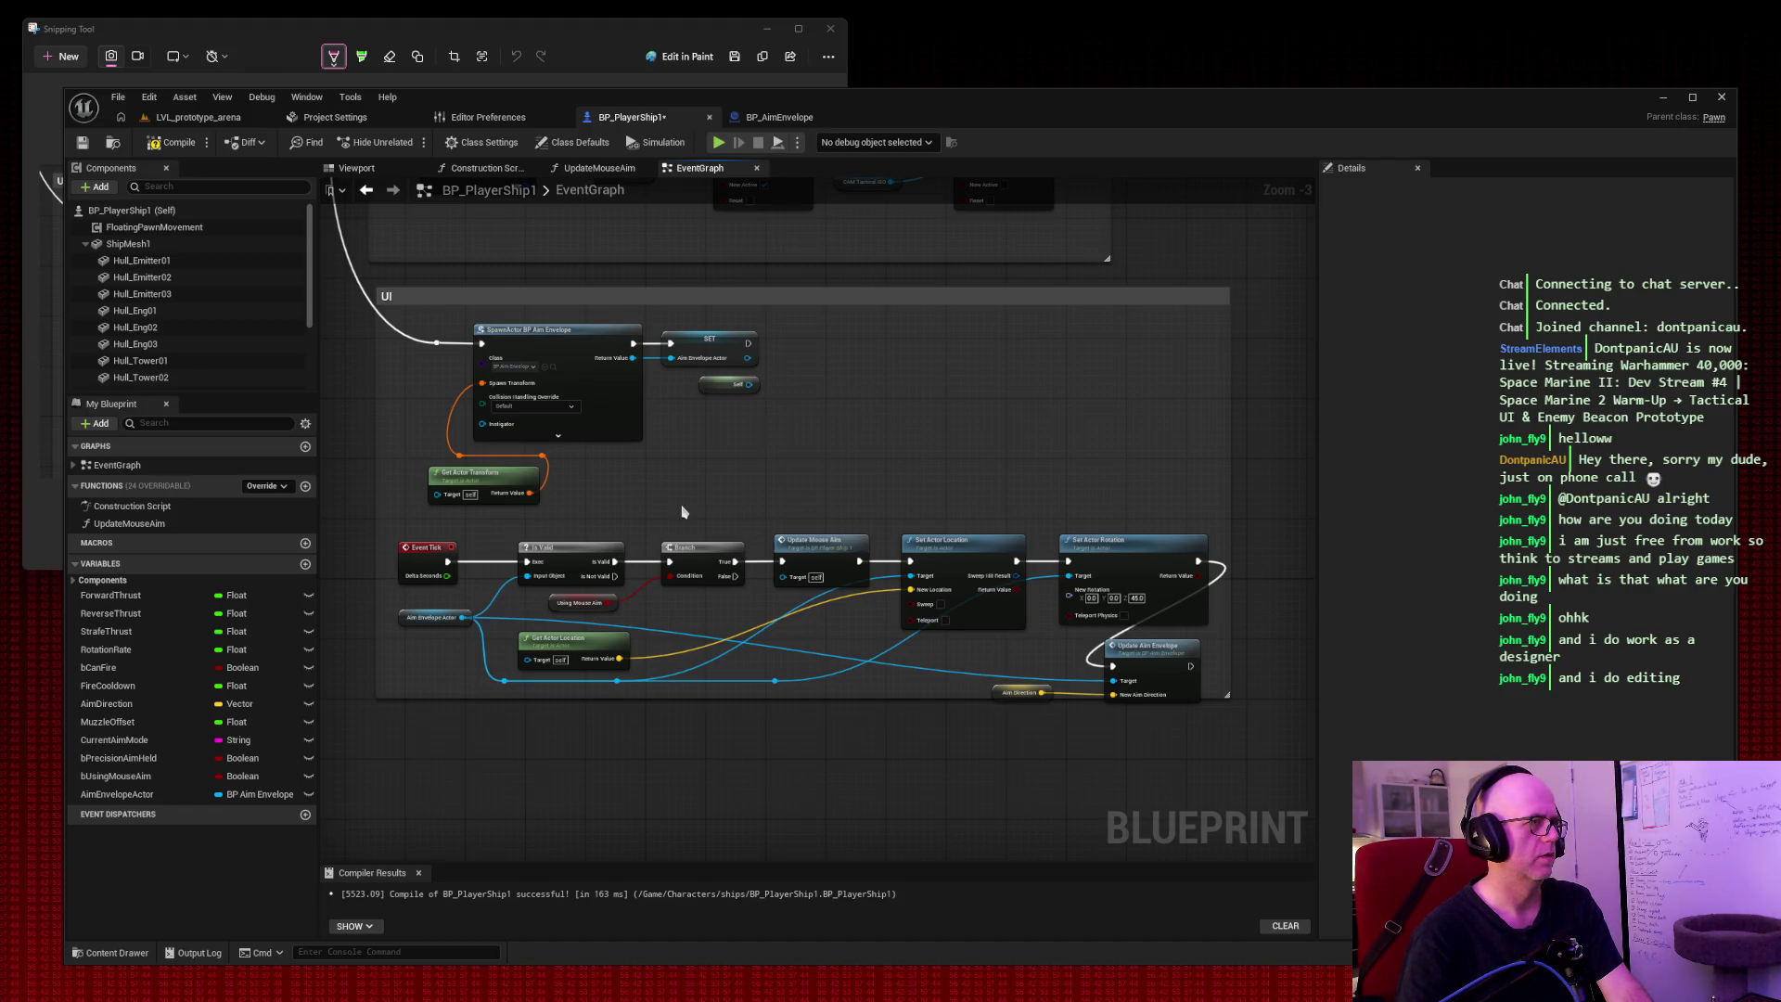
Add a Set Actor Location node off the Branch's False output, then delete it.
left_click_drag(682, 506, 701, 576)
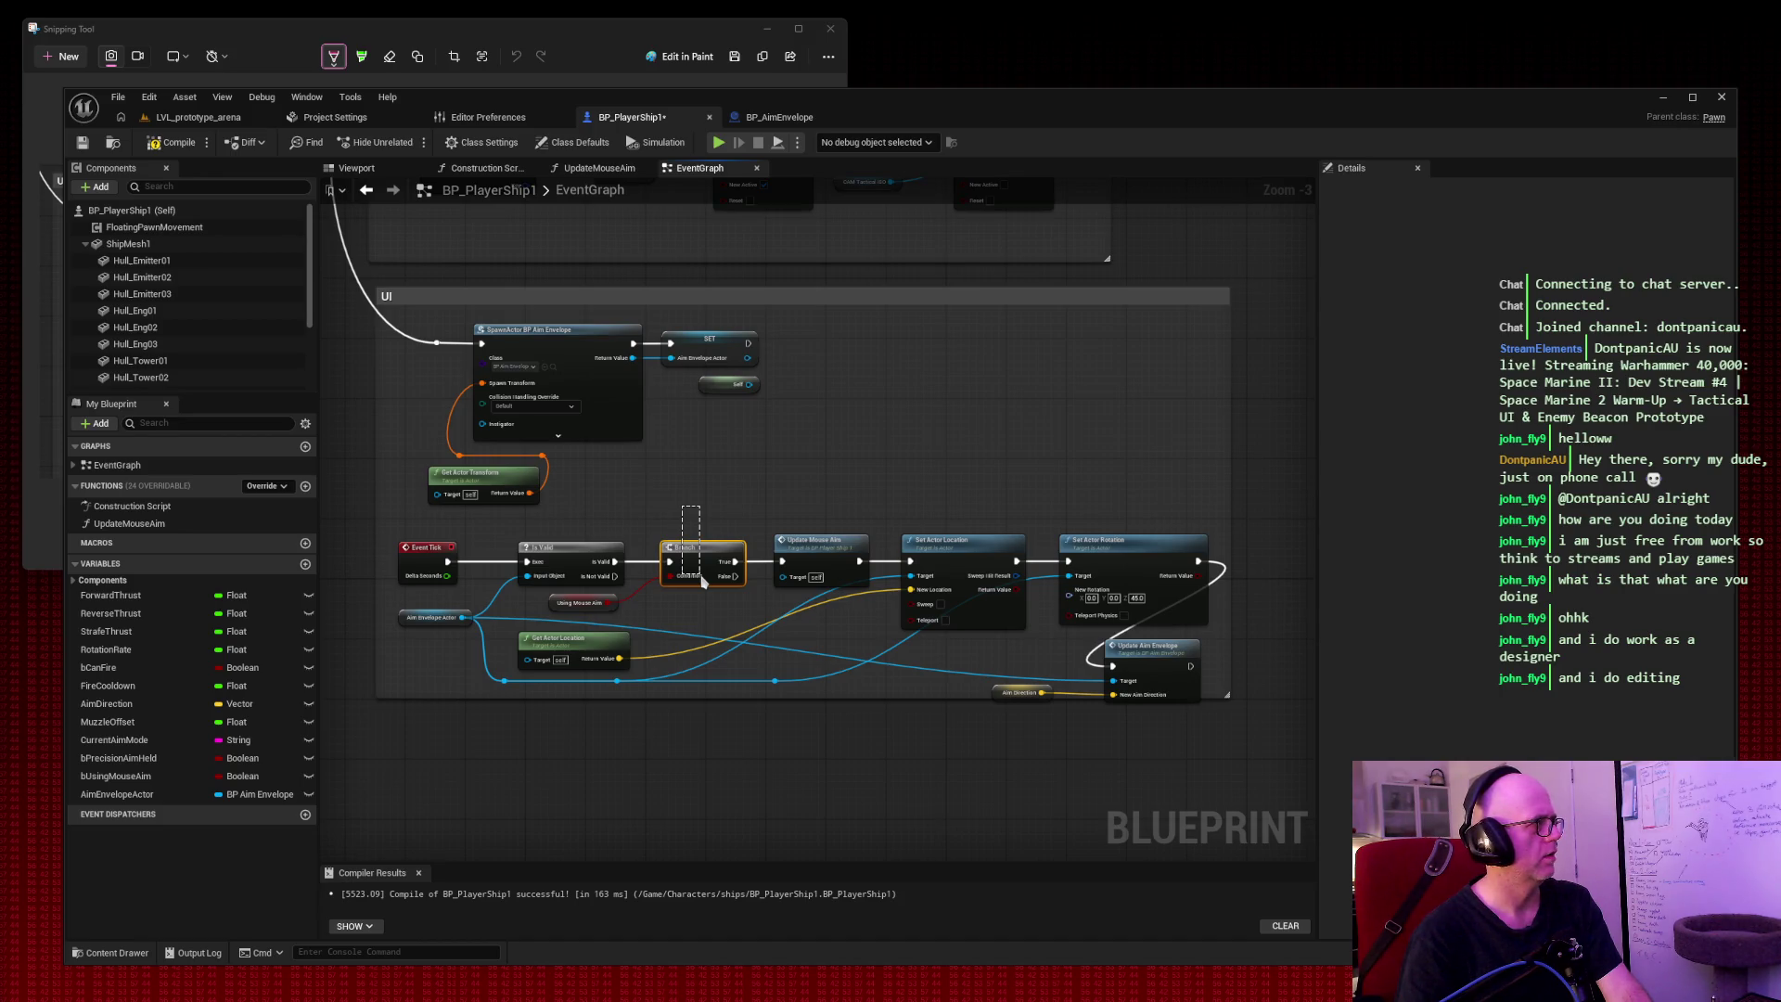
left_click_drag(697, 538, 693, 498)
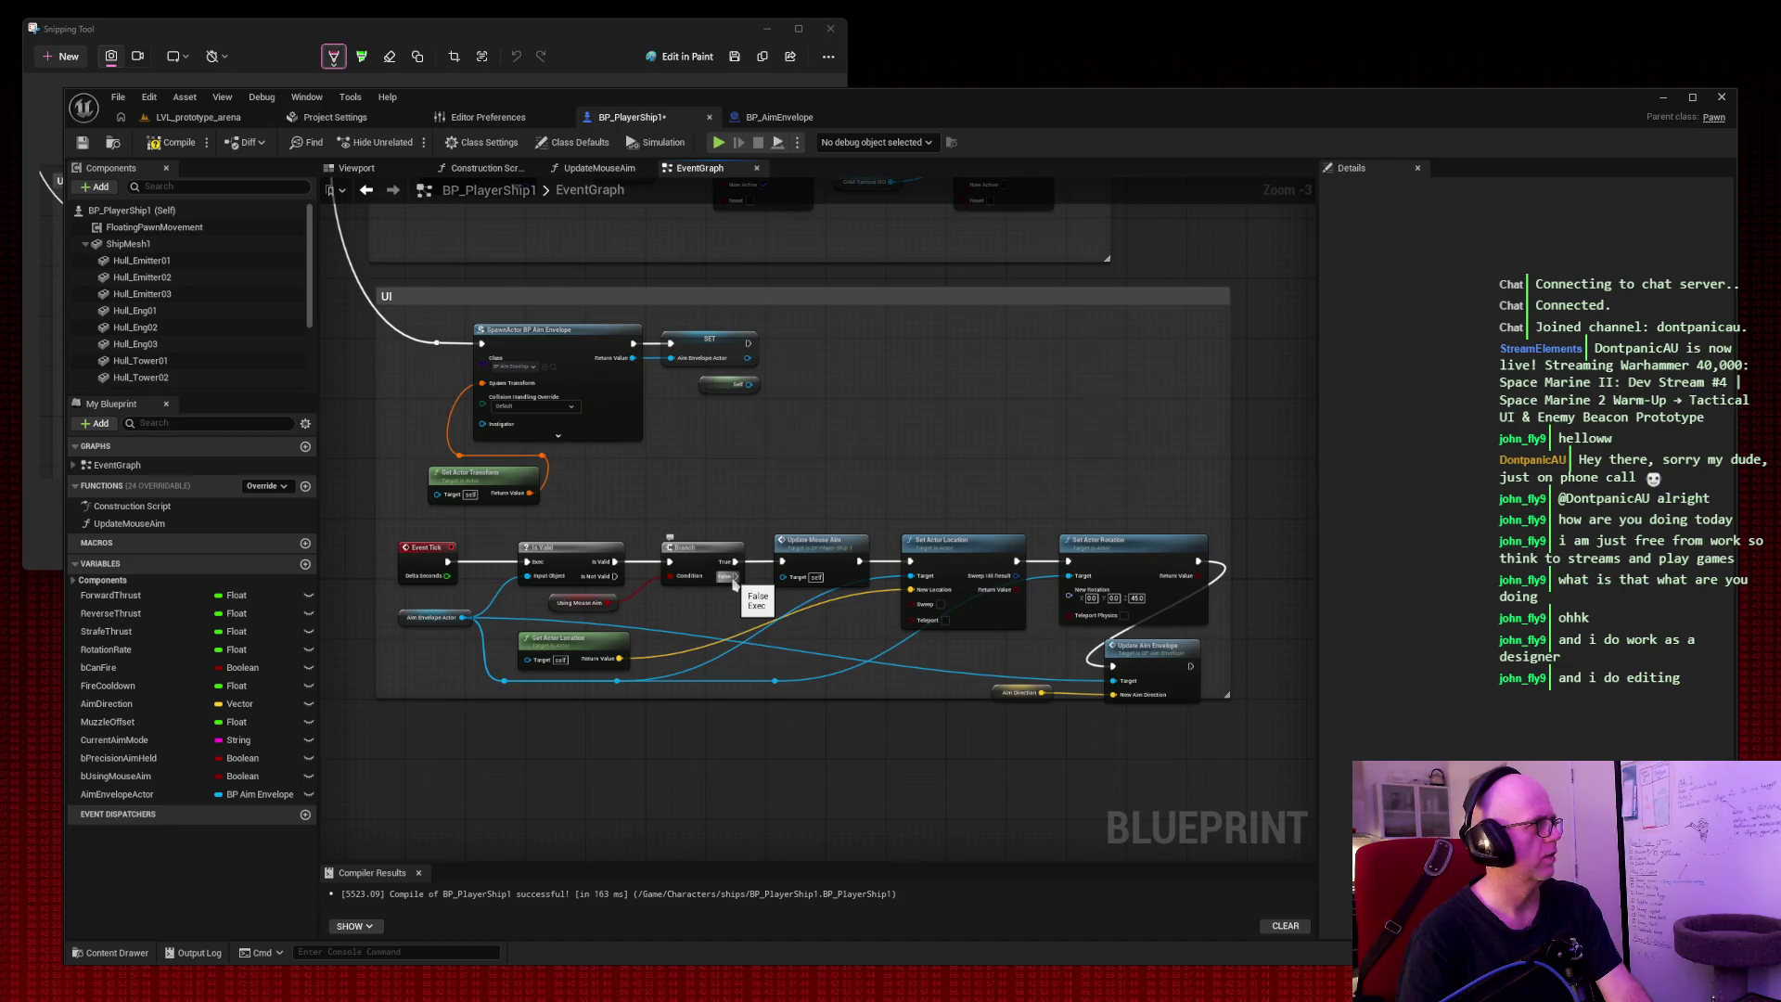
left_click_drag(733, 578, 851, 428)
type("set actor loc")
key("Down")
key("Down")
key("Return")
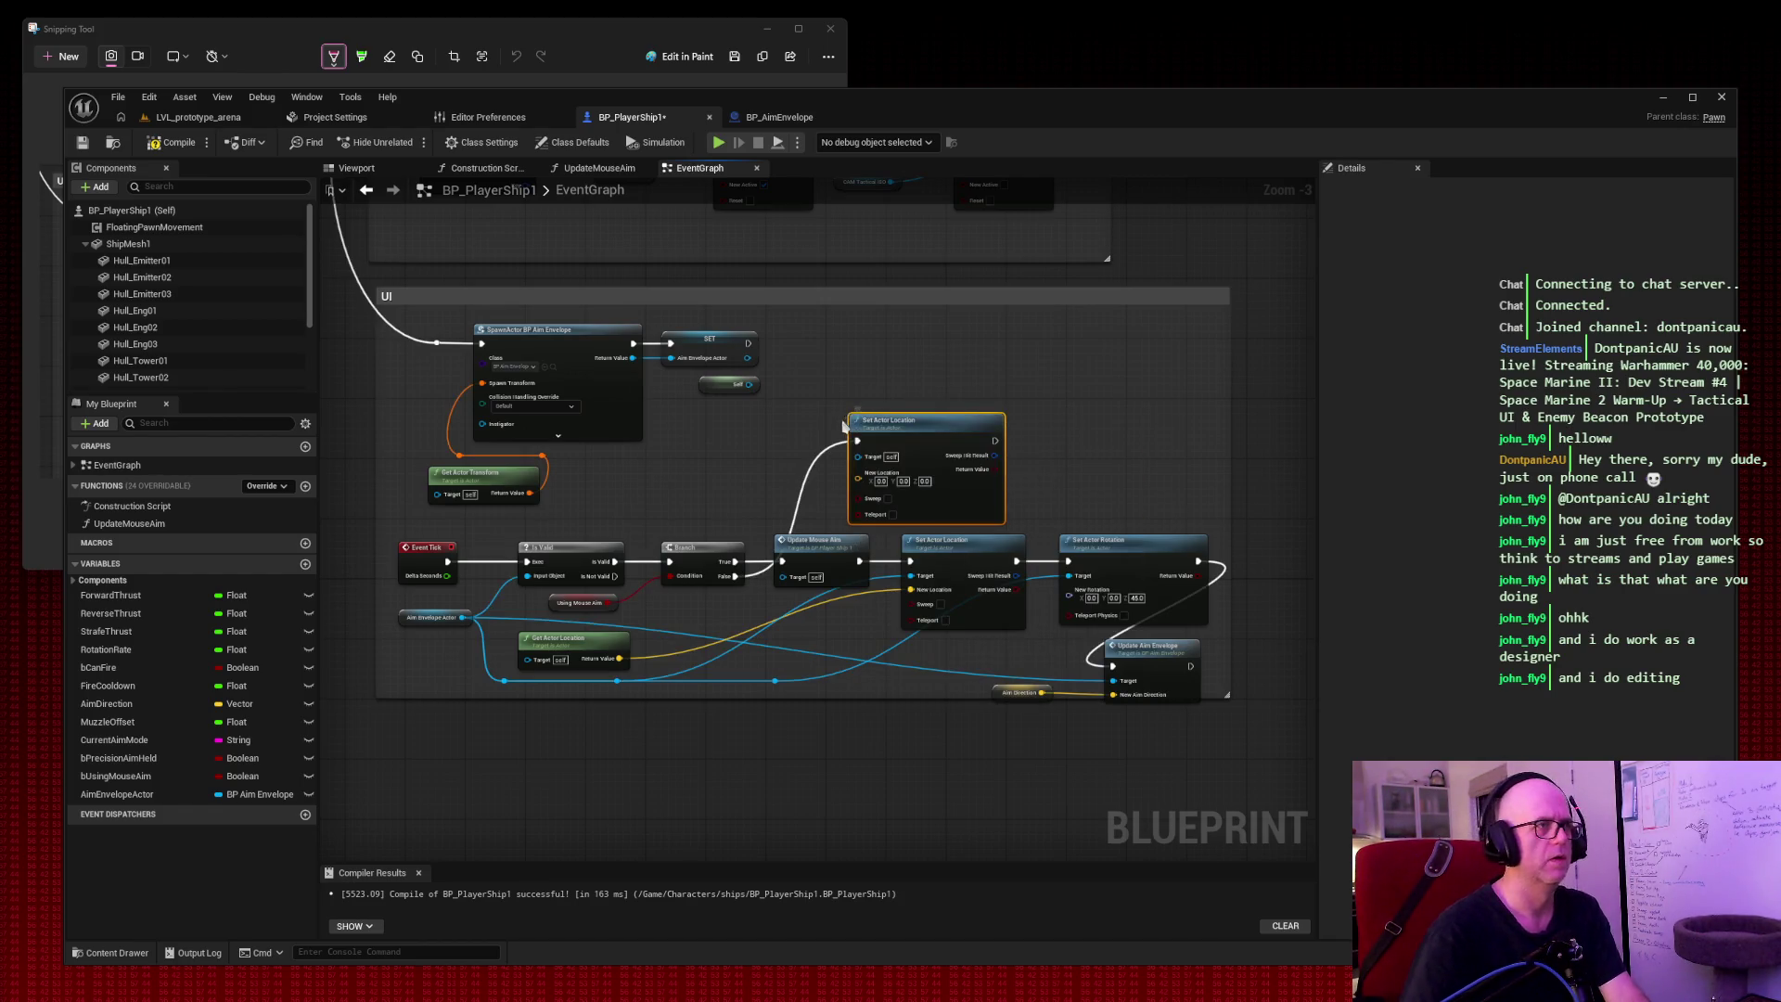
mouse_move(924, 427)
left_mouse_down()
mouse_move(1002, 411)
mouse_move(977, 422)
left_mouse_up()
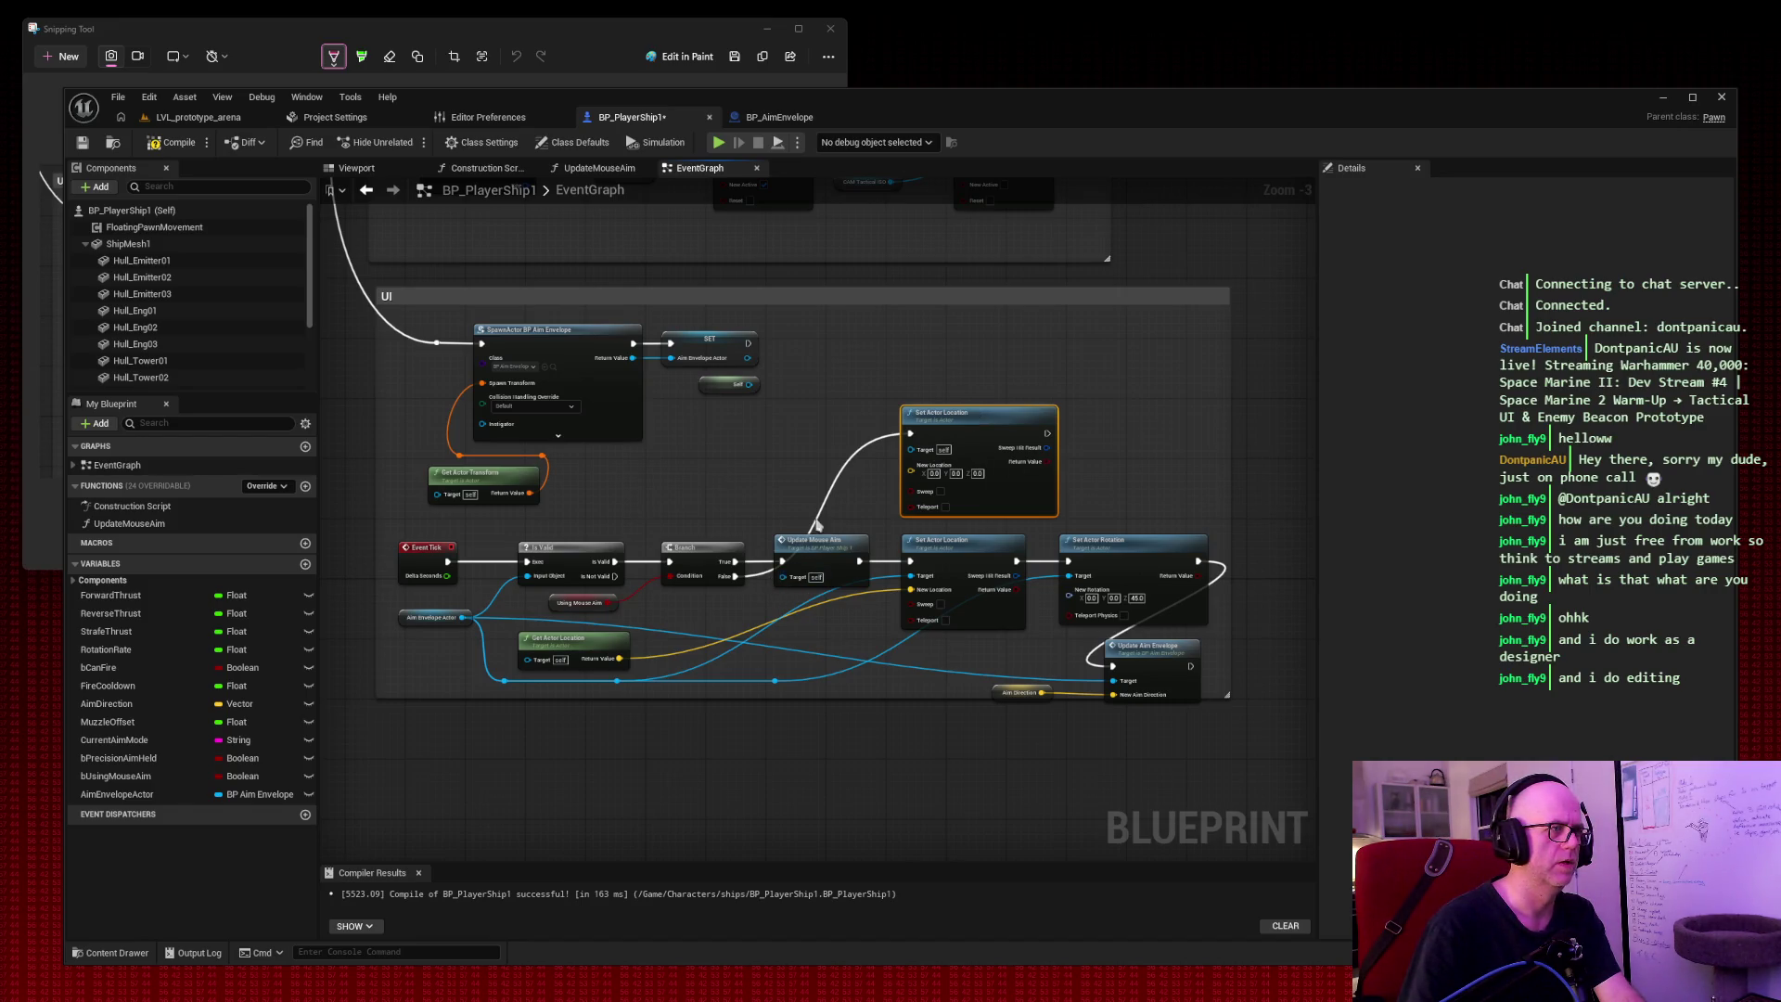
key("Delete")
Wire Branch False to the existing Set Actor Location, screenshot the graph, and compile.
left_click_drag(732, 579, 912, 565)
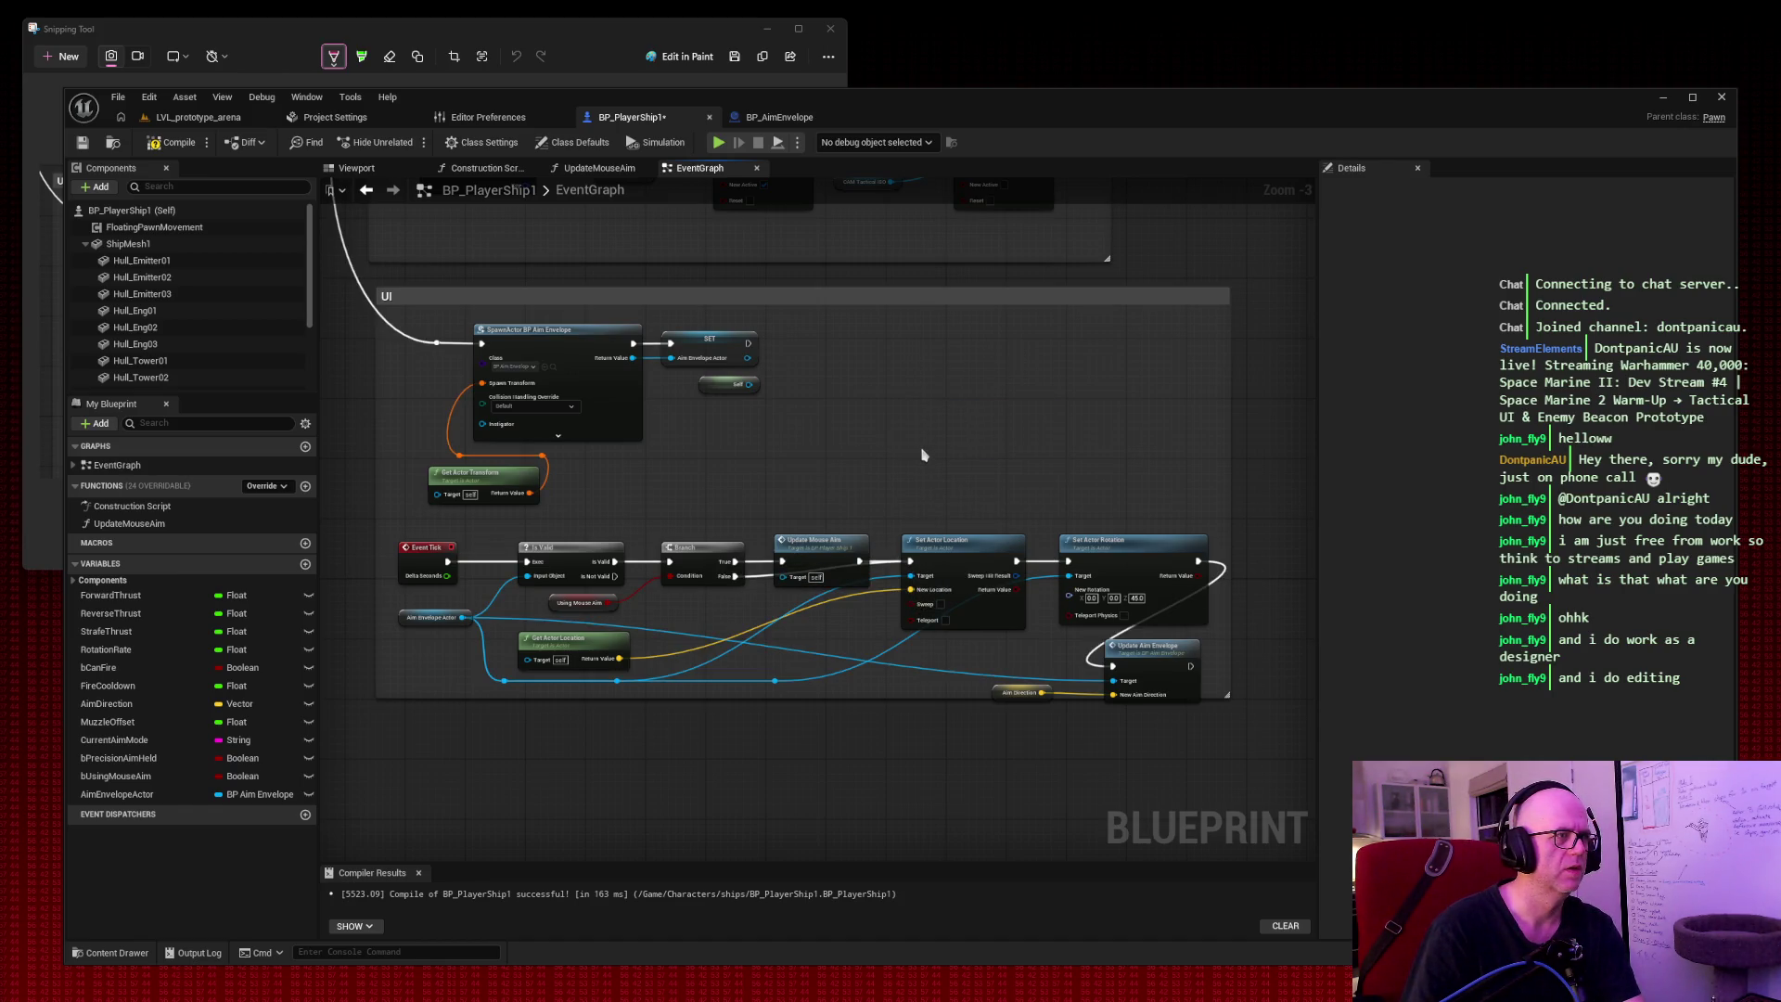
key("super+shift+s")
mouse_move(353, 262)
left_mouse_down()
mouse_move(677, 510)
mouse_move(1284, 739)
left_mouse_up()
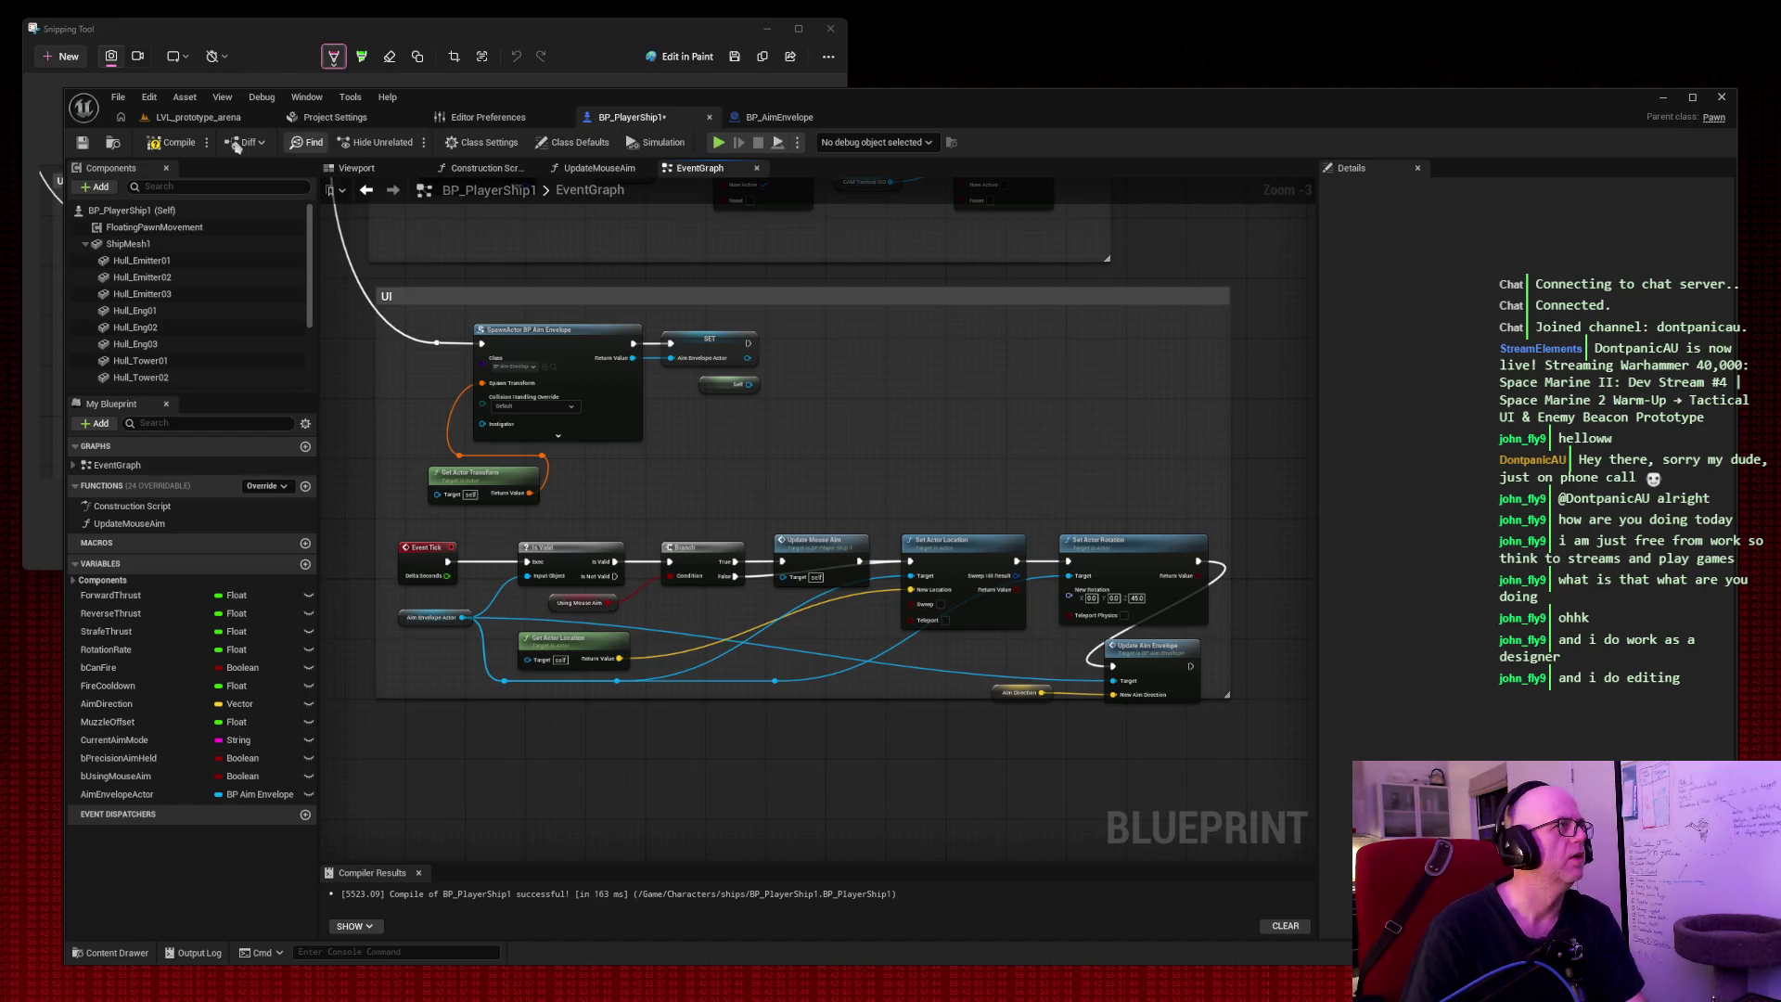
left_click(172, 142)
Save BP_PlayerShip1 and start a play-in-editor session of LVL_prototype_arena.
left_click(83, 142)
left_click(199, 116)
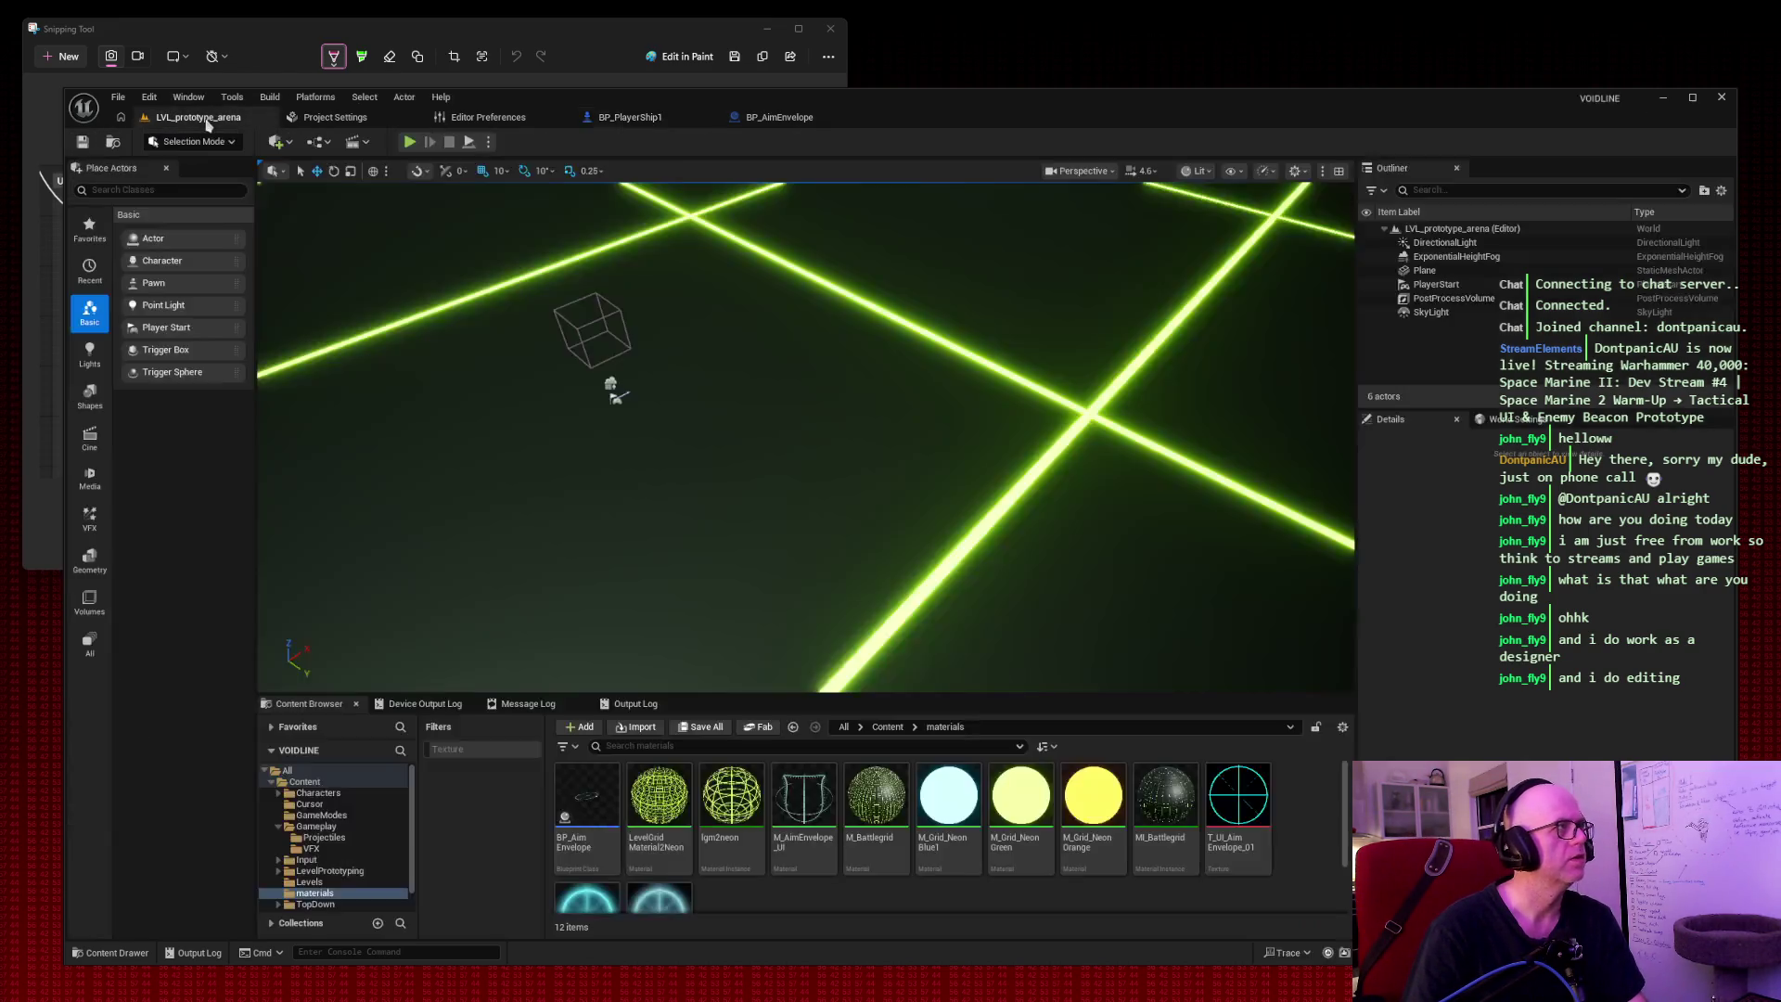
left_click(409, 141)
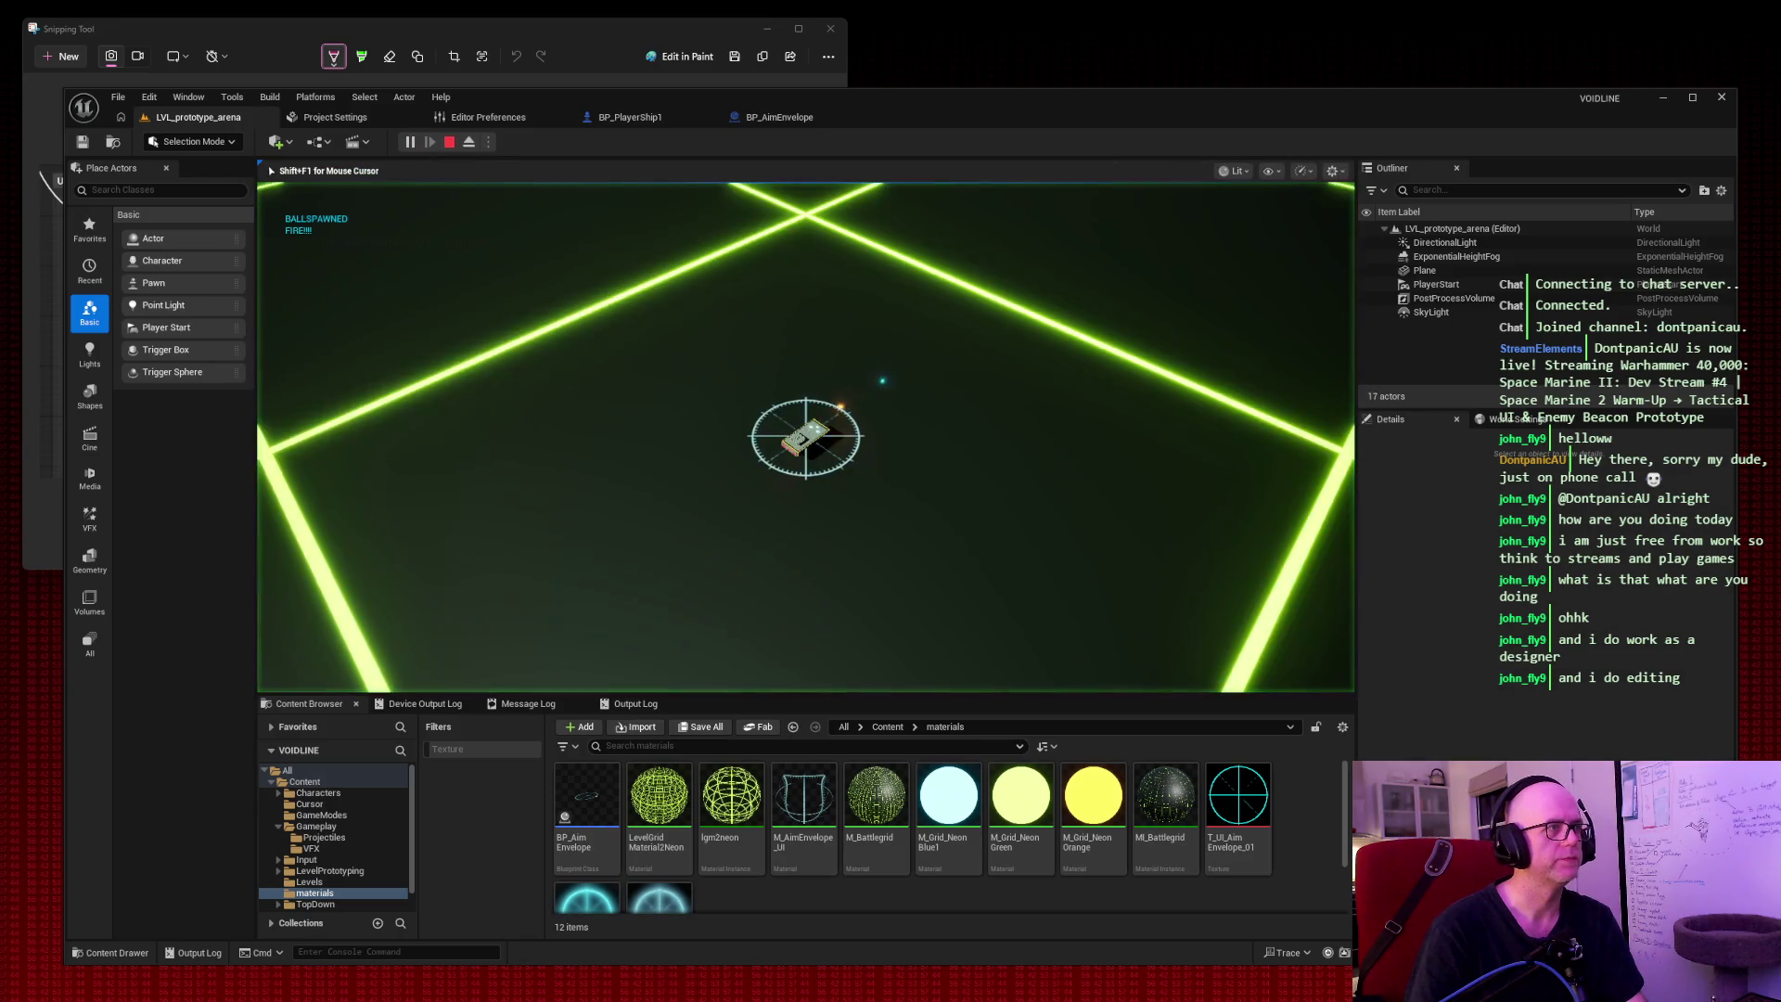
Fly and fire the ship around the arena, then stop the play session.
key("space")
key("space")
key("s")
key("space")
key("s")
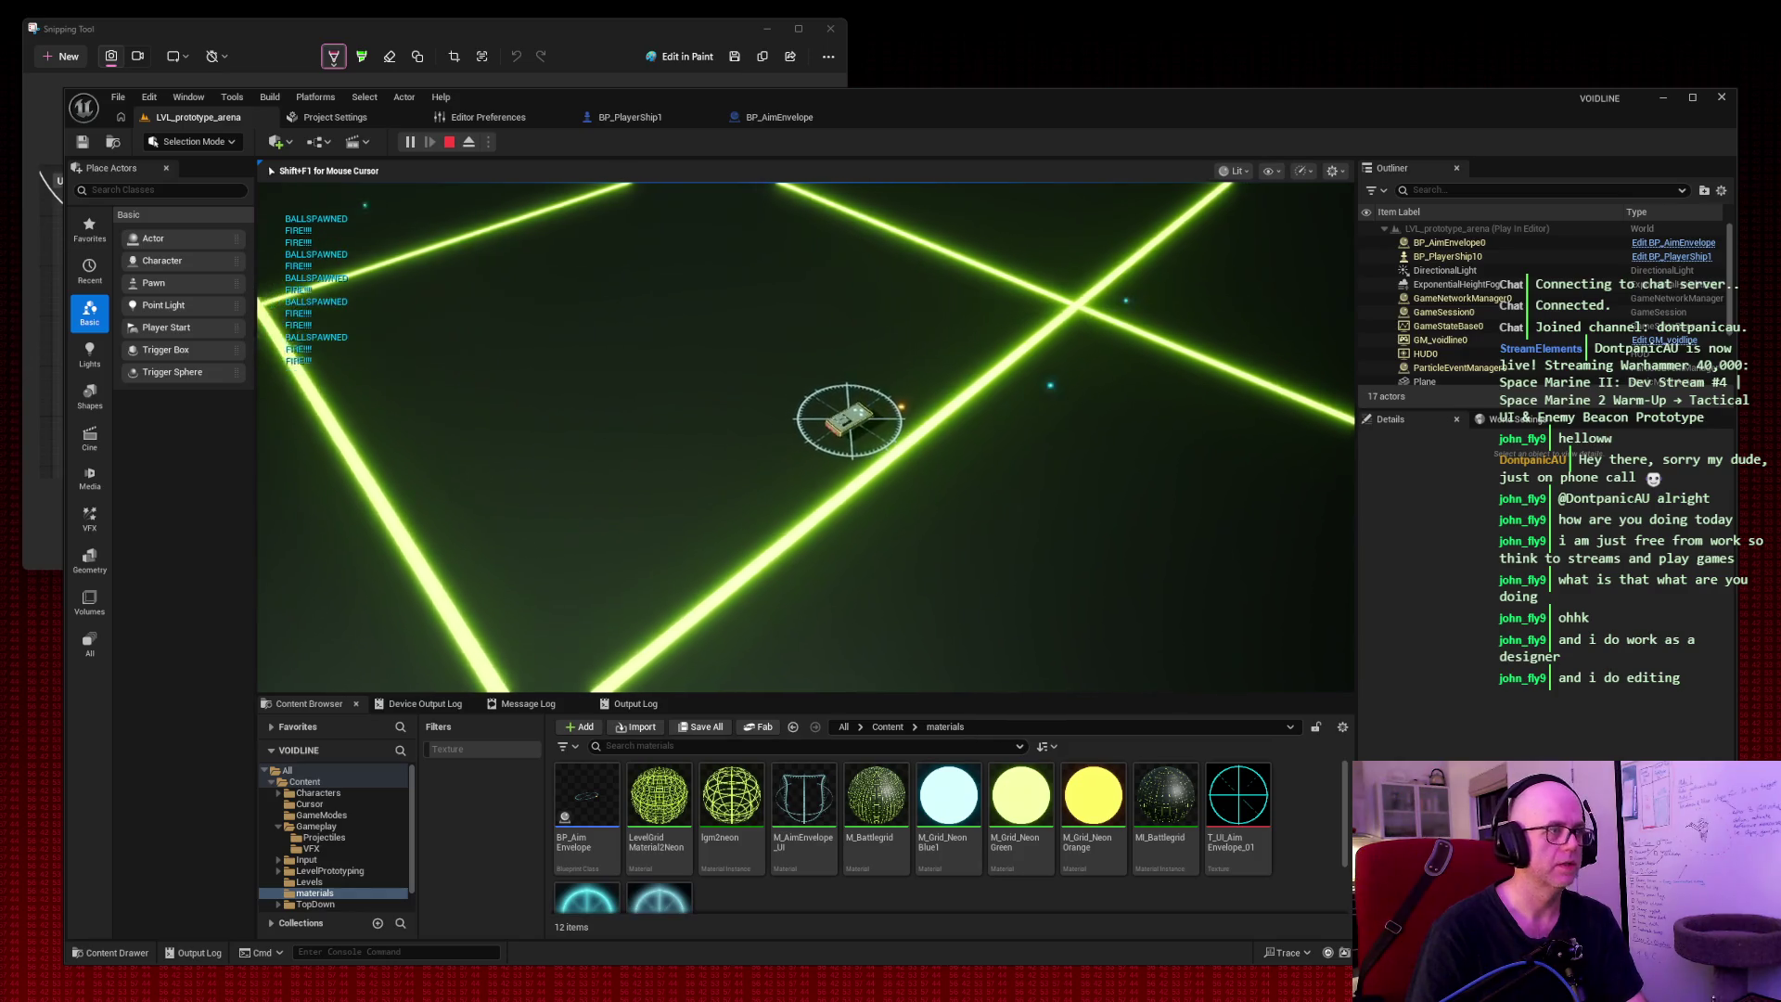
key("space")
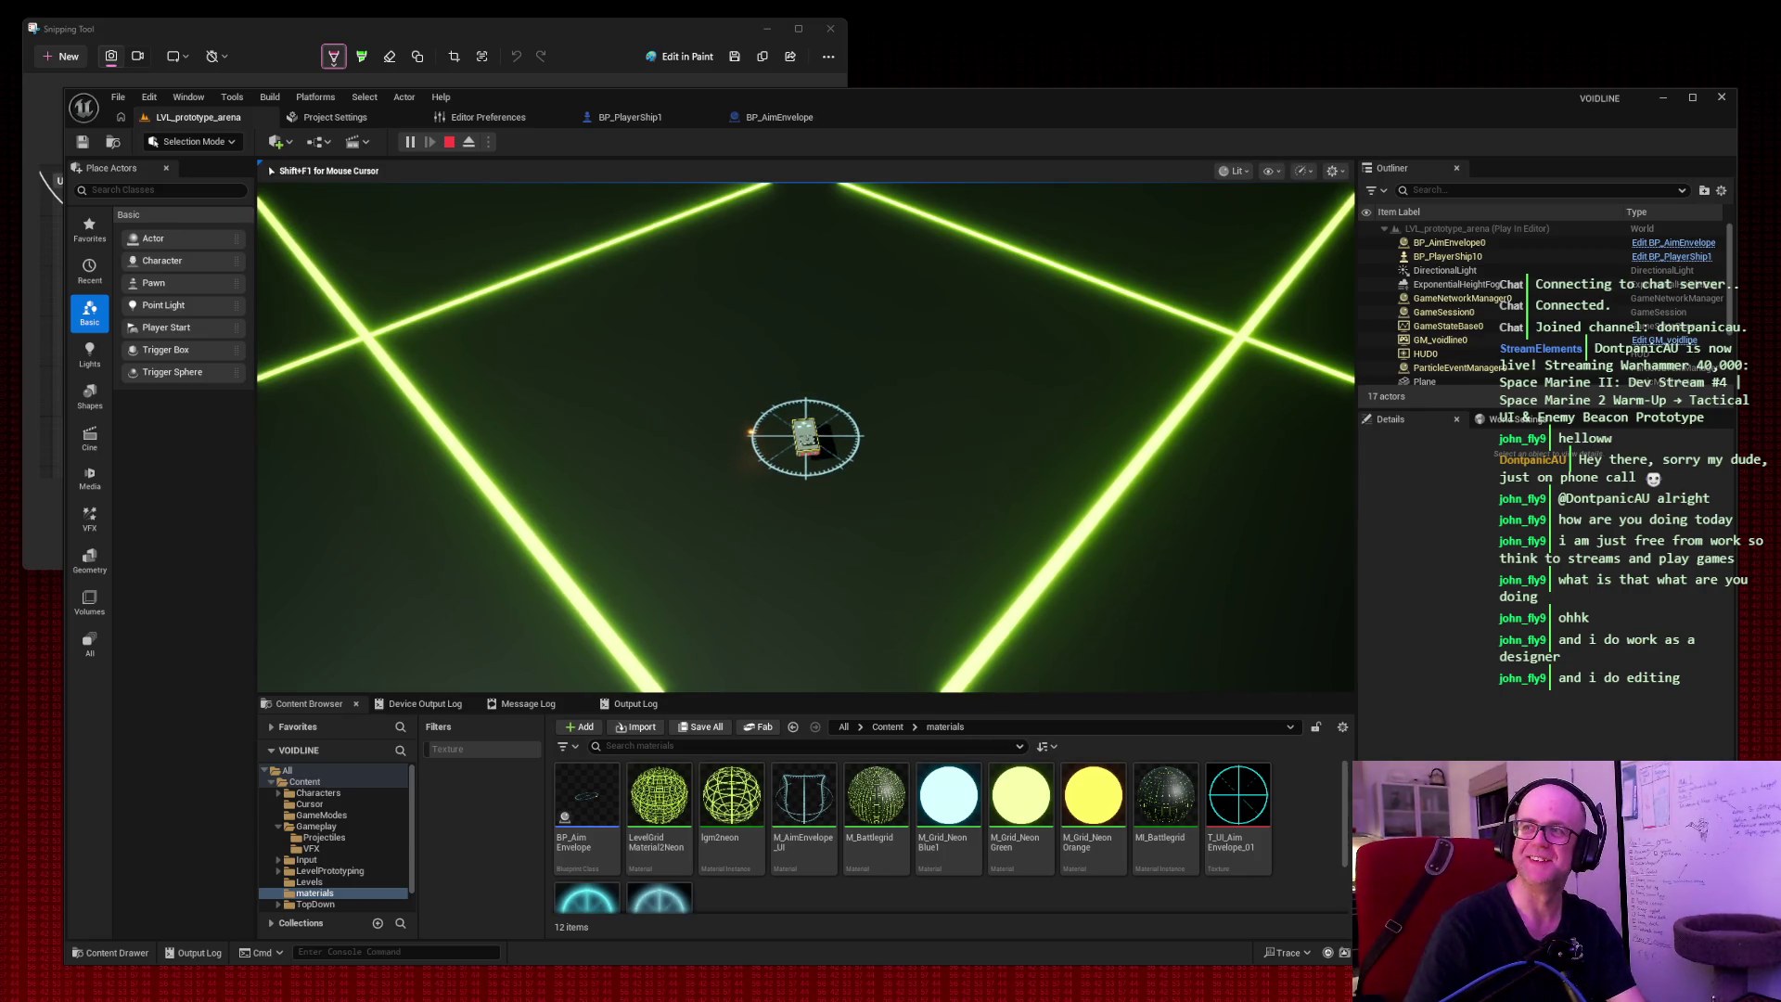
key("Escape")
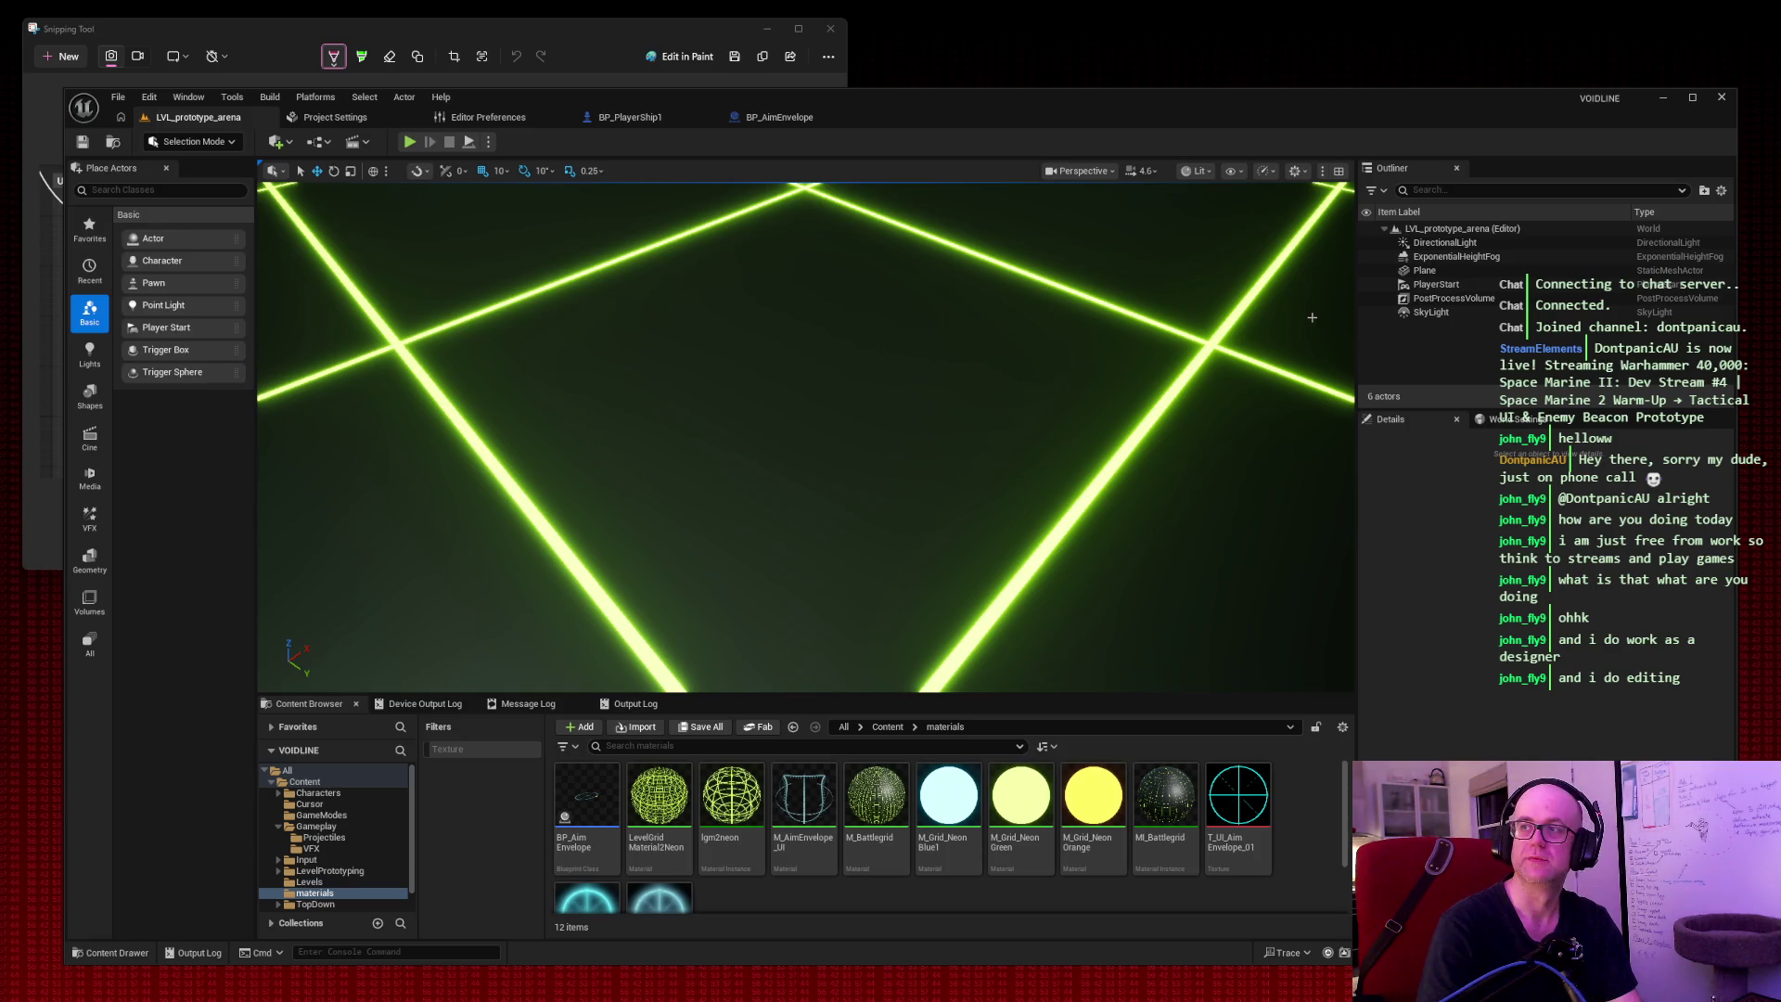
scroll(1311, 317, "down", 5)
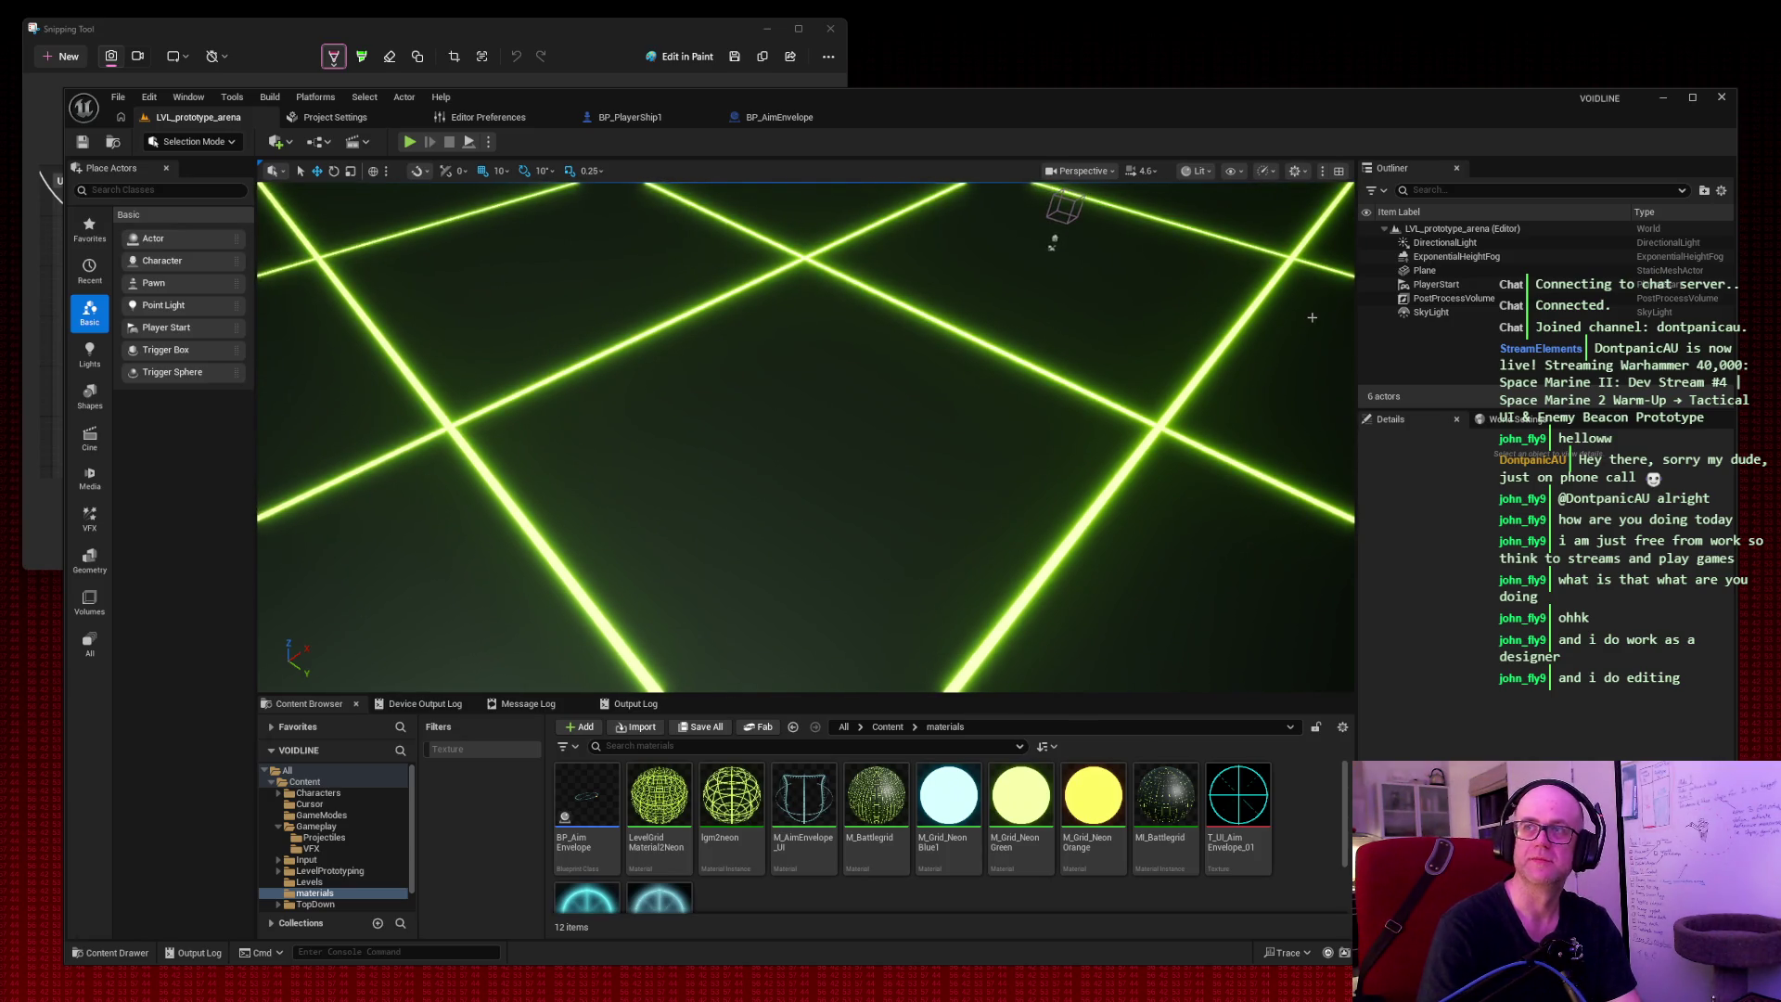
left_click_drag(768, 371, 794, 309)
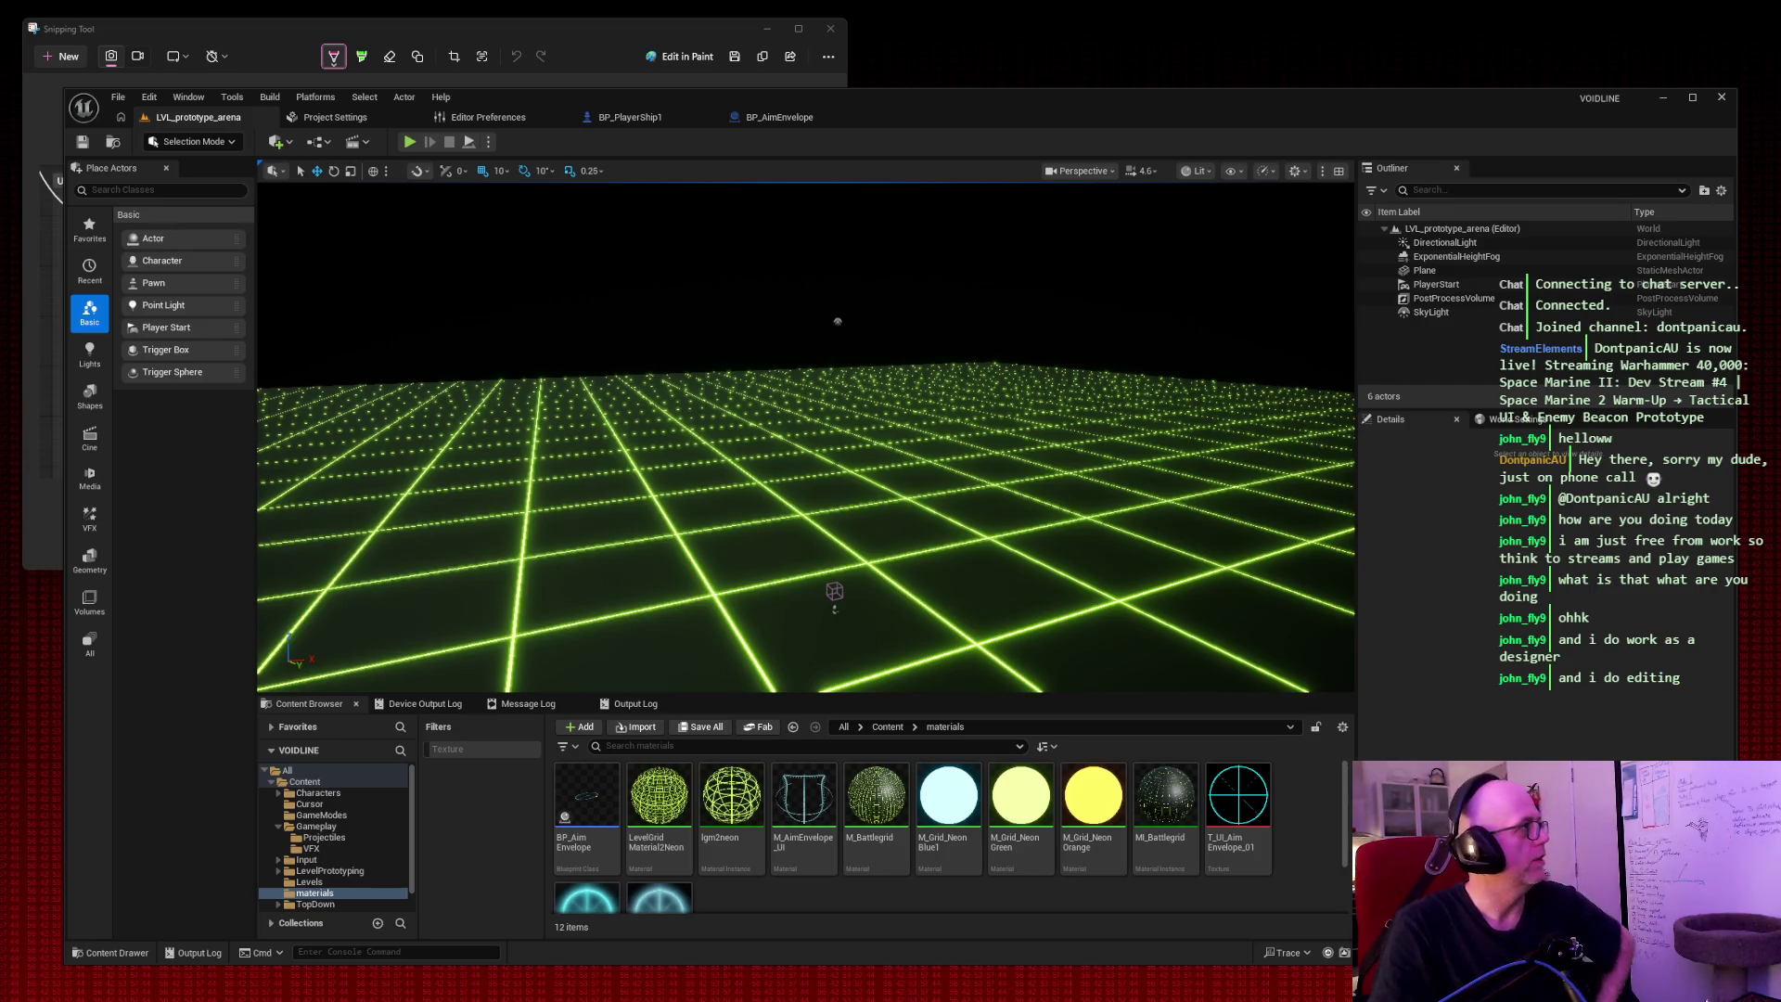
In BP_PlayerShip1, add an Is Valid node after the SET AimDirection step.
left_click(622, 122)
mouse_move(556, 274)
left_mouse_down()
mouse_move(668, 483)
mouse_move(714, 640)
mouse_move(1263, 288)
mouse_move(1137, 247)
mouse_move(1140, 278)
left_mouse_up()
mouse_move(864, 349)
left_mouse_down()
mouse_move(982, 249)
mouse_move(910, 668)
mouse_move(786, 770)
mouse_move(816, 297)
left_mouse_up()
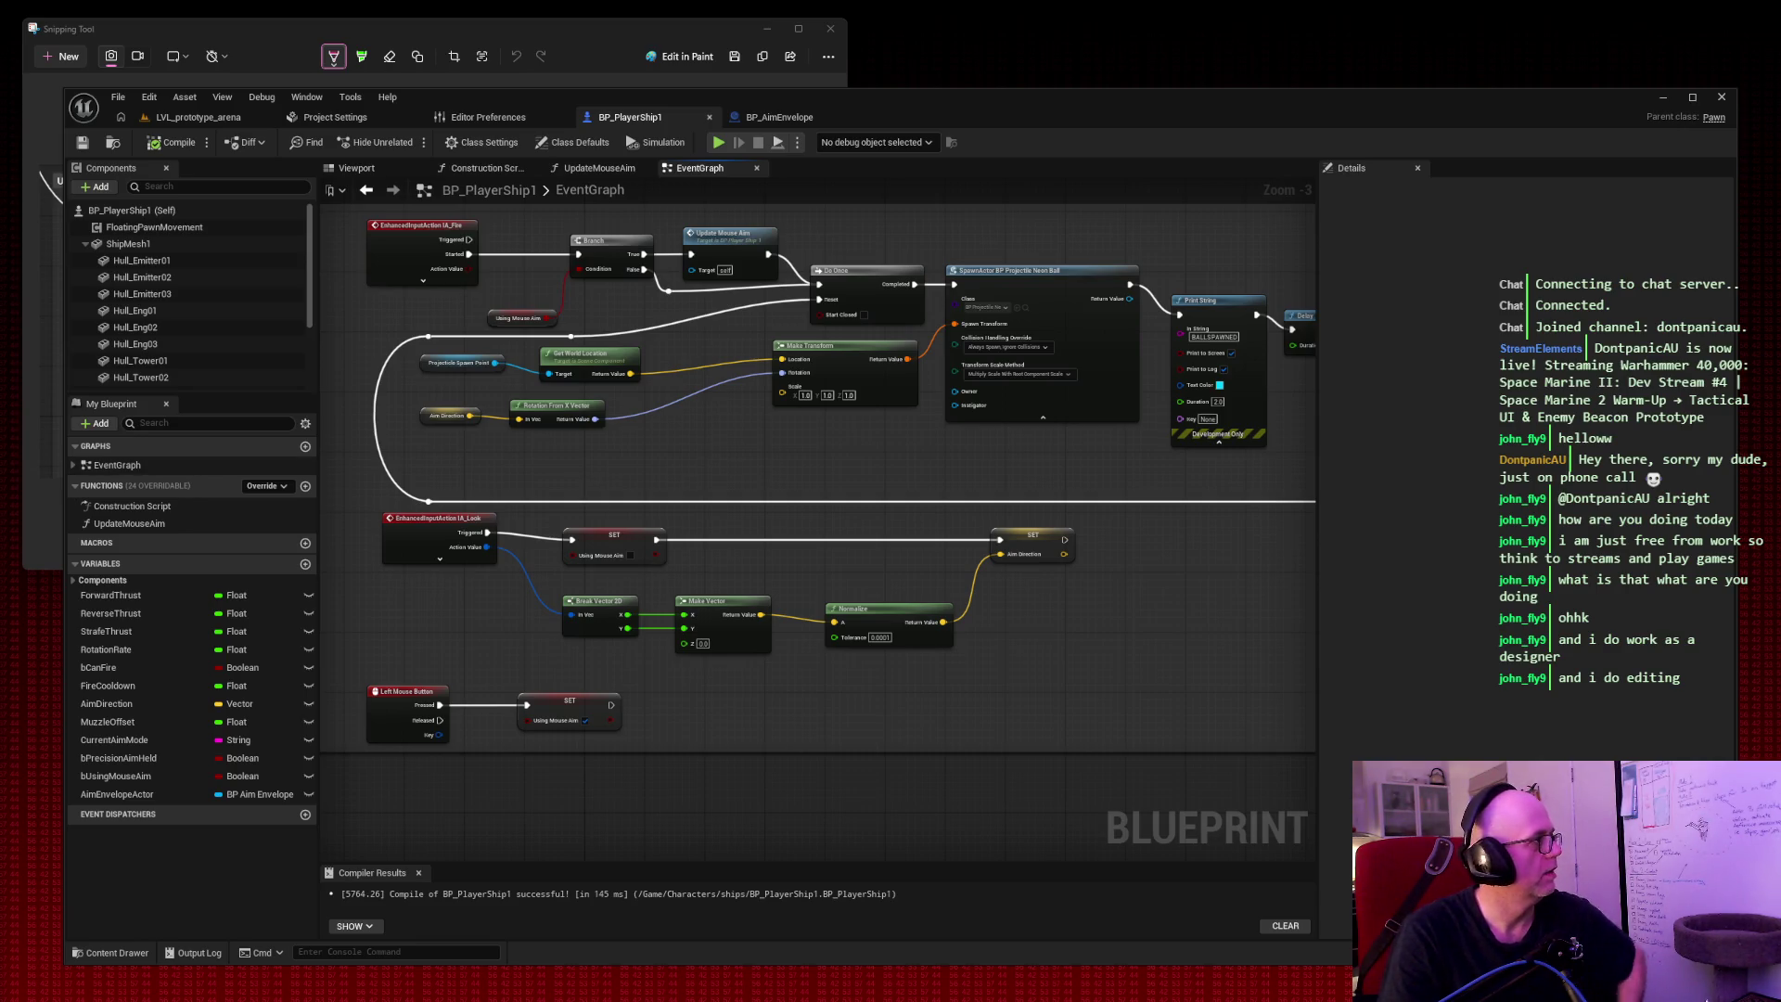
left_click_drag(1064, 539, 1122, 545)
type("valid")
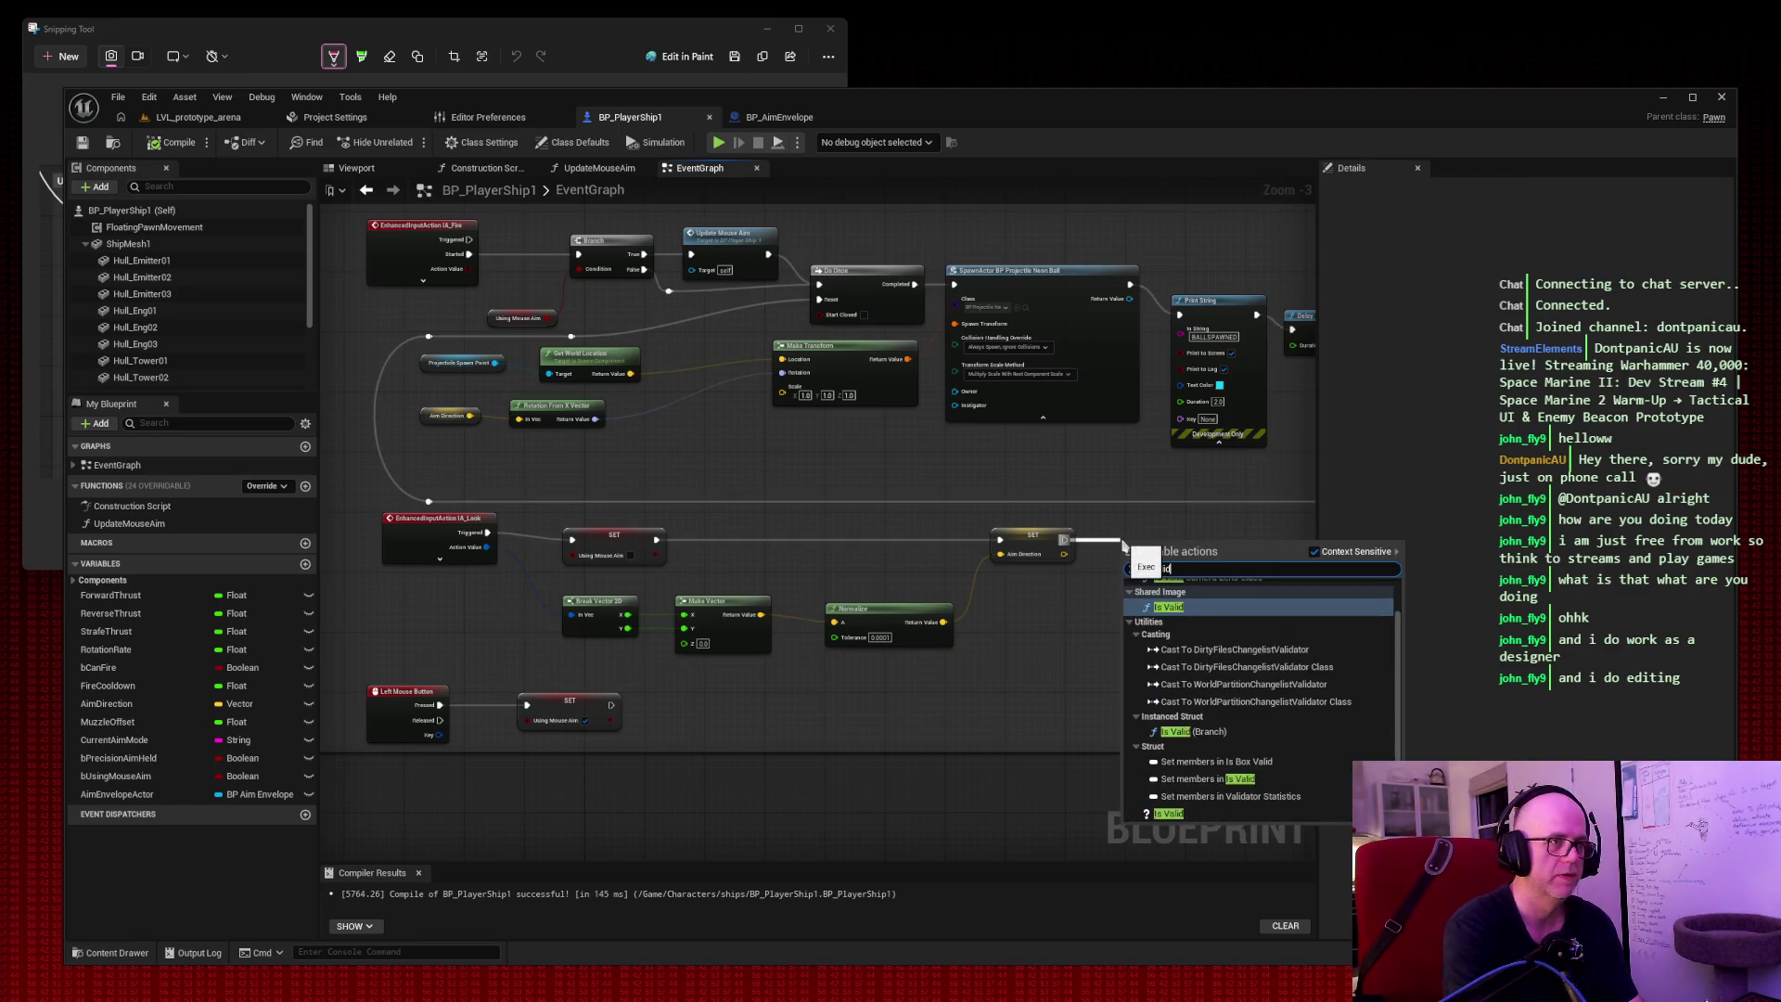
key("Return")
left_click_drag(1167, 544, 1187, 545)
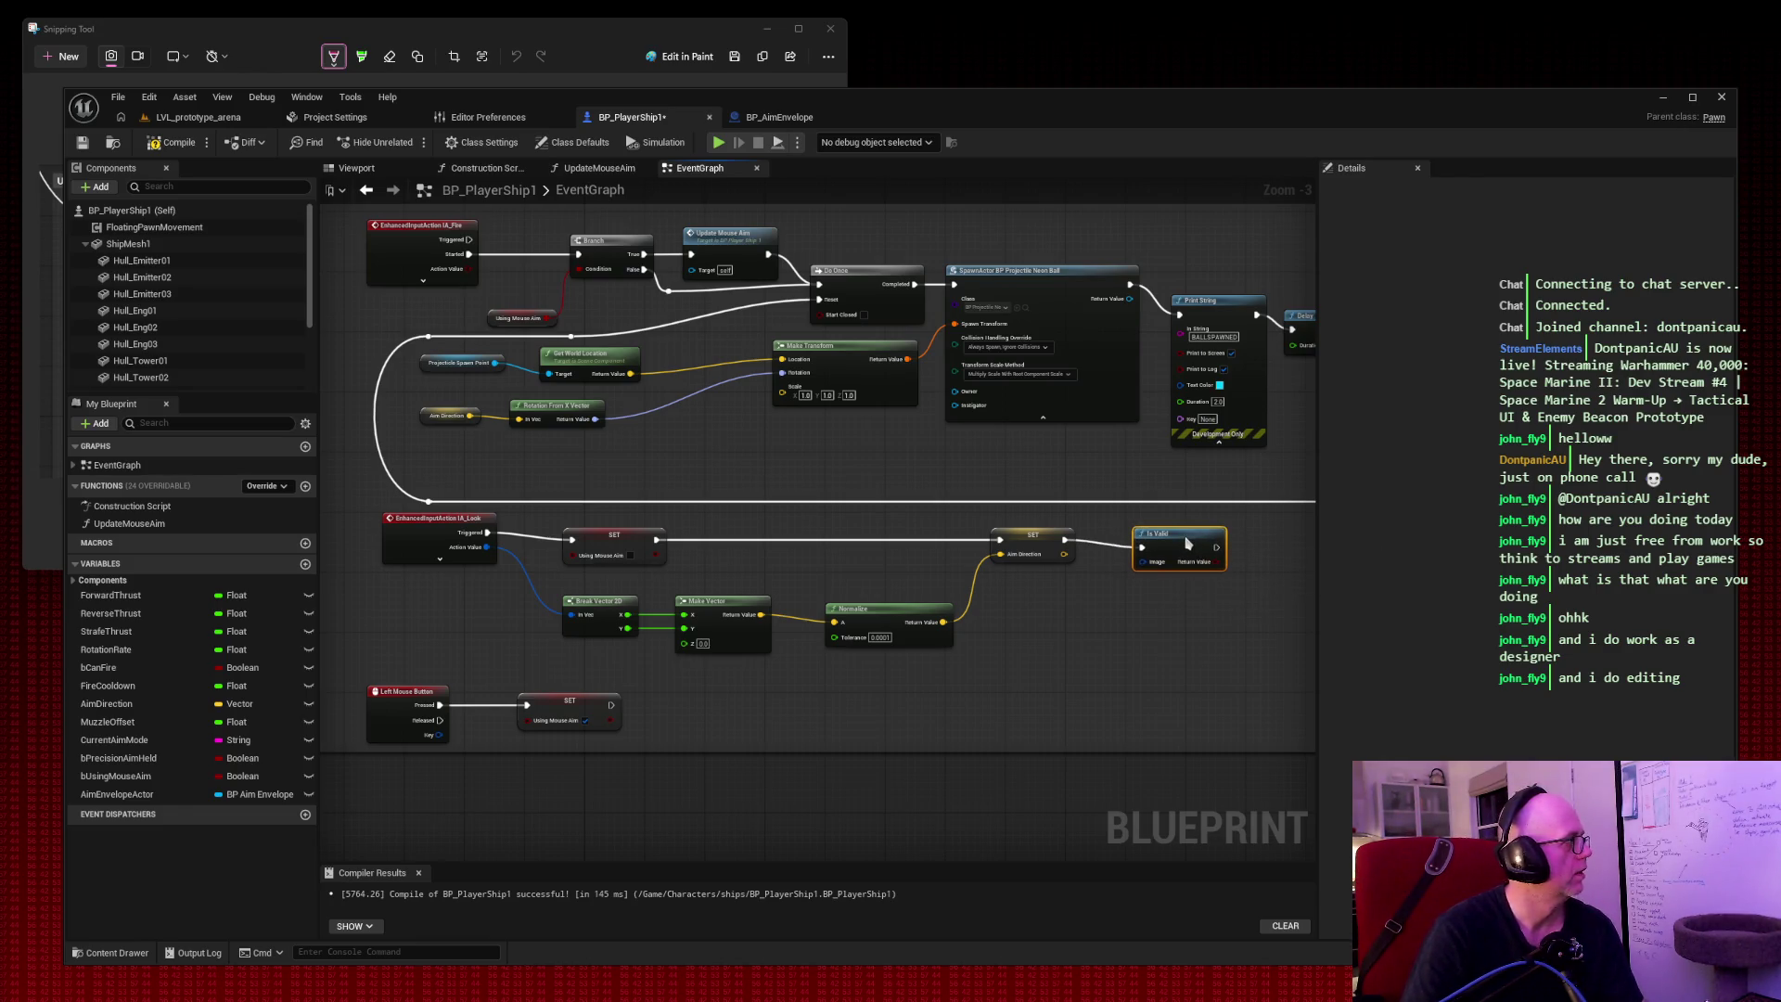
Place an AimEnvelopeActor getter from My Blueprint beside the Is Valid node.
left_click_drag(1143, 562, 1111, 605)
type("envelo")
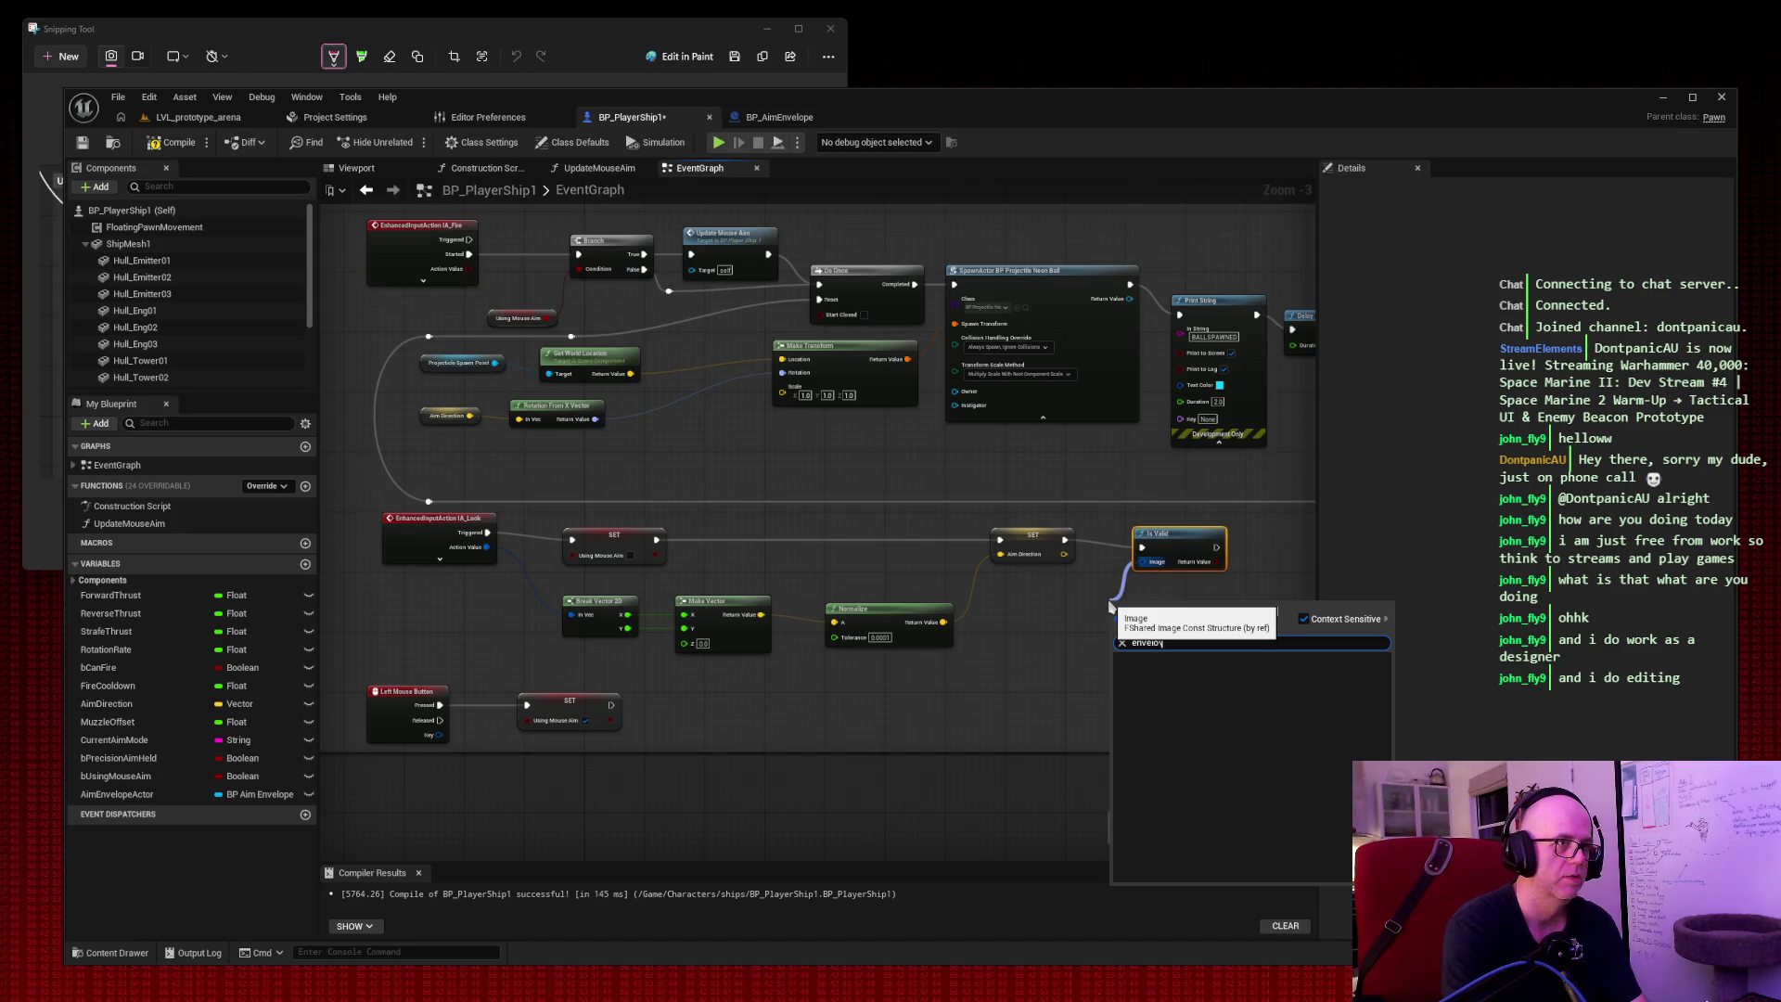
key("Escape")
mouse_move(116, 794)
left_mouse_down()
mouse_move(640, 710)
mouse_move(1061, 614)
mouse_move(1148, 568)
left_mouse_up()
left_click(1118, 627)
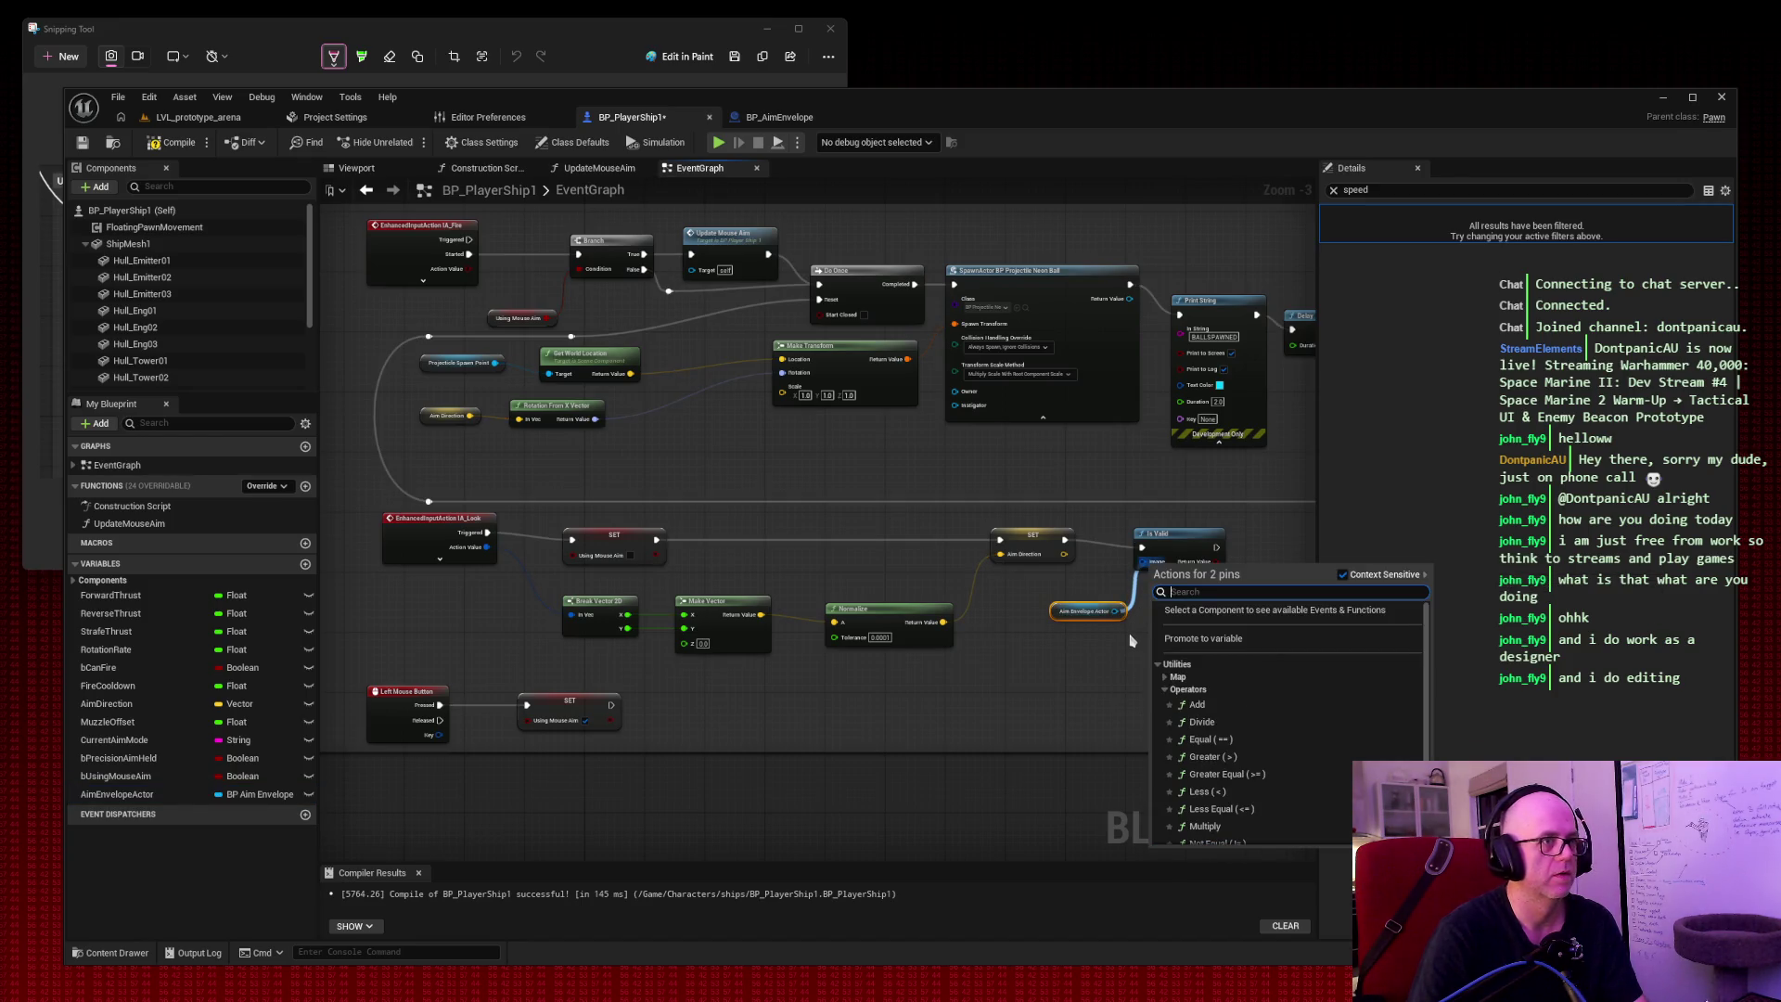
Add Is Valid nodes off the Aim Envelope Actor reference and rearrange them.
type("is valid")
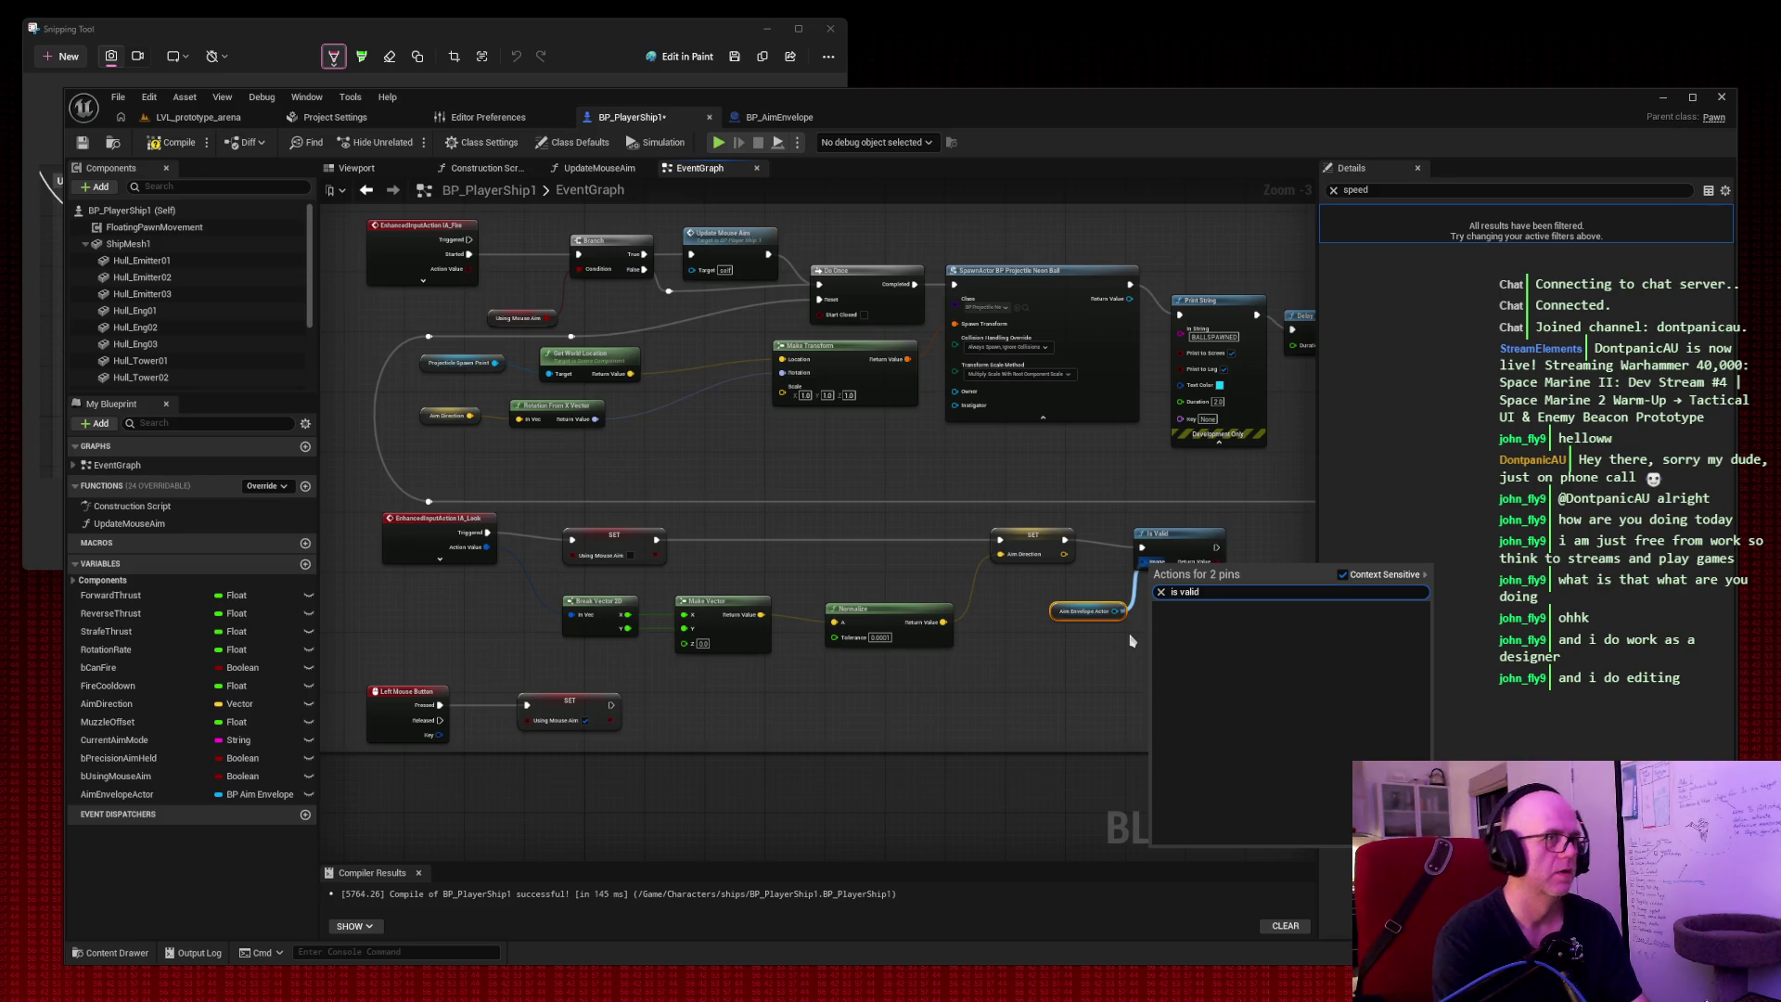
left_click(1130, 640)
left_click_drag(1116, 611, 1150, 634)
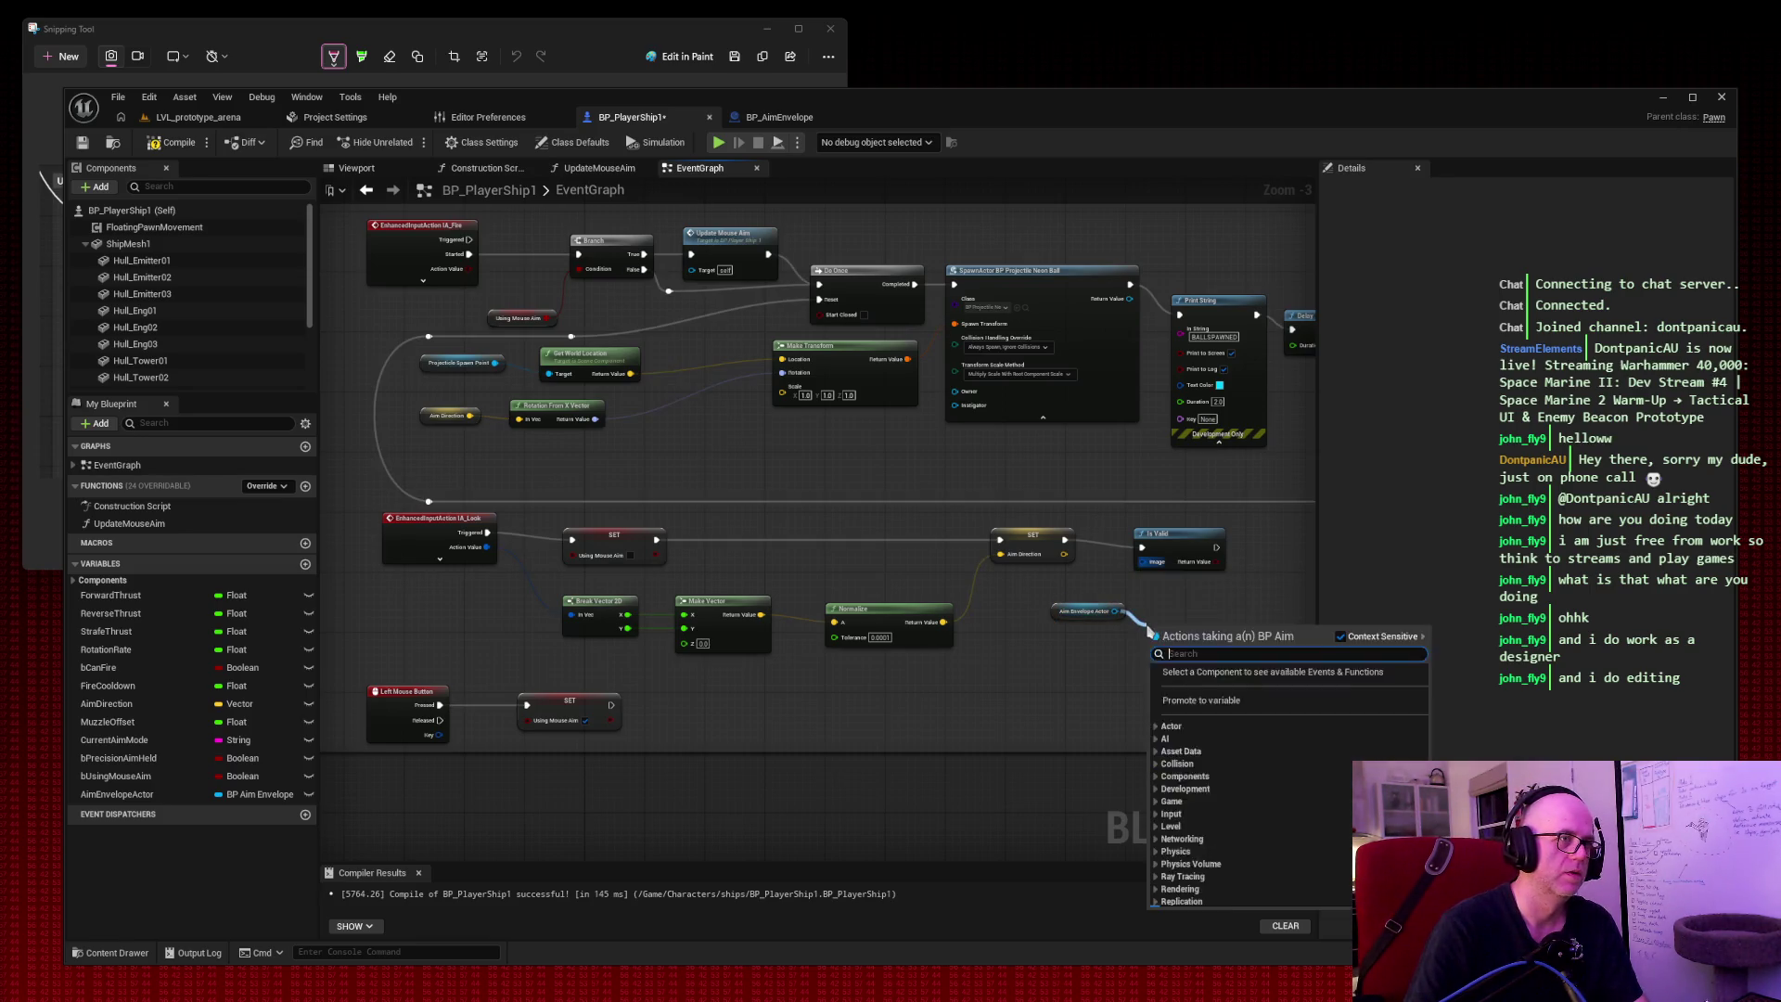
type("is valid")
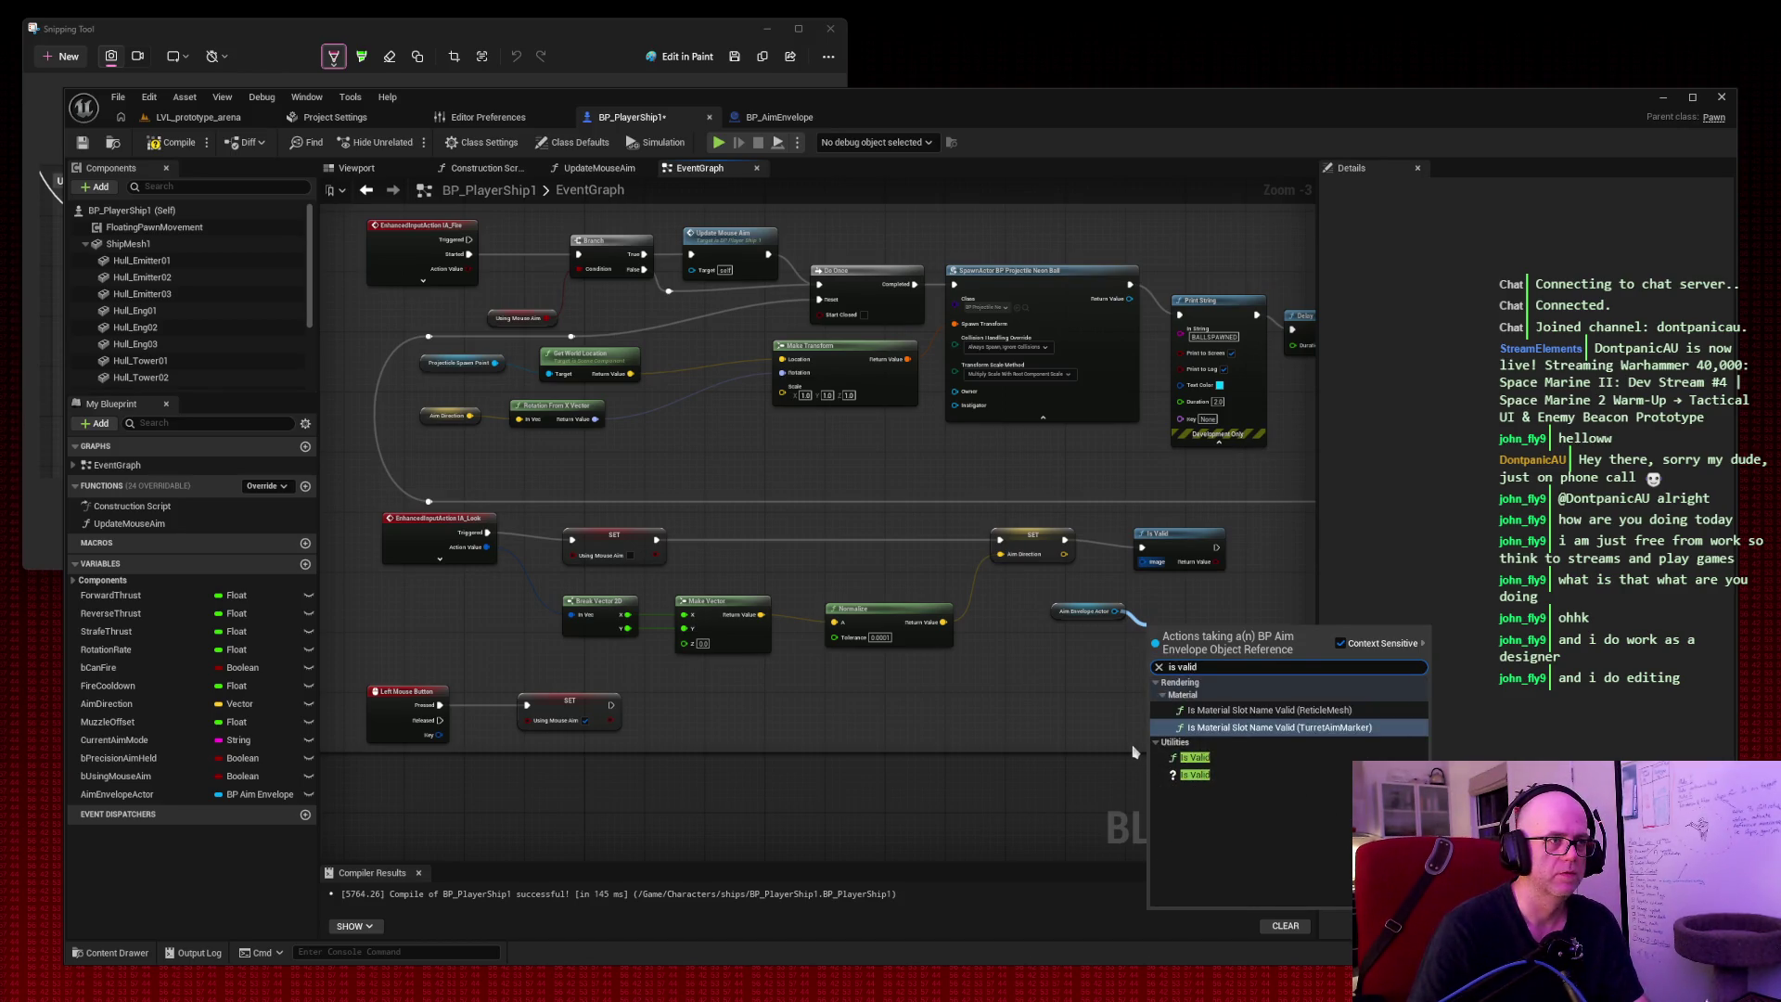
left_click(1196, 758)
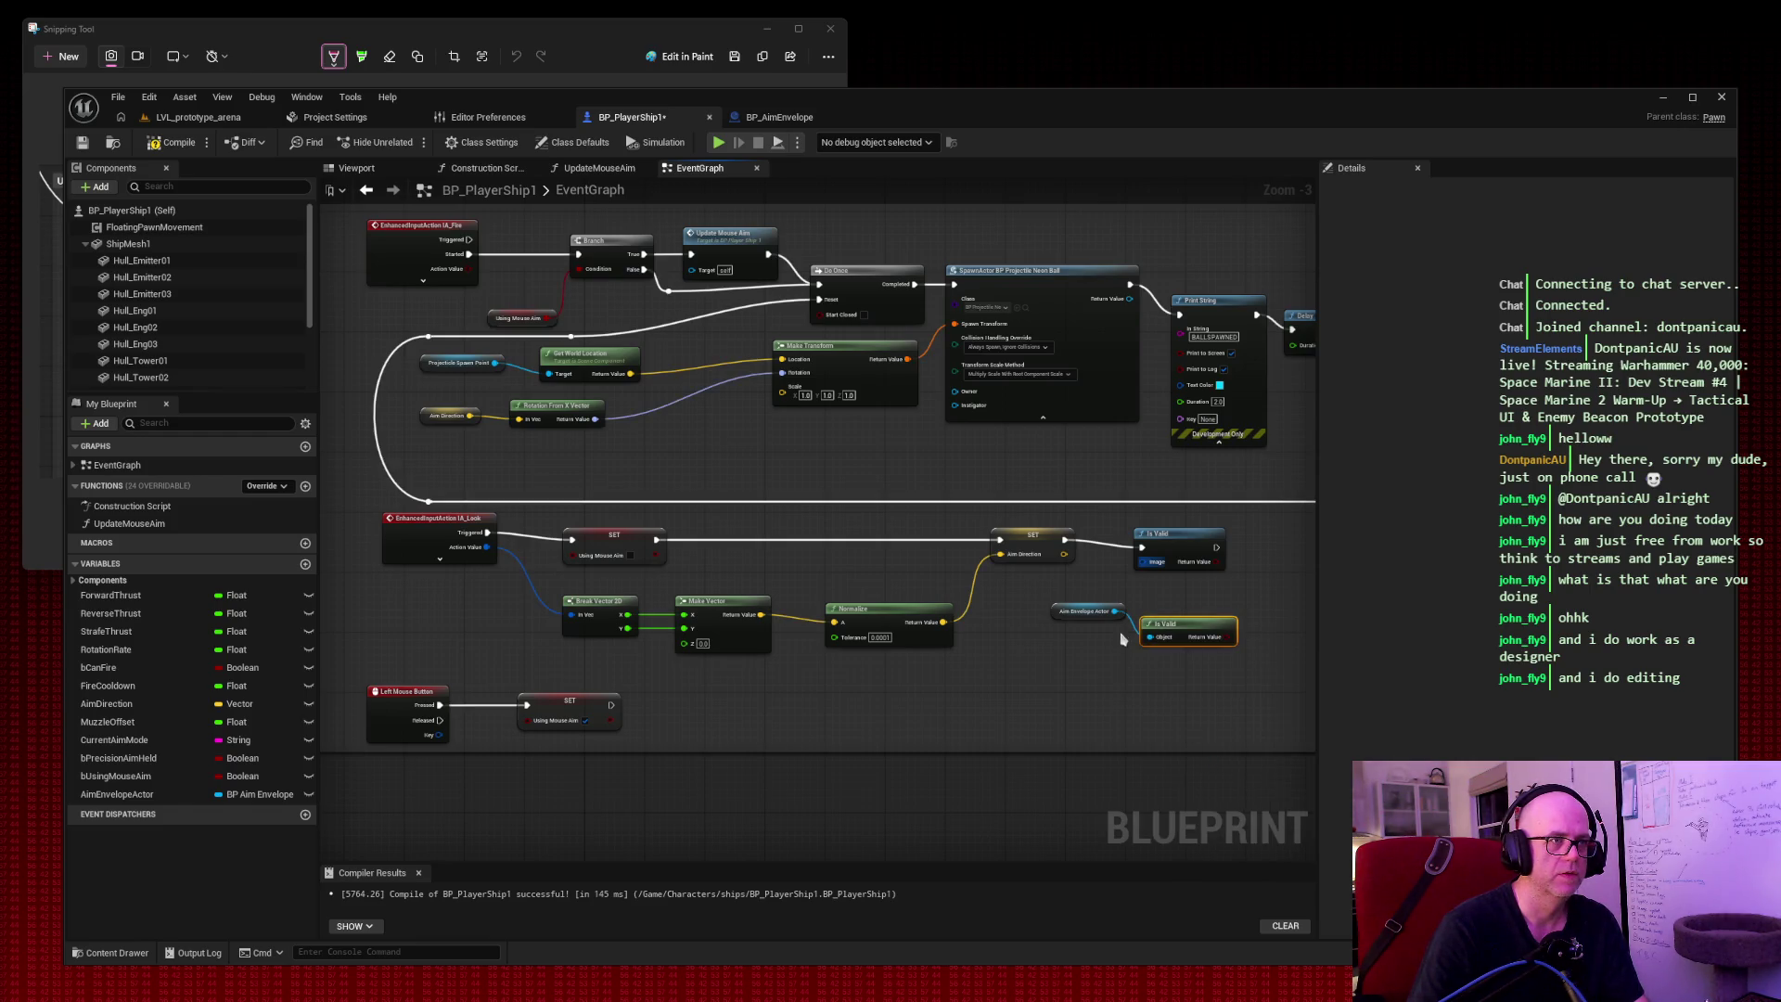
left_click_drag(1116, 612, 1147, 693)
type("is valid")
left_click(1182, 772)
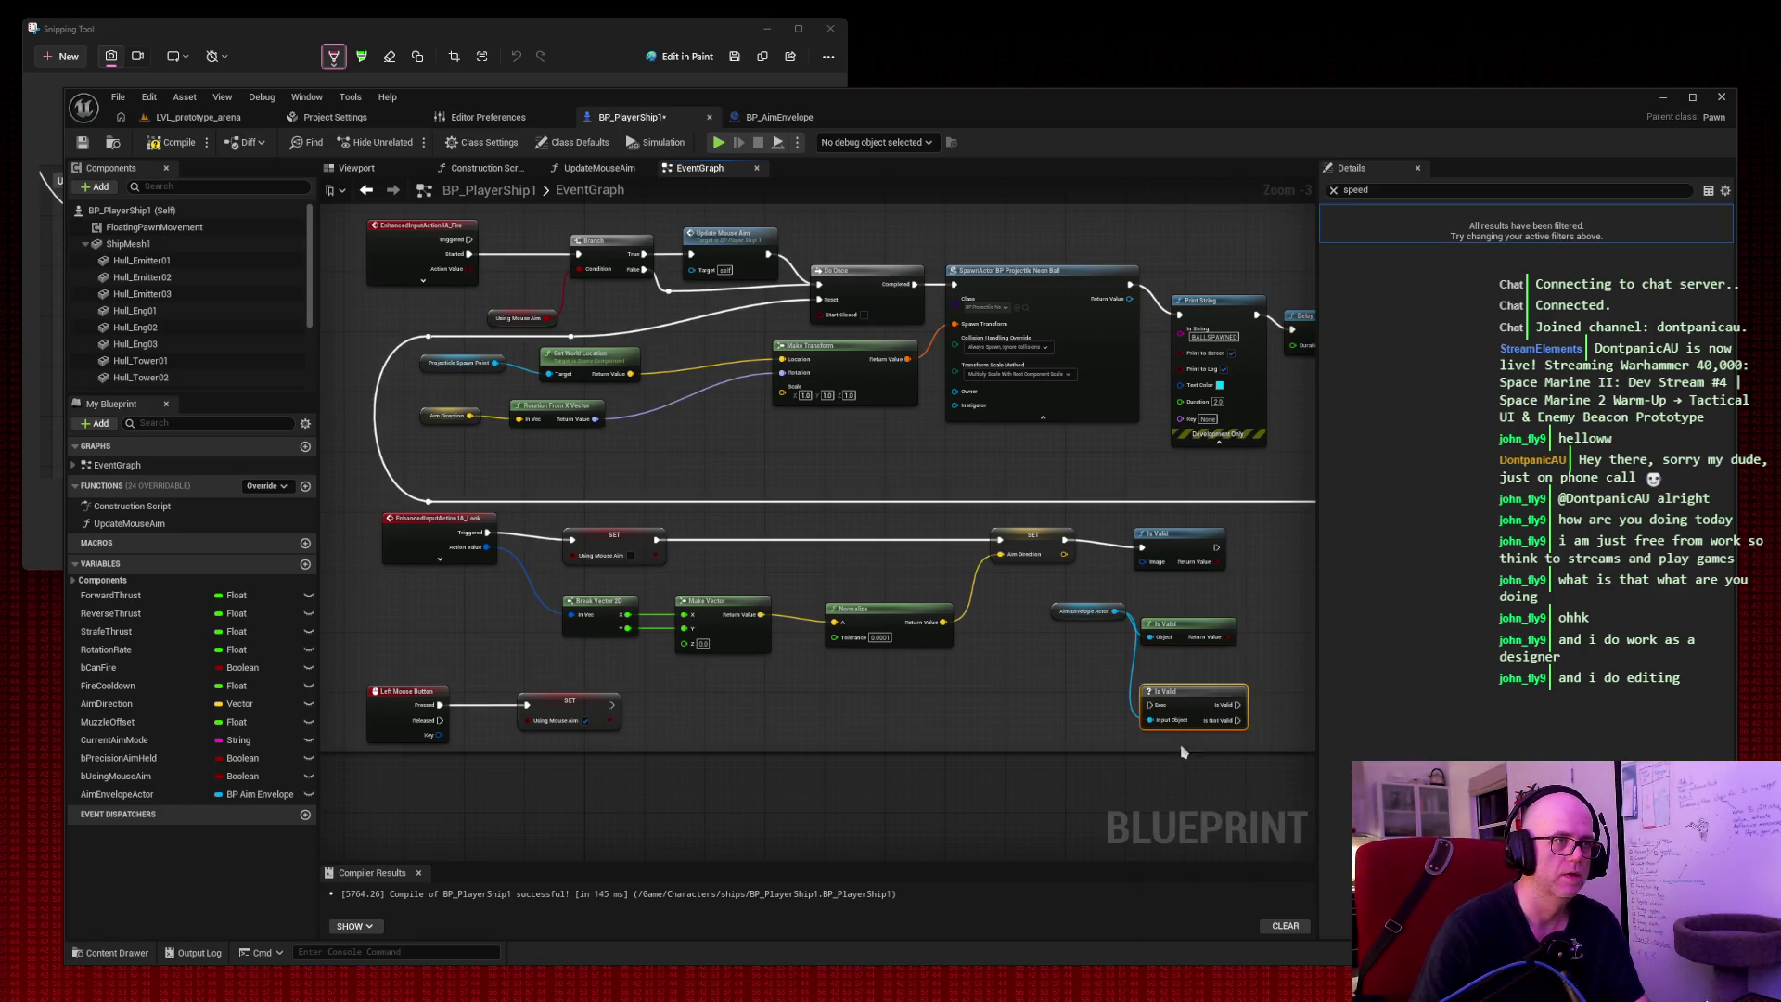
left_click_drag(1192, 632, 1222, 615)
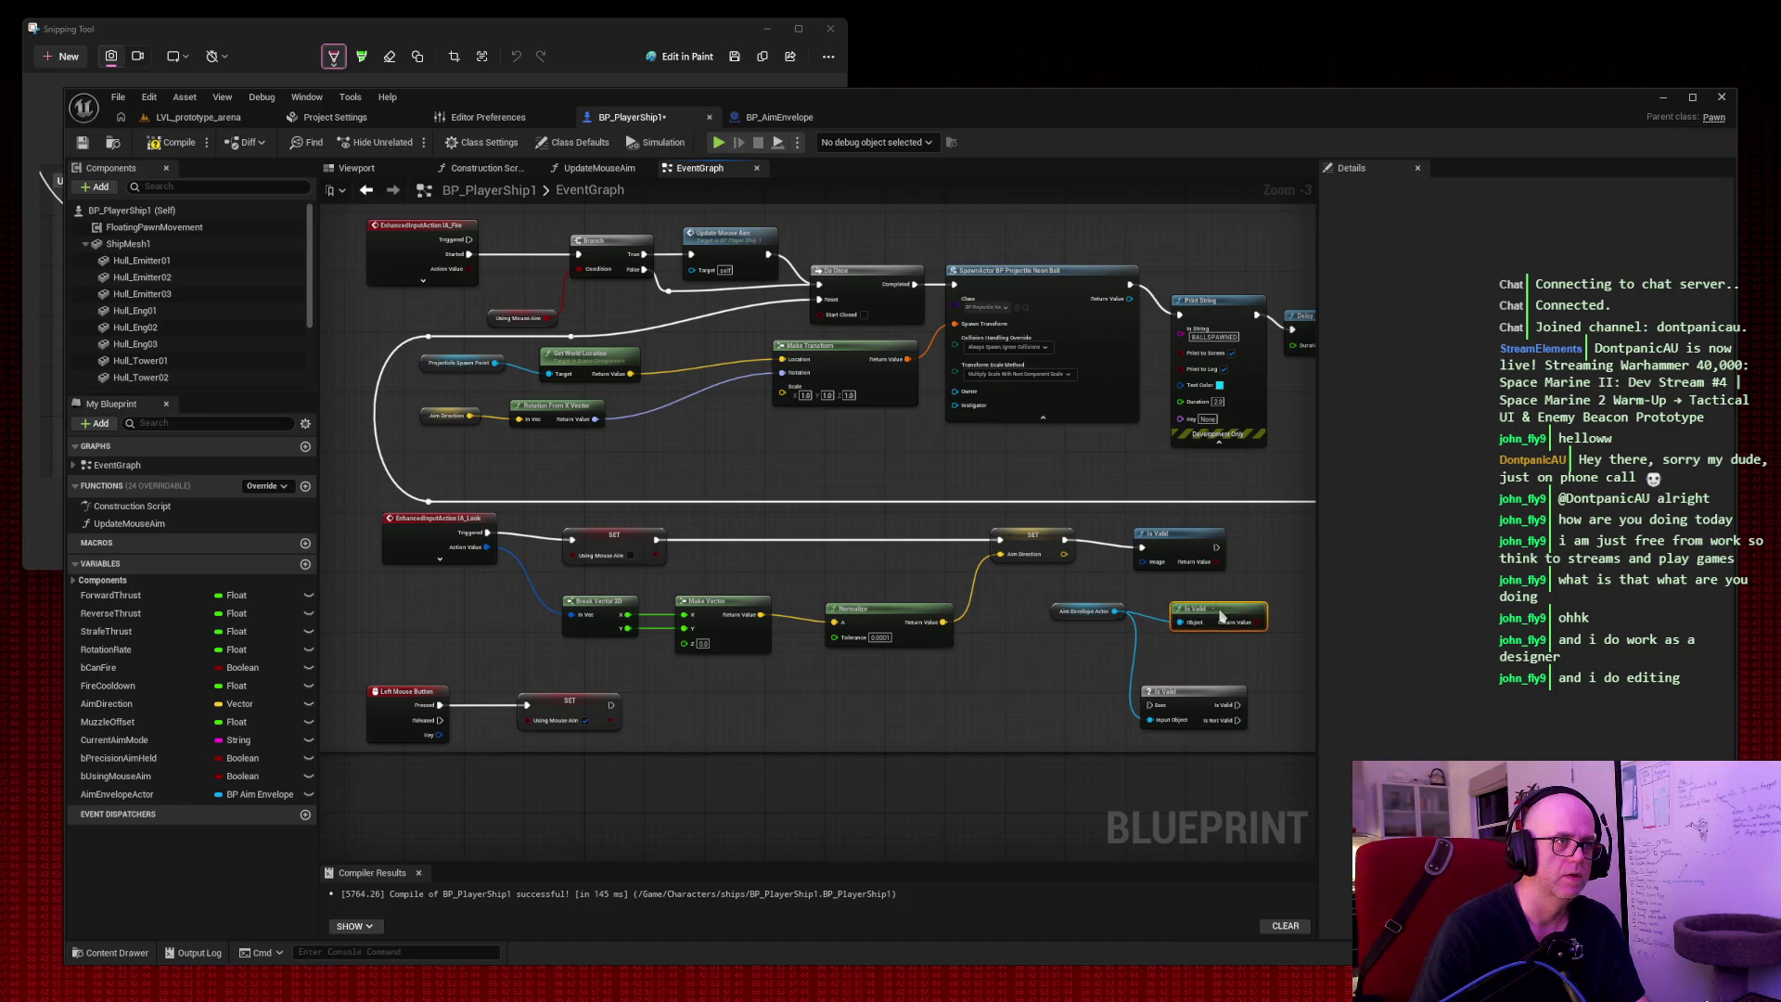
left_click_drag(1201, 696, 1231, 659)
left_click_drag(1184, 547, 1227, 562)
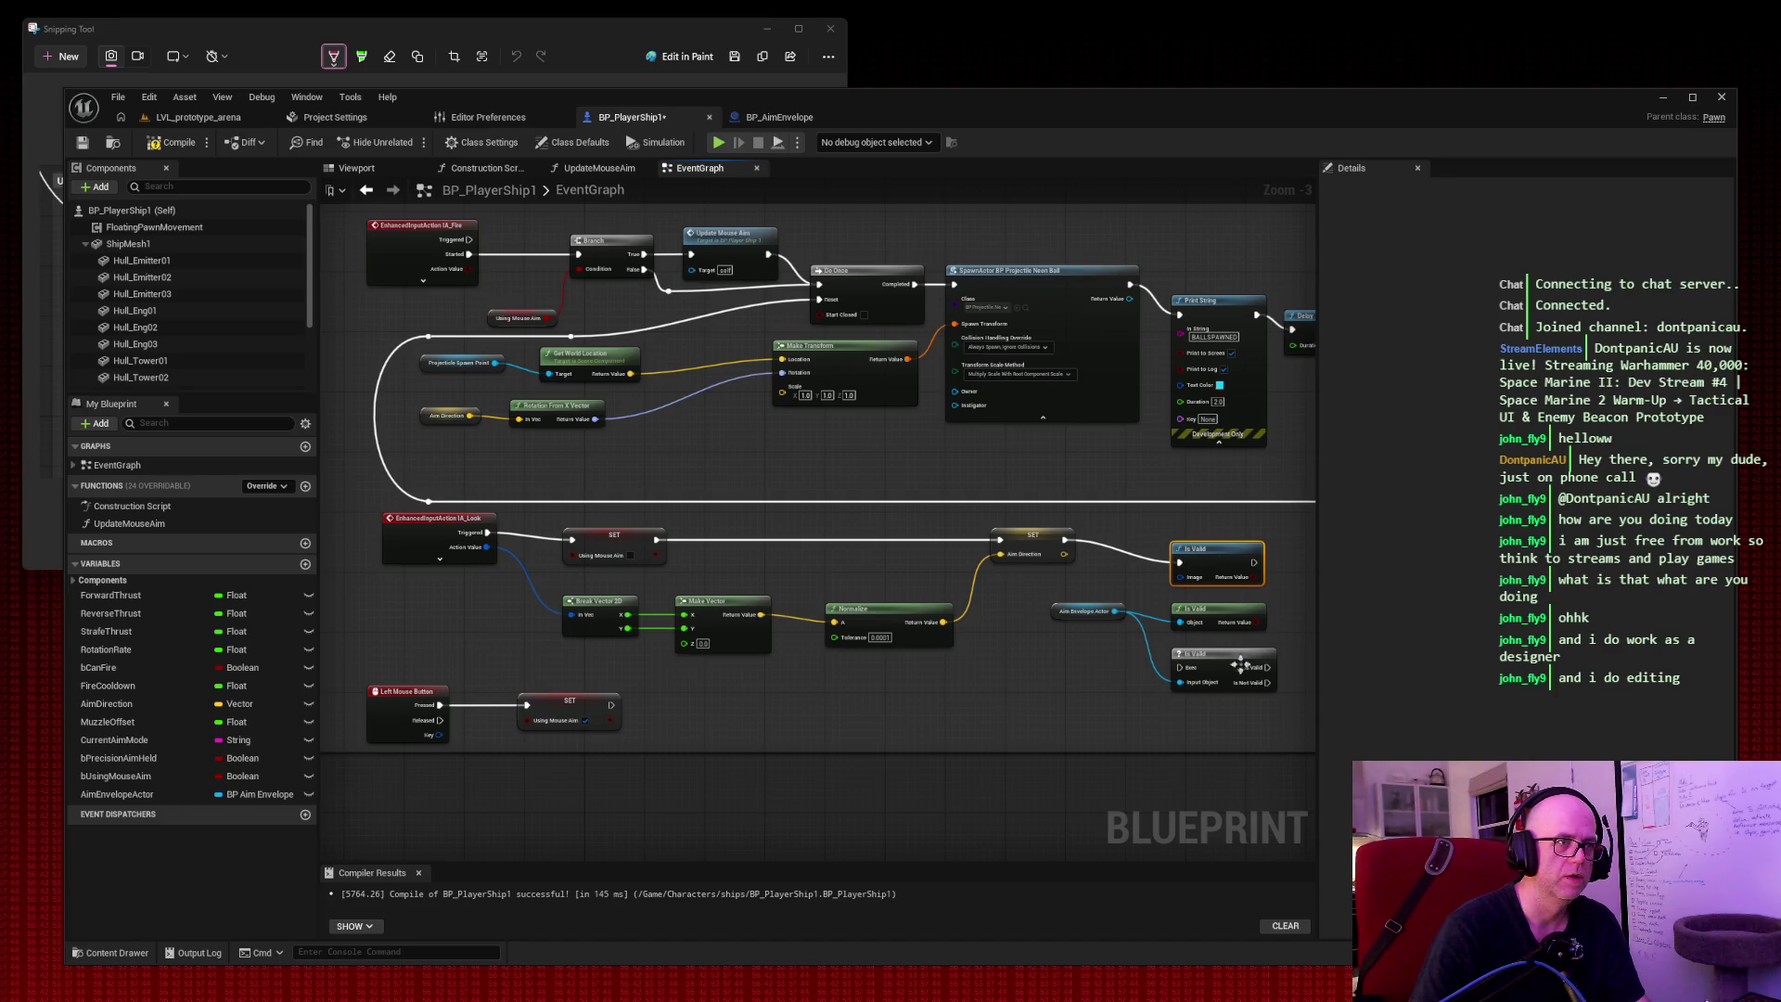
Wire SET AimDirection into Is Valid, delete the two extras, and align the remaining one.
left_click_drag(1065, 539, 1179, 666)
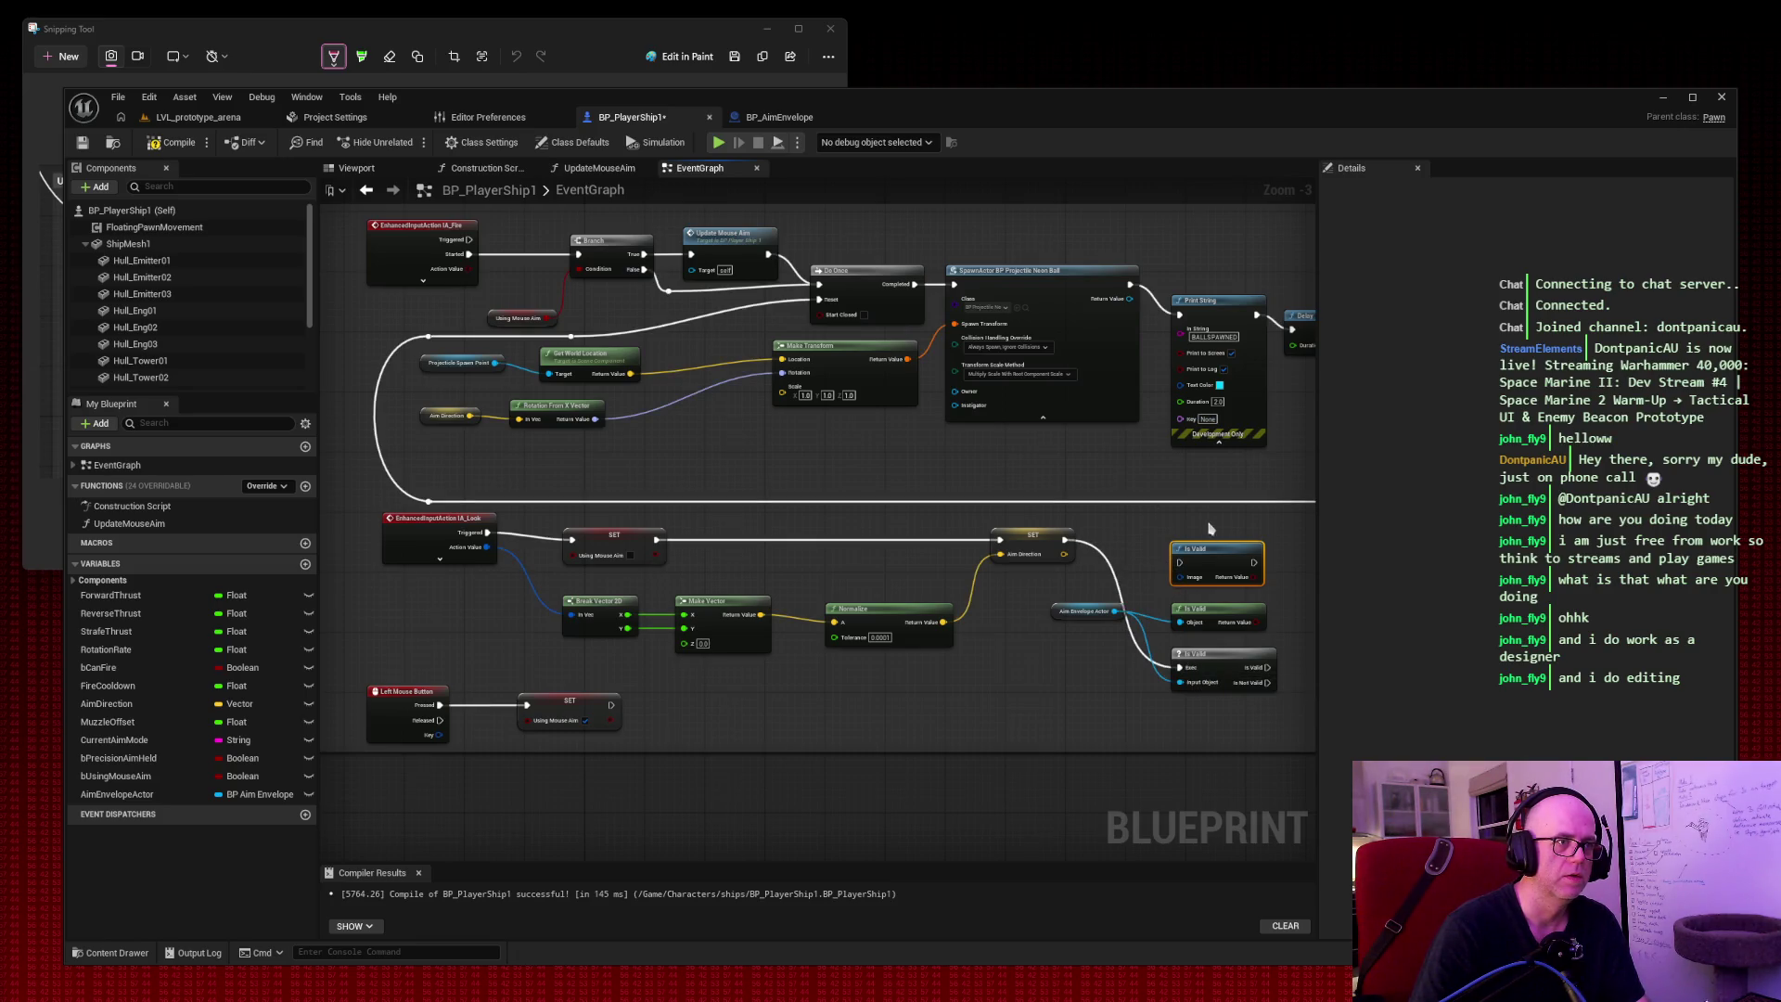
left_click(1243, 612, "shift")
key("Delete")
left_click_drag(1229, 659, 1213, 529)
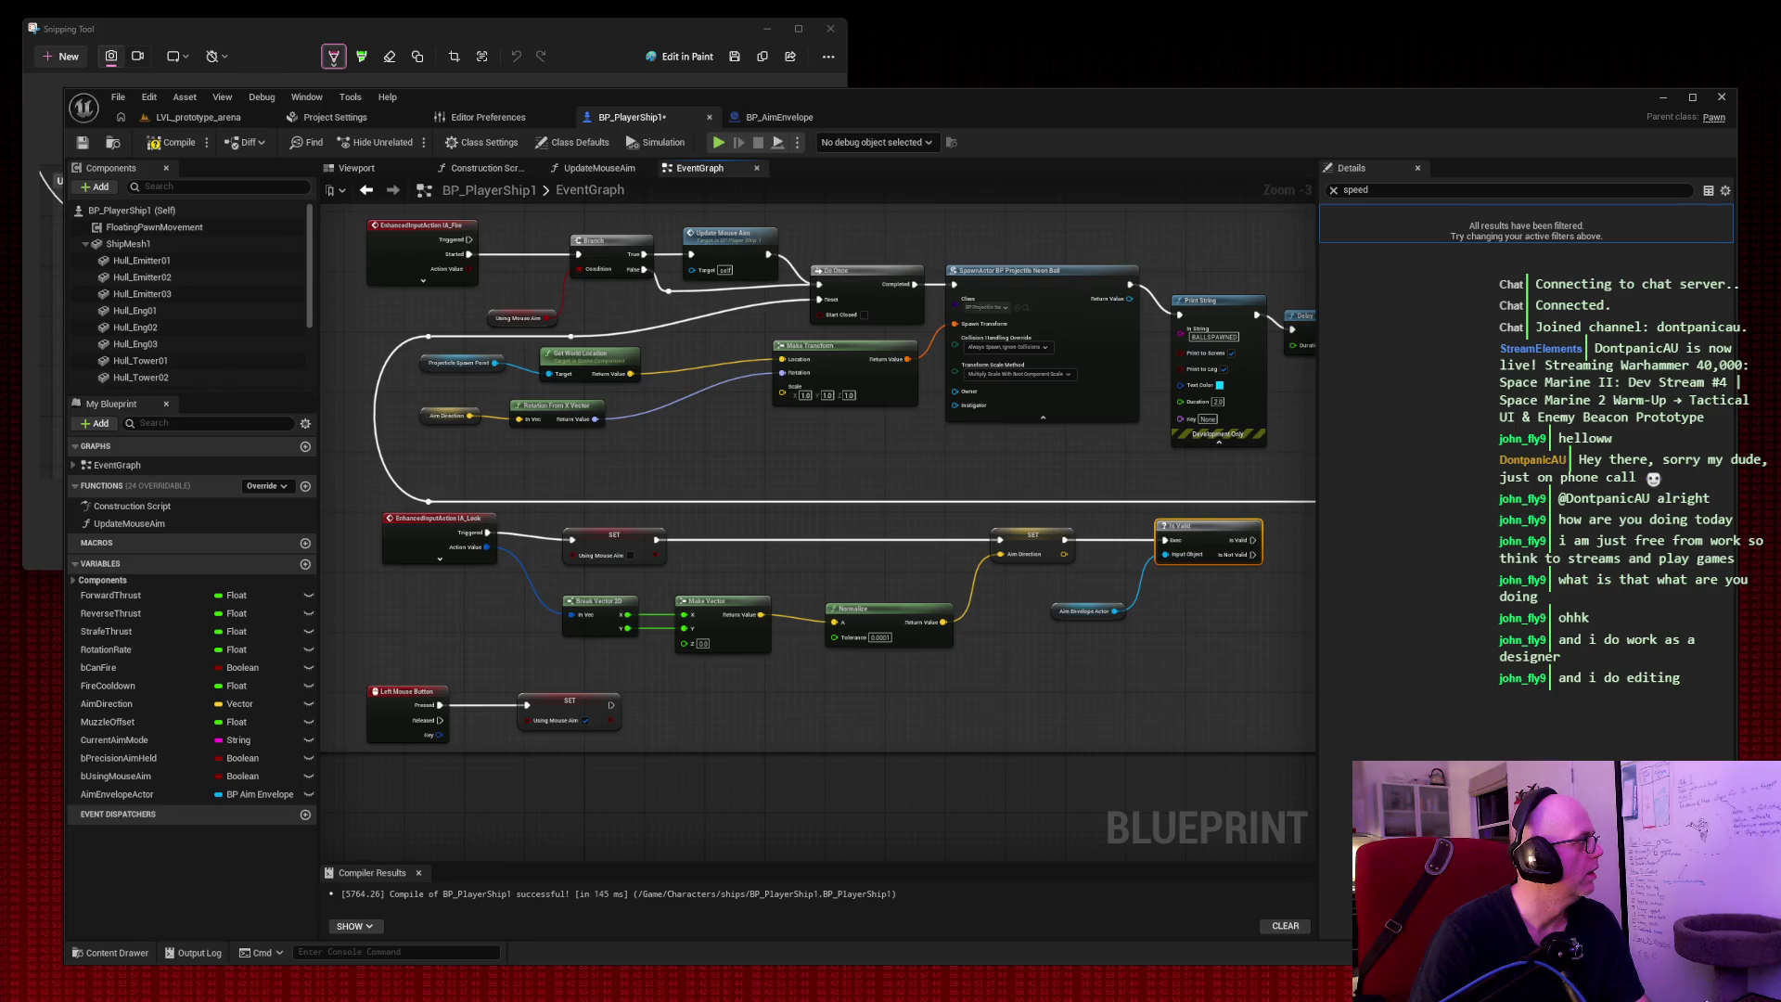
Place the Aim Envelope Actor node beside Is Valid and search 'update aim' from Is Valid.
mouse_move(1106, 611)
left_mouse_down()
mouse_move(1139, 581)
mouse_move(1055, 581)
left_mouse_up()
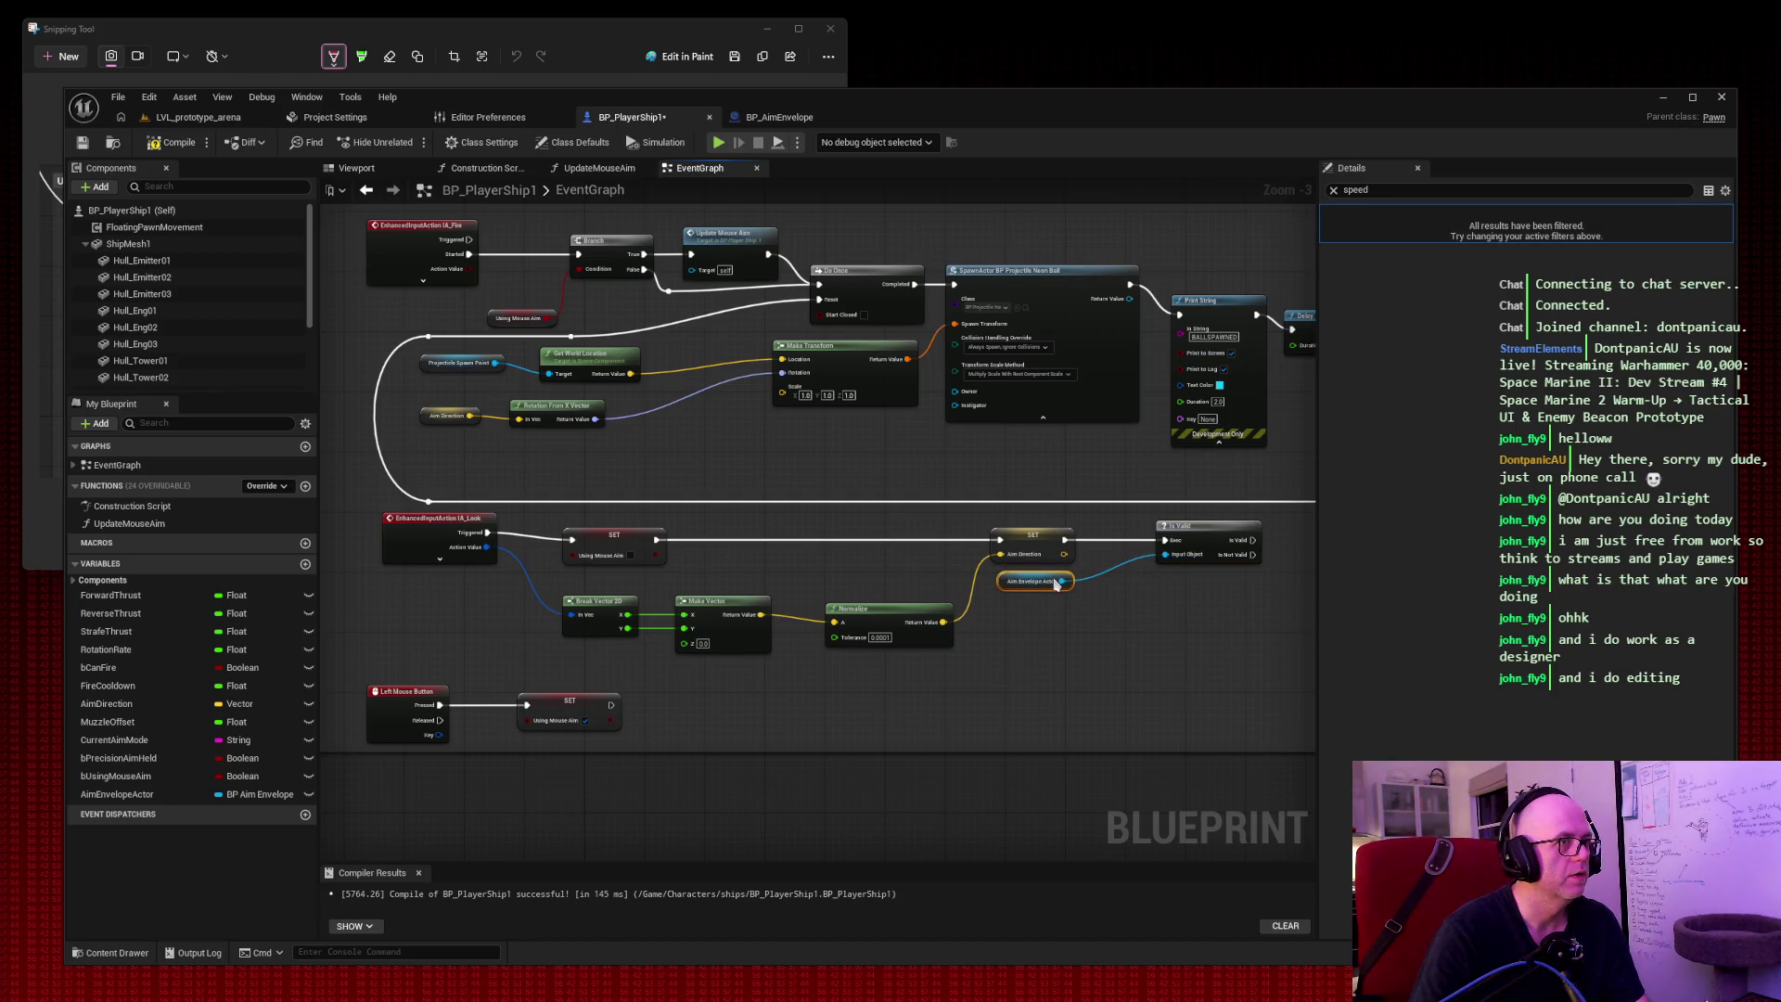
left_click_drag(1237, 526, 1181, 531)
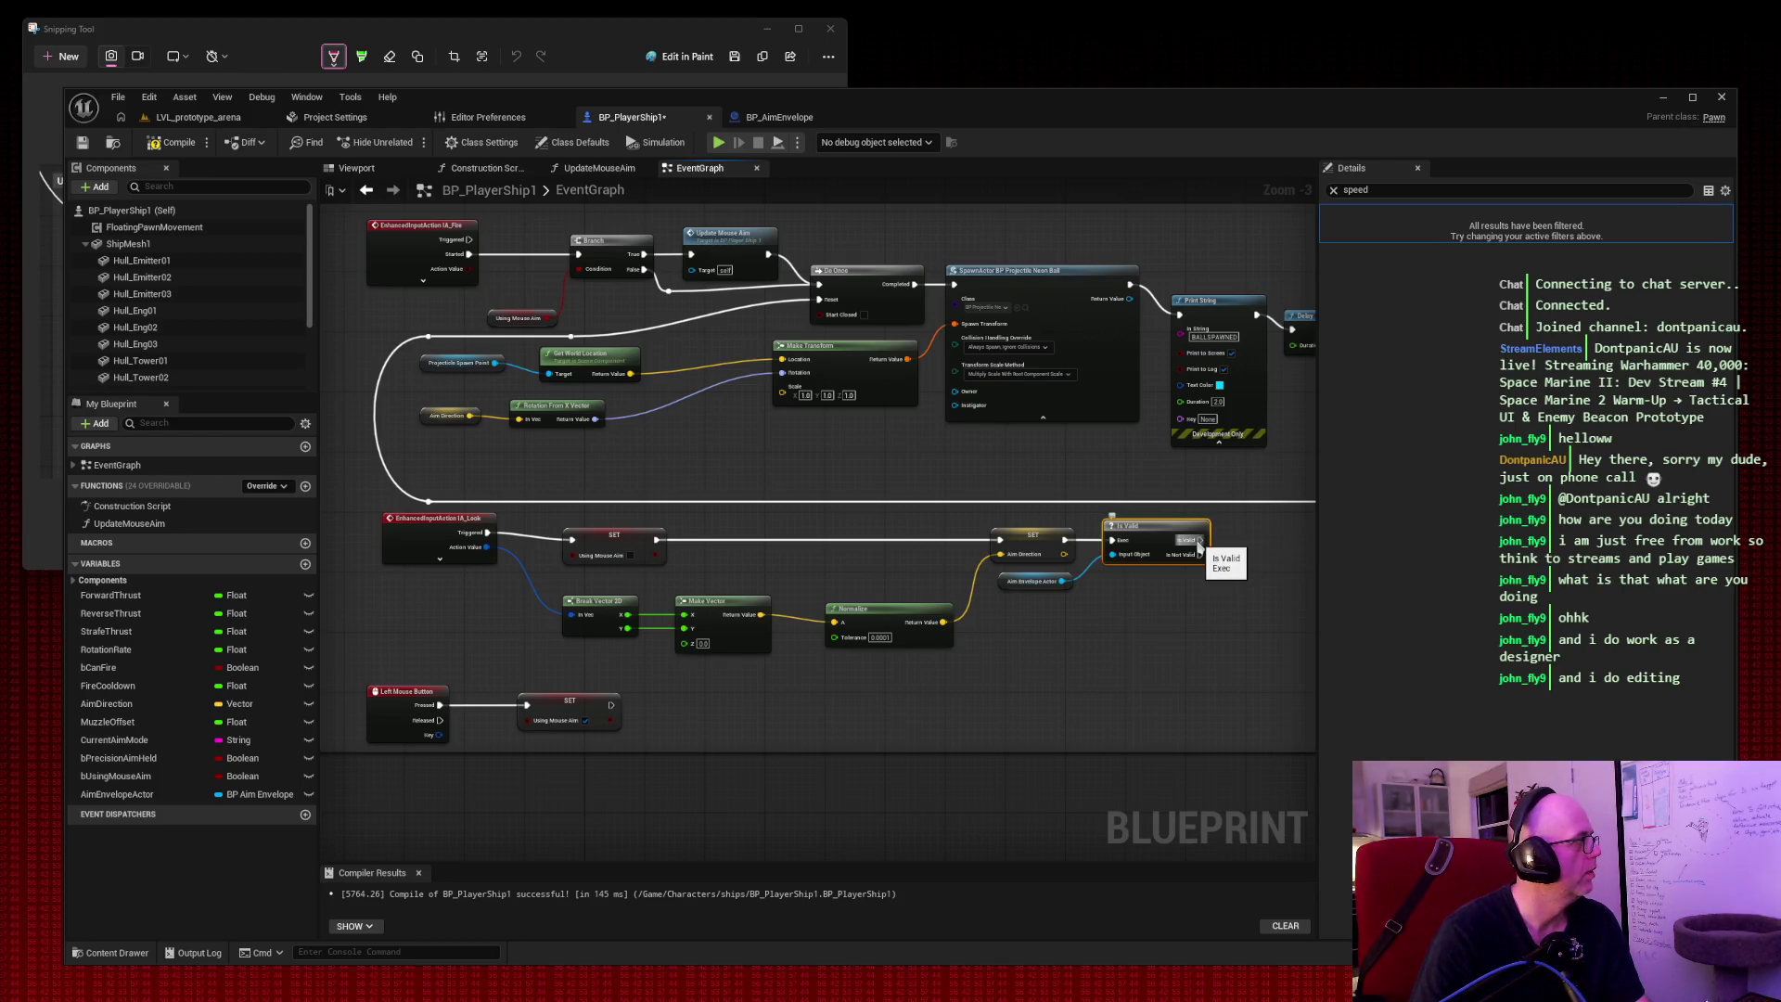
left_click_drag(1197, 544, 1246, 543)
type("updat")
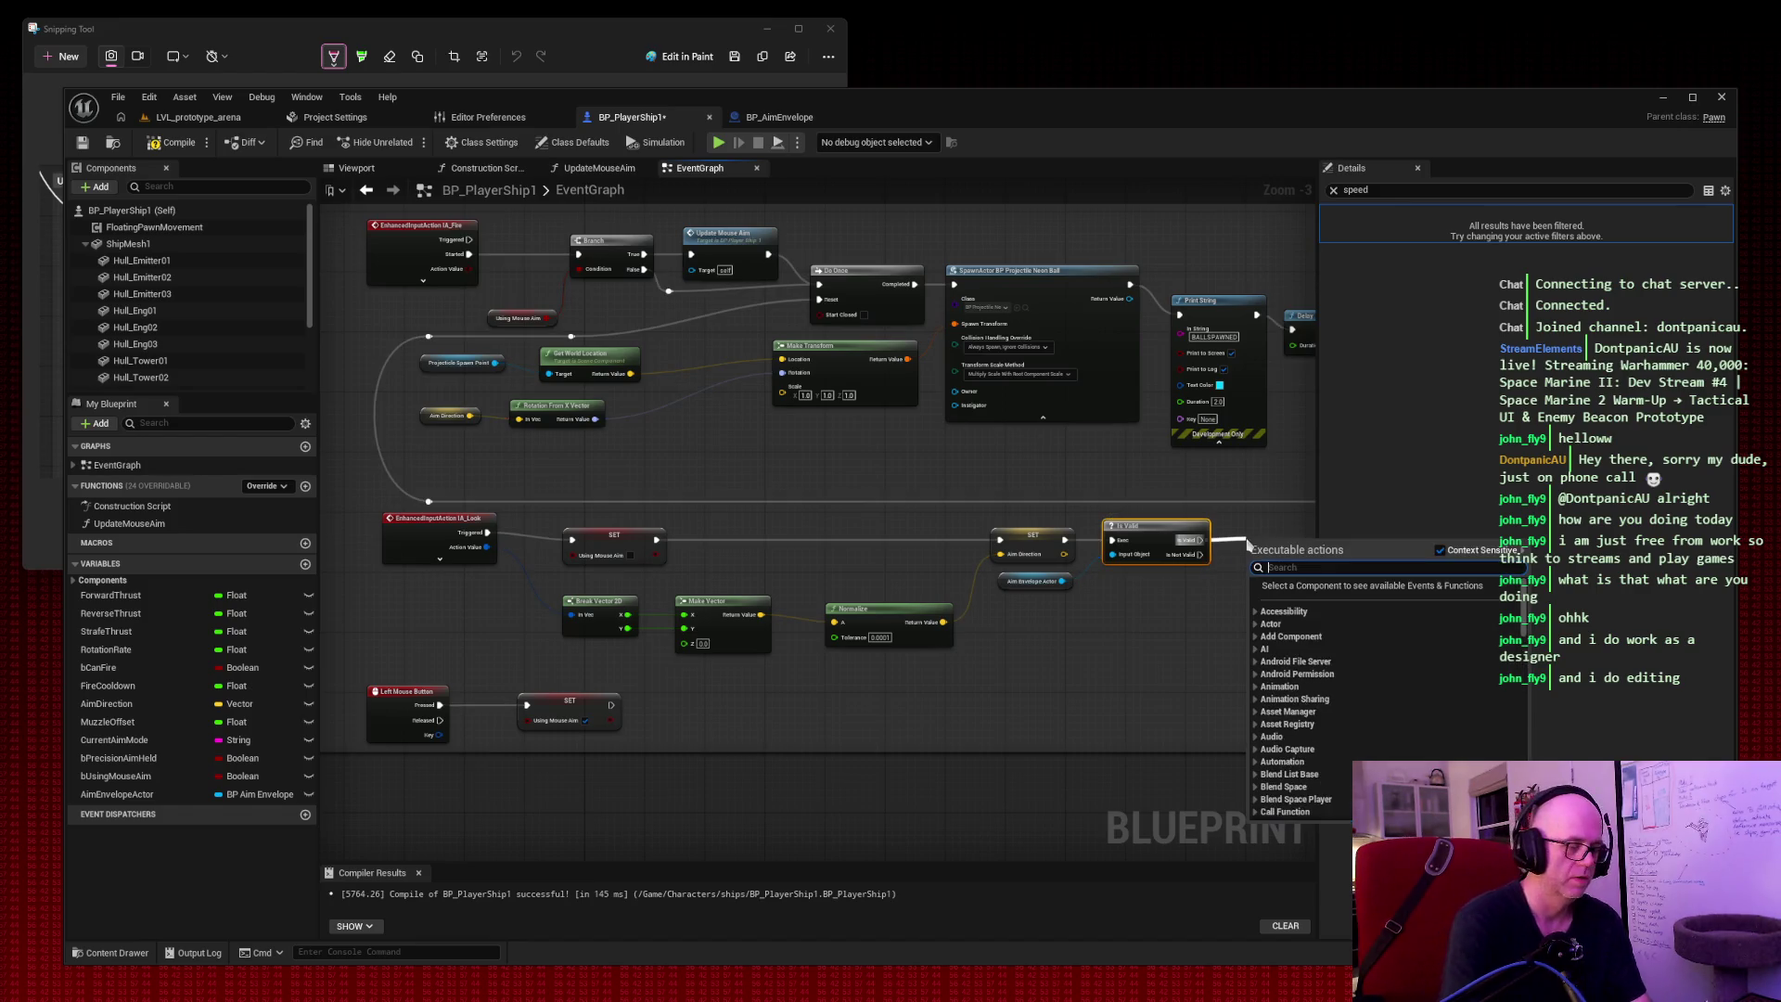
type("e aim")
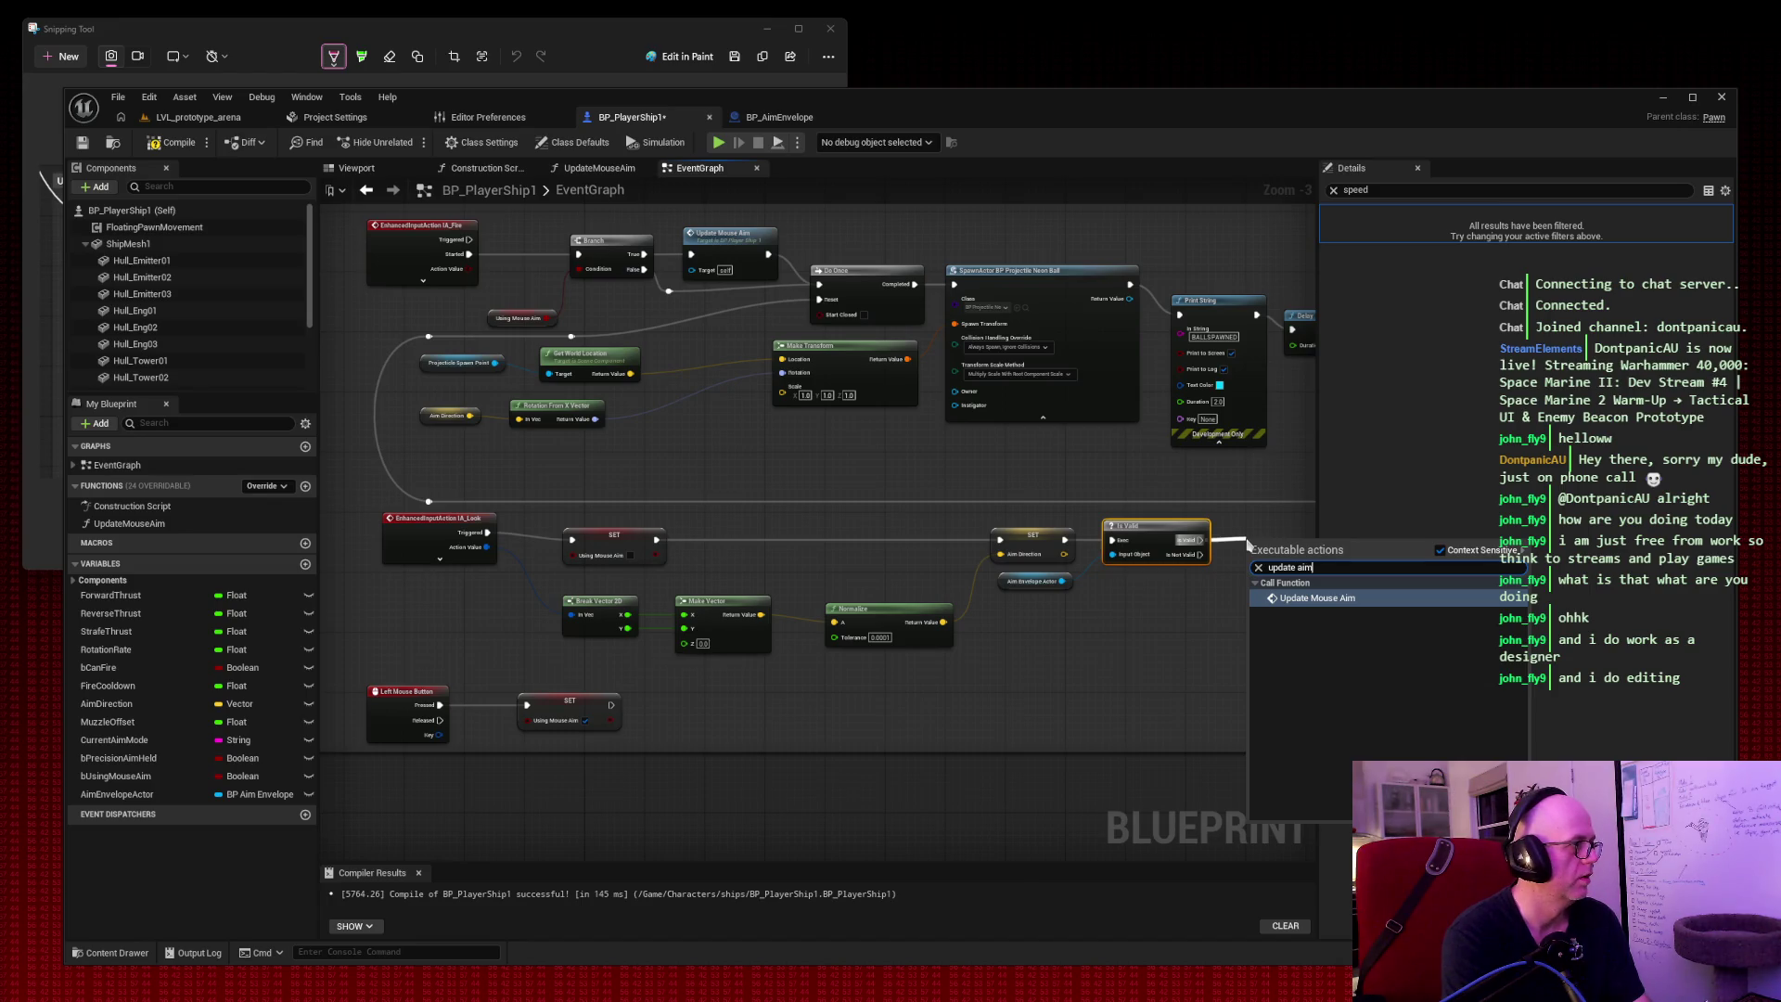
key("BackSpace")
key("BackSpace")
key("BackSpace")
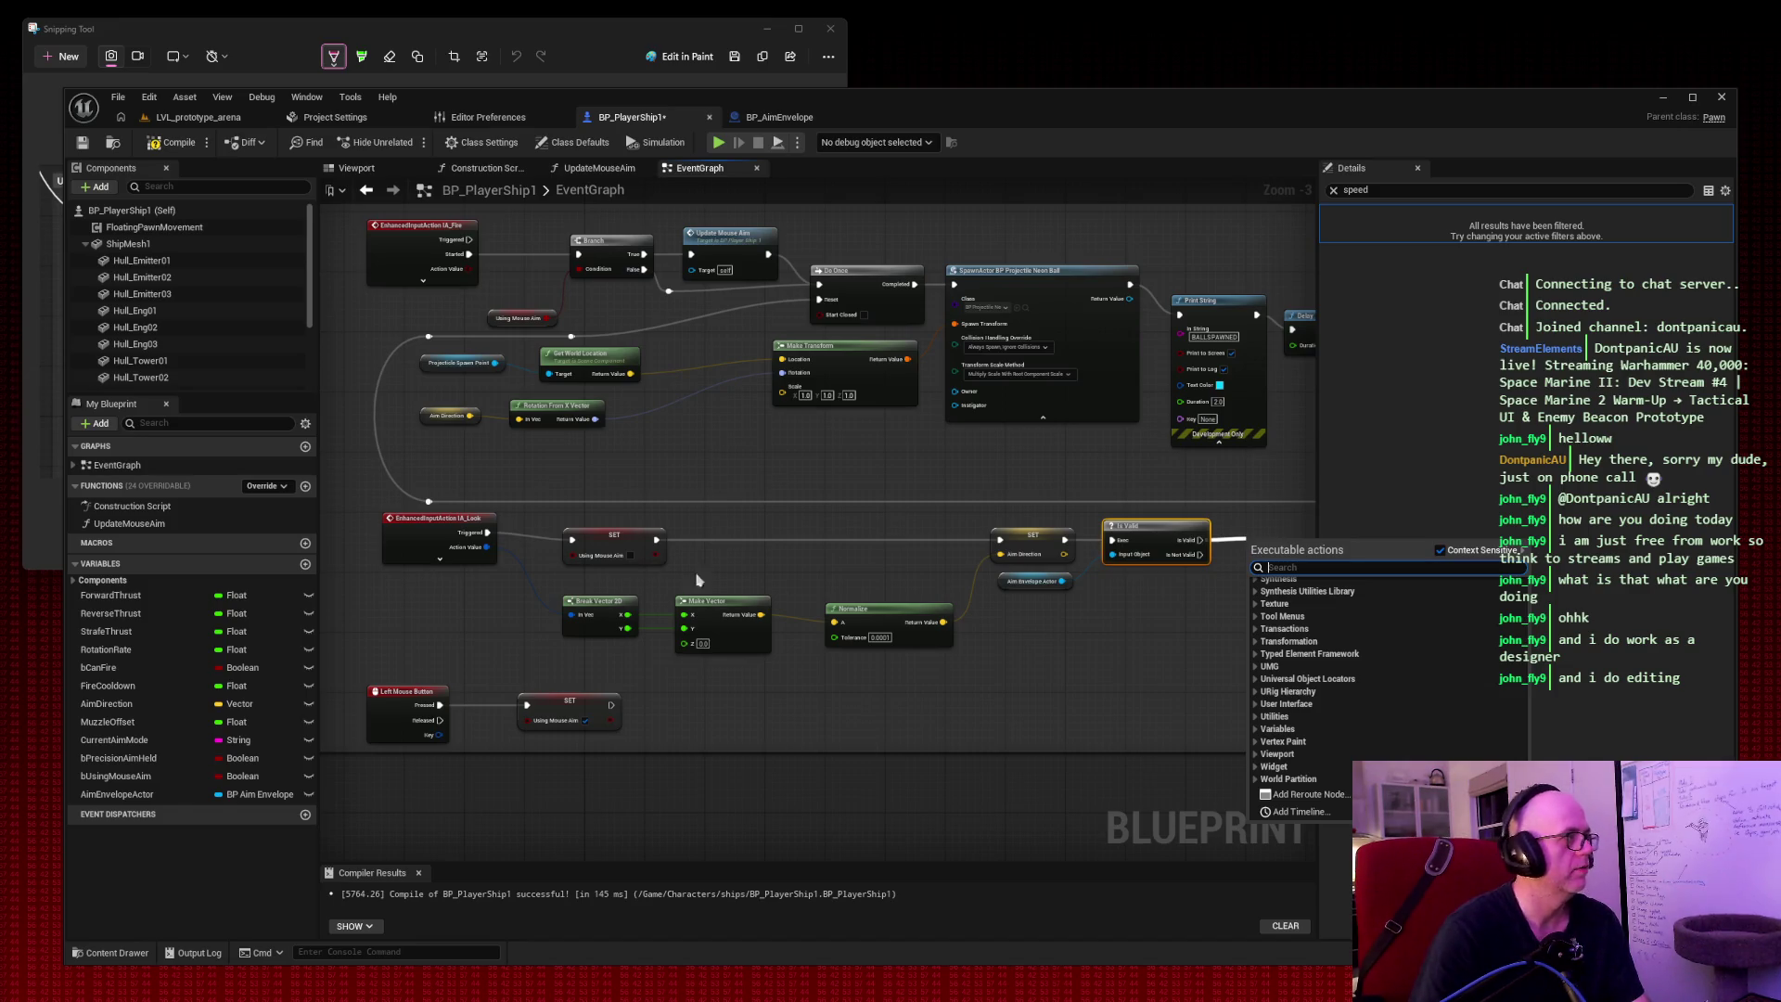
left_click(1224, 556)
Add an Update Mouse Aim call from My Blueprint, driven by Is Valid's valid output.
left_click_drag(250, 526, 1167, 631)
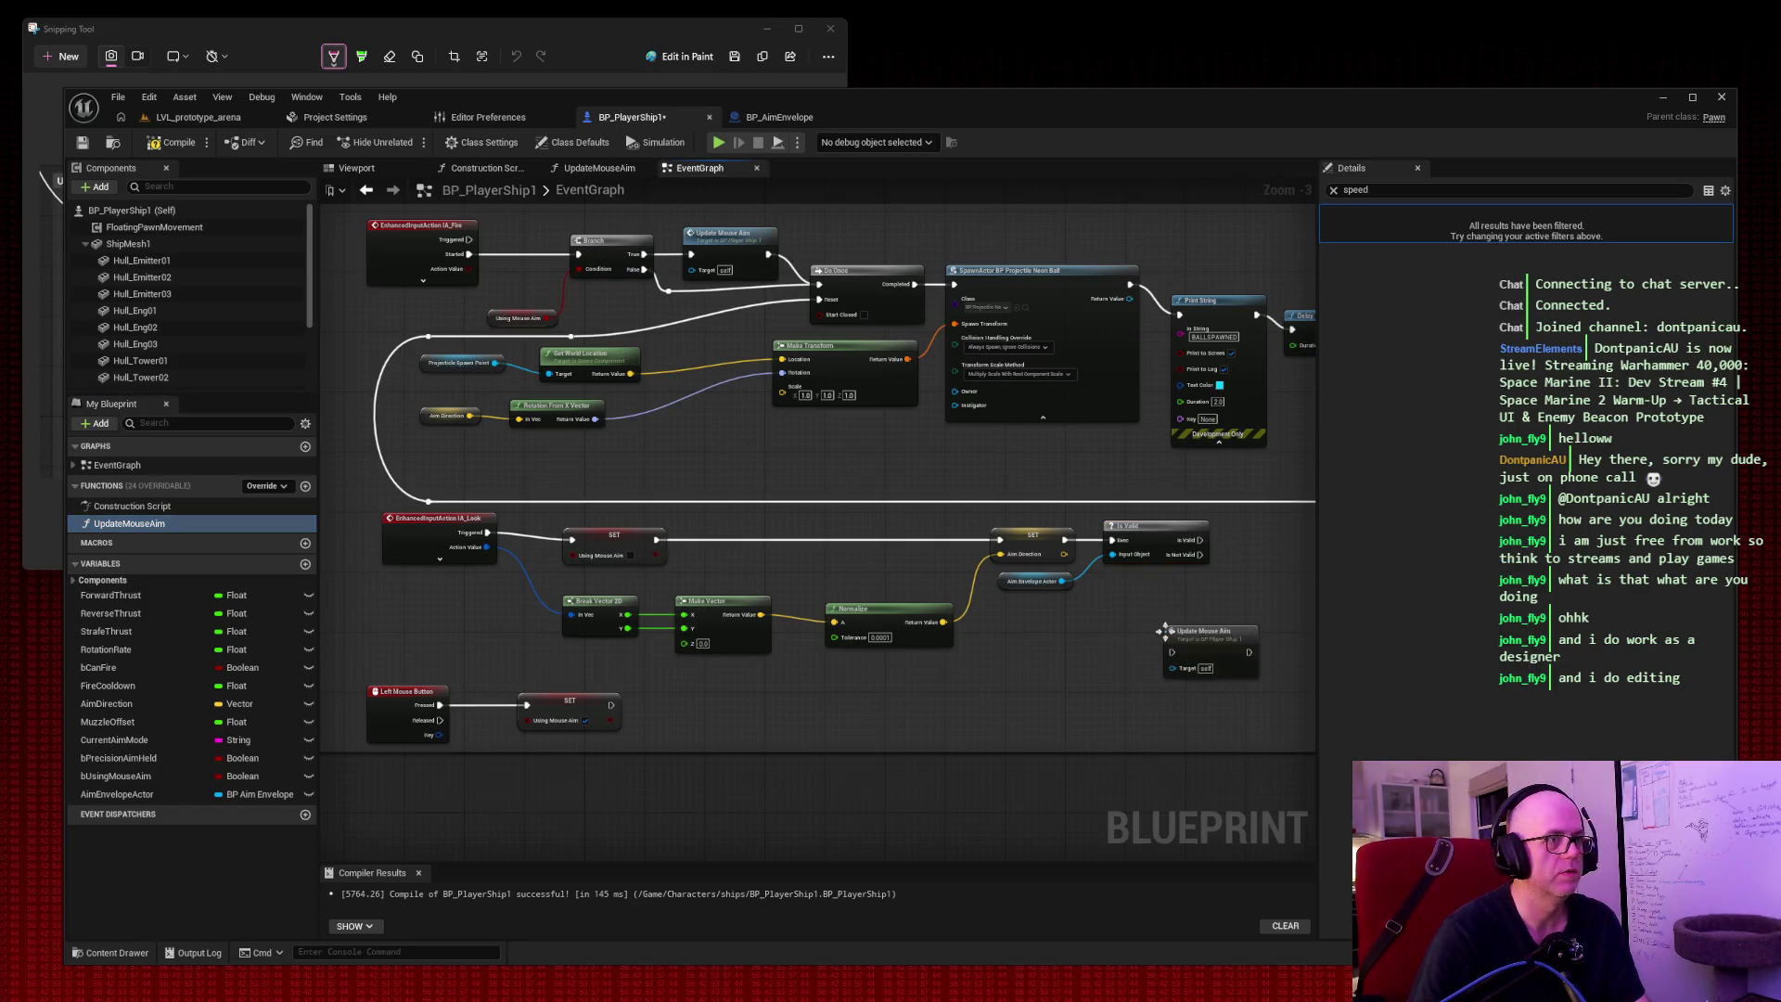
mouse_move(1200, 539)
left_mouse_down()
mouse_move(1189, 649)
mouse_move(1173, 652)
mouse_move(1187, 617)
mouse_move(1159, 591)
left_mouse_up()
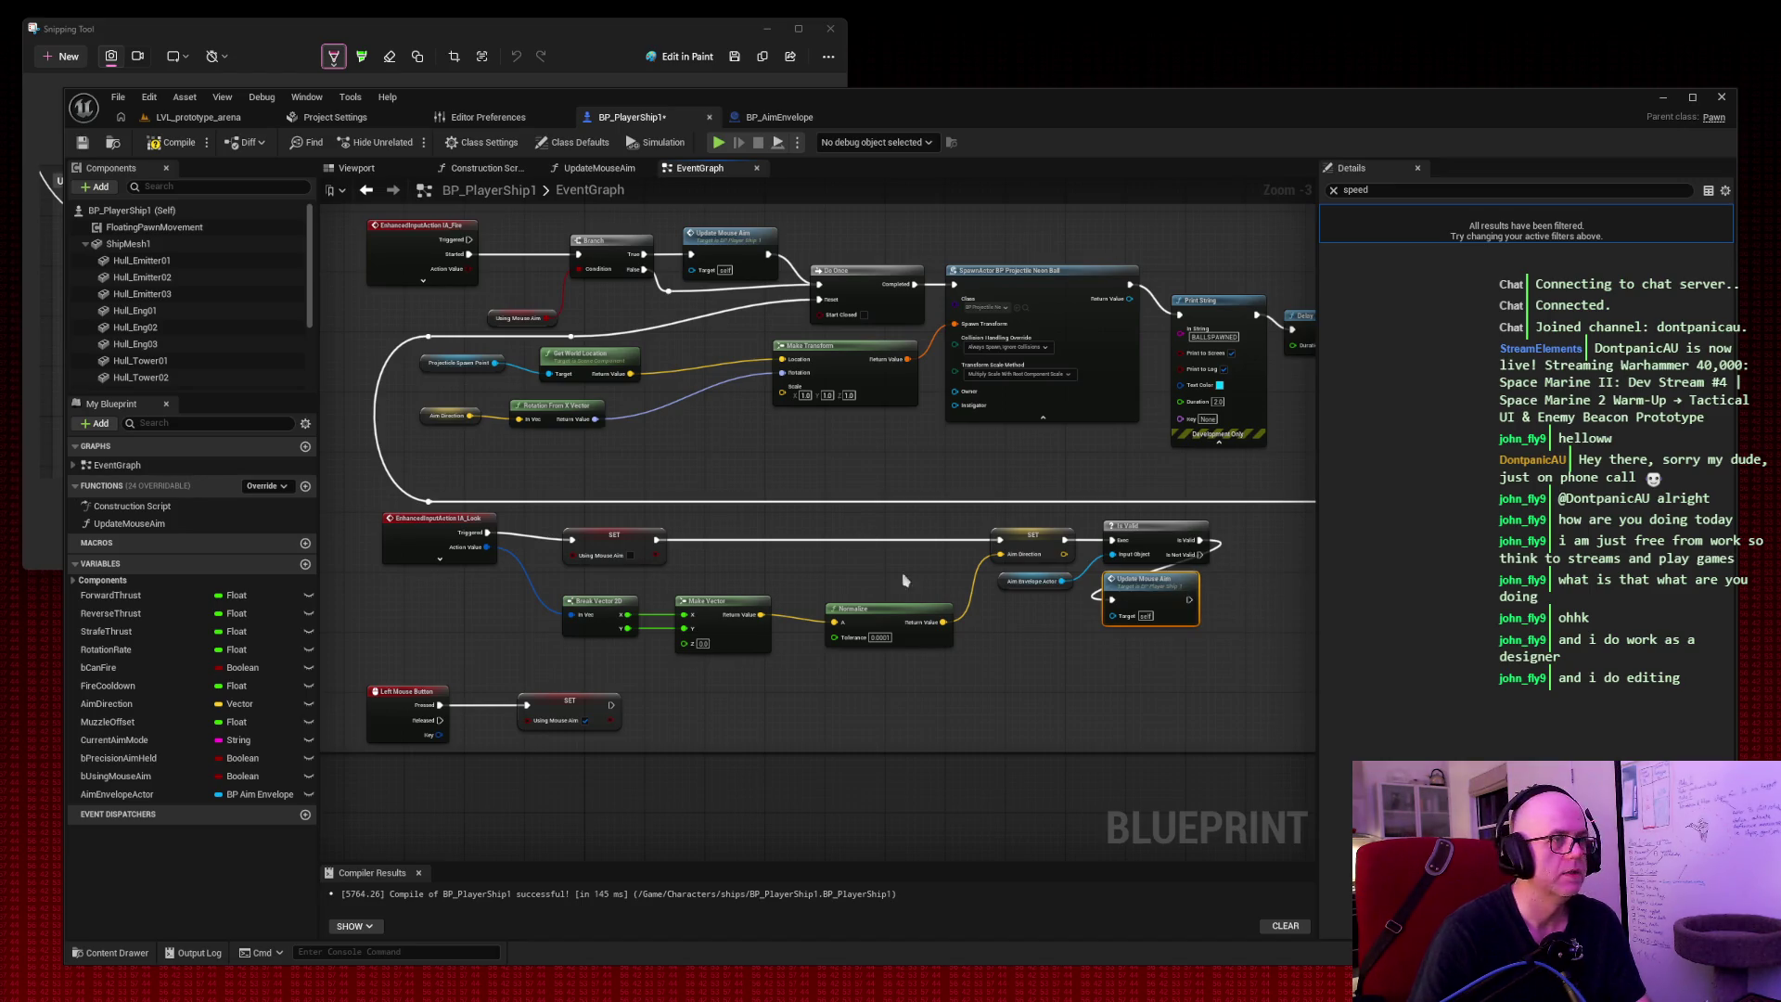
right_click(1113, 619)
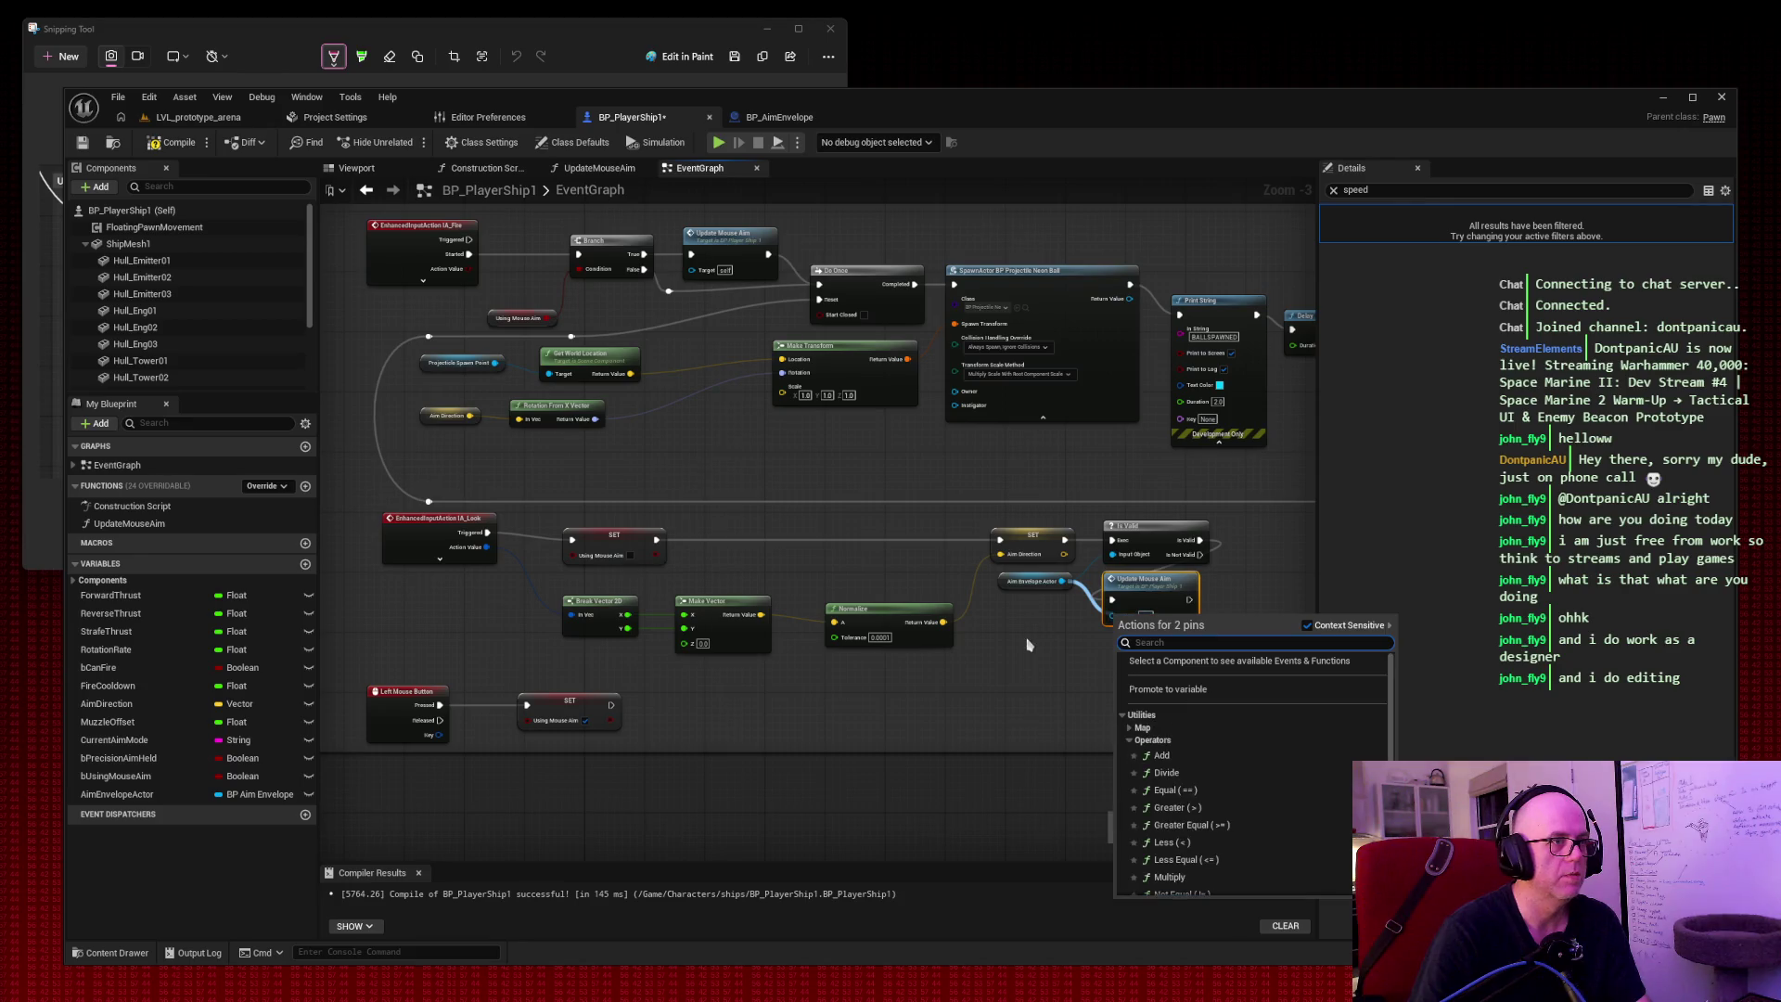
Break the Target pin link, search 'envel' from it, and screenshot the graph.
left_click(1062, 634)
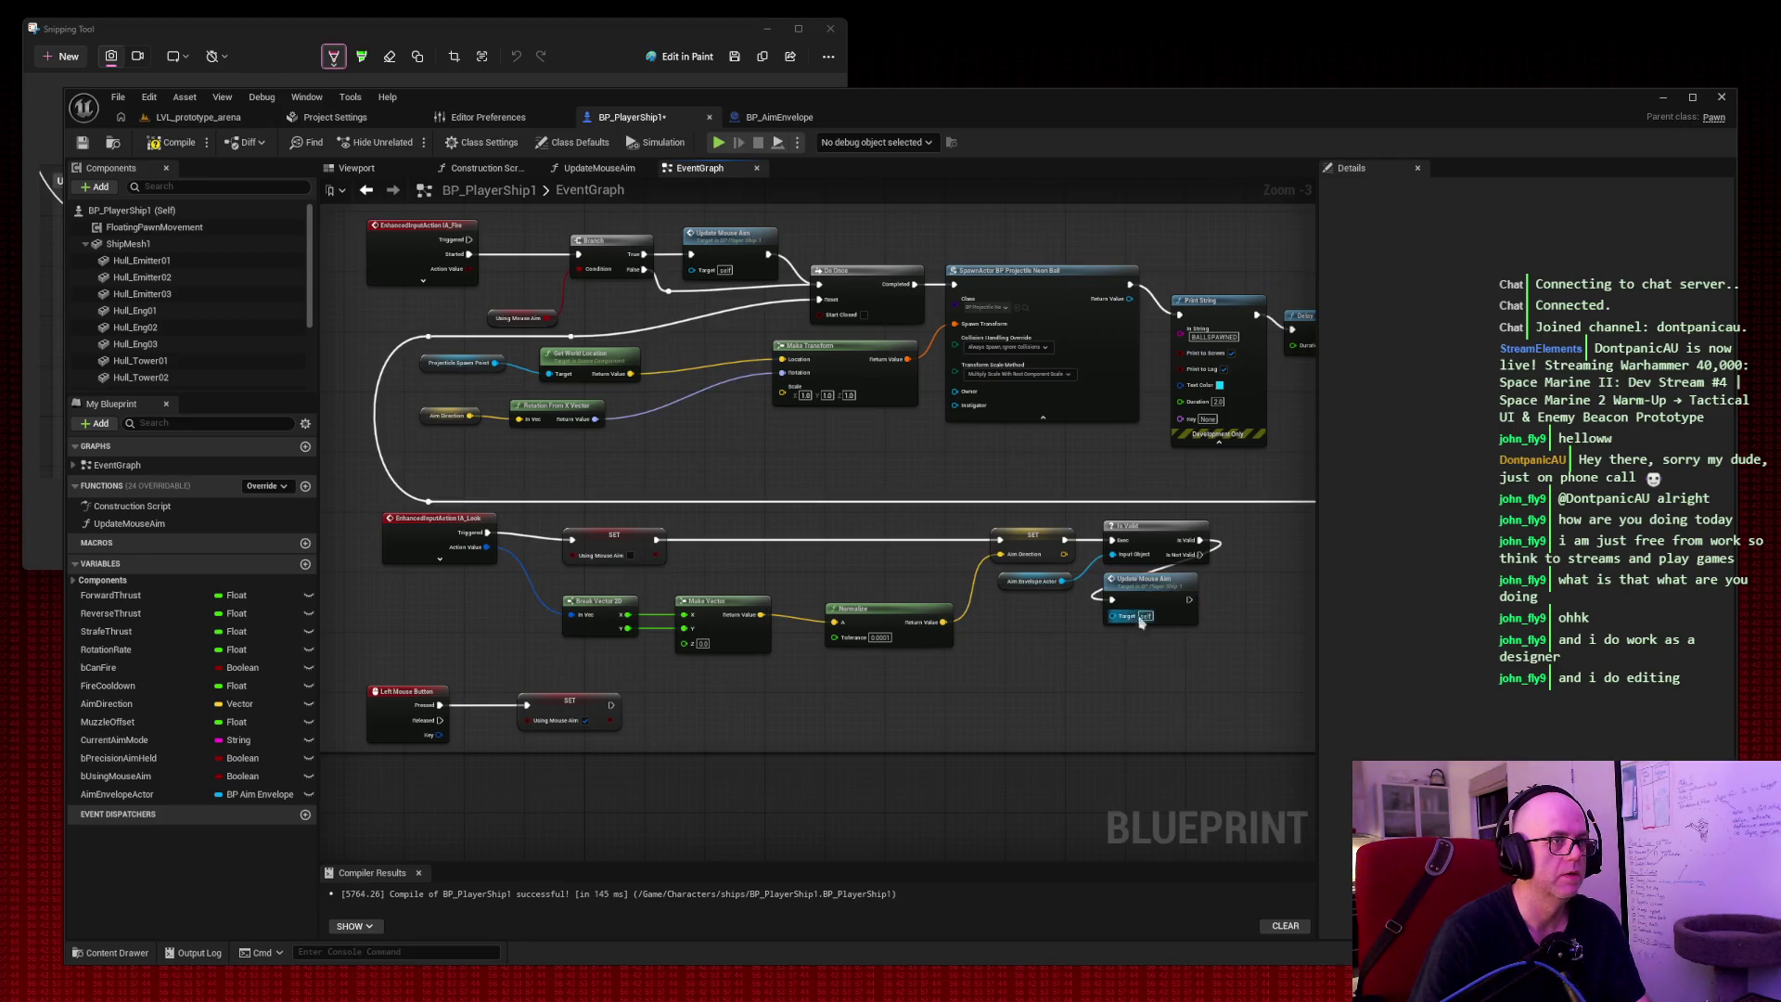
left_click_drag(1147, 615, 1065, 662)
type("envel")
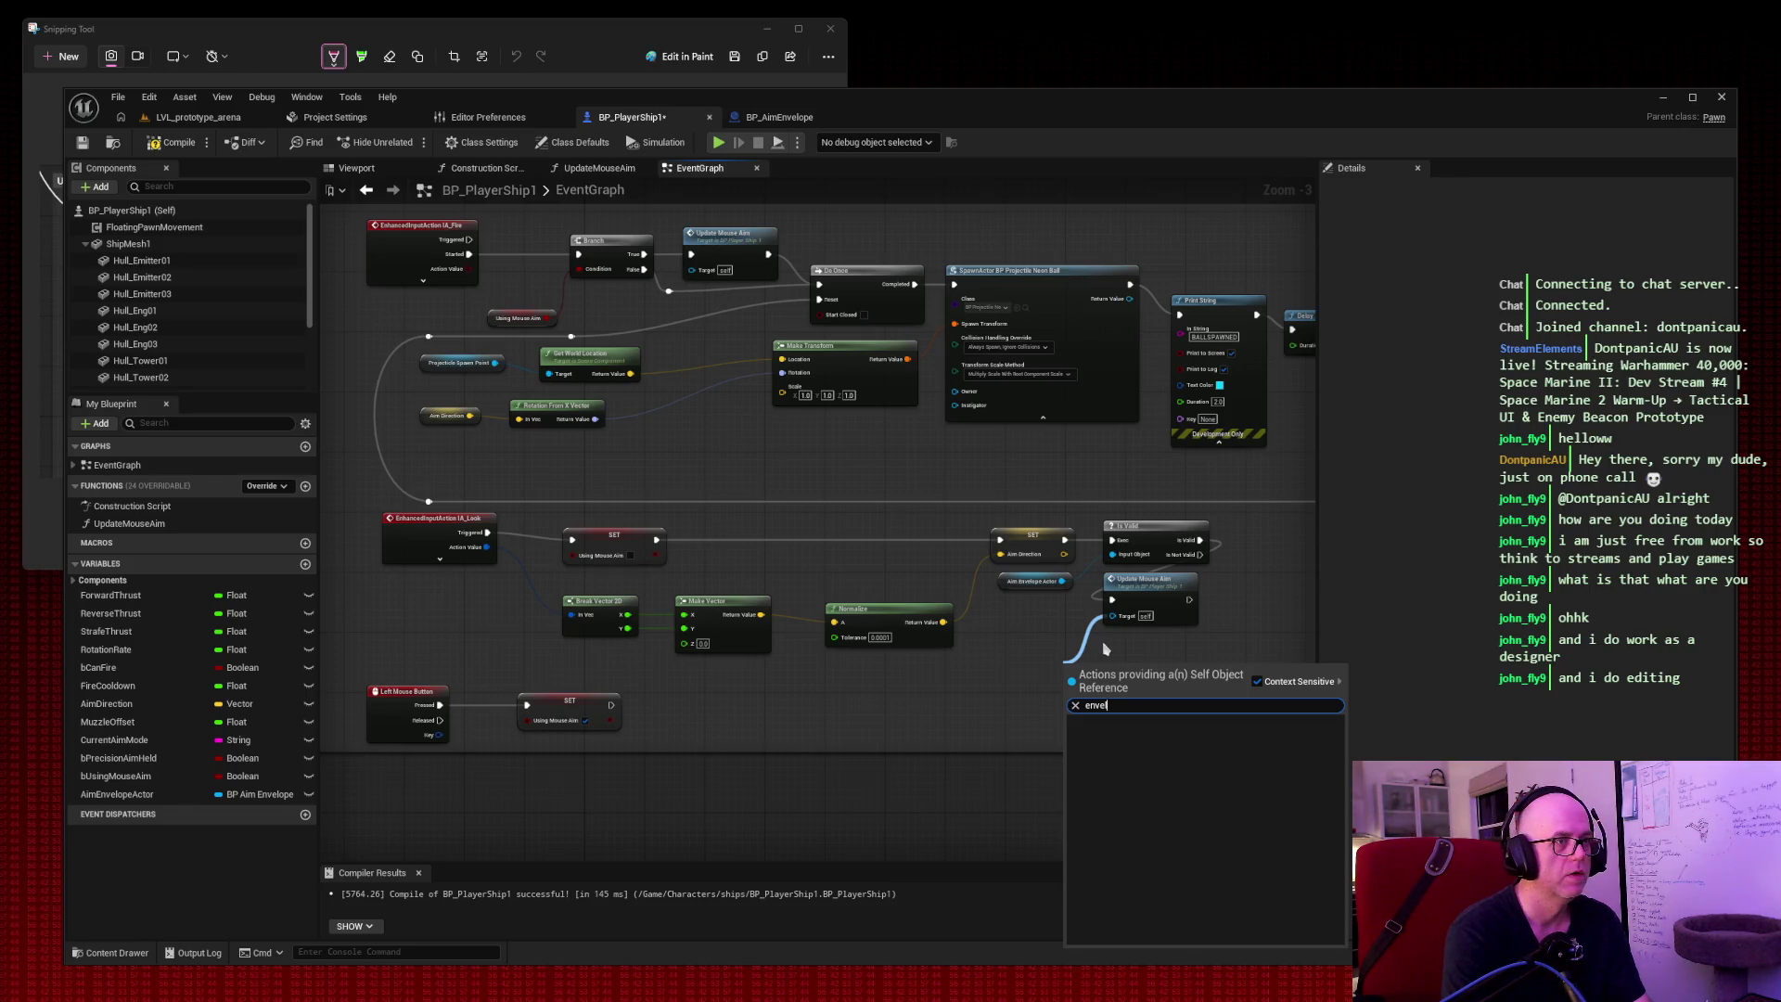
left_click(62, 56)
left_click_drag(82, 84, 612, 467)
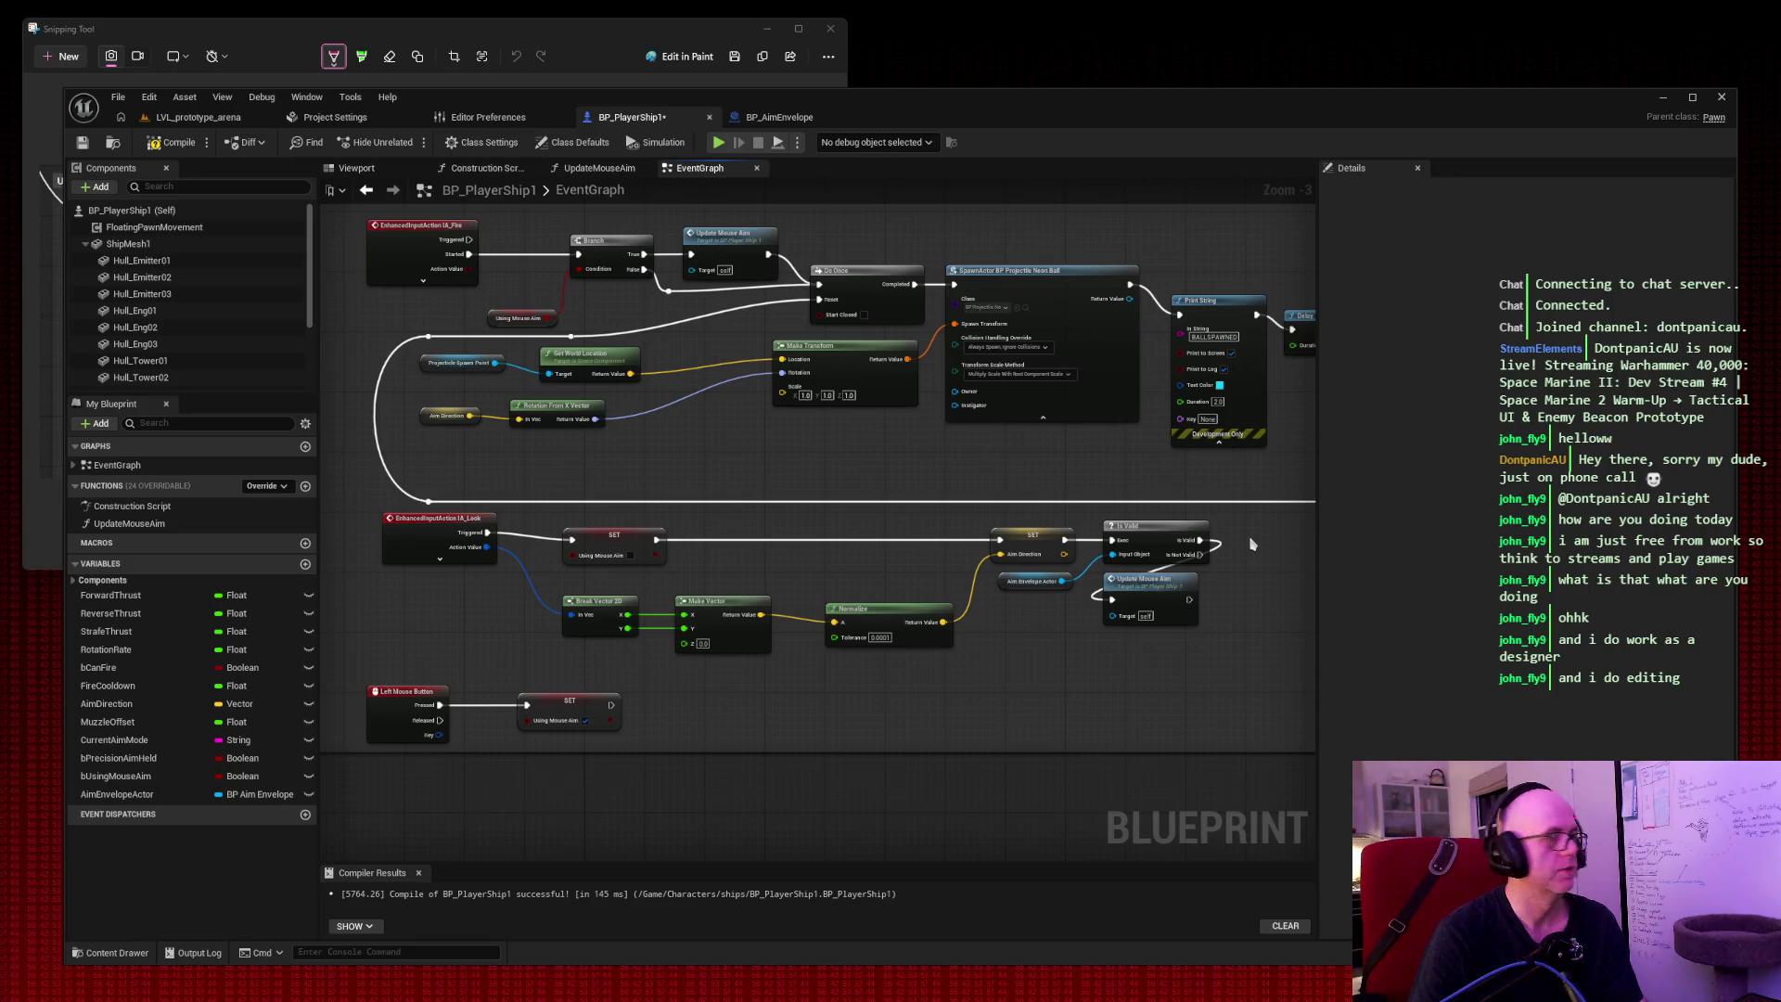
Search 'update aim' from Is Valid's execution output, screenshot it, and select Update Mouse Aim.
left_click_drag(1200, 539, 1245, 556)
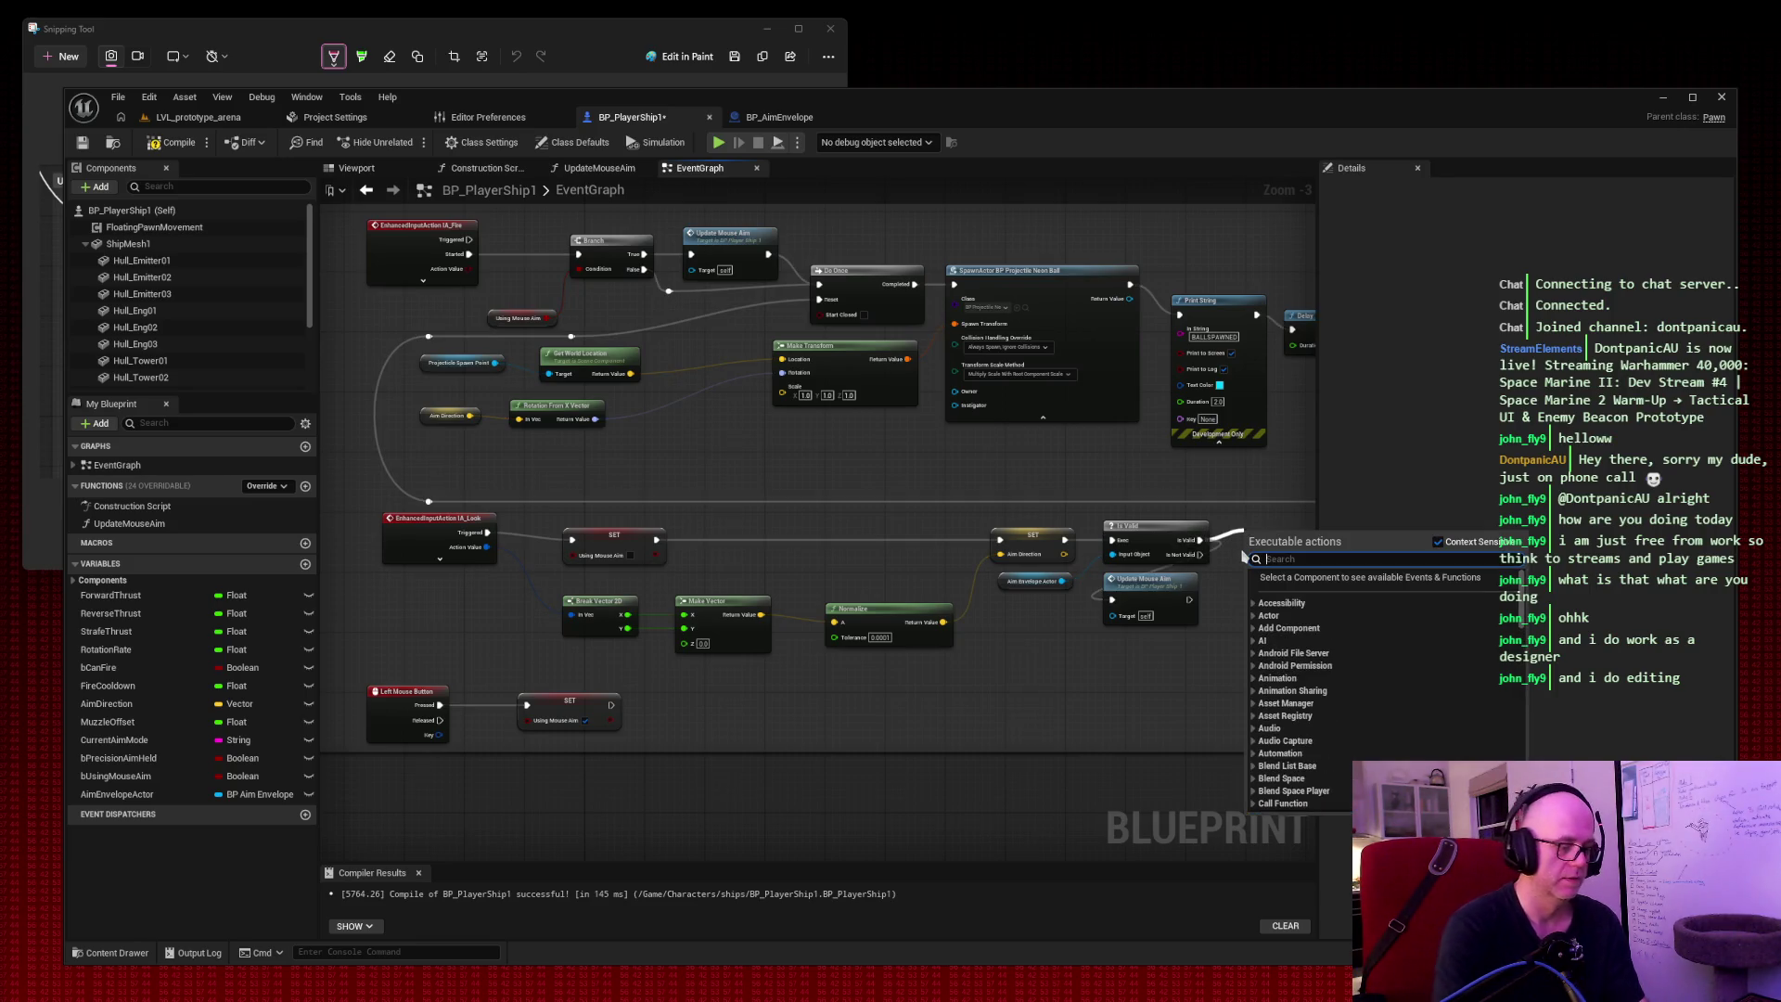
type("update aim")
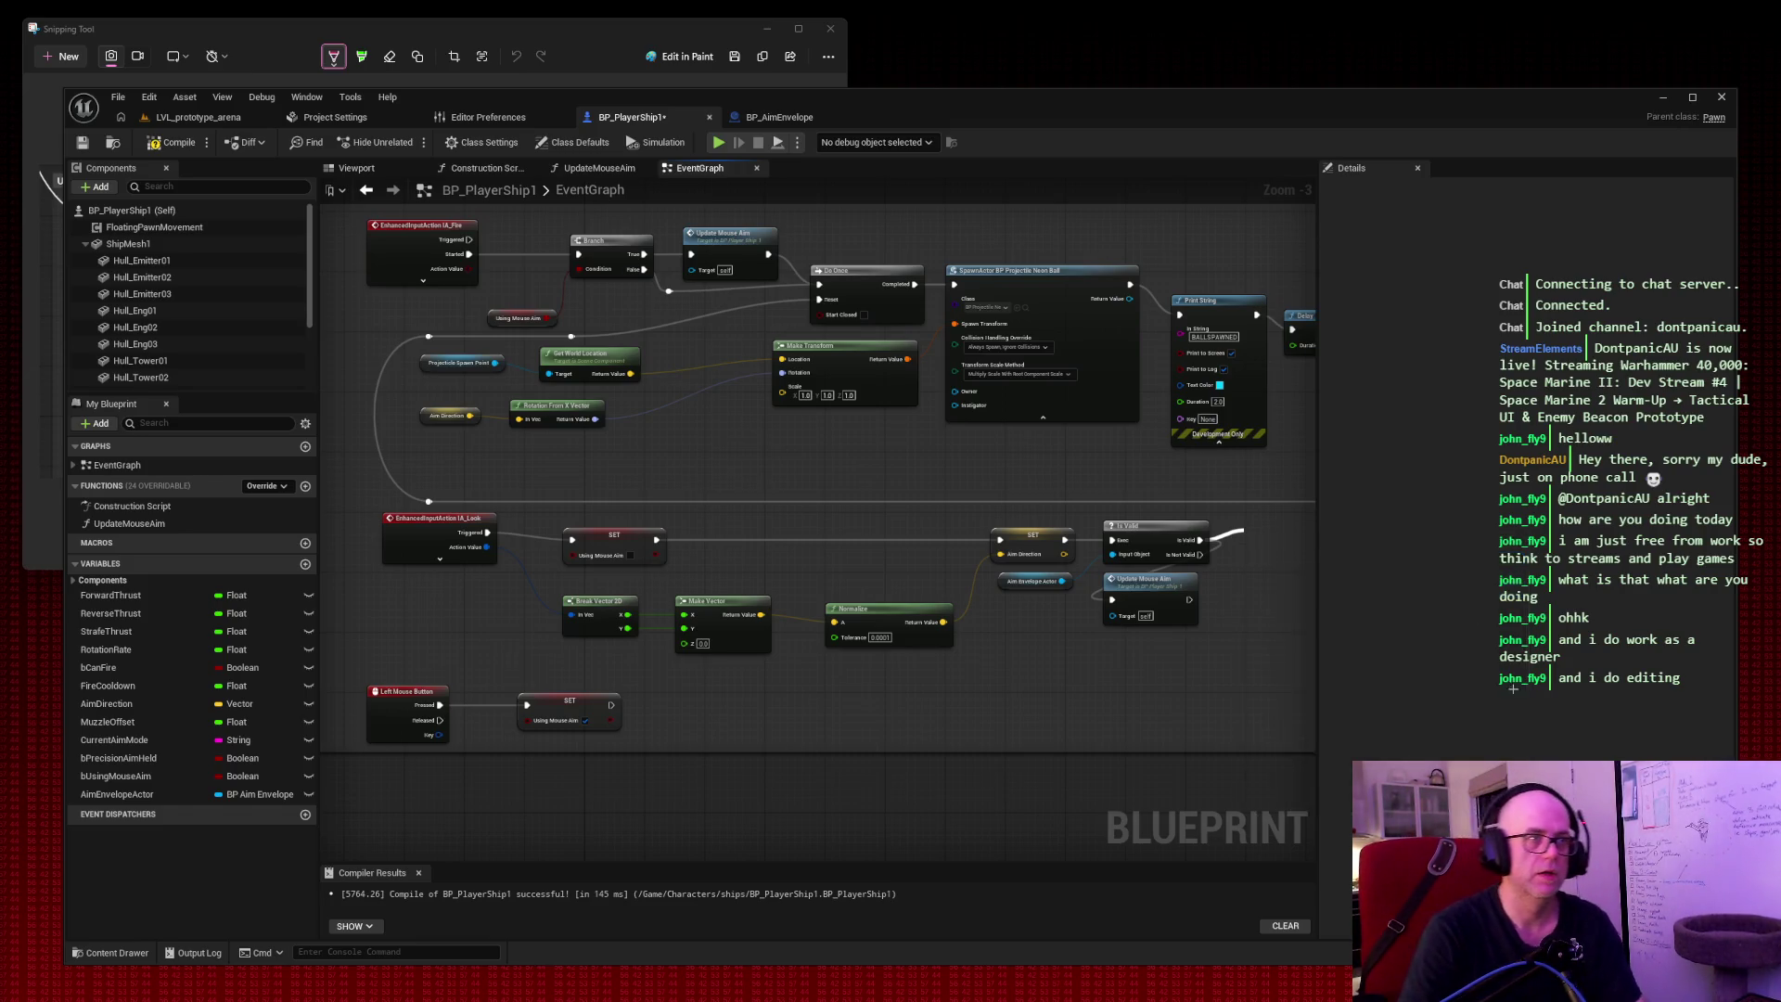
key("super+shift+s")
mouse_move(1575, 715)
left_mouse_down()
mouse_move(914, 547)
mouse_move(367, 478)
left_mouse_up()
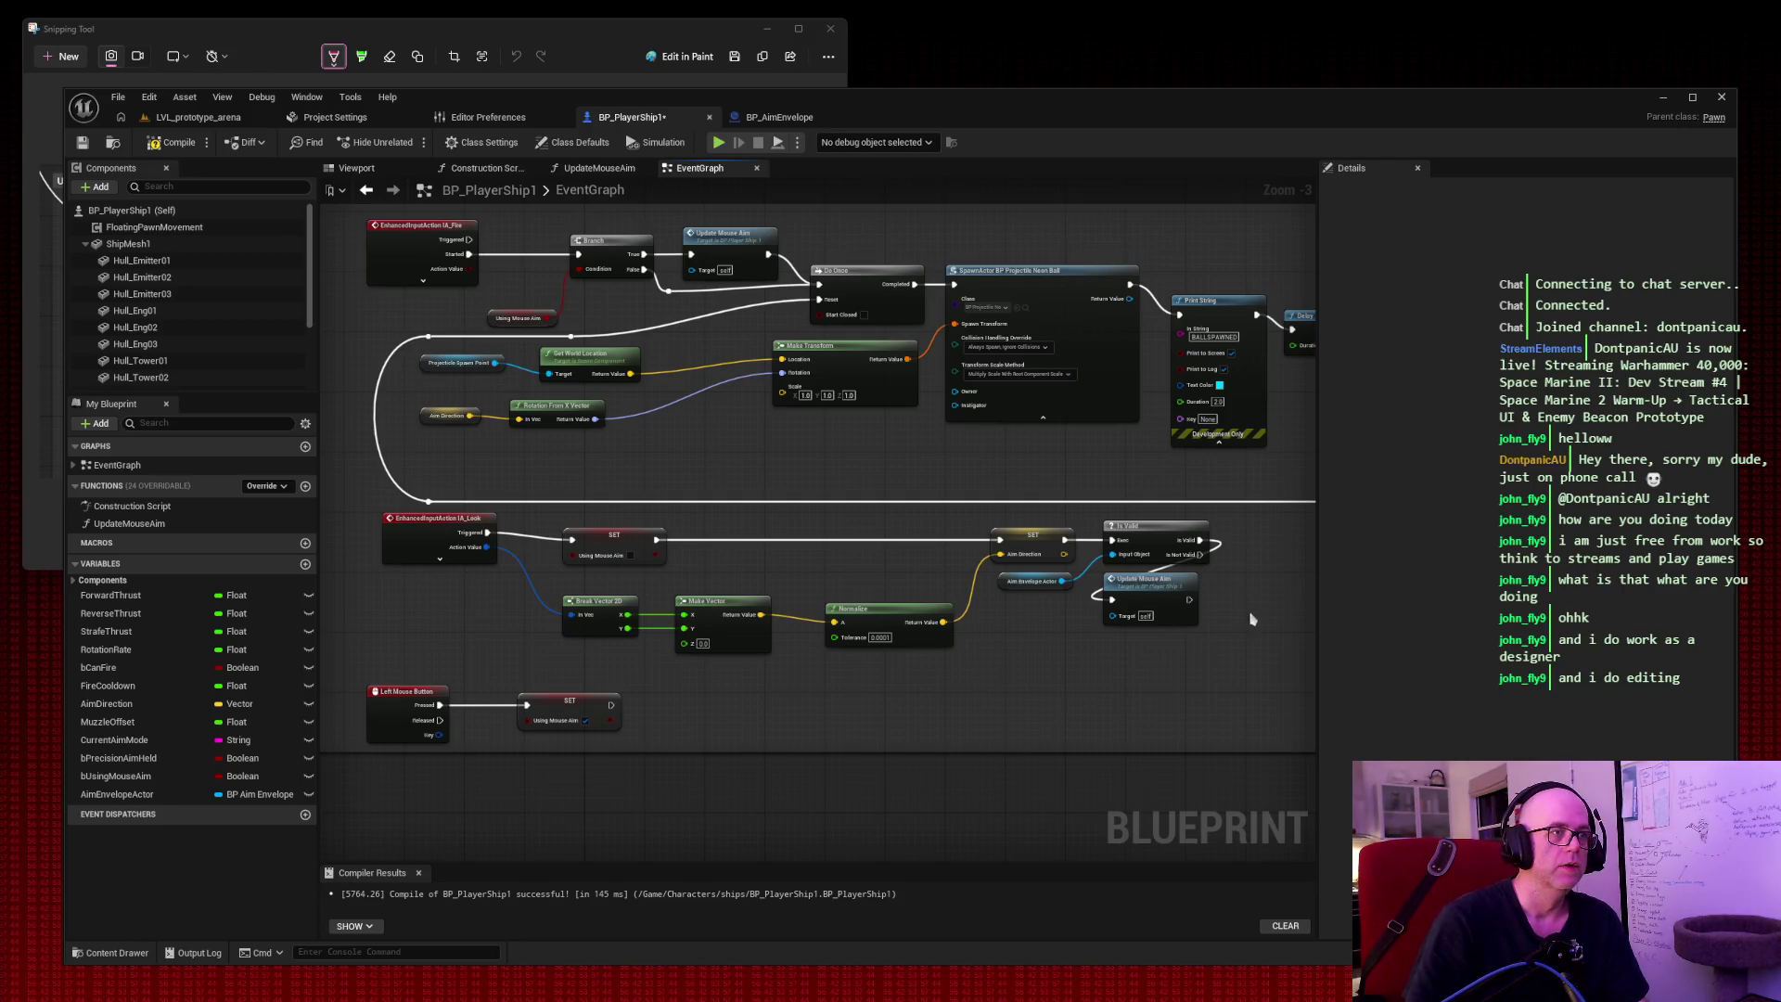
left_click(1170, 609)
Delete the Update Mouse Aim node, then search 'update aim' from Is Valid's Input Object pin.
key("Delete")
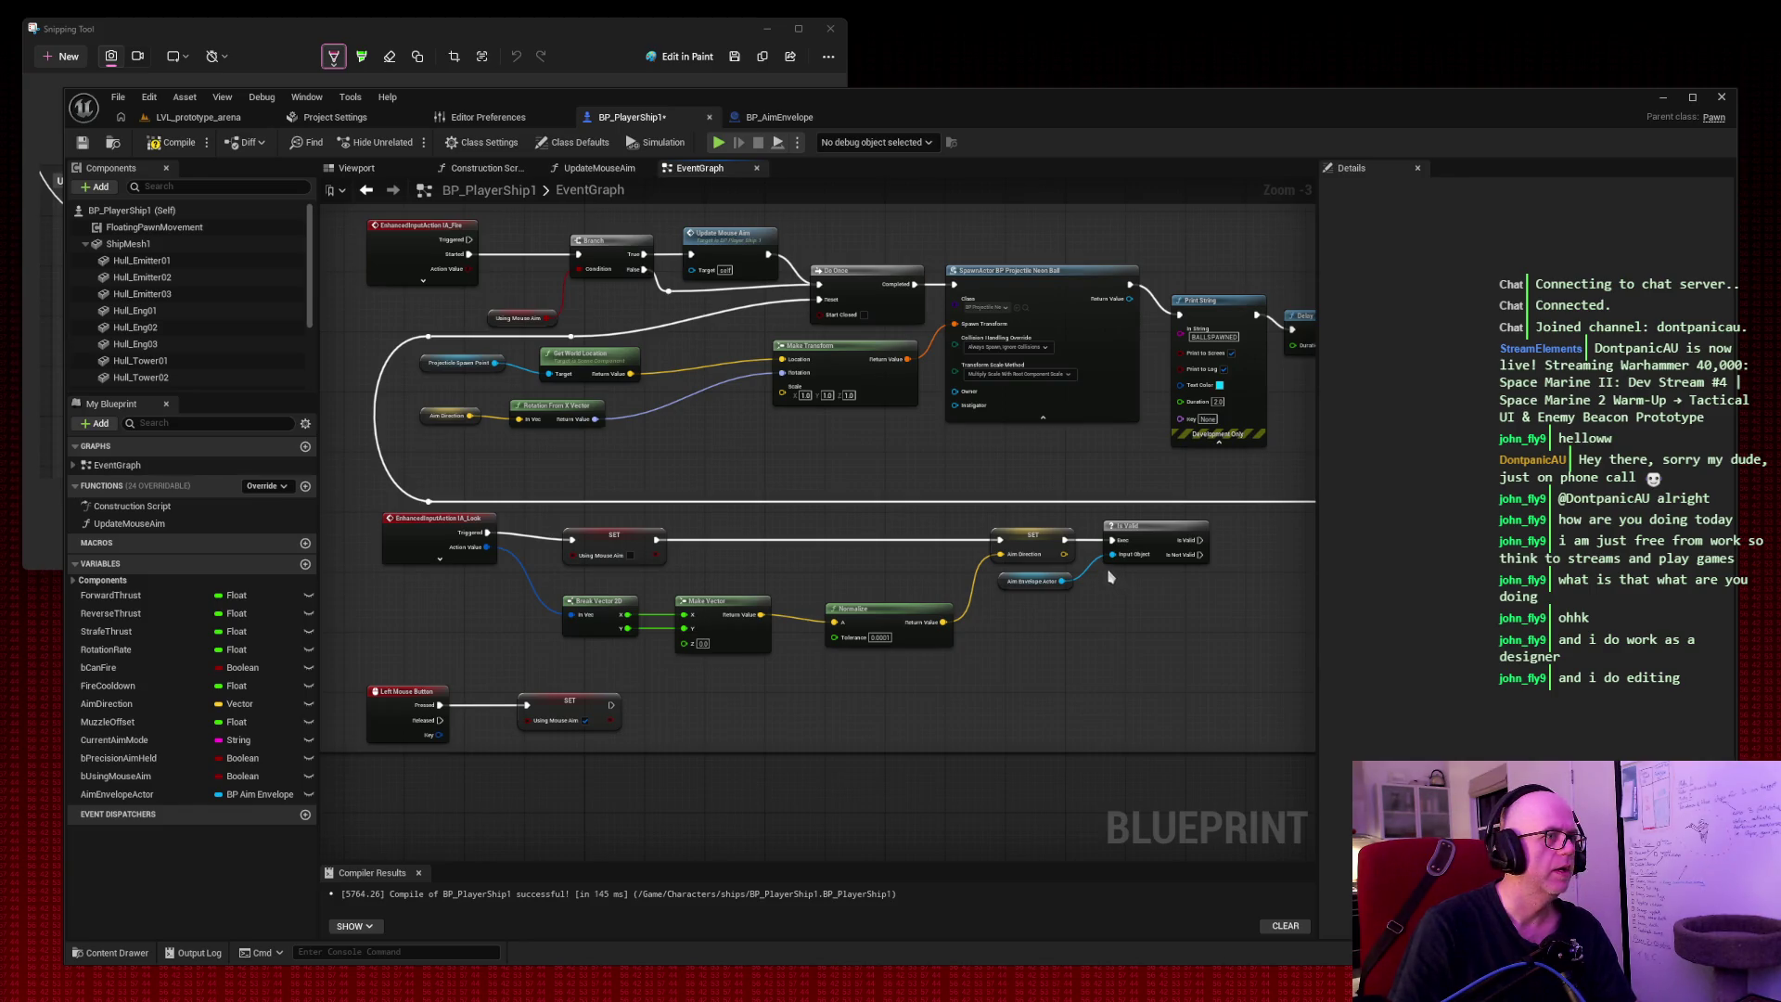
left_click_drag(1112, 553, 1092, 649)
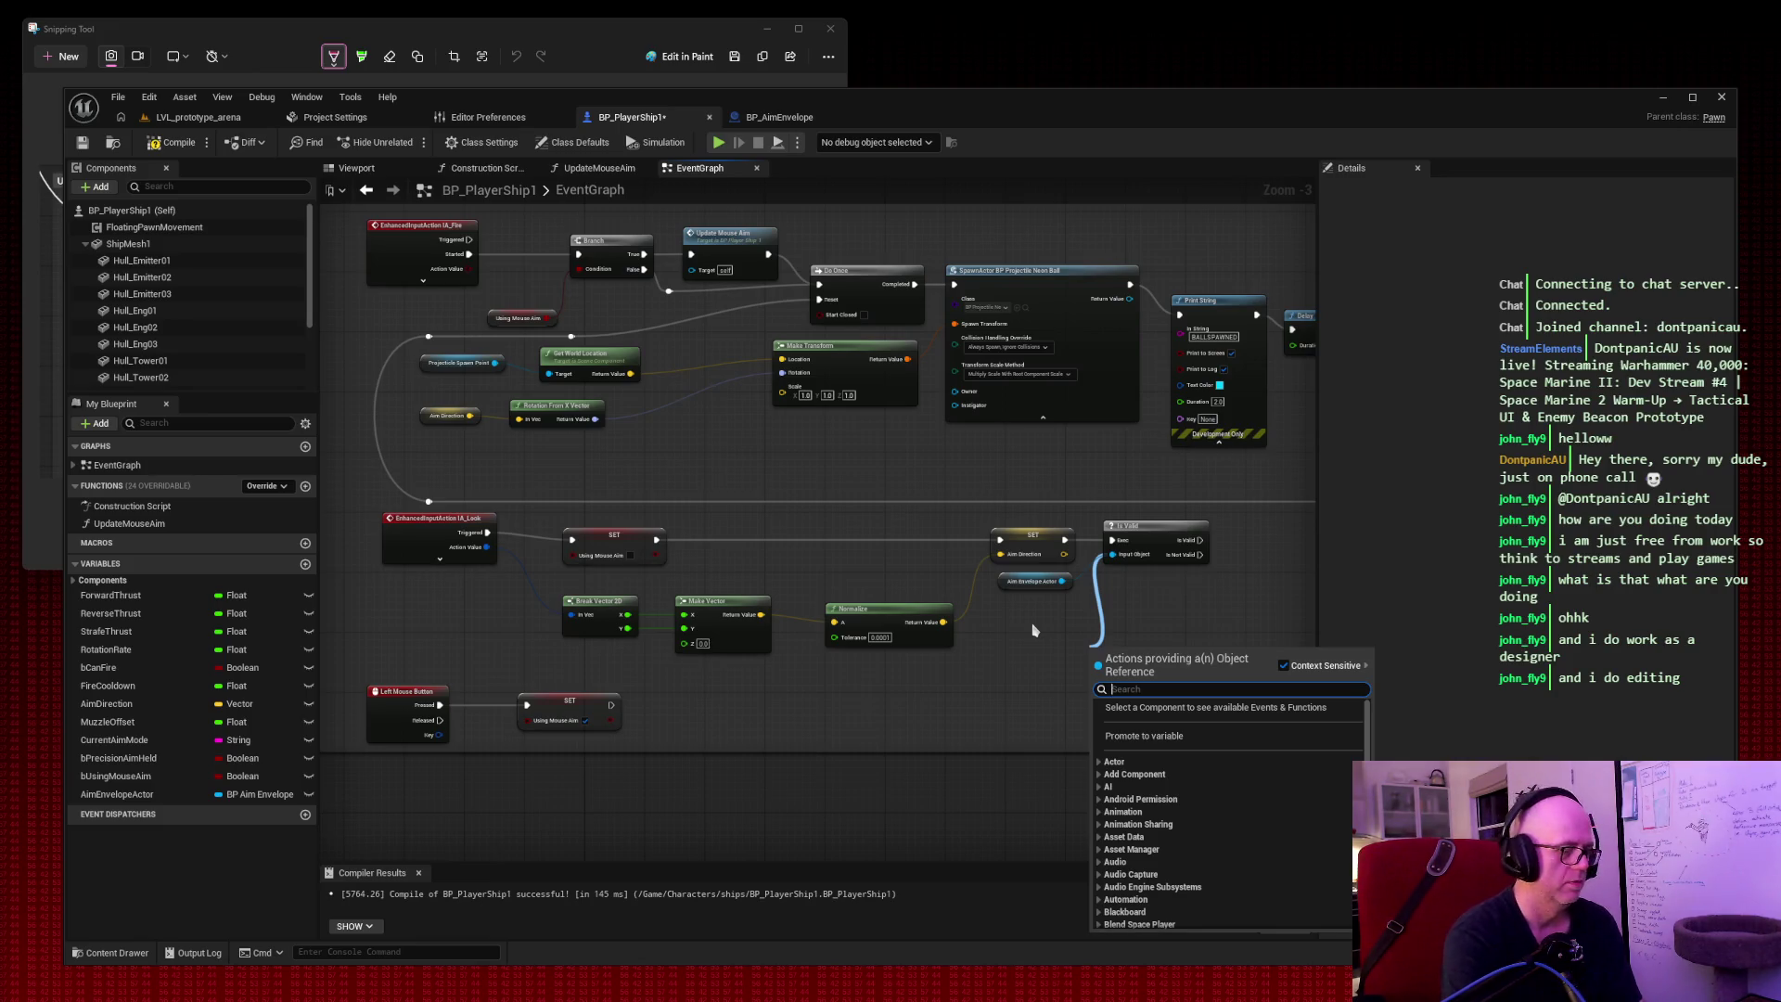
type("update aim")
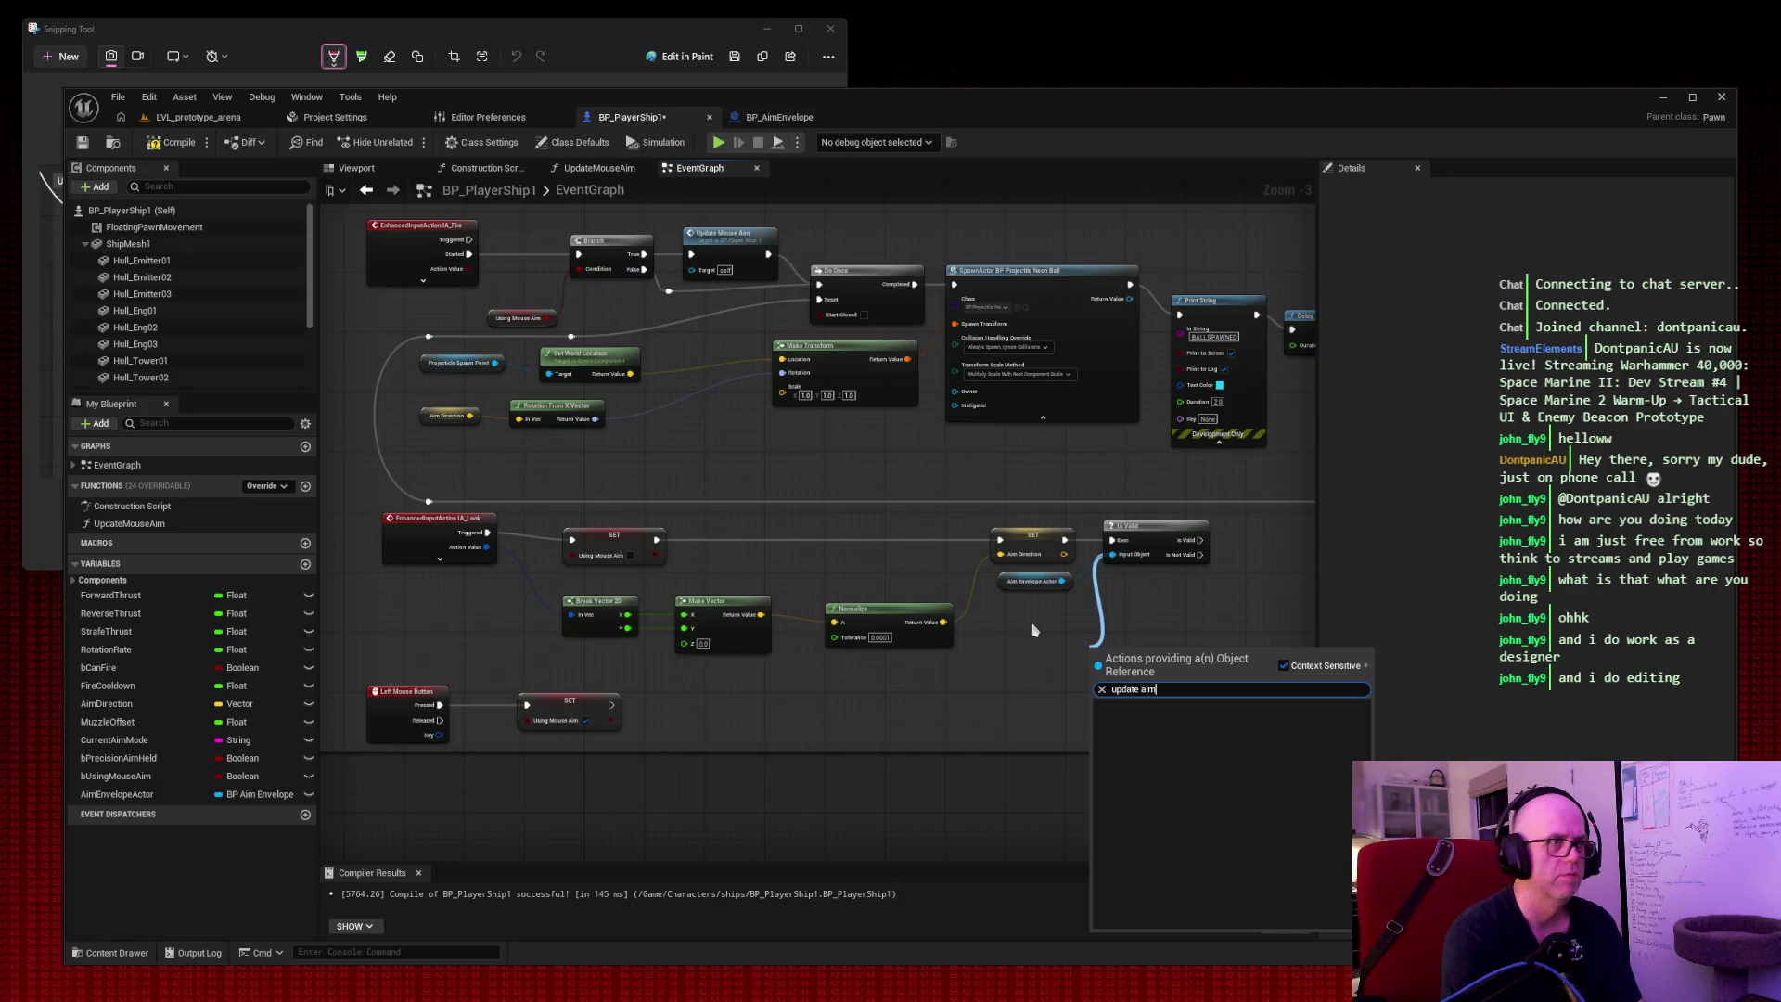
key("super+shift+s")
left_click_drag(943, 515, 1277, 746)
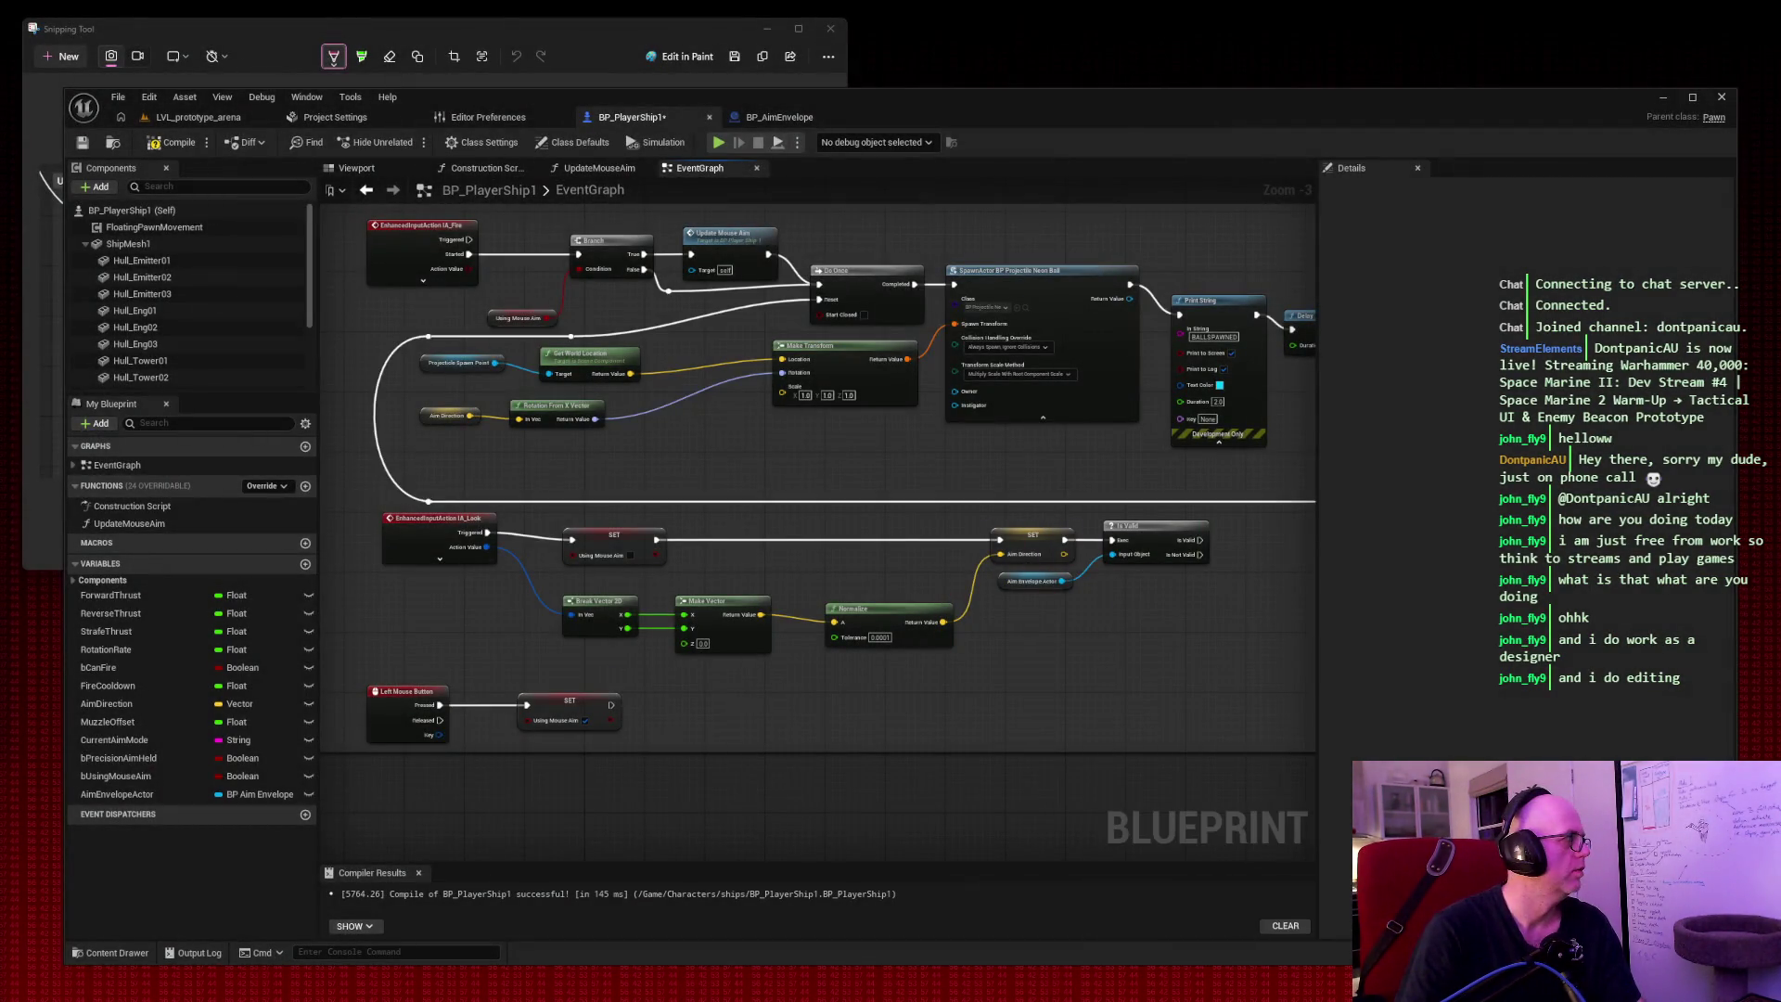